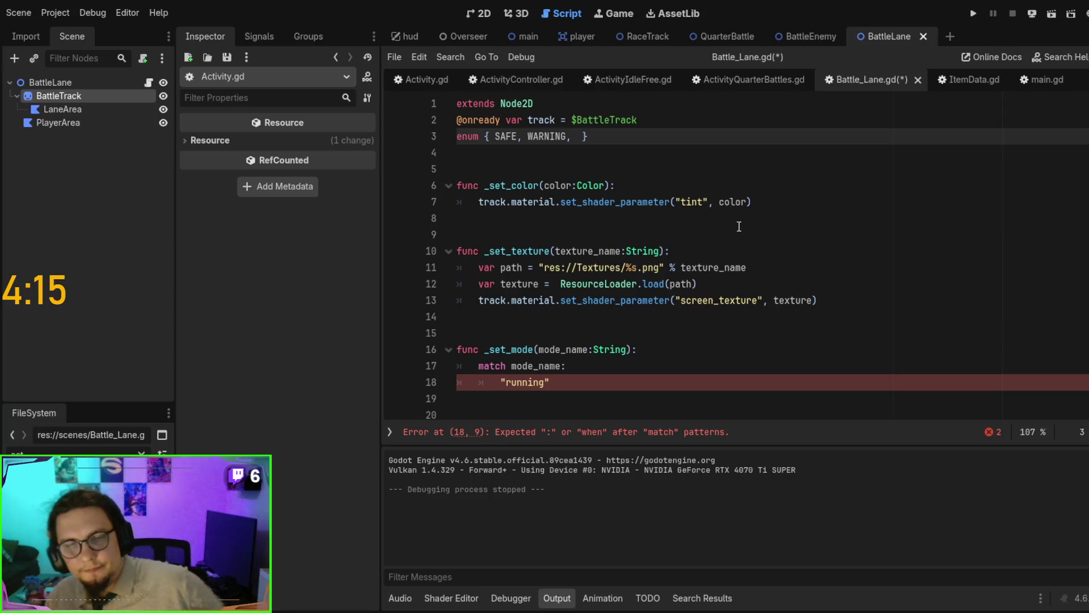
- Name the enum on line 3 of Battle_Lane.gd lane_states
{"action": "left_click", "coordinate": [483, 135]}
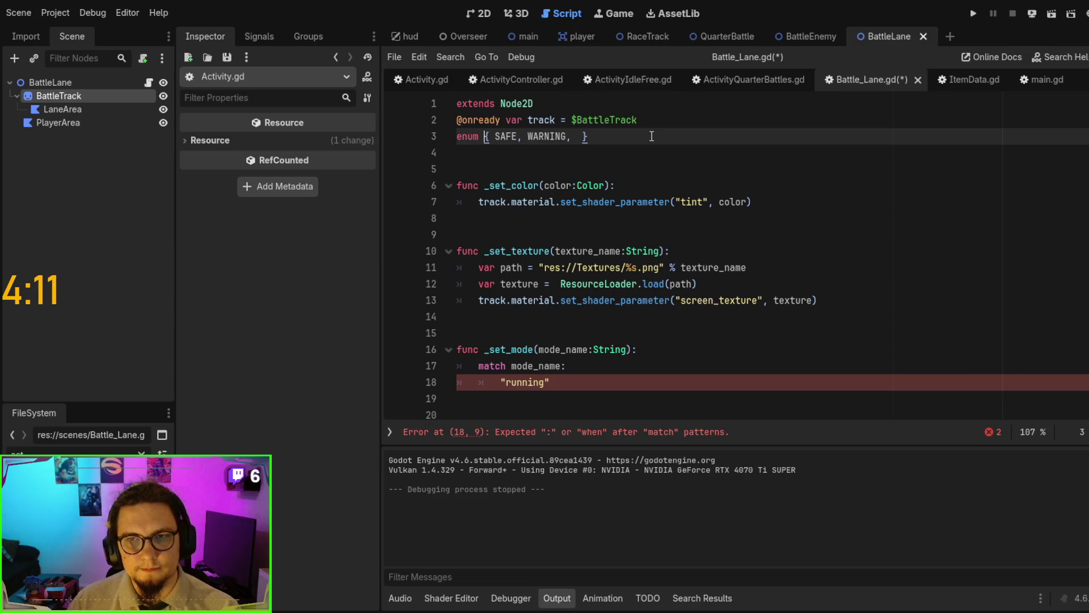
{"action": "left_click", "coordinate": [424, 77]}
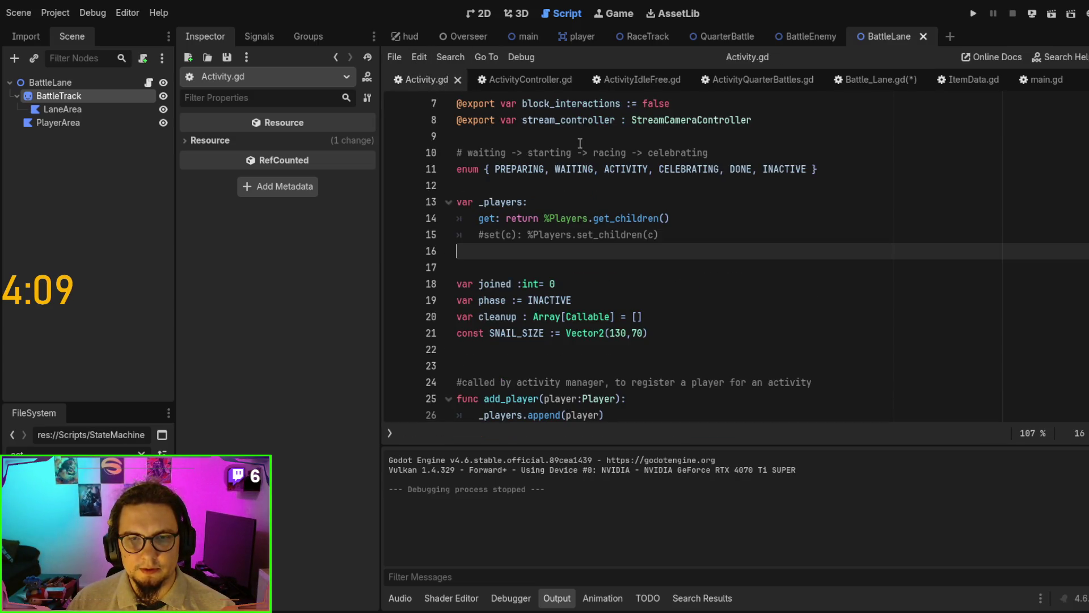
{"action": "left_click", "coordinate": [864, 84]}
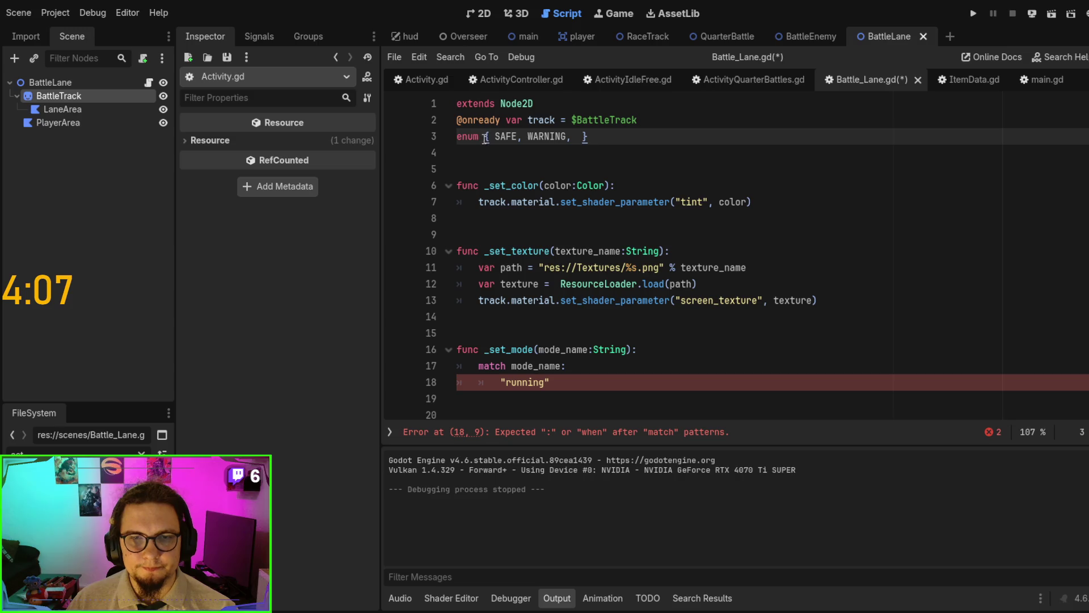
{"action": "type", "text": "Lane"}
{"action": "key", "text": "BackSpace"}
{"action": "key", "text": "BackSpace"}
{"action": "key", "text": "BackSpace"}
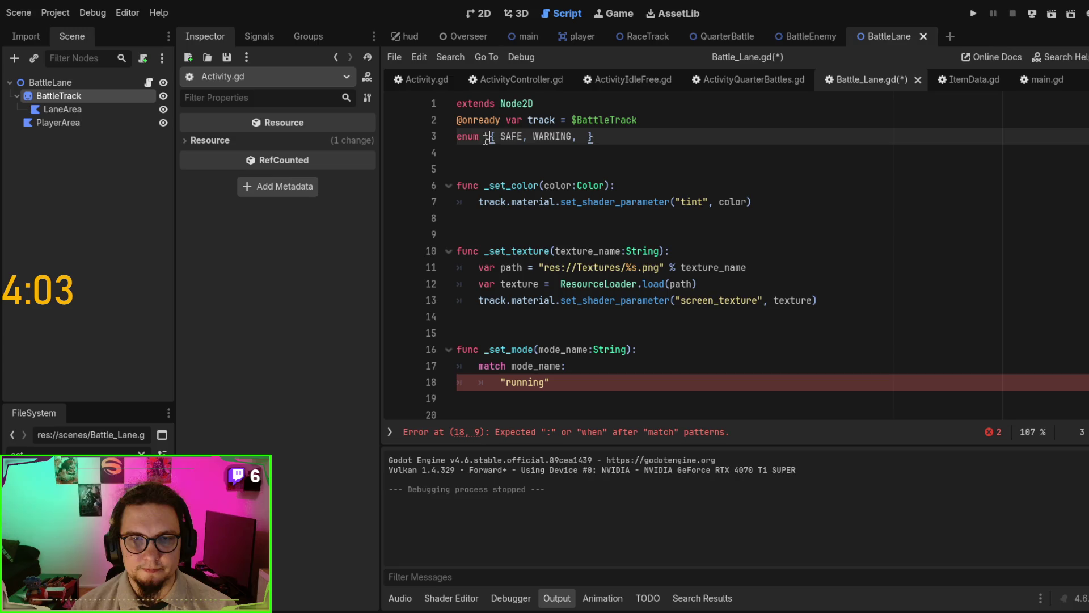
{"action": "type", "text": "lane"}
{"action": "type", "text": "_state"}
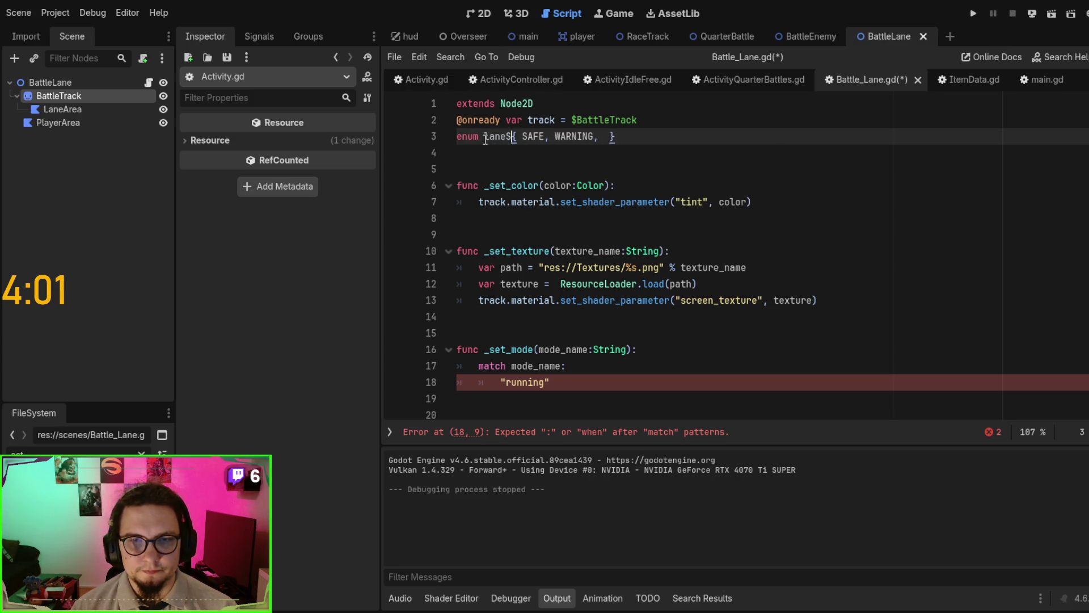
{"action": "type", "text": "s"}
{"action": "left_click", "coordinate": [614, 168]}
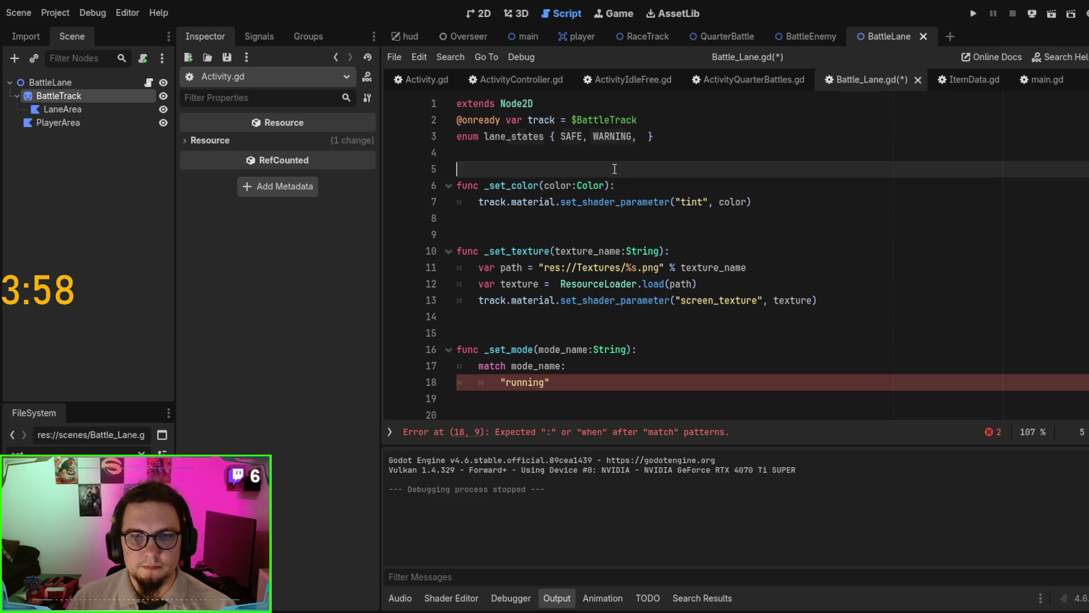
{"action": "left_click", "coordinate": [560, 140]}
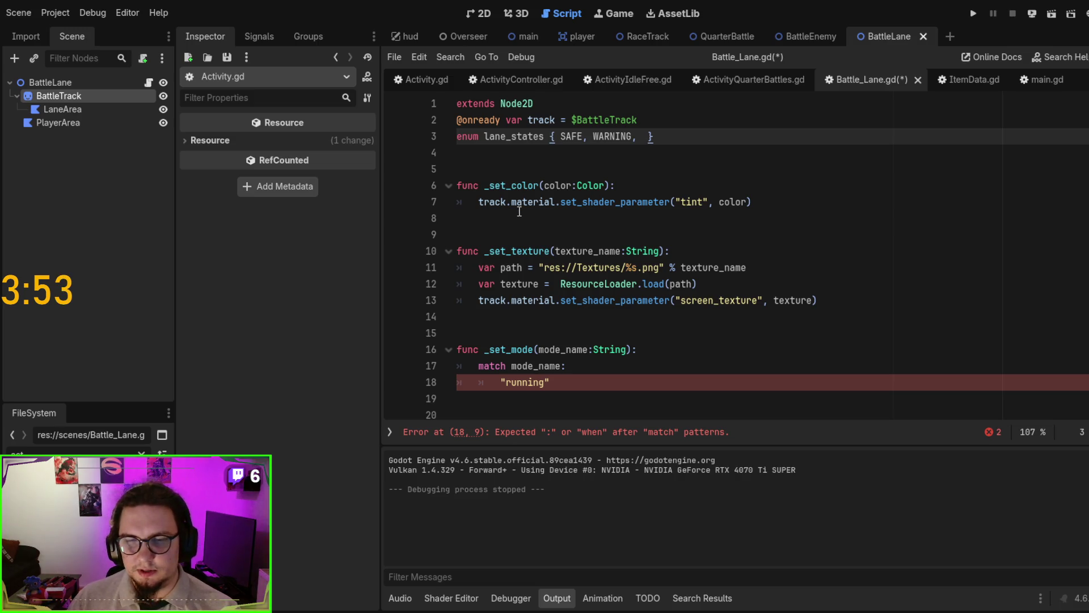
- Delete the "running" pattern from the match block on line 18
{"action": "left_click_drag", "start_coordinate": [504, 383], "coordinate": [550, 383]}
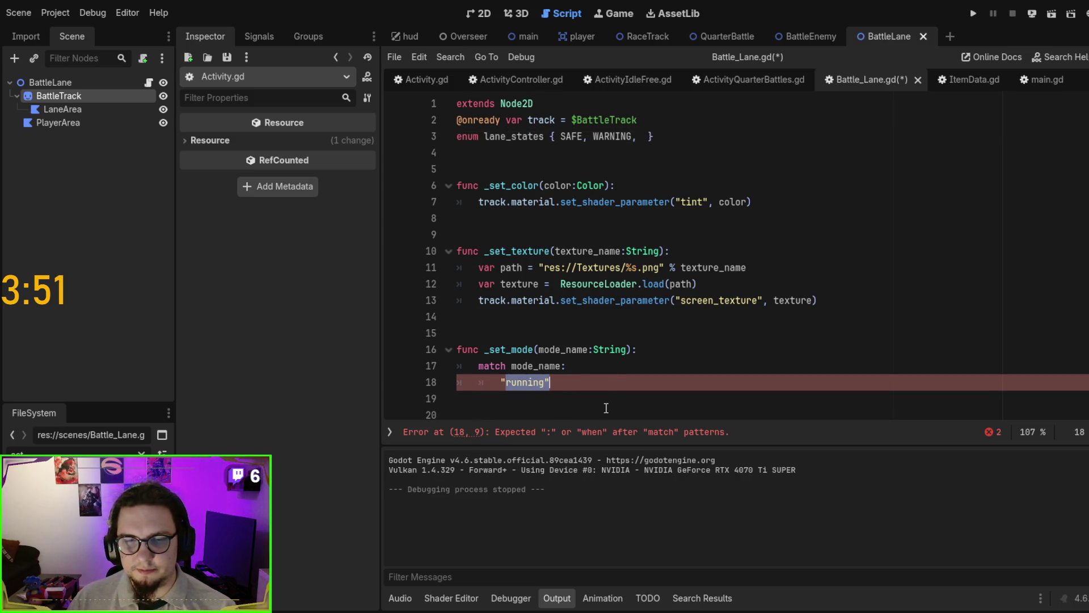
{"action": "key", "text": "BackSpace"}
{"action": "key", "text": "BackSpace"}
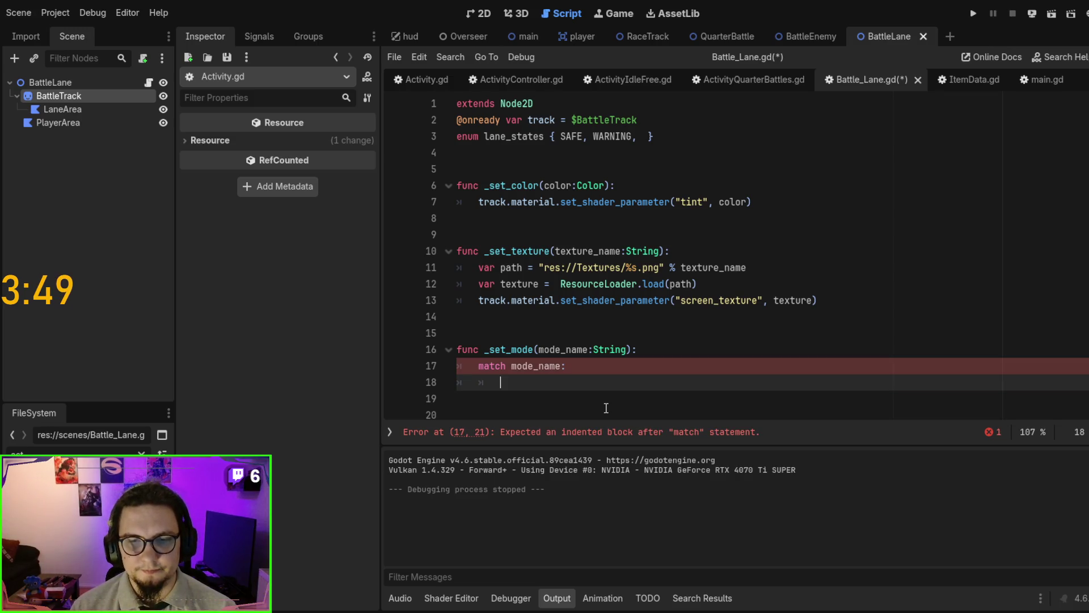
{"action": "double_click", "coordinate": [511, 139]}
{"action": "key", "text": "ctrl+c"}
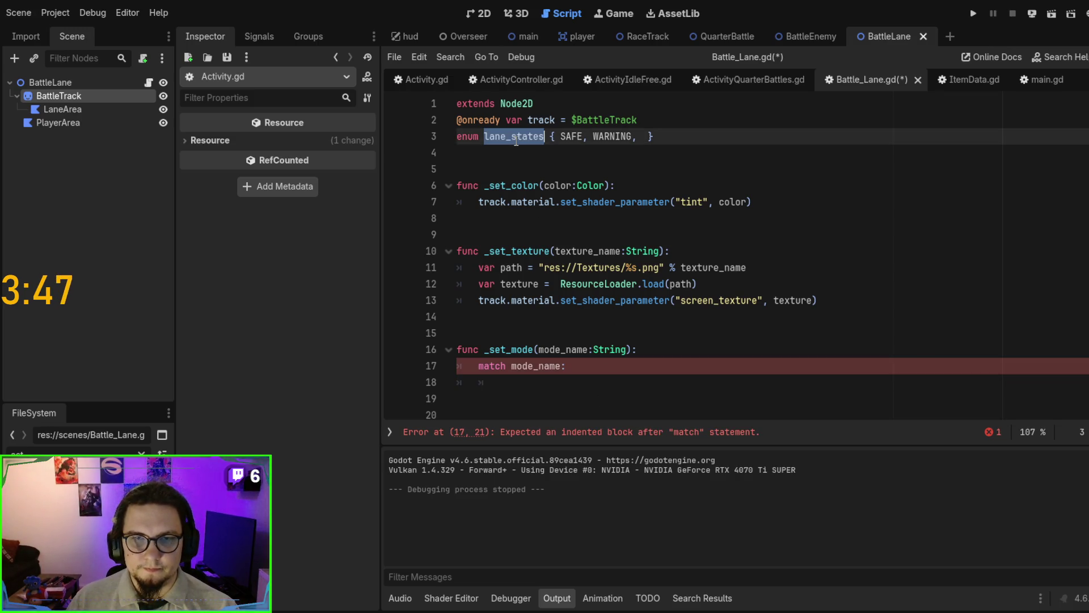
- Type _set_mode's parameter with the enum and rename the enum to LANE_STATES
{"action": "double_click", "coordinate": [611, 350]}
{"action": "key", "text": "ctrl+v"}
{"action": "left_click", "coordinate": [597, 329]}
{"action": "left_click", "coordinate": [572, 349]}
{"action": "double_click", "coordinate": [605, 348]}
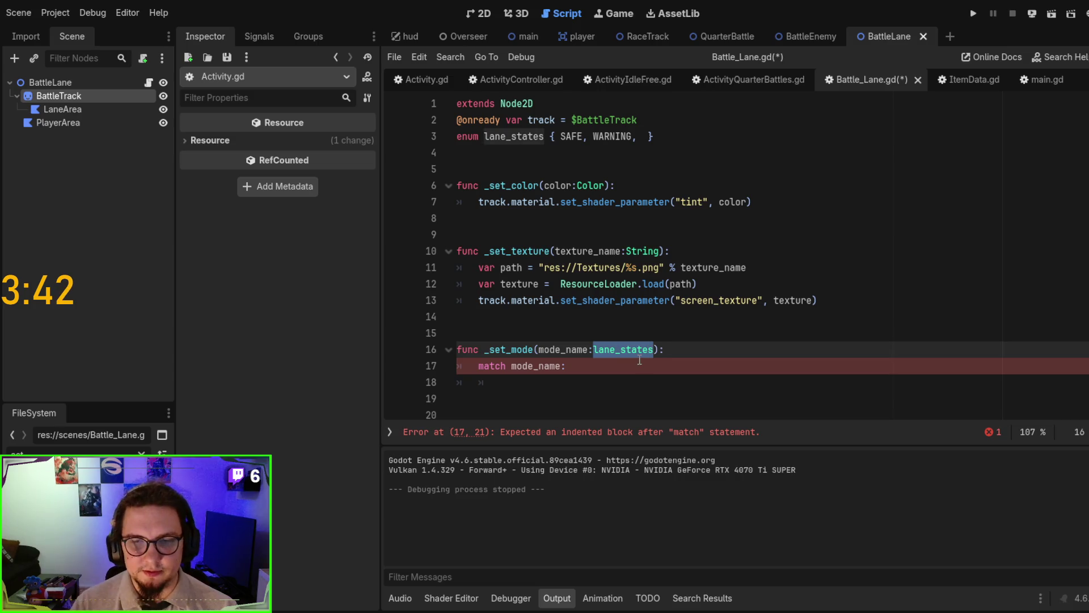
{"action": "type", "text": "LANE"}
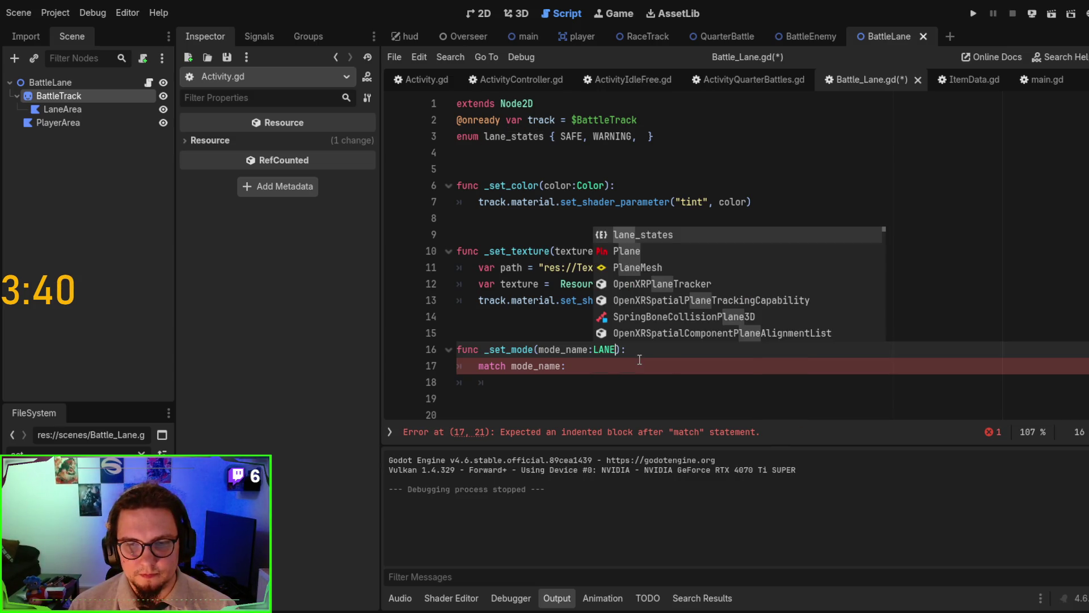
{"action": "type", "text": "_STATES"}
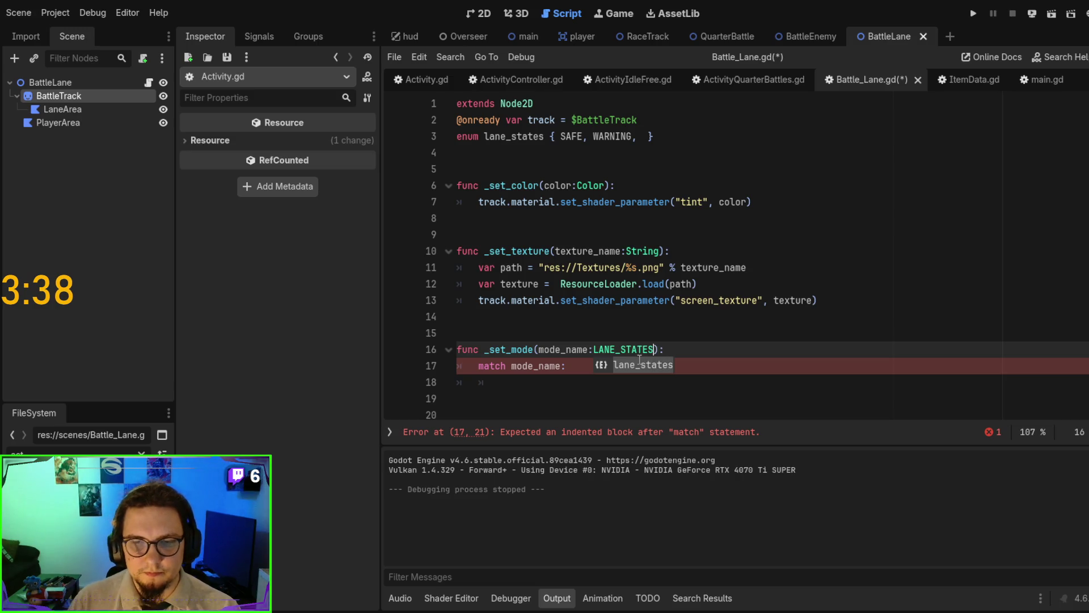
{"action": "double_click", "coordinate": [619, 348]}
{"action": "key", "text": "ctrl+c"}
{"action": "double_click", "coordinate": [513, 137]}
{"action": "key", "text": "ctrl+v"}
- Rename the mode_name parameter to state in the signature and the match statement
{"action": "left_click", "coordinate": [585, 349]}
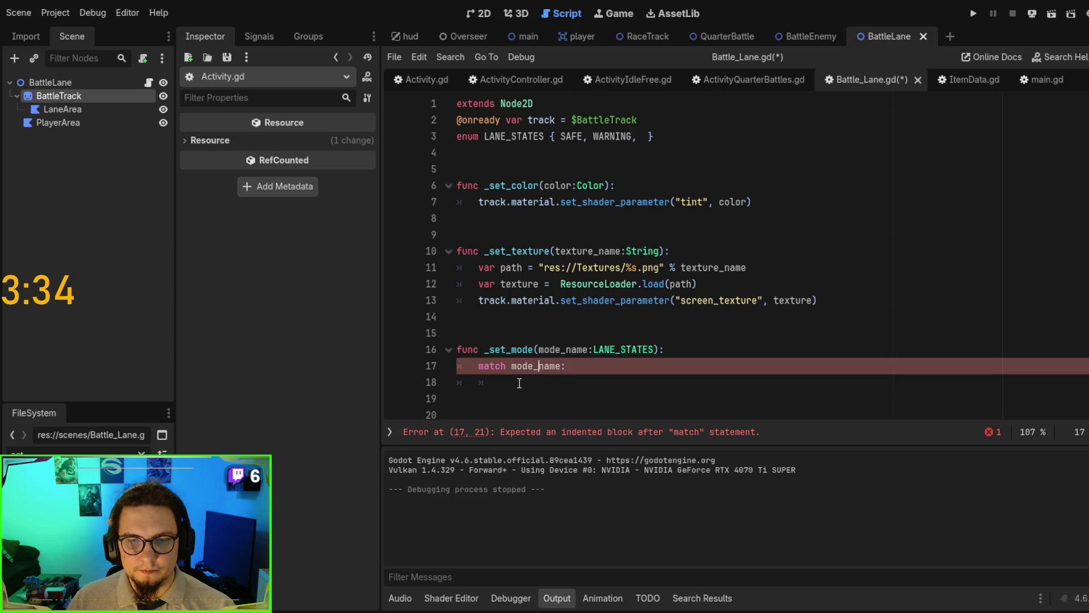
{"action": "double_click", "coordinate": [553, 349]}
{"action": "type", "text": "state"}
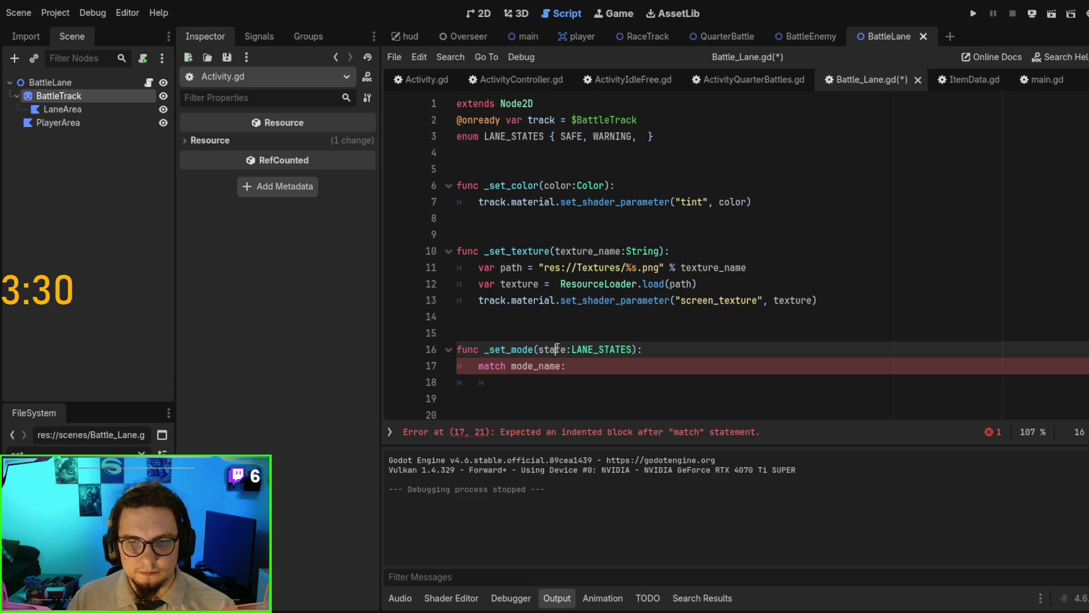
{"action": "double_click", "coordinate": [553, 348]}
{"action": "key", "text": "ctrl+c"}
{"action": "double_click", "coordinate": [536, 366]}
{"action": "key", "text": "ctrl+v"}
{"action": "left_click", "coordinate": [520, 382]}
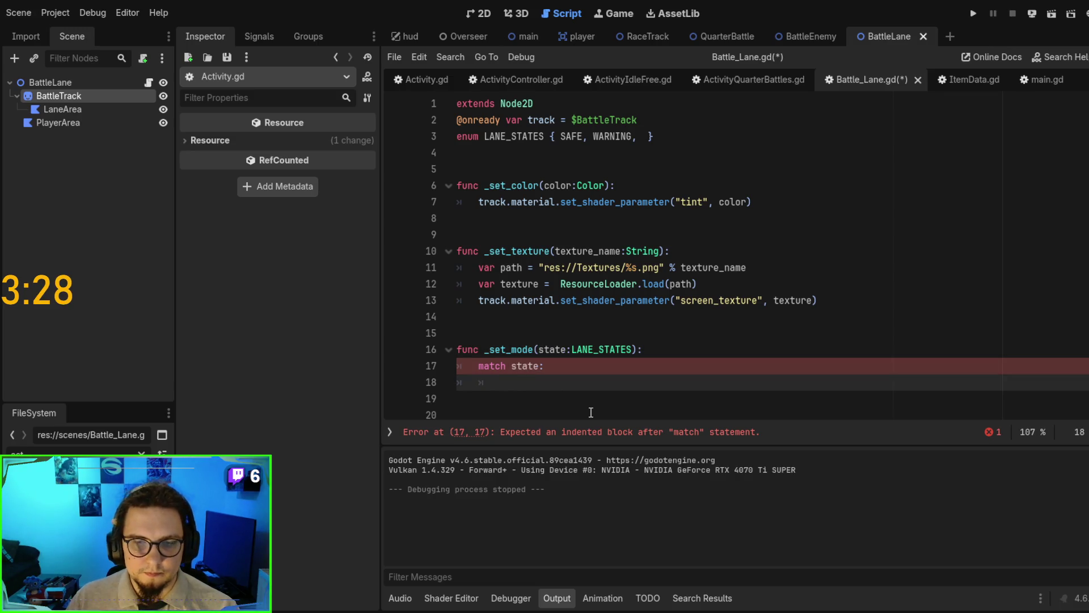
- Add a LANE_STATES.SAFE match case calling _set_color(Color.GREEN)
{"action": "type", "text": "LANE"}
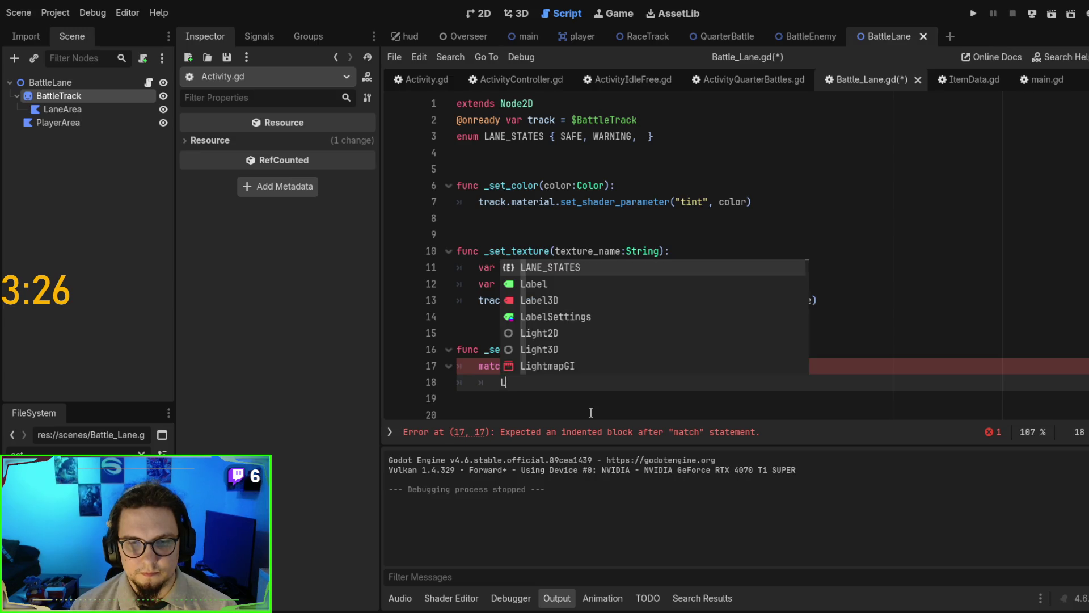
{"action": "key", "text": "Return"}
{"action": "type", "text": "."}
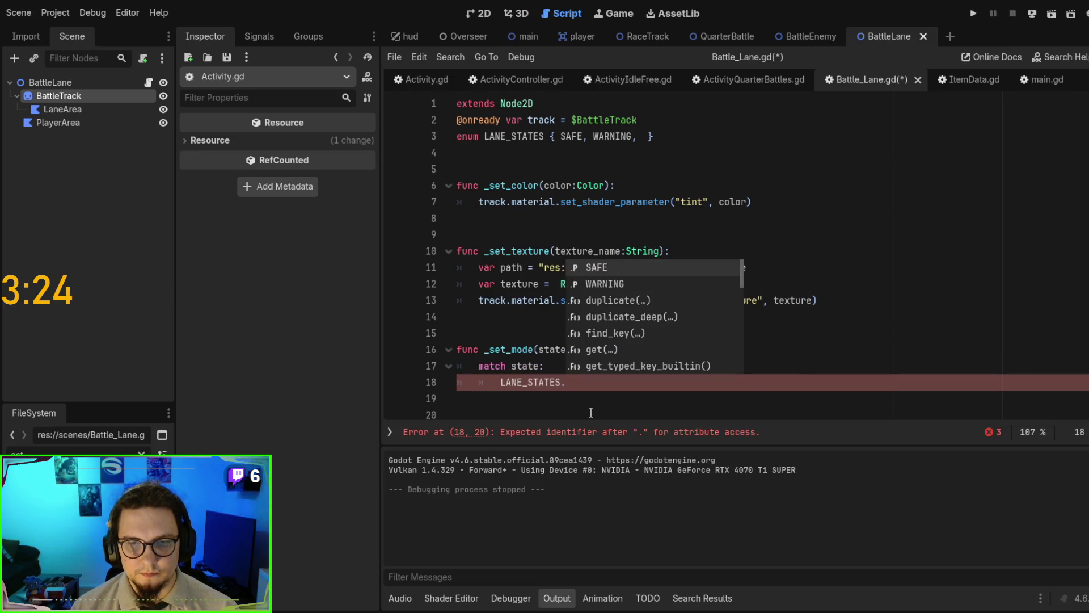
{"action": "type", "text": "S"}
{"action": "key", "text": "Return"}
{"action": "key", "text": "Return"}
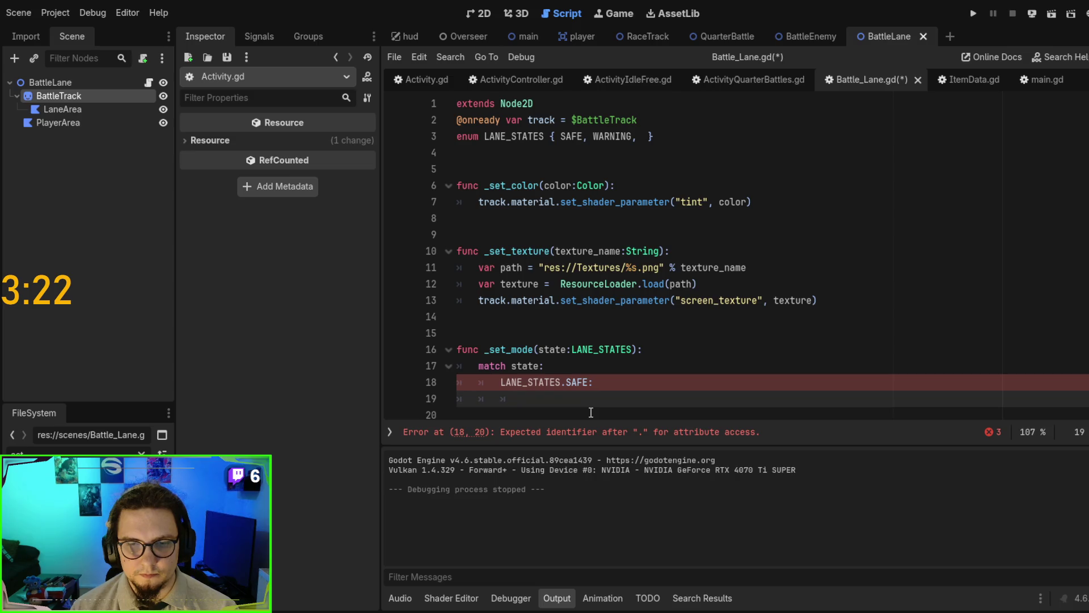
{"action": "type", "text": "_set_col"}
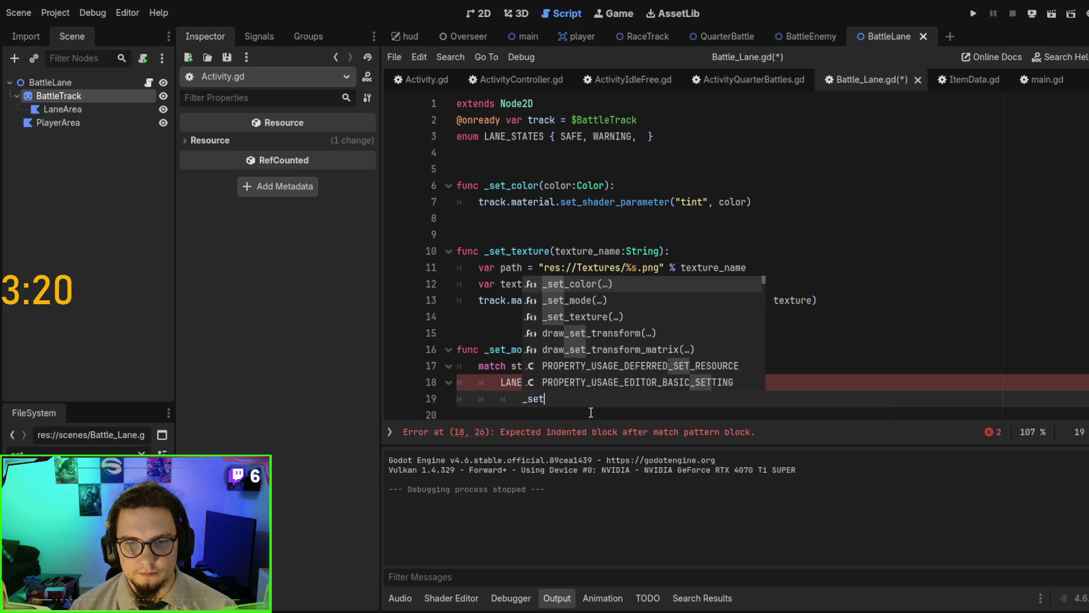
{"action": "key", "text": "Return"}
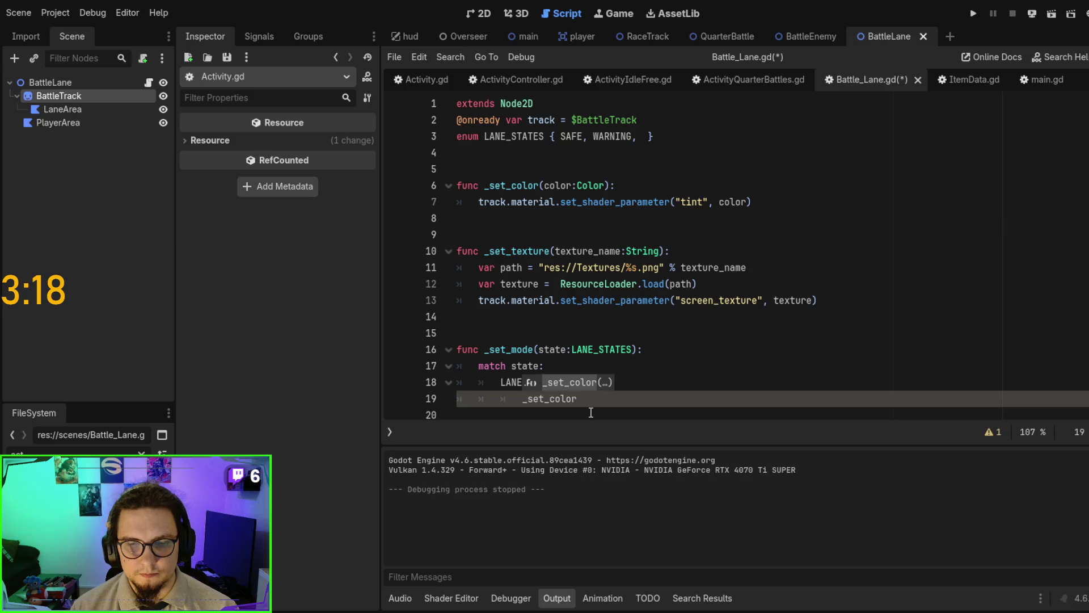
{"action": "type", "text": "C"}
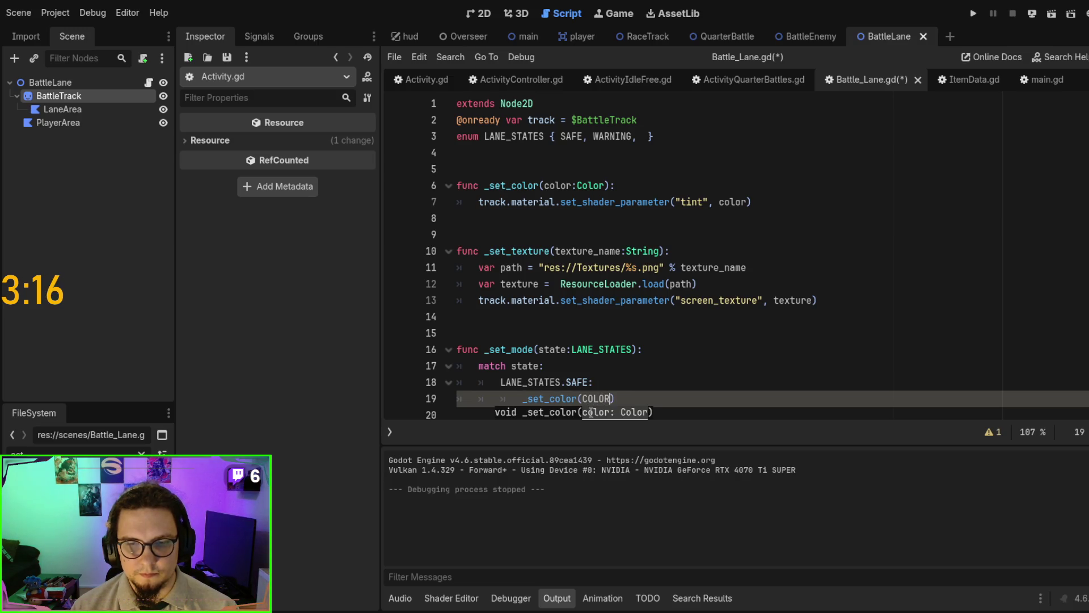
{"action": "type", "text": "olor.gree"}
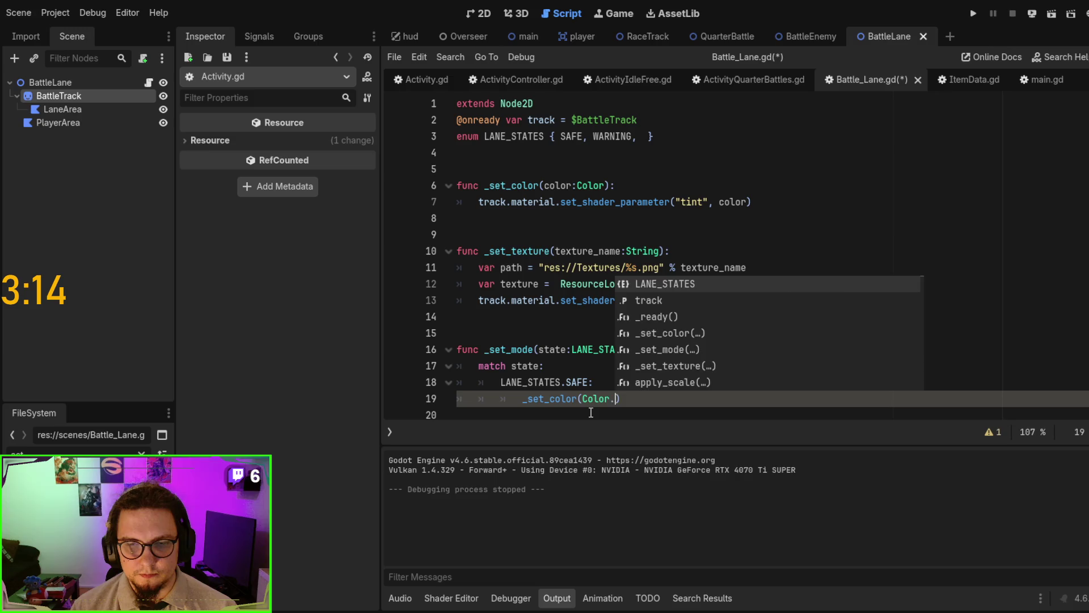
{"action": "key", "text": "Return"}
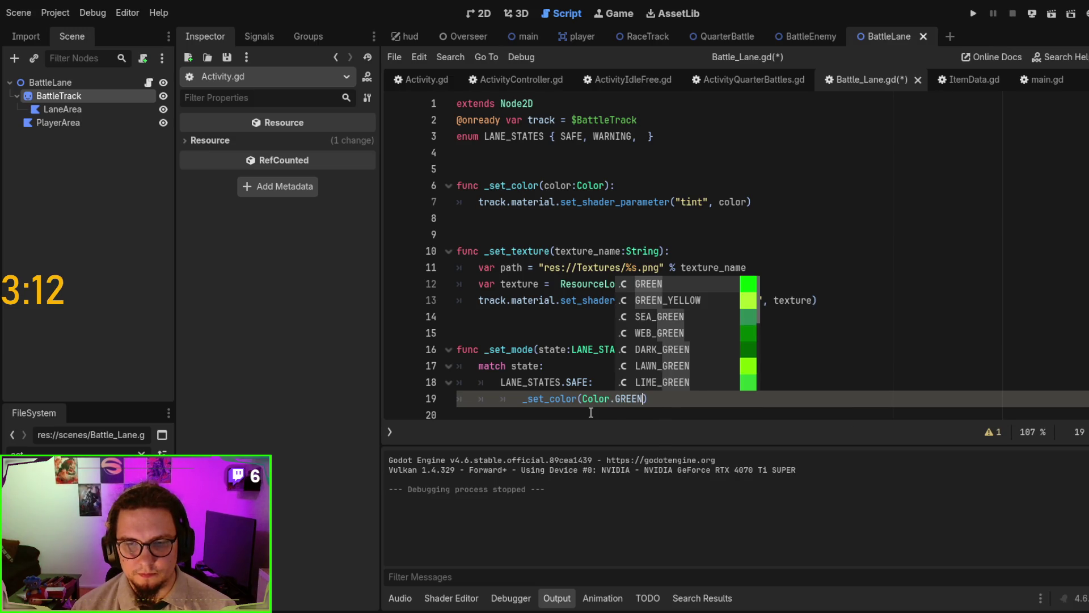
{"action": "type", "text": ")"}
{"action": "key", "text": "Return"}
- Add _set_texture("BattleTrack_Checkmark") to the SAFE case
{"action": "type", "text": "_set"}
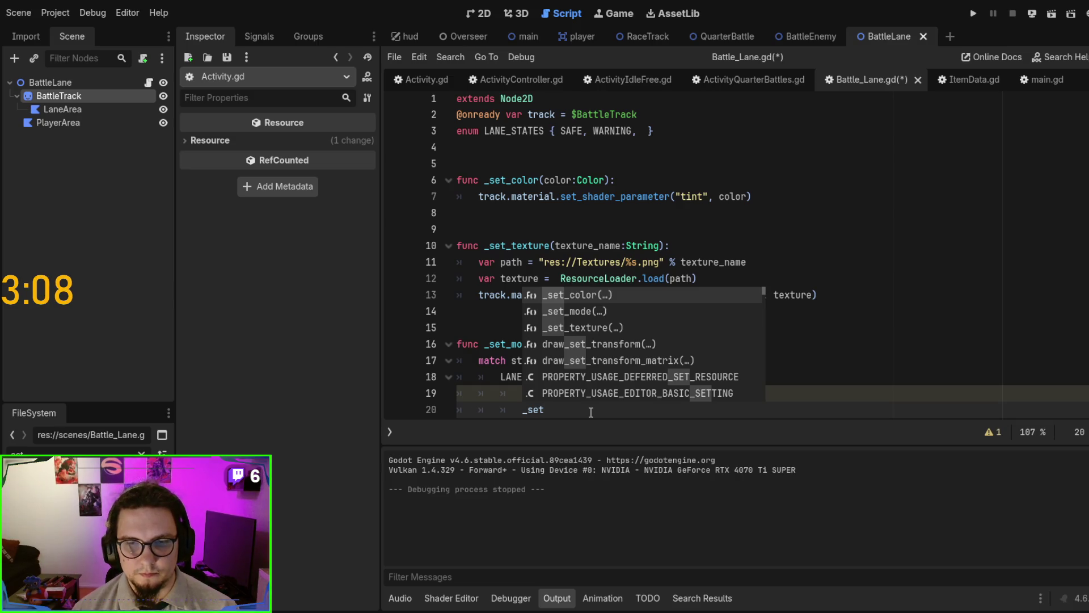
{"action": "key", "text": "Down"}
{"action": "key", "text": "Down"}
{"action": "key", "text": "Return"}
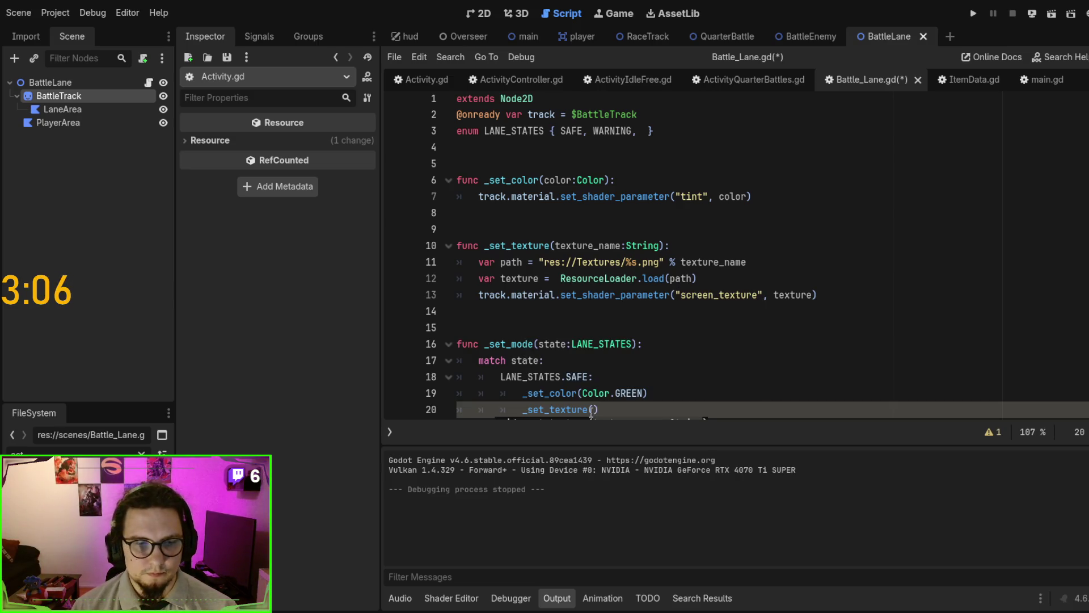
{"action": "type", "text": "\"Ba"}
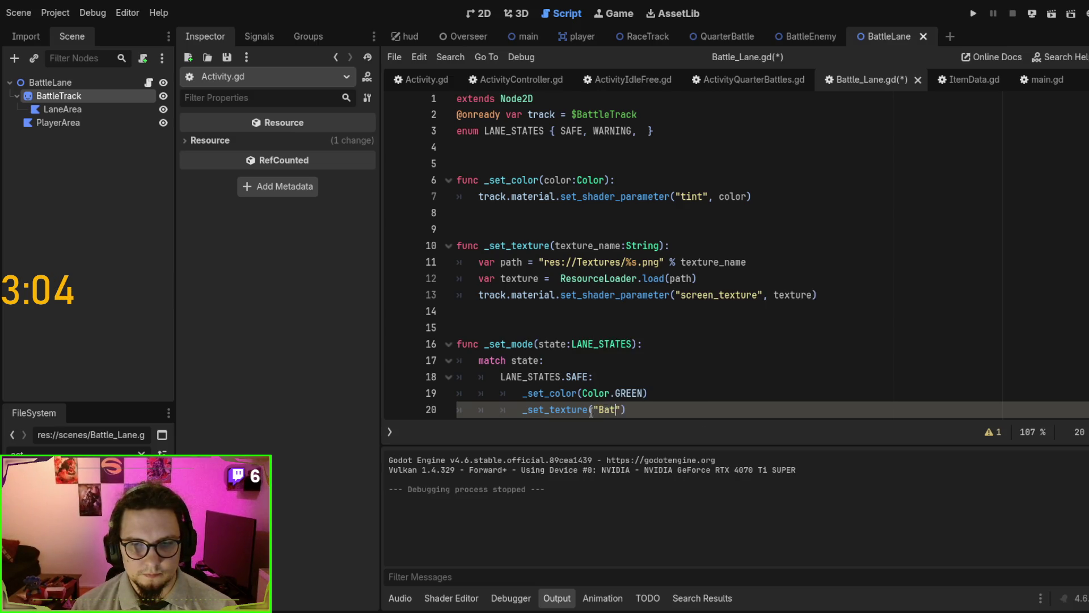
{"action": "type", "text": "ttleTe"}
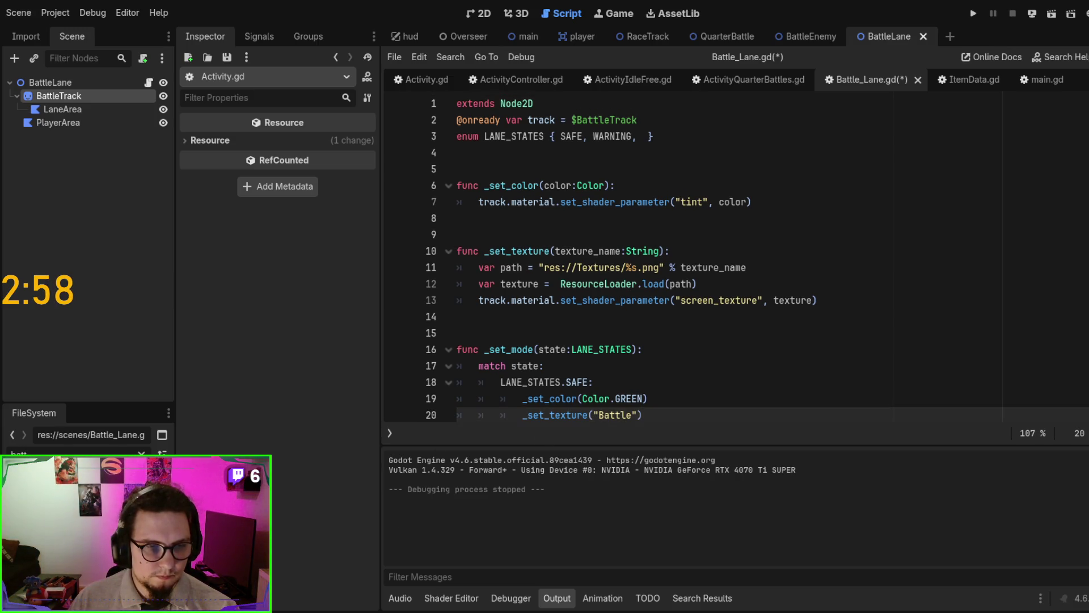
{"action": "type", "text": "Track_Che"}
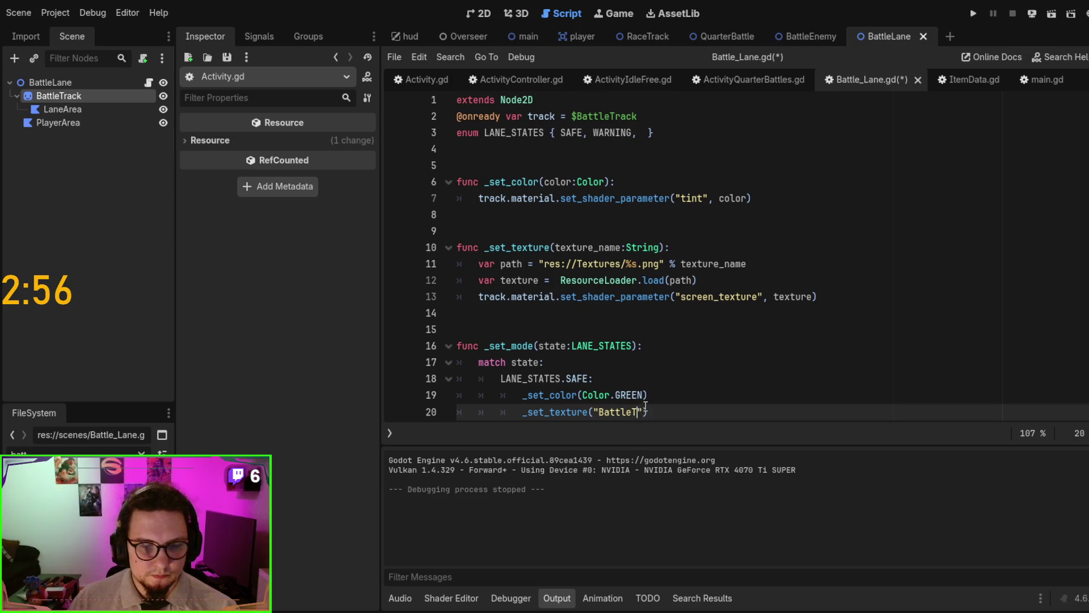
{"action": "type", "text": "ckmark"}
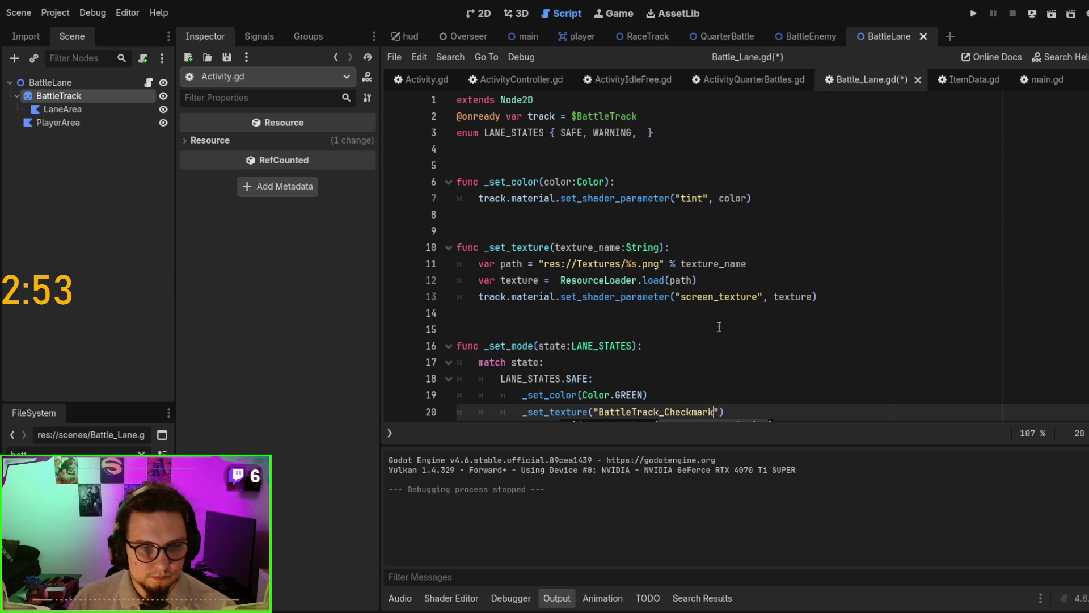
{"action": "scroll", "coordinate": [719, 328], "scroll_direction": "down", "scroll_amount": 3}
{"action": "scroll", "coordinate": [722, 297], "scroll_direction": "up", "scroll_amount": 1}
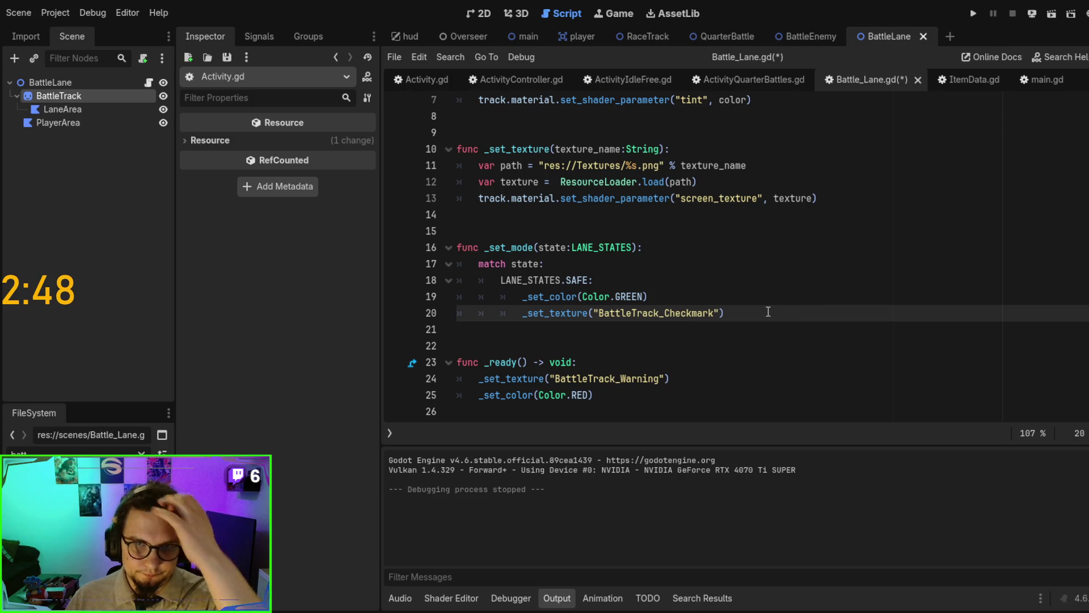
{"action": "left_click_drag", "start_coordinate": [775, 306], "coordinate": [779, 264]}
- Duplicate the SAFE case and relabel the copy LANE_STATES.WARNING
{"action": "key", "text": "ctrl+shift+d"}
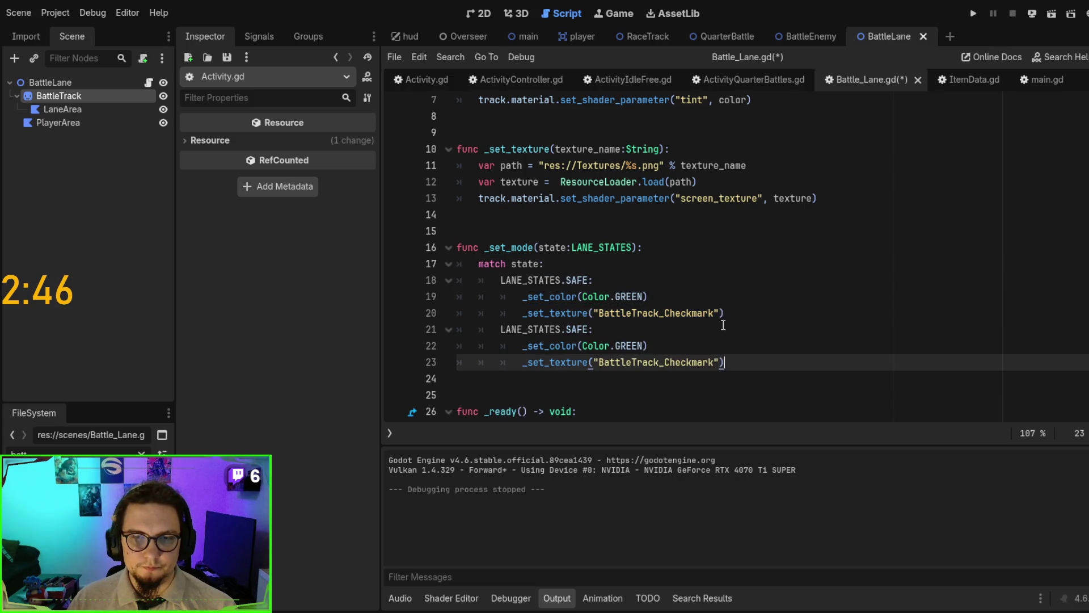
{"action": "double_click", "coordinate": [565, 332]}
{"action": "scroll", "coordinate": [814, 293], "scroll_direction": "up", "scroll_amount": 2}
{"action": "type", "text": "War"}
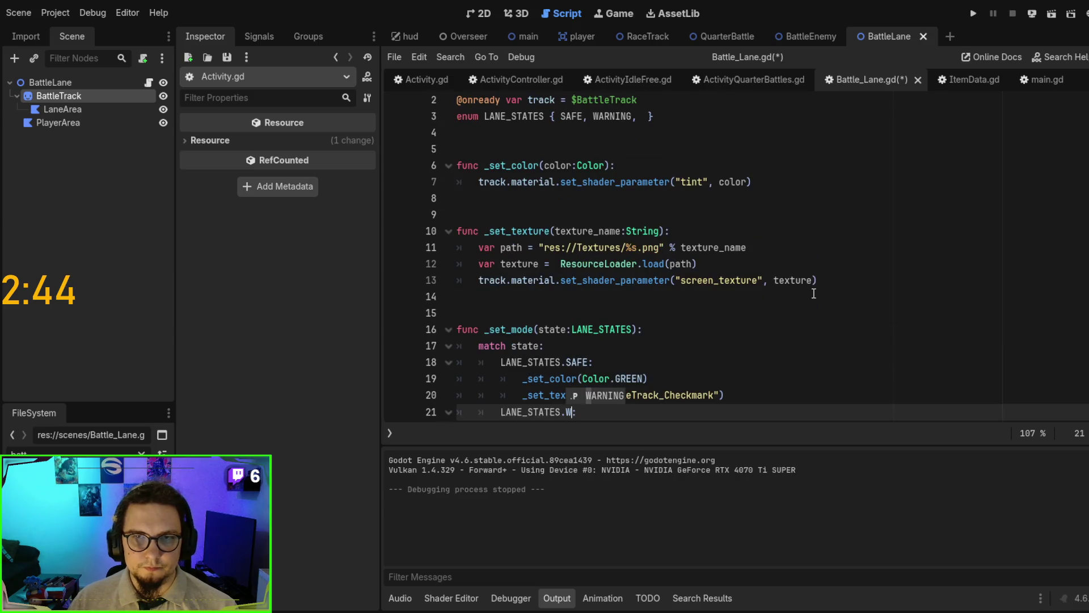
{"action": "key", "text": "BackSpace"}
{"action": "key", "text": "BackSpace"}
{"action": "key", "text": "BackSpace"}
{"action": "type", "text": "ARNING"}
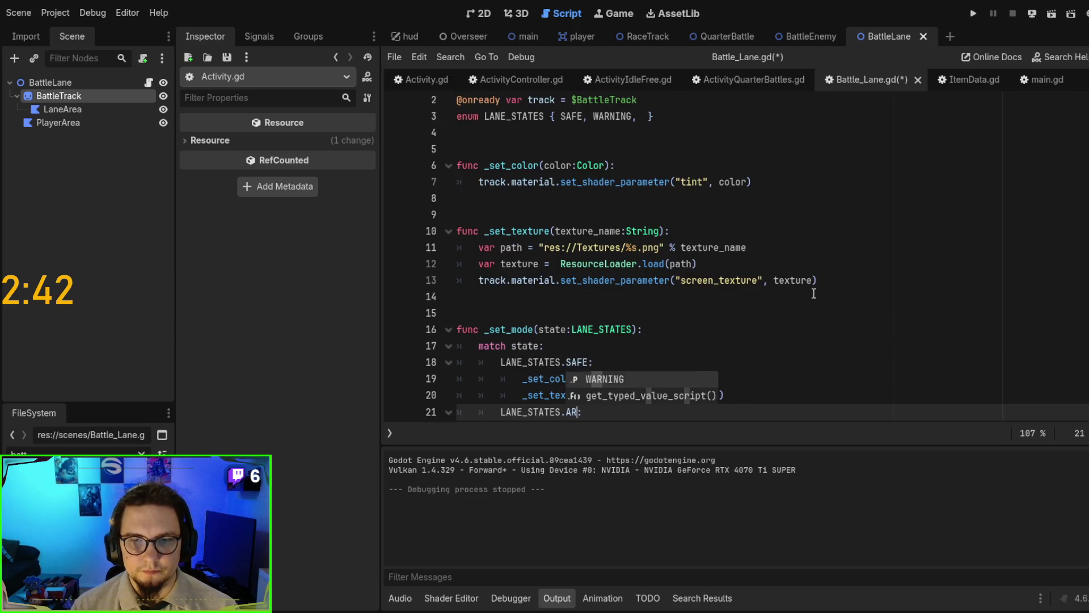
{"action": "key", "text": "BackSpace"}
{"action": "key", "text": "BackSpace"}
{"action": "key", "text": "BackSpace"}
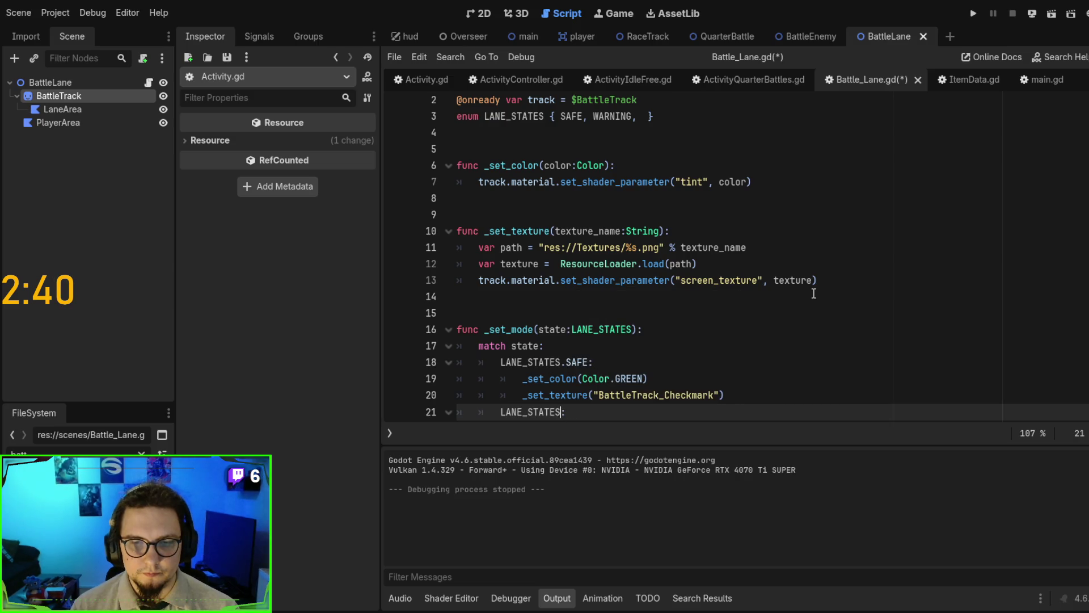
{"action": "type", "text": "WARNING"}
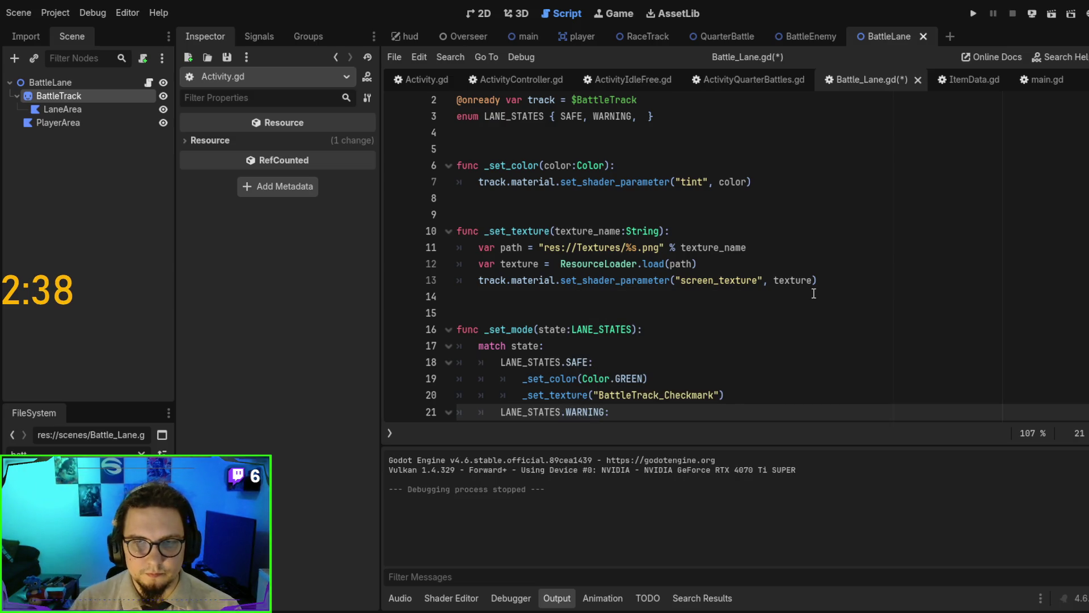
- Add ALERT to the enum and give the WARNING case Color.RED and "BattleTrack_Warning"
{"action": "left_click", "coordinate": [643, 116]}
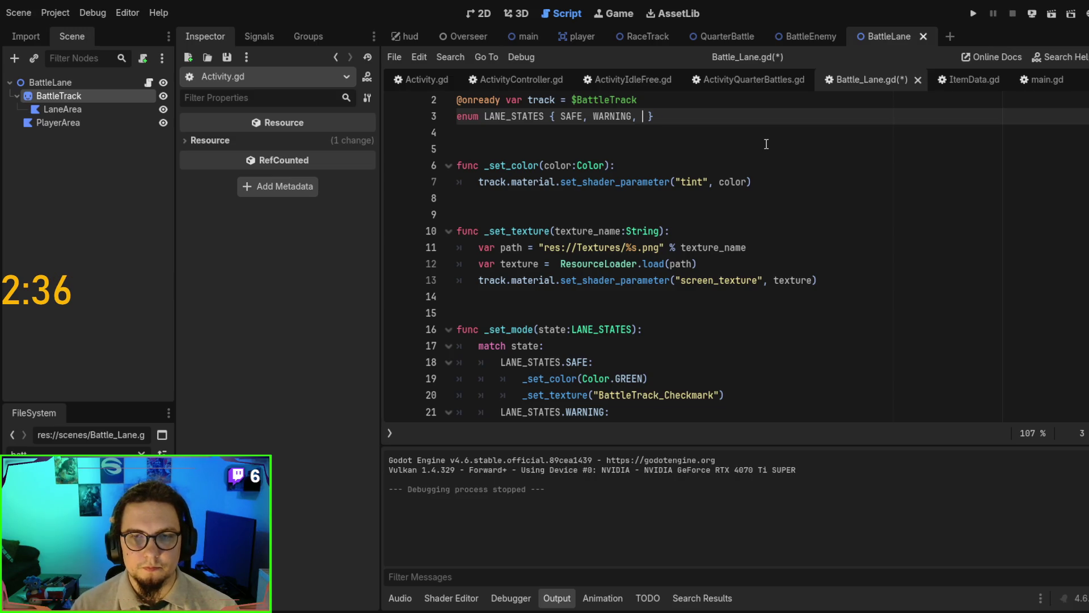
{"action": "type", "text": "T"}
{"action": "scroll", "coordinate": [765, 144], "scroll_direction": "down", "scroll_amount": 3}
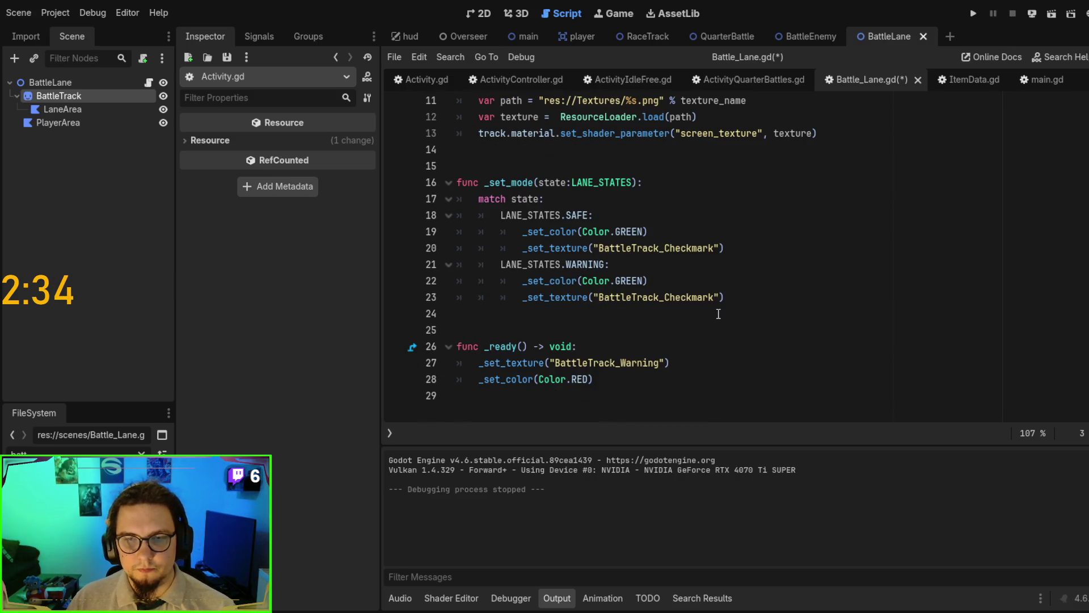
{"action": "left_click_drag", "start_coordinate": [664, 297], "coordinate": [716, 295]}
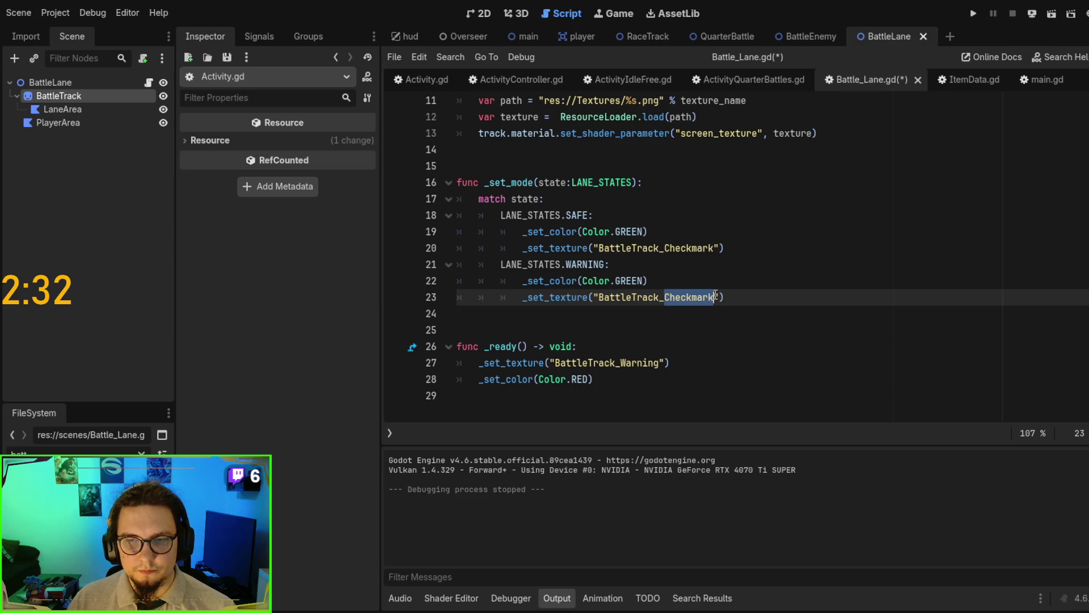
{"action": "type", "text": "Warning"}
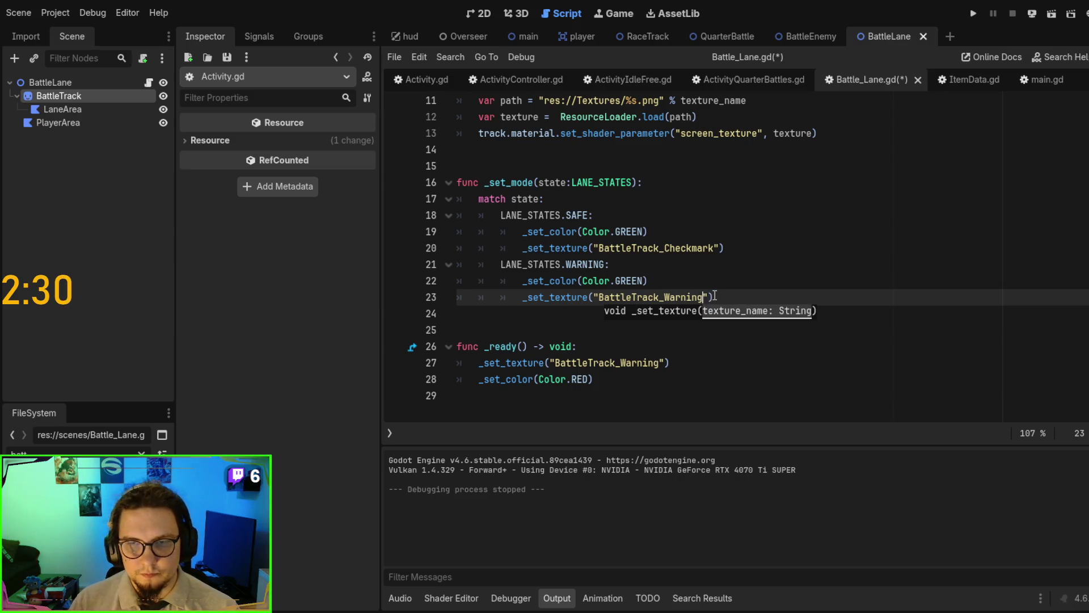
{"action": "left_click_drag", "start_coordinate": [766, 295], "coordinate": [646, 281]}
{"action": "double_click", "coordinate": [640, 281]}
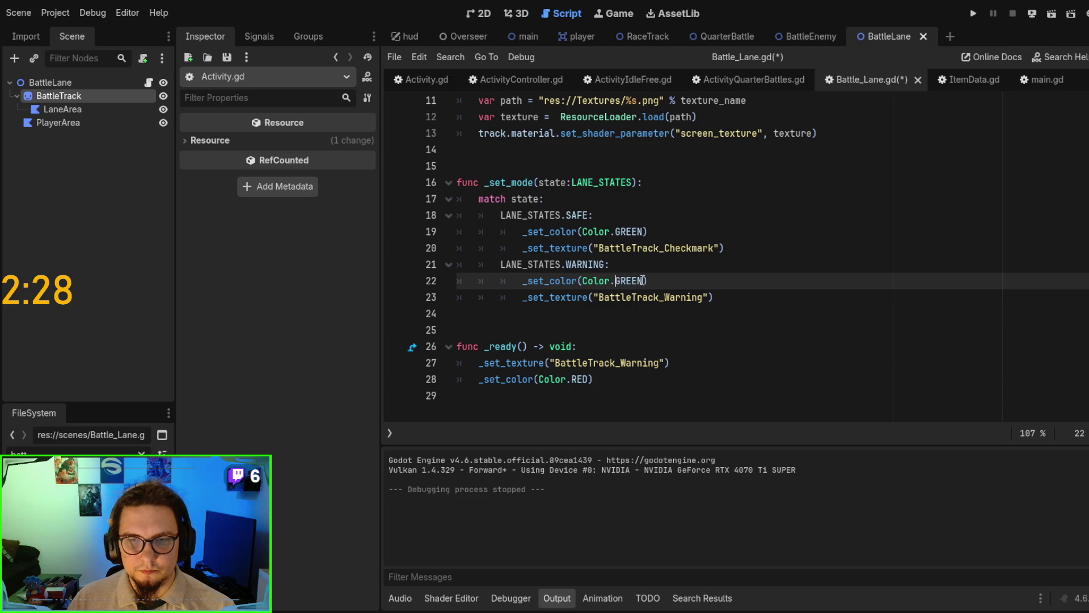
{"action": "type", "text": "RED"}
{"action": "left_click", "coordinate": [774, 279]}
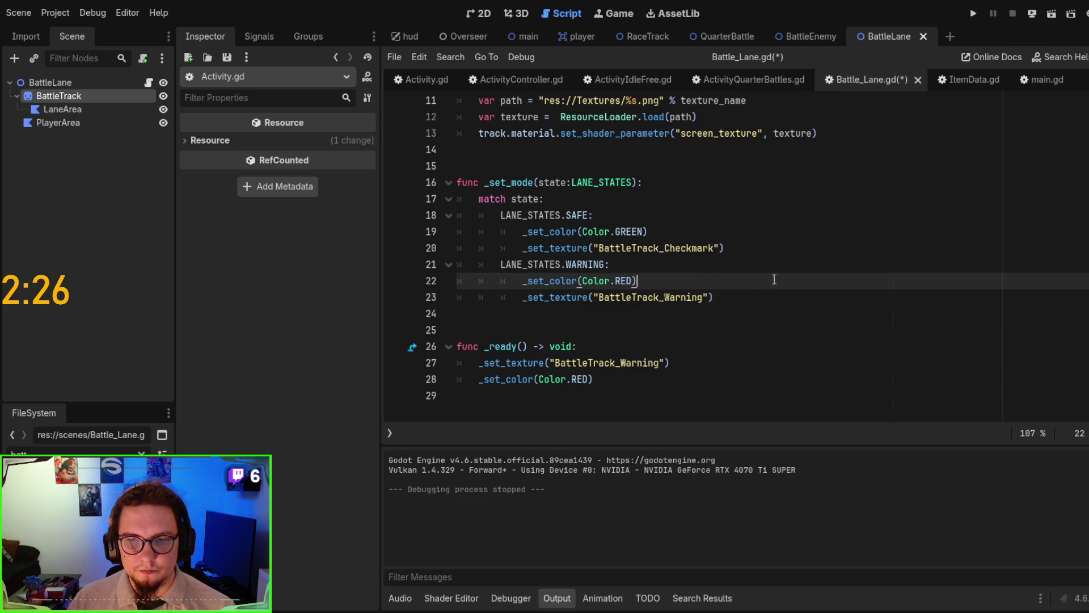
{"action": "left_click_drag", "start_coordinate": [759, 295], "coordinate": [777, 271]}
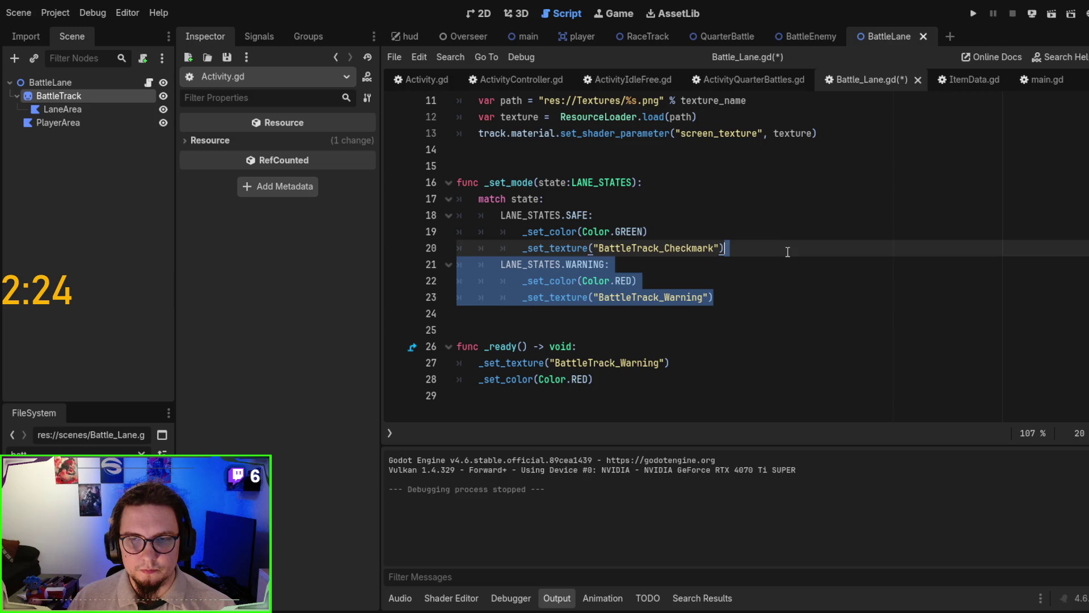
- Paste a third case using "BattleTrack_Arrows" and Color.ORANGE, then save the script
{"action": "left_click", "coordinate": [736, 297]}
{"action": "type", "text": "LANE_STATES.WARNING: \t\t\t_set_color(Color.RED) \t\t\t_set_texture(\"BattleTrack_Warning\")"}
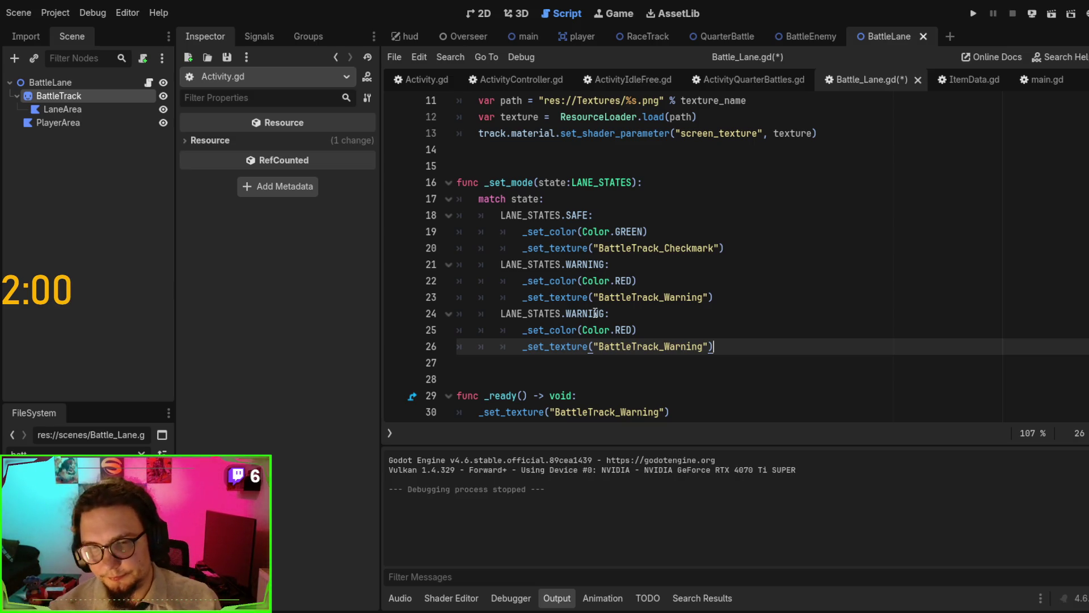
{"action": "scroll", "coordinate": [607, 363], "scroll_direction": "down", "scroll_amount": 1}
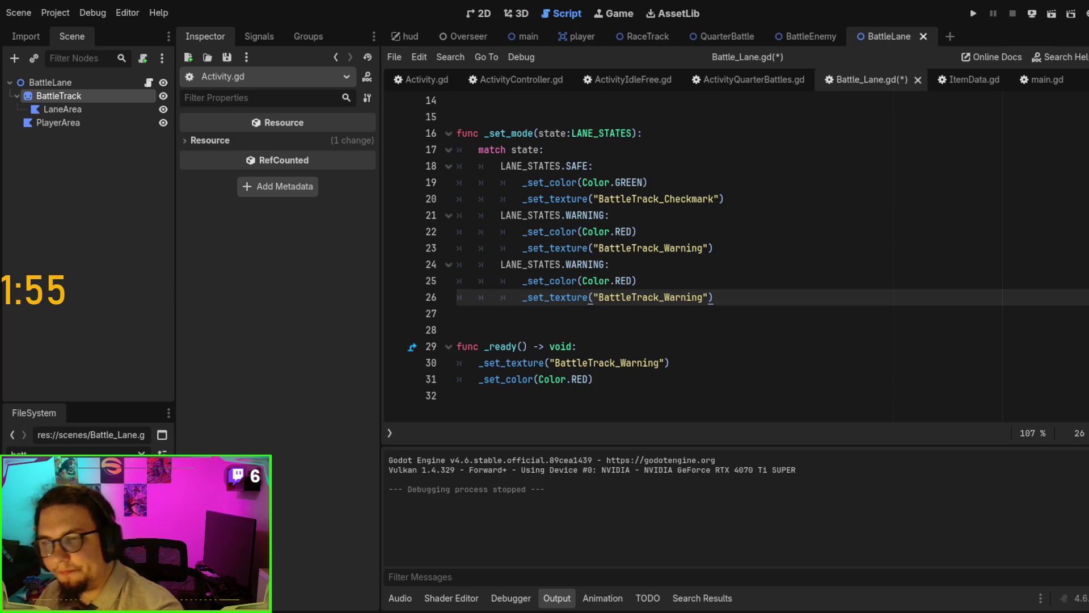
{"action": "left_click", "coordinate": [740, 347]}
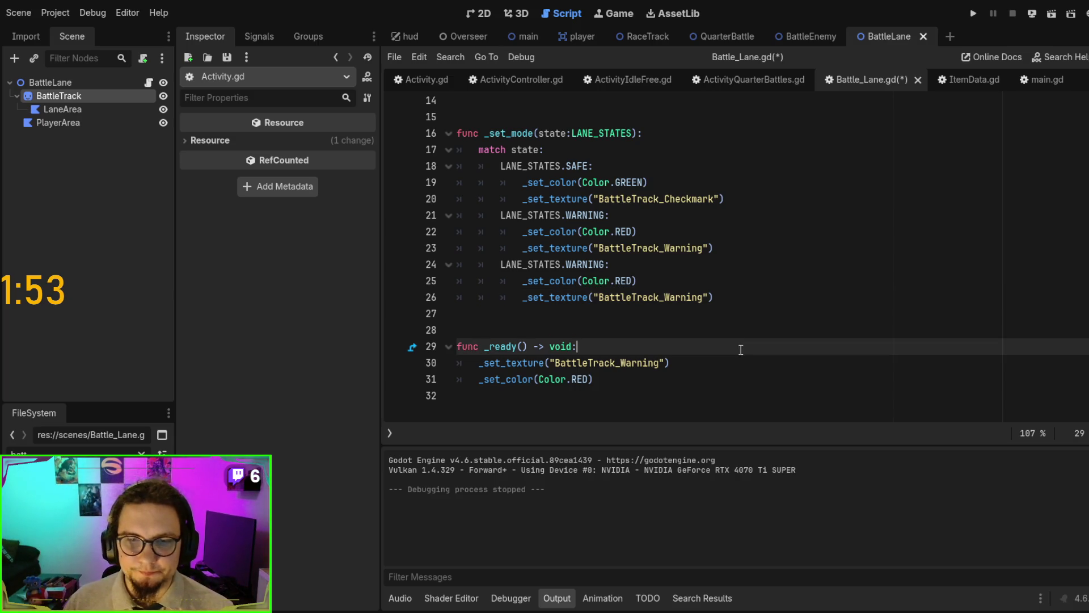
{"action": "left_click", "coordinate": [668, 311]}
{"action": "left_click_drag", "start_coordinate": [665, 298], "coordinate": [700, 297]}
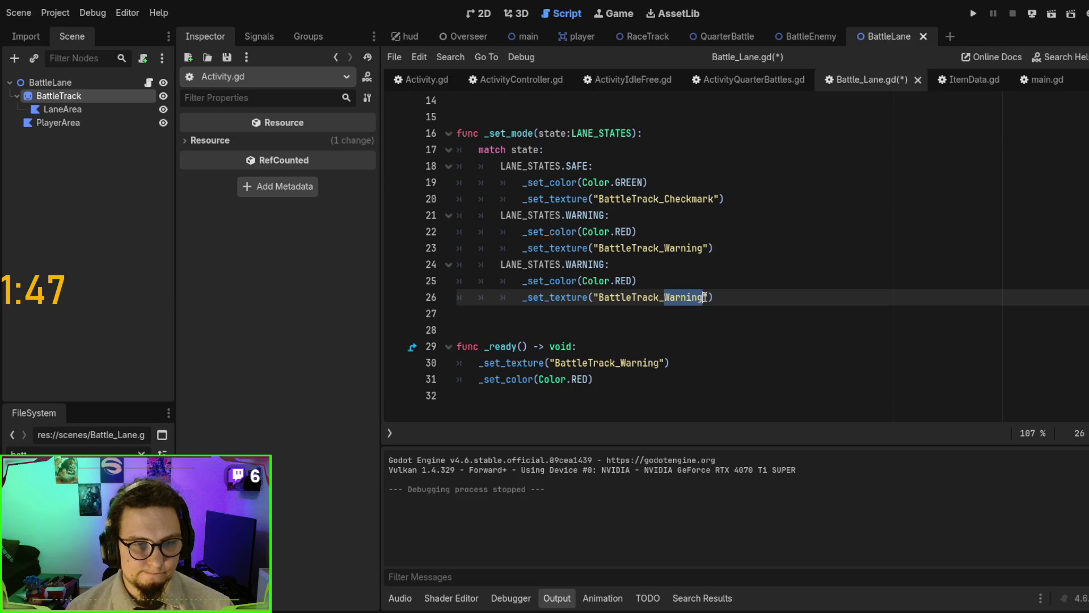
{"action": "type", "text": "ARRO"}
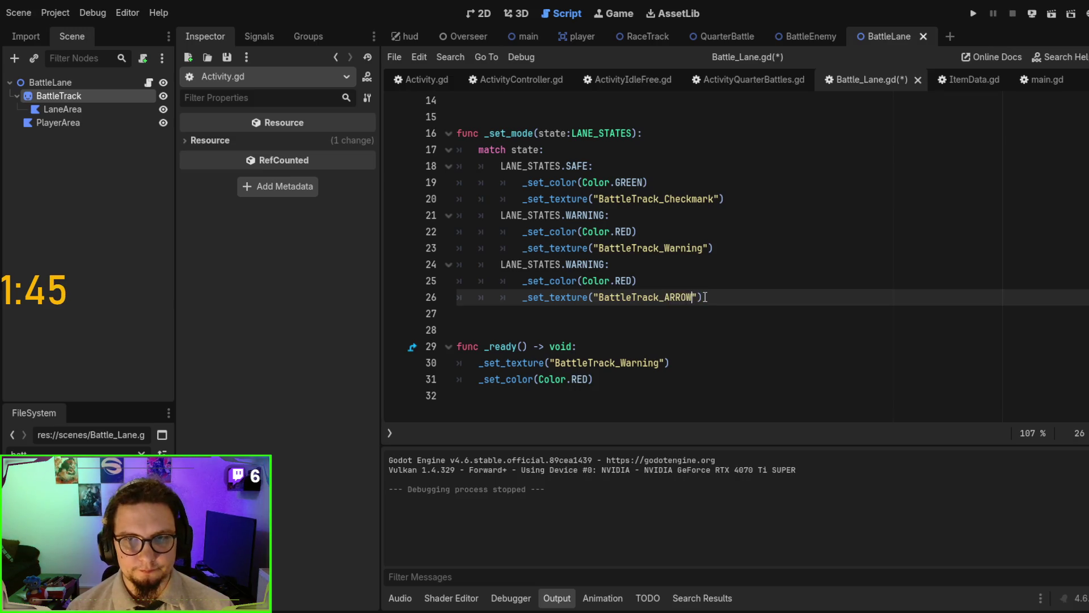
{"action": "key", "text": "BackSpace"}
{"action": "key", "text": "BackSpace"}
{"action": "key", "text": "BackSpace"}
{"action": "key", "text": "BackSpace"}
{"action": "type", "text": "ws"}
{"action": "double_click", "coordinate": [623, 281]}
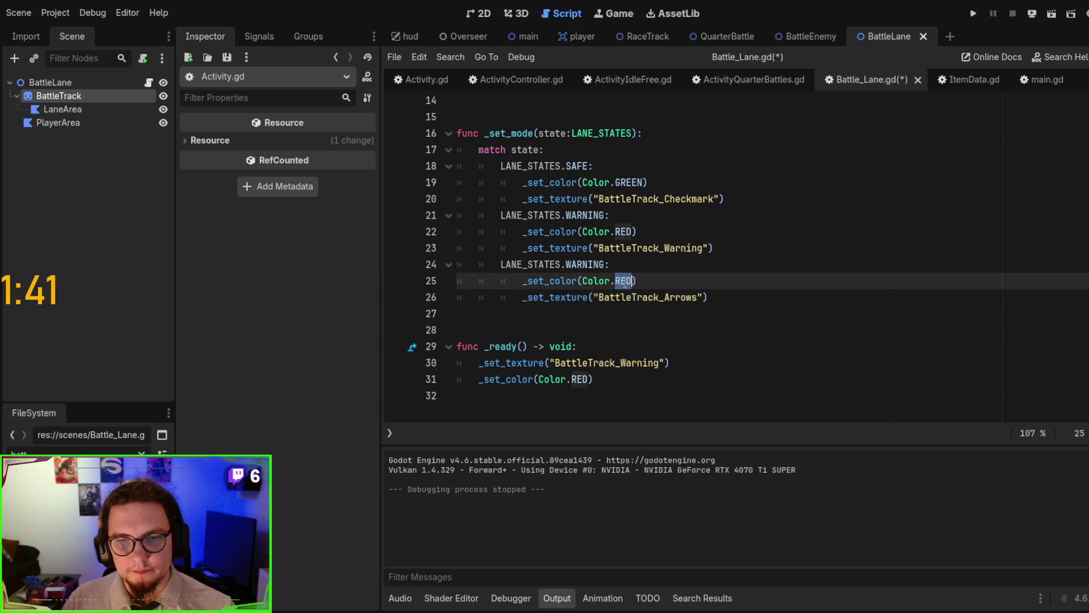
{"action": "type", "text": "ORANGE"}
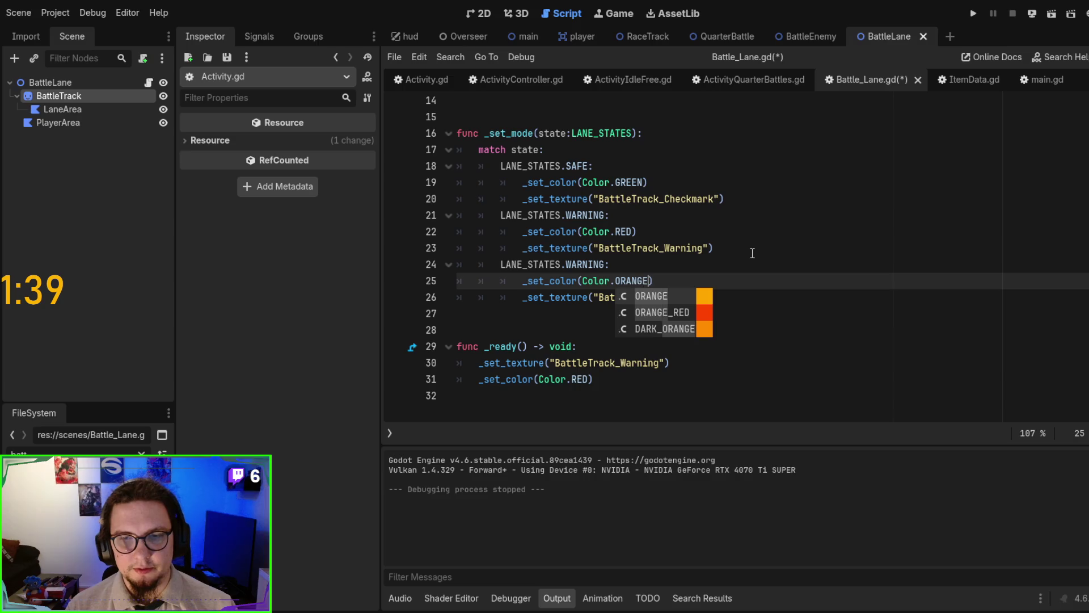
{"action": "key", "text": "ctrl+s"}
- Begin replacing the two-line _ready body with a set_mode call
{"action": "left_click", "coordinate": [605, 363]}
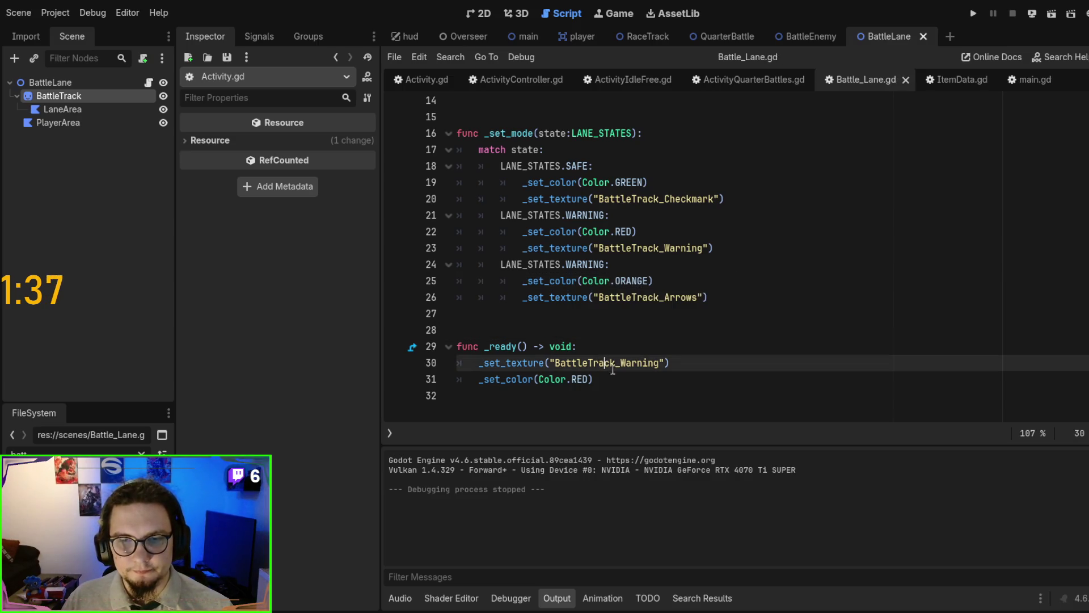
{"action": "double_click", "coordinate": [507, 133]}
{"action": "left_click_drag", "start_coordinate": [593, 379], "coordinate": [483, 360]}
{"action": "type", "text": "set_mode"}
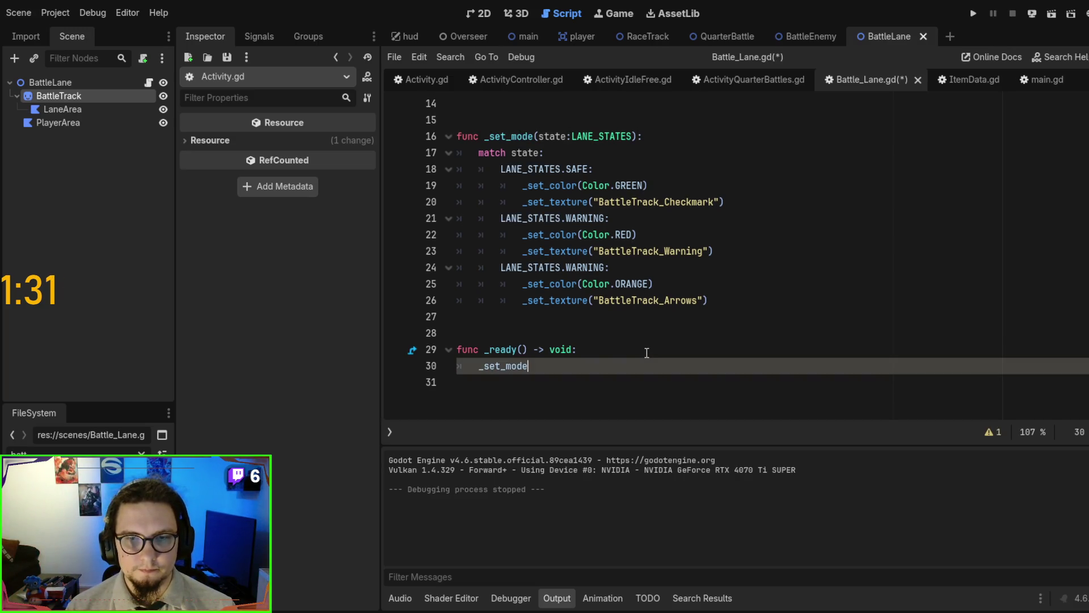
{"action": "type", "text": "(S"}
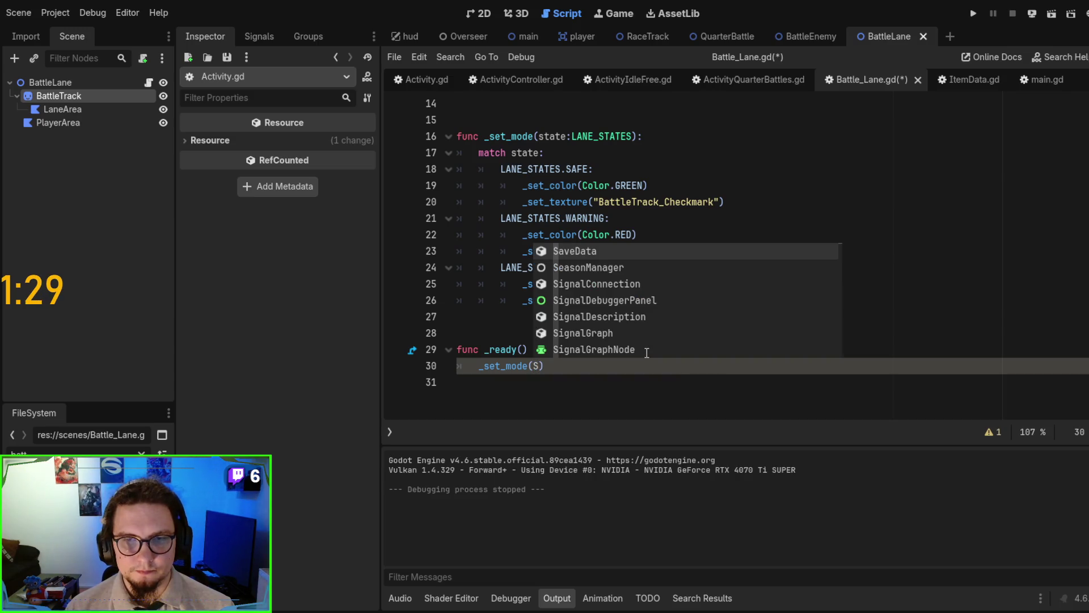
- Make _ready call _set_mode(LANE_STATES.SAFE), then run the scene with F6 and stop it
{"action": "key", "text": "BackSpace"}
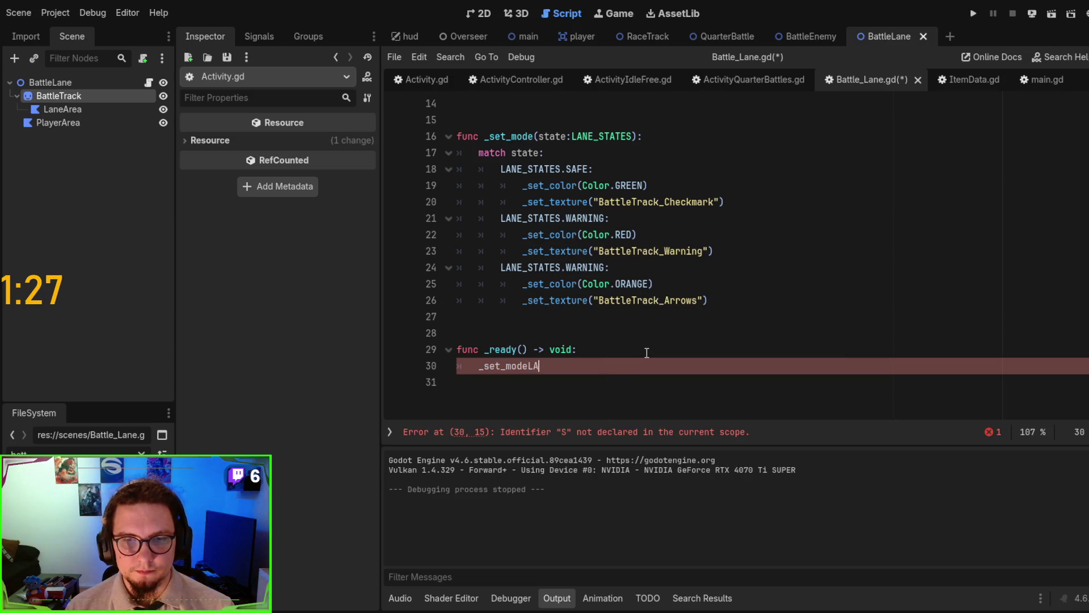
{"action": "key", "text": "BackSpace"}
{"action": "key", "text": "BackSpace"}
{"action": "type", "text": "(LAN"}
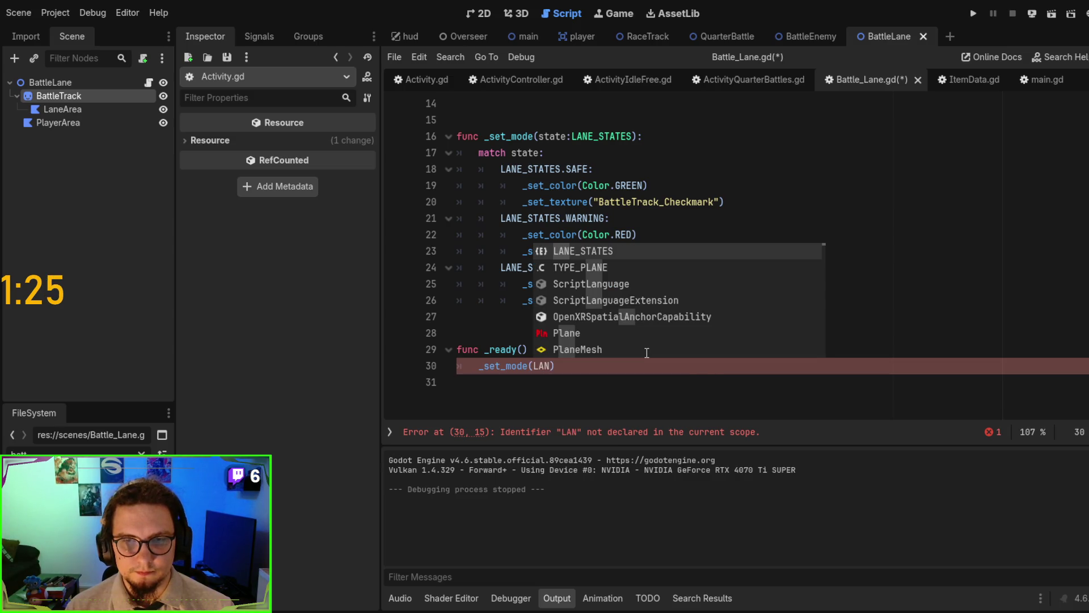
{"action": "key", "text": "Return"}
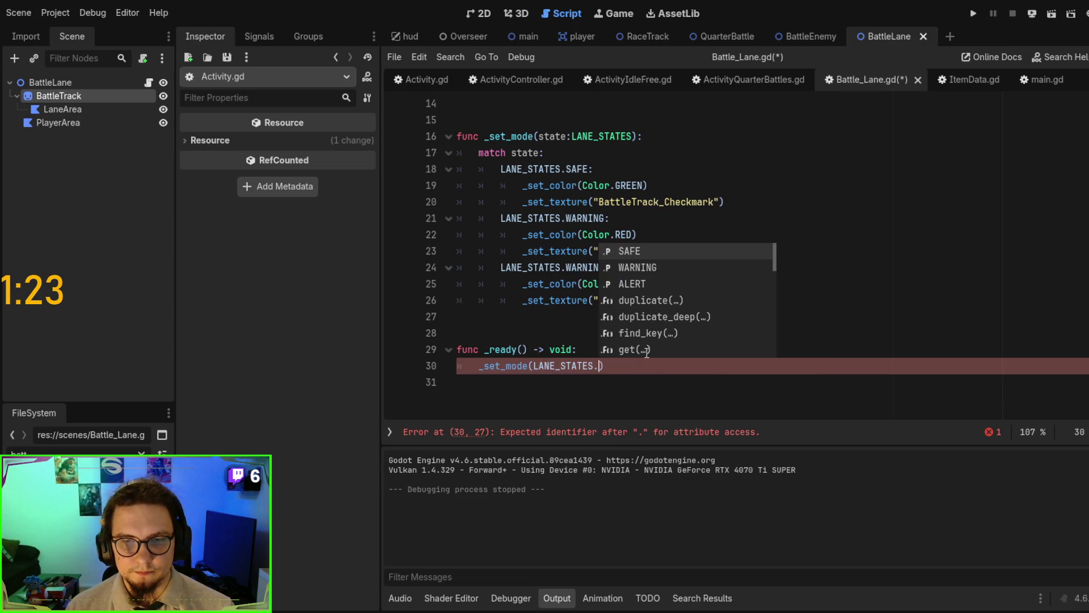
{"action": "key", "text": "Return"}
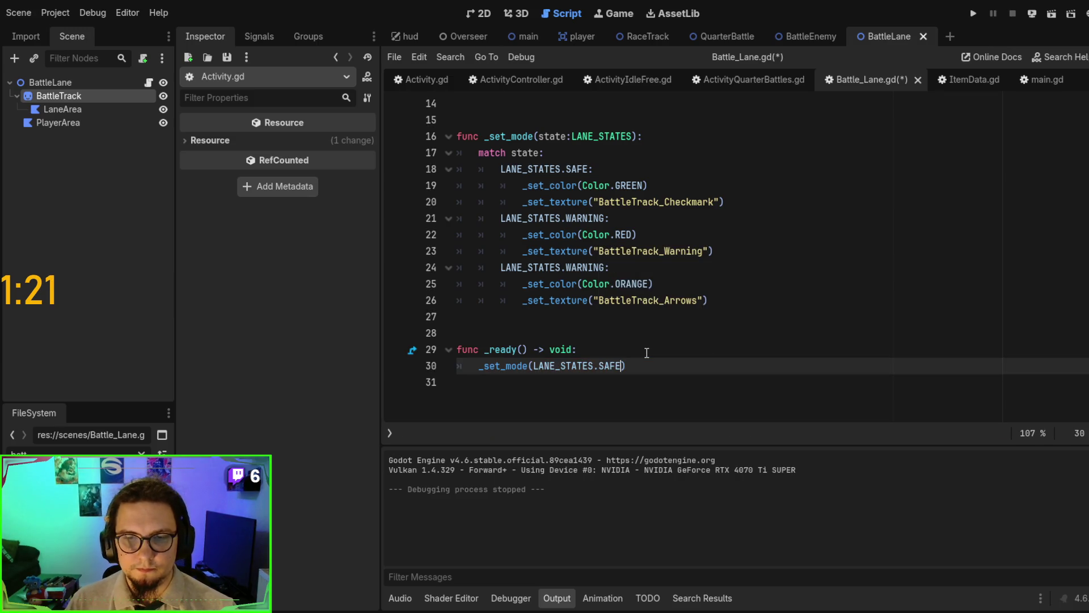
{"action": "key", "text": "F6"}
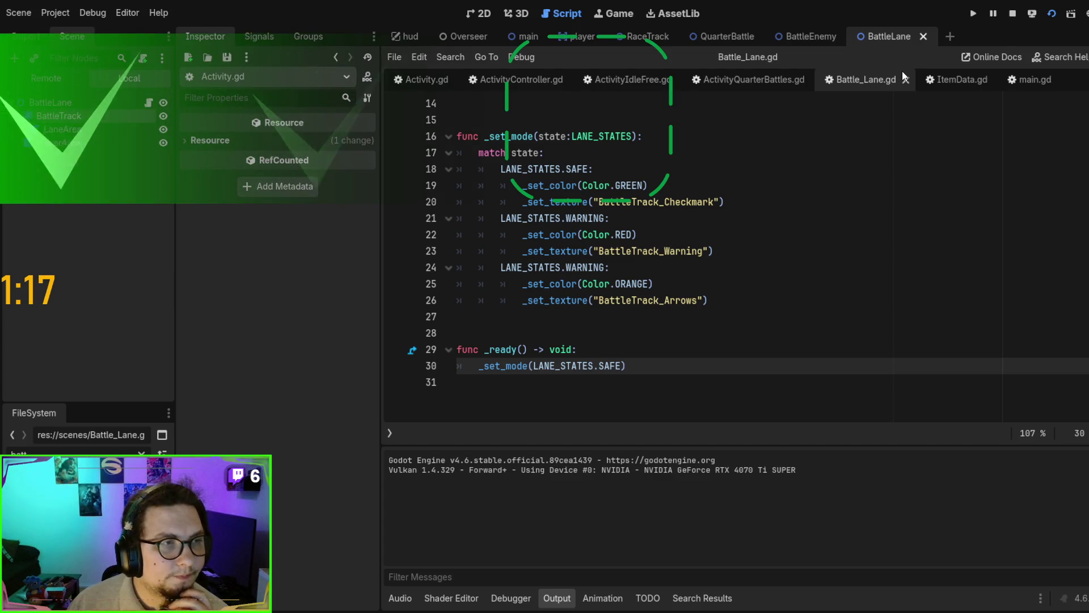
{"action": "key", "text": "F8"}
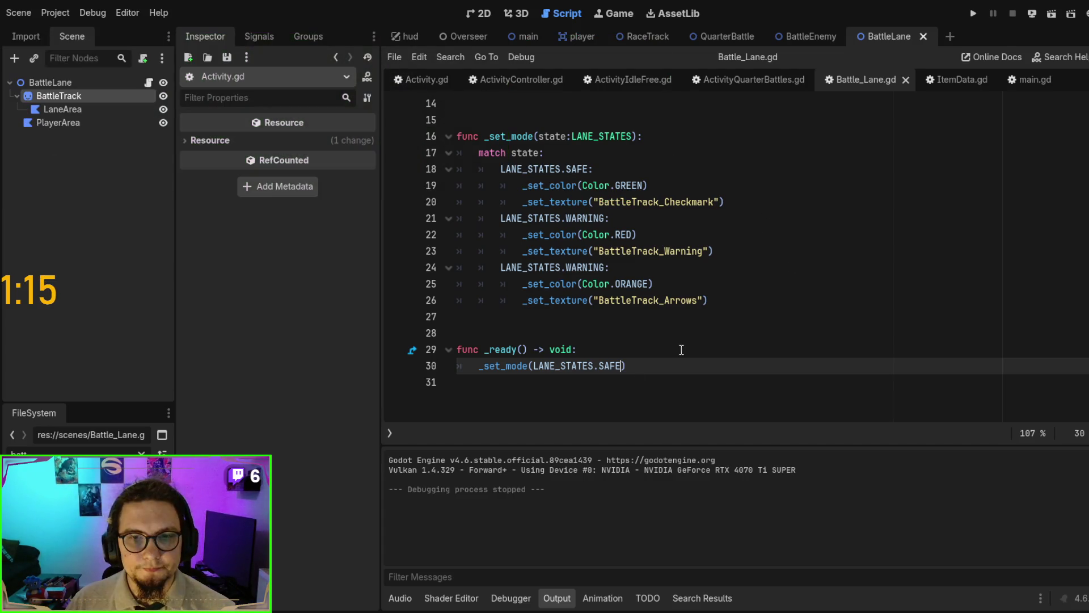
- Change the _ready call to _set_mode(LANE_STATES.WARNING), run the scene, and stop it
{"action": "double_click", "coordinate": [606, 365]}
{"action": "type", "text": "WARNING"}
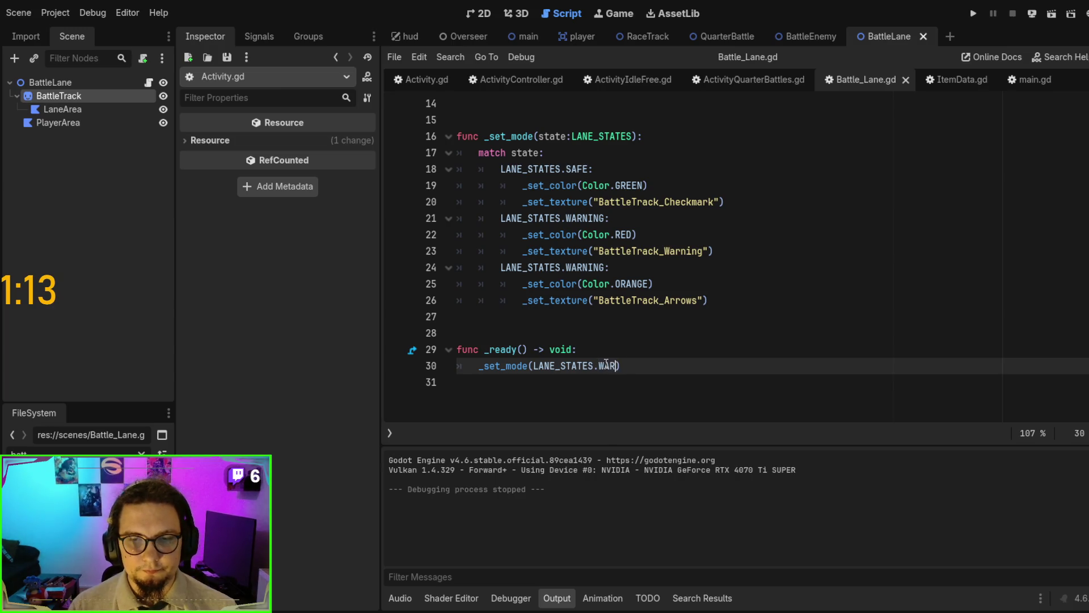
{"action": "key", "text": "F6"}
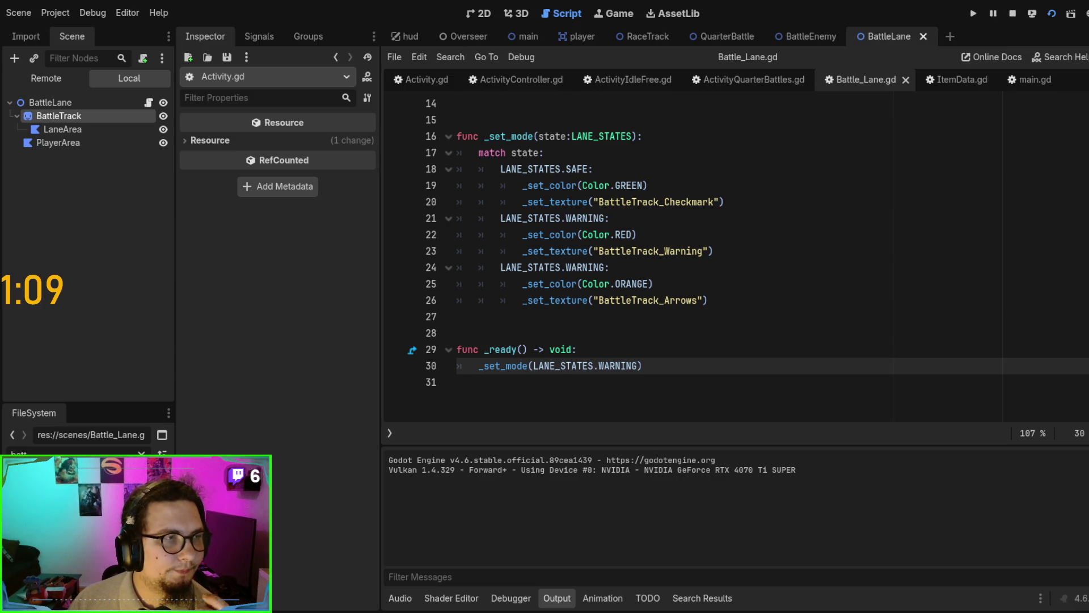
{"action": "left_click", "coordinate": [1013, 13]}
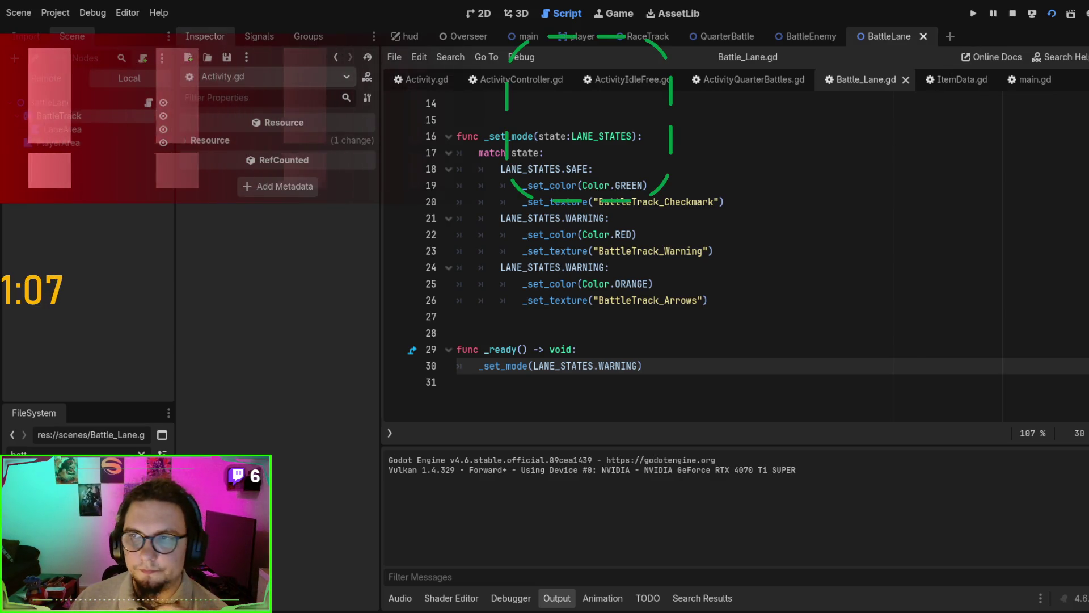
{"action": "double_click", "coordinate": [610, 366]}
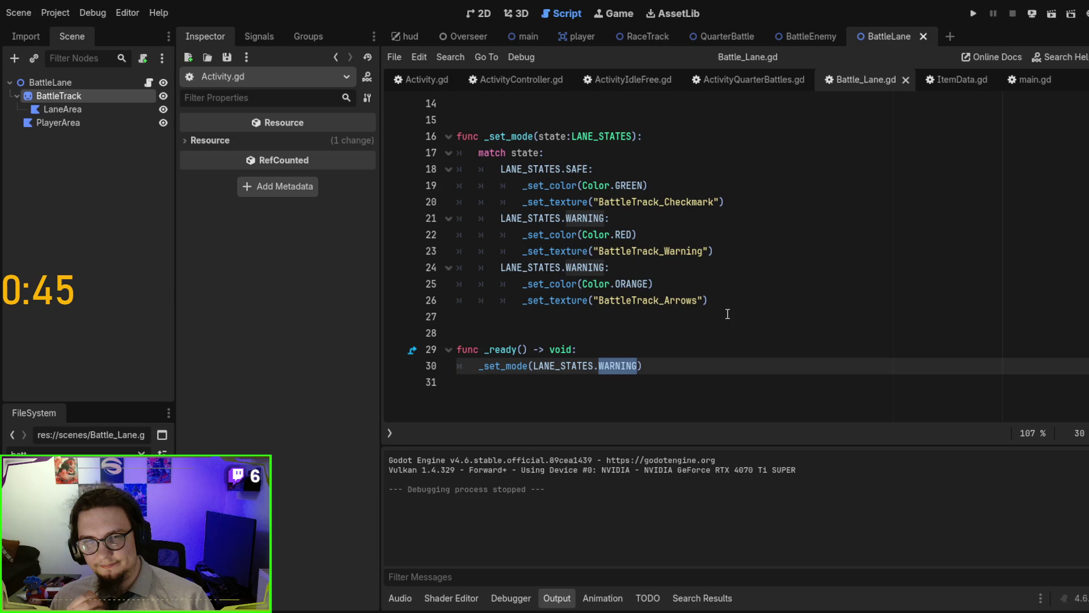
- Duplicate the _set_color function with blank lines separating the two copies
{"action": "scroll", "coordinate": [723, 295], "scroll_direction": "up", "scroll_amount": 5}
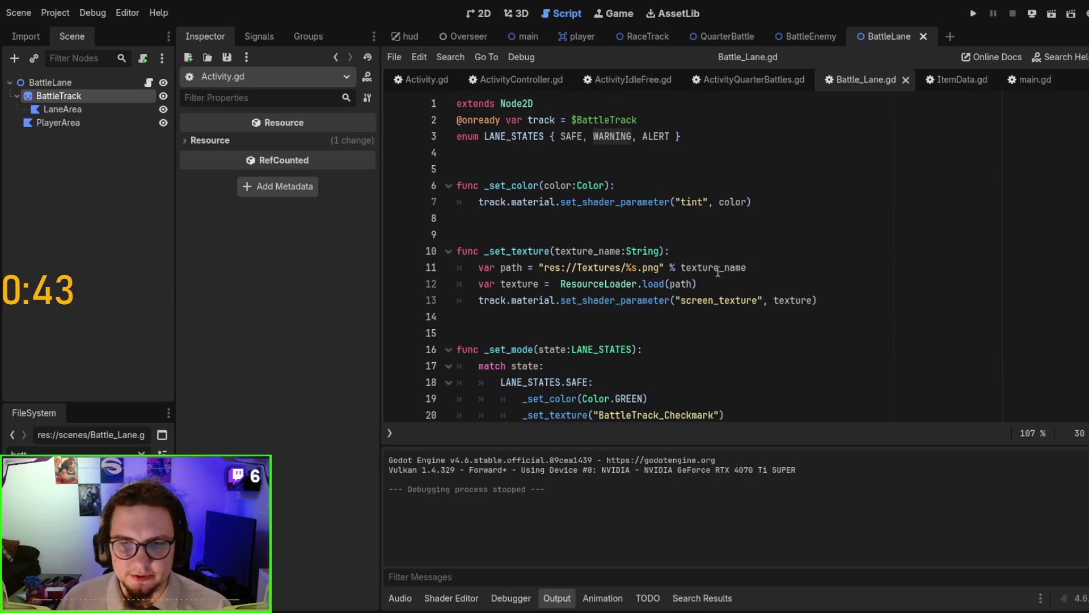
{"action": "scroll", "coordinate": [760, 263], "scroll_direction": "down", "scroll_amount": 3}
{"action": "scroll", "coordinate": [772, 263], "scroll_direction": "up", "scroll_amount": 2}
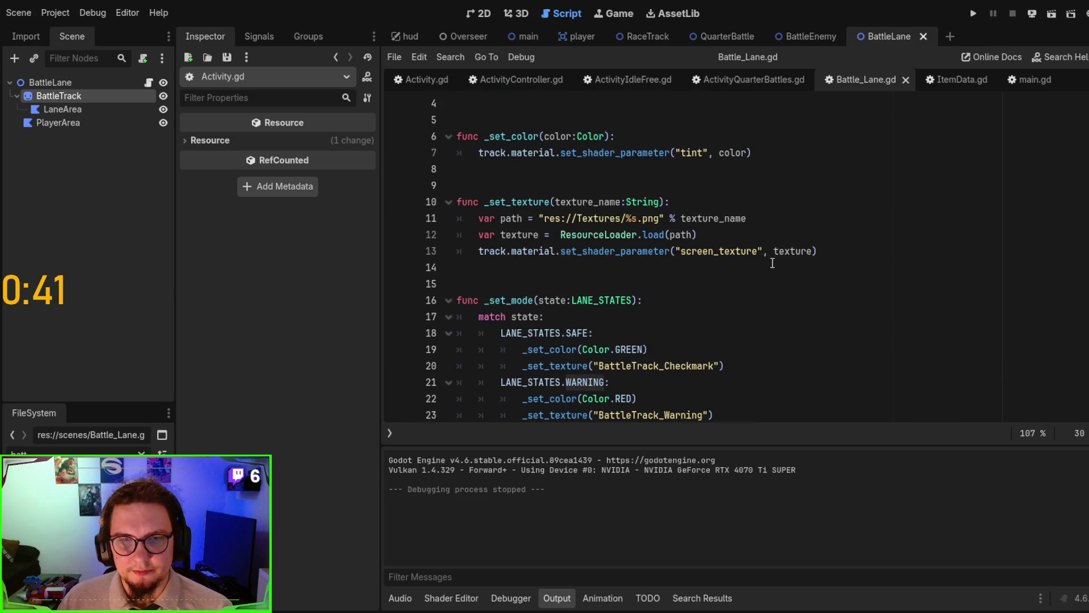
{"action": "scroll", "coordinate": [772, 264], "scroll_direction": "down", "scroll_amount": 3}
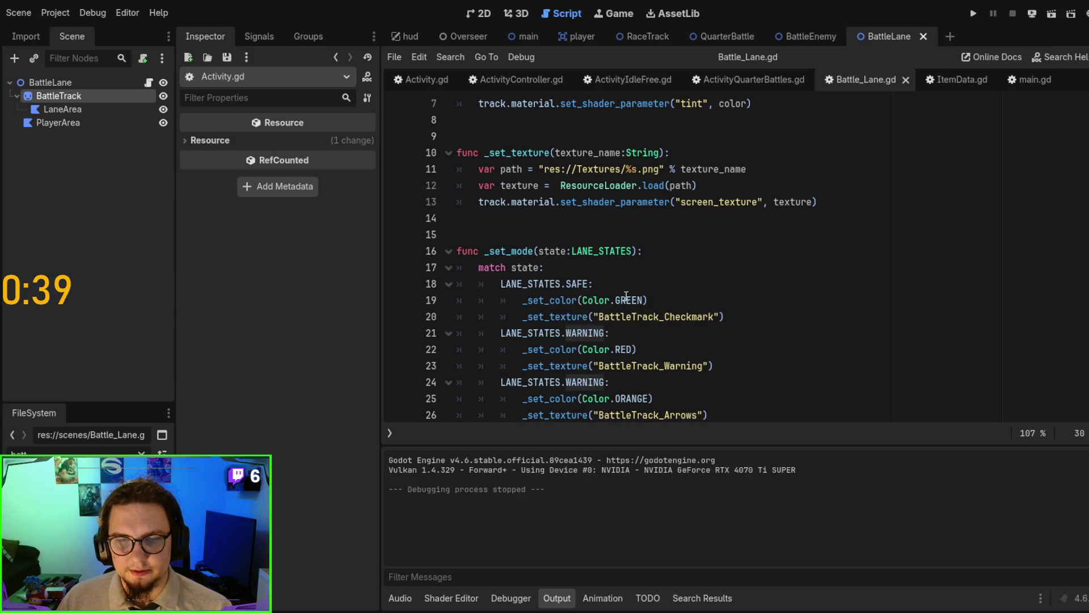
{"action": "scroll", "coordinate": [579, 248], "scroll_direction": "up", "scroll_amount": 3}
{"action": "left_click", "coordinate": [674, 188]}
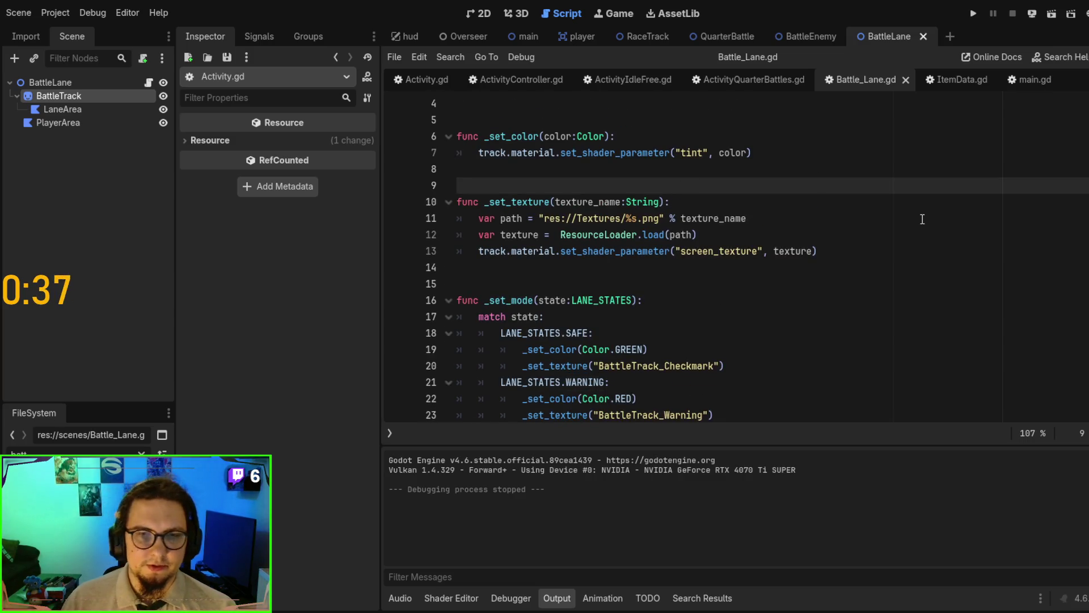
{"action": "key", "text": "Up"}
{"action": "key", "text": "shift+Up"}
{"action": "key", "text": "shift+Up"}
{"action": "key", "text": "ctrl+shift+d"}
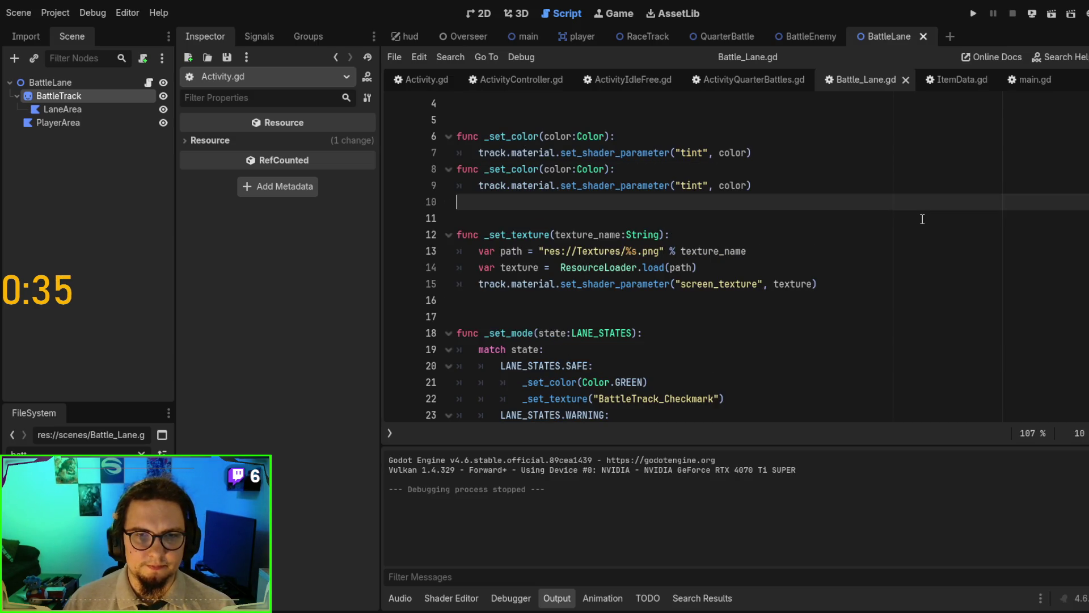
{"action": "left_click", "coordinate": [790, 153]}
{"action": "key", "text": "Return"}
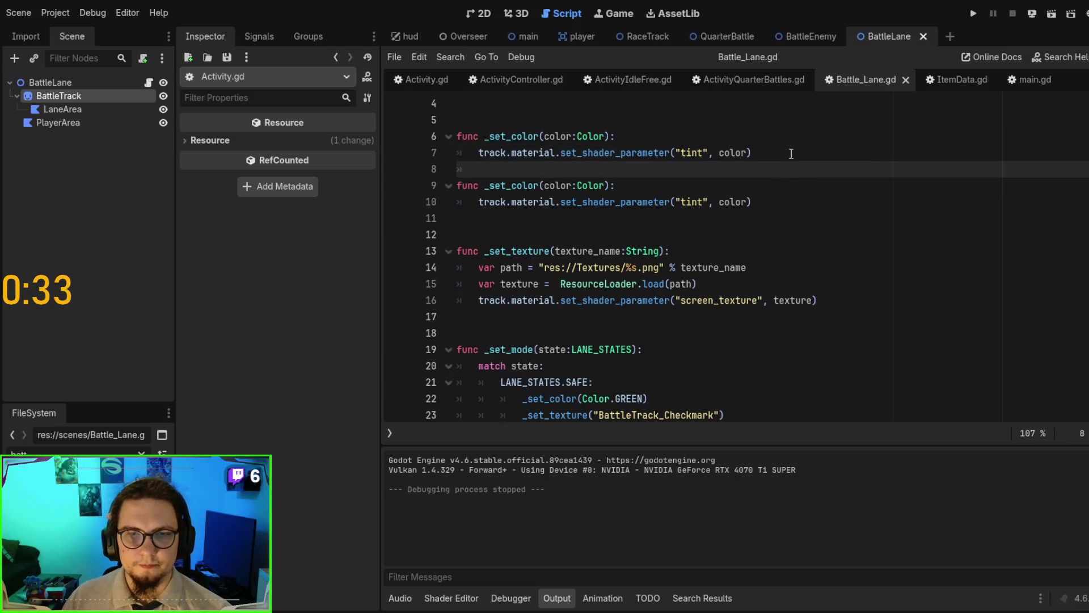
{"action": "key", "text": "Return"}
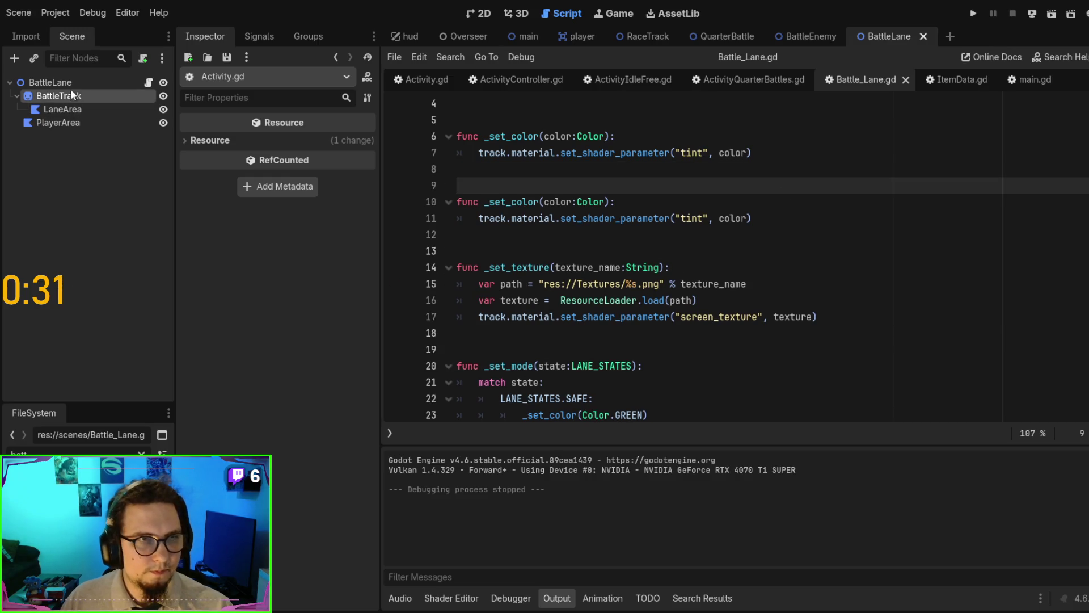
{"action": "left_click", "coordinate": [70, 92]}
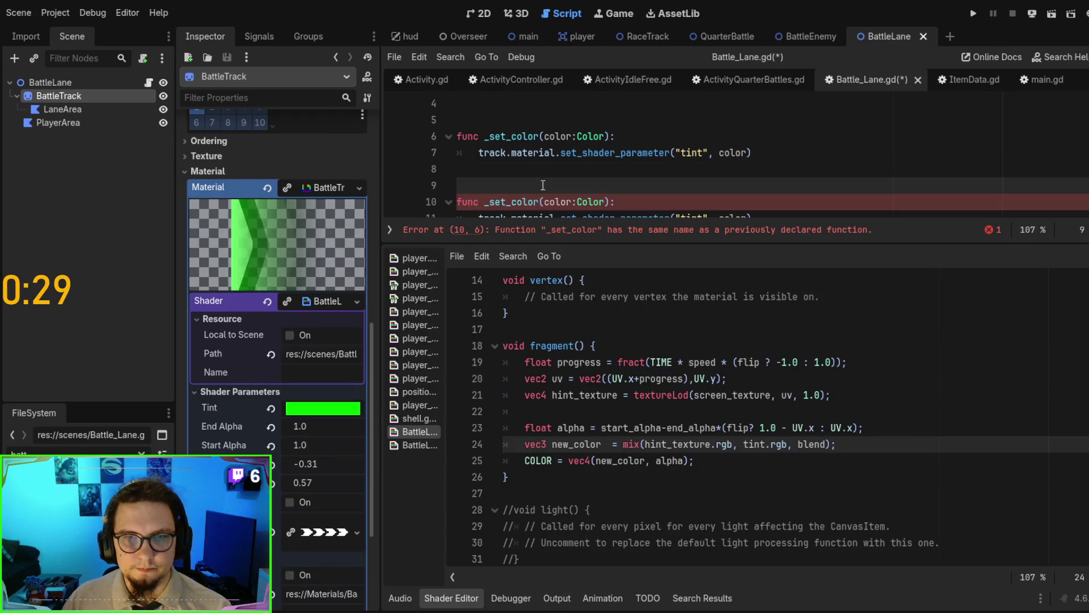
{"action": "scroll", "coordinate": [552, 156], "scroll_direction": "down", "scroll_amount": 2}
{"action": "scroll", "coordinate": [552, 156], "scroll_direction": "up", "scroll_amount": 1}
- Turn the copy into _set_speed(speed:float) setting shader parameter ("speed", speed)
{"action": "left_click_drag", "start_coordinate": [544, 153], "coordinate": [605, 153]}
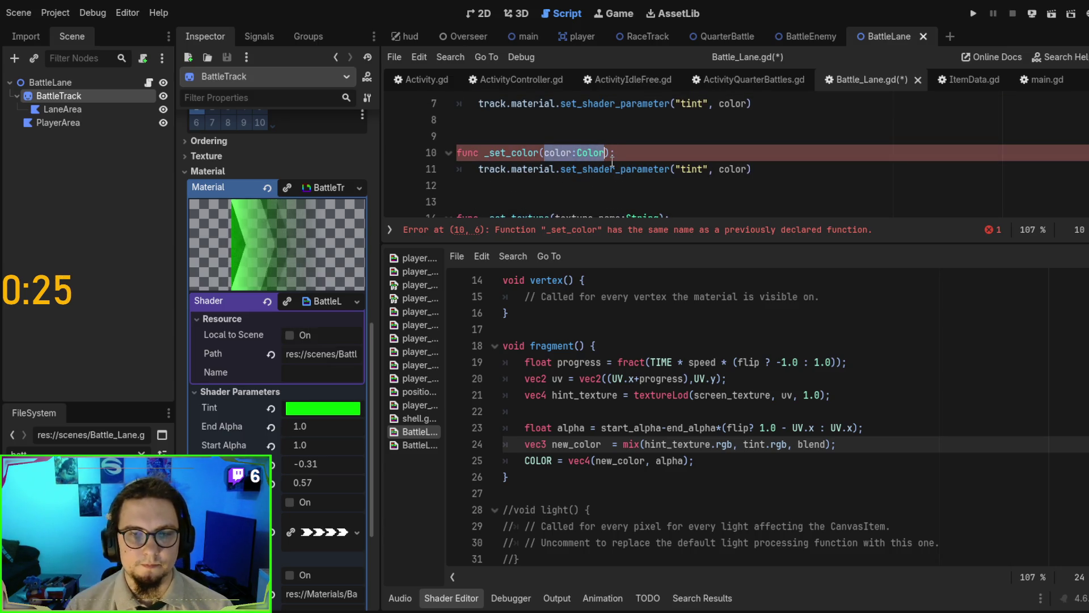
{"action": "key", "text": "BackSpace"}
{"action": "type", "text": "speed:float"}
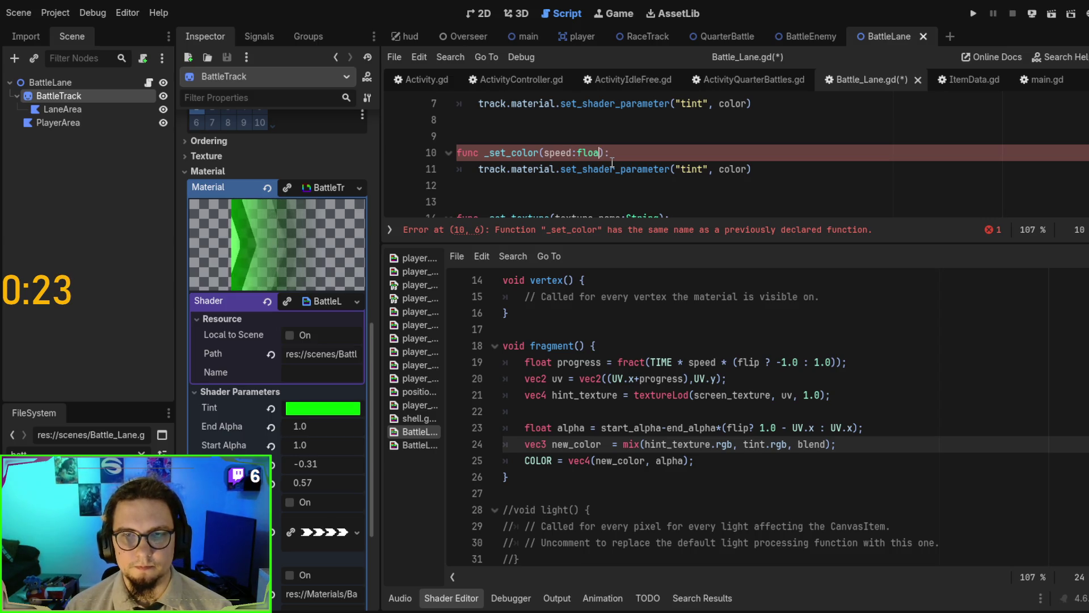
{"action": "left_click", "coordinate": [511, 153]}
{"action": "key", "text": "ctrl+shift+Right"}
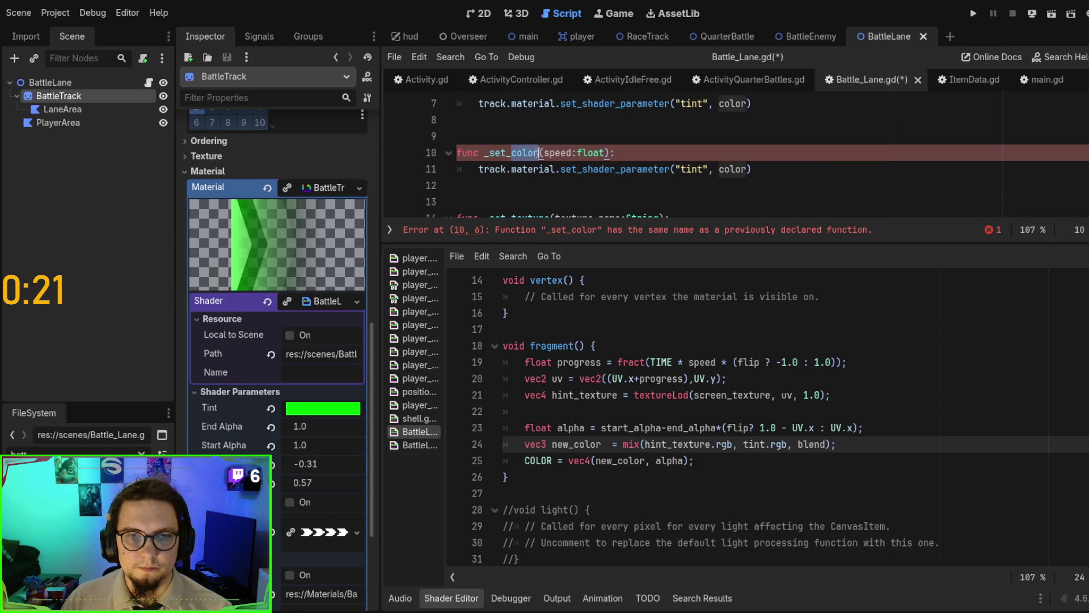
{"action": "type", "text": "speed"}
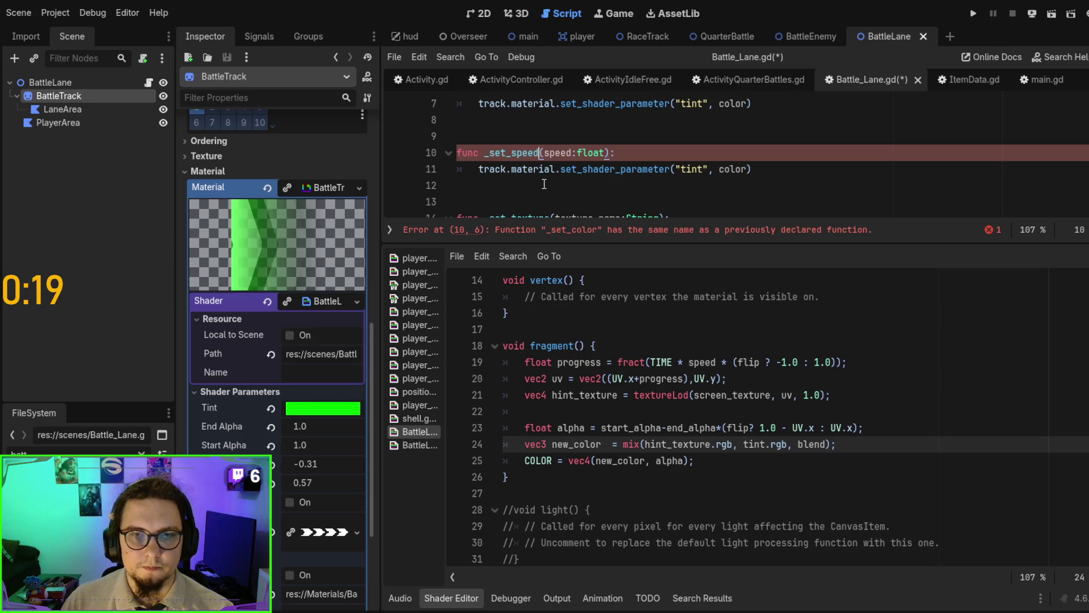
{"action": "left_click", "coordinate": [714, 169]}
{"action": "double_click", "coordinate": [689, 169]}
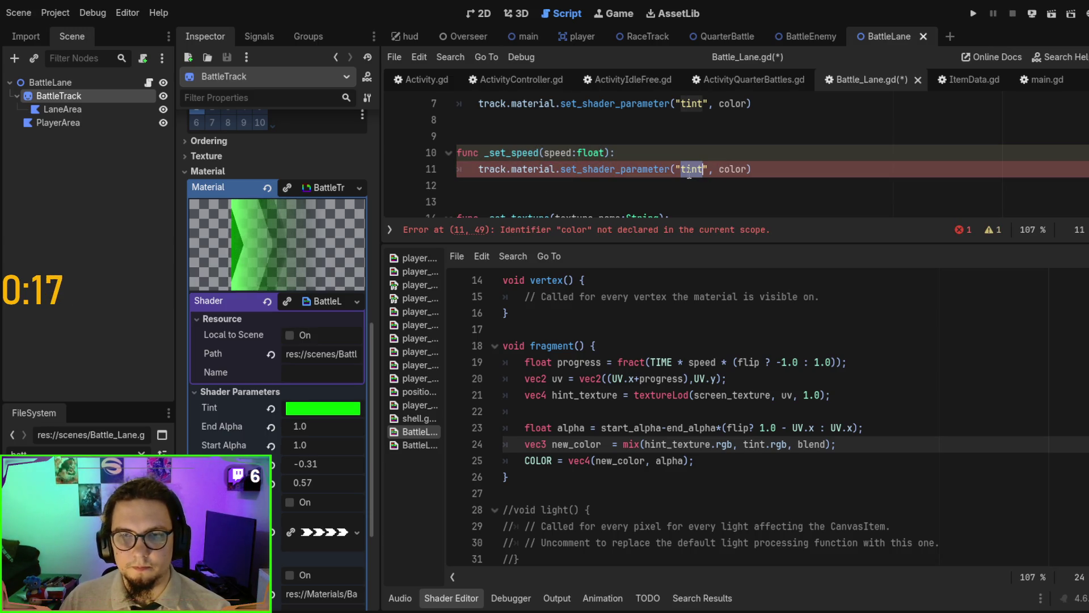
{"action": "type", "text": "speed"}
{"action": "key", "text": "Delete"}
{"action": "key", "text": "Delete"}
{"action": "key", "text": "Delete"}
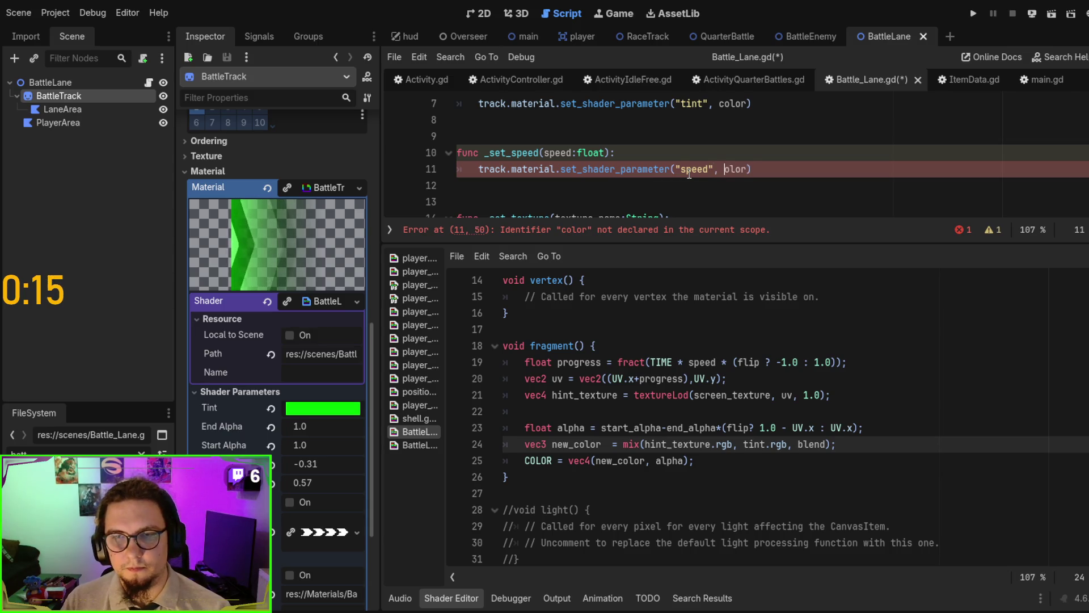
{"action": "type", "text": "speed"}
{"action": "key", "text": "Delete"}
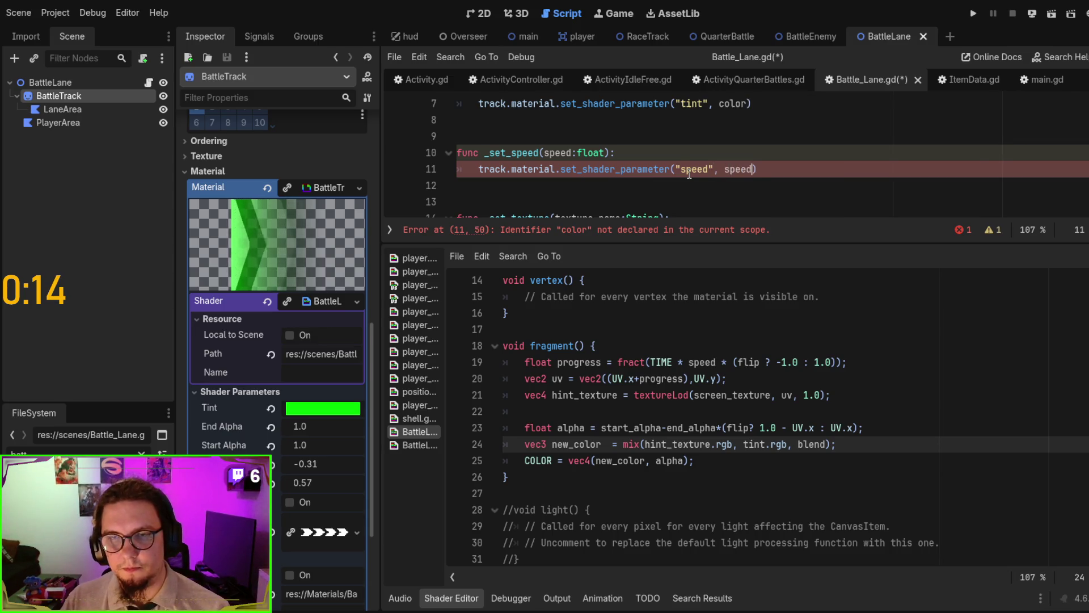
{"action": "scroll", "coordinate": [710, 175], "scroll_direction": "down", "scroll_amount": 2}
{"action": "scroll", "coordinate": [710, 176], "scroll_direction": "up", "scroll_amount": 3}
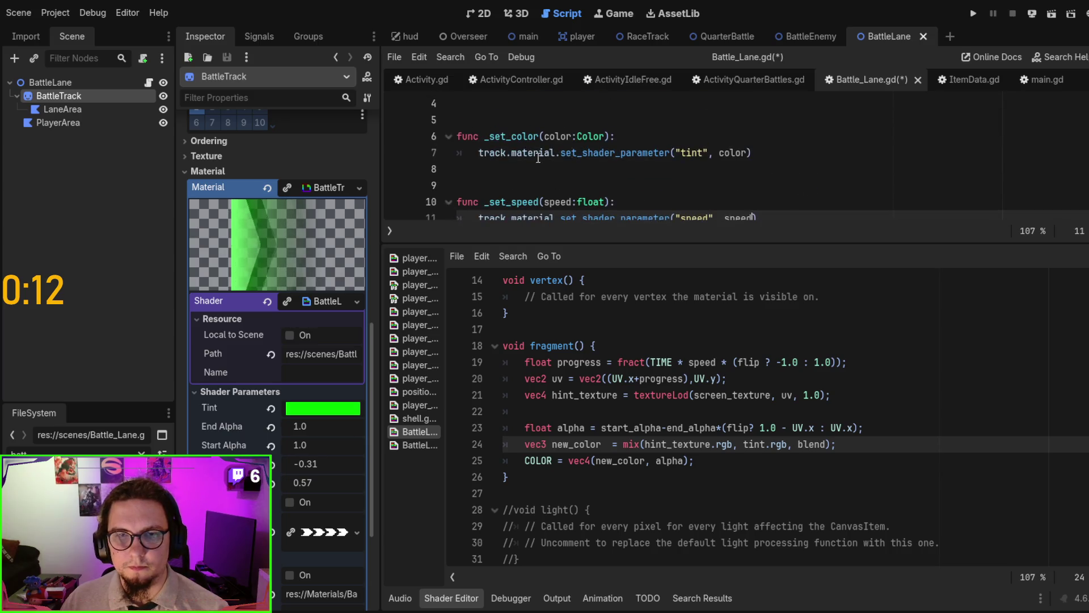
{"action": "double_click", "coordinate": [511, 202]}
{"action": "scroll", "coordinate": [590, 190], "scroll_direction": "down", "scroll_amount": 6}
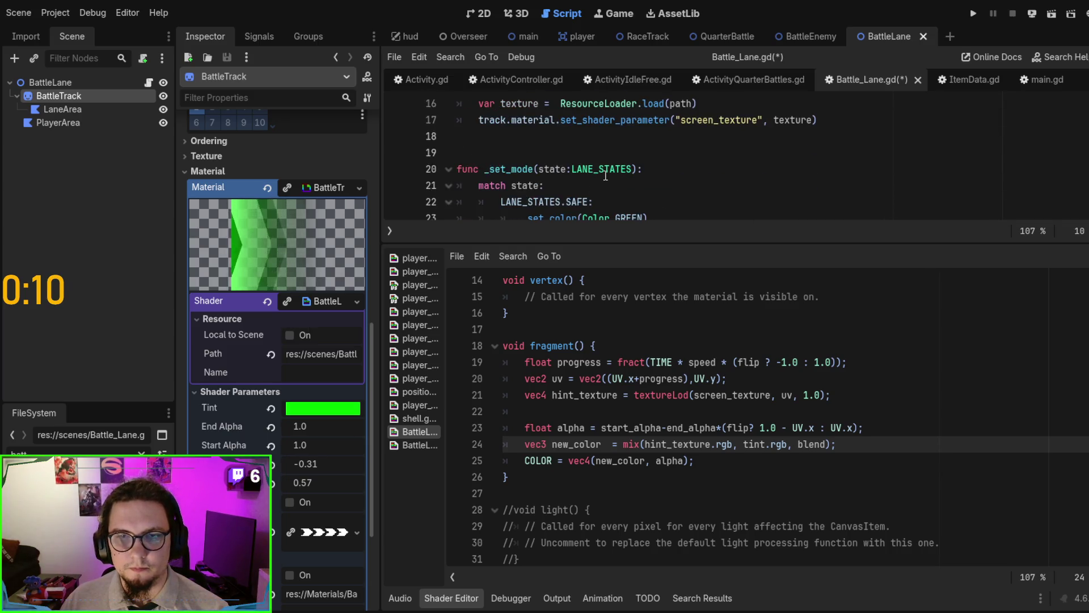
{"action": "left_click", "coordinate": [757, 135]}
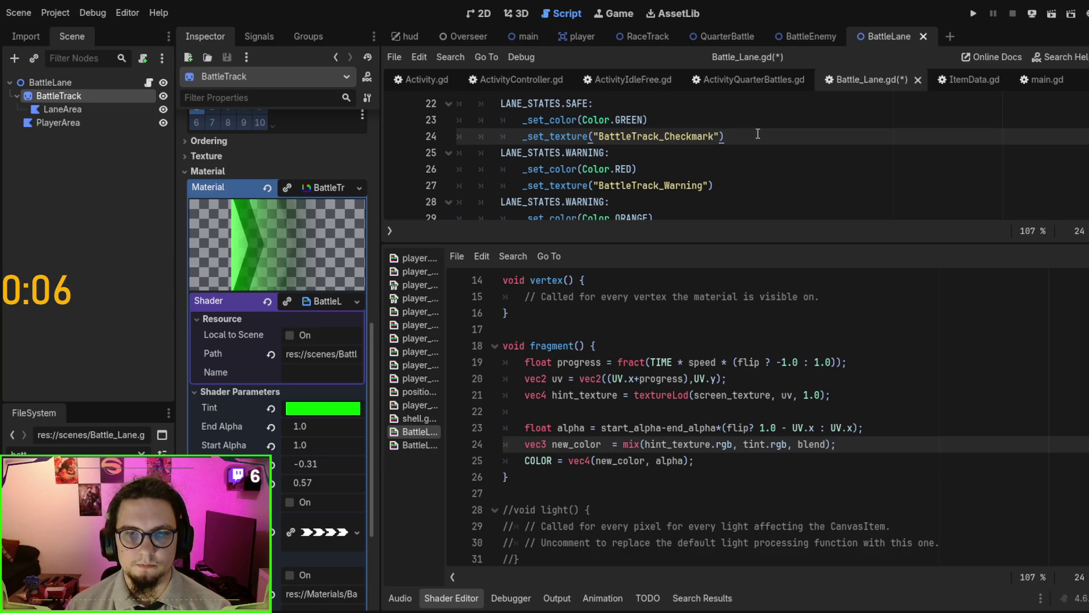
- Add _set_speed(0.0) to the SAFE branch and copy it into the WARNING branch as 0.1
{"action": "key", "text": "Return"}
{"action": "type", "text": "_set_speed("}
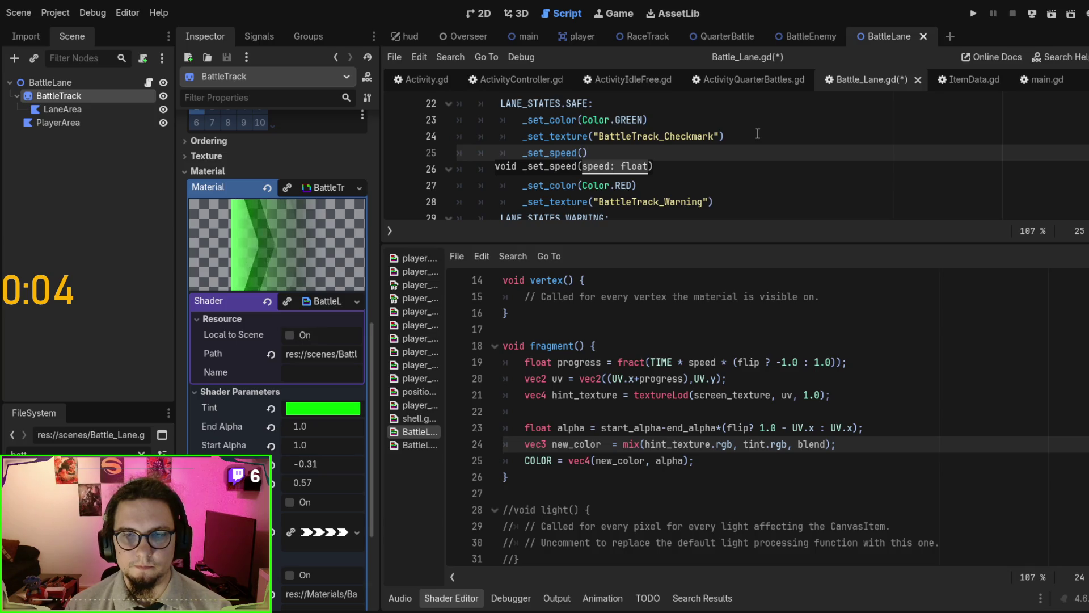
{"action": "type", "text": "0.0"}
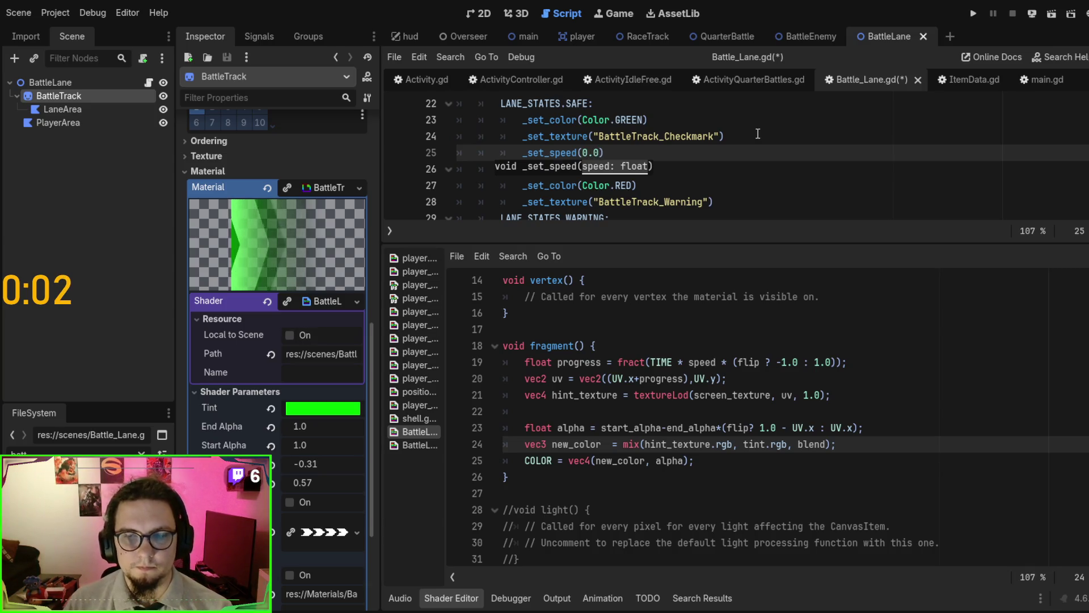
{"action": "triple_click", "coordinate": [730, 156]}
{"action": "key", "text": "ctrl+c"}
{"action": "scroll", "coordinate": [732, 153], "scroll_direction": "down", "scroll_amount": 1}
{"action": "left_click", "coordinate": [730, 153]}
{"action": "key", "text": "Return"}
{"action": "key", "text": "ctrl+v"}
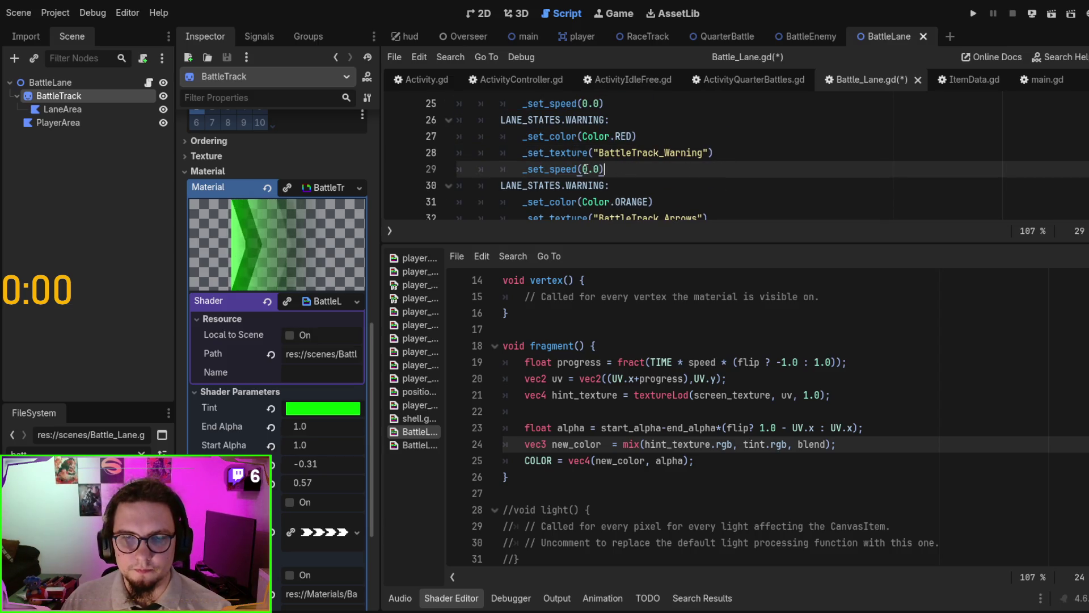
{"action": "left_click", "coordinate": [594, 169]}
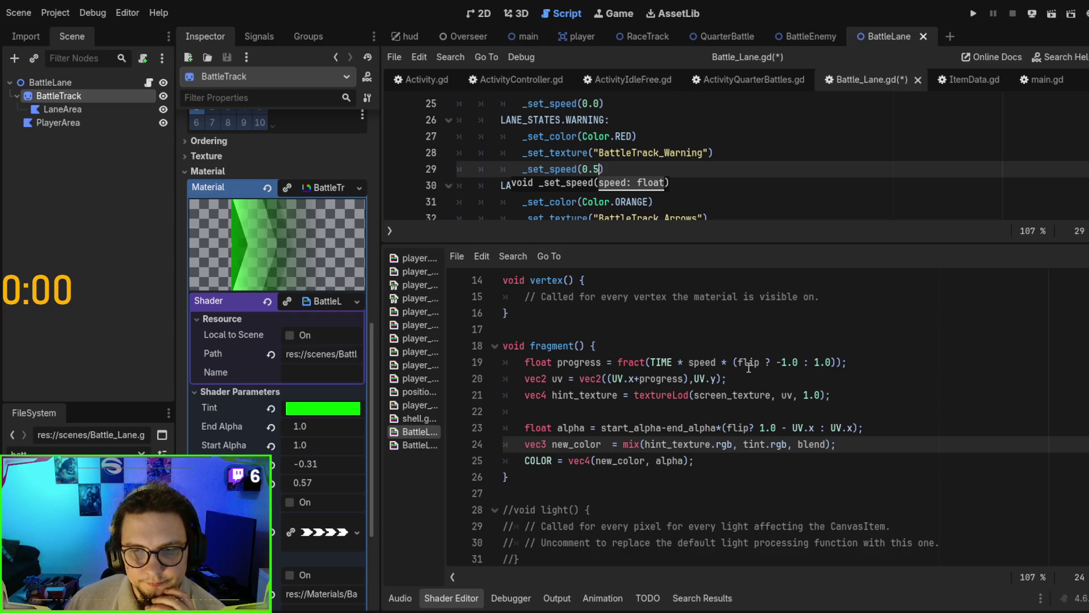
- Swap the flip sign in the shader's line 19 expression and save
{"action": "left_click", "coordinate": [785, 364]}
{"action": "key", "text": "BackSpace"}
{"action": "type", "text": "-"}
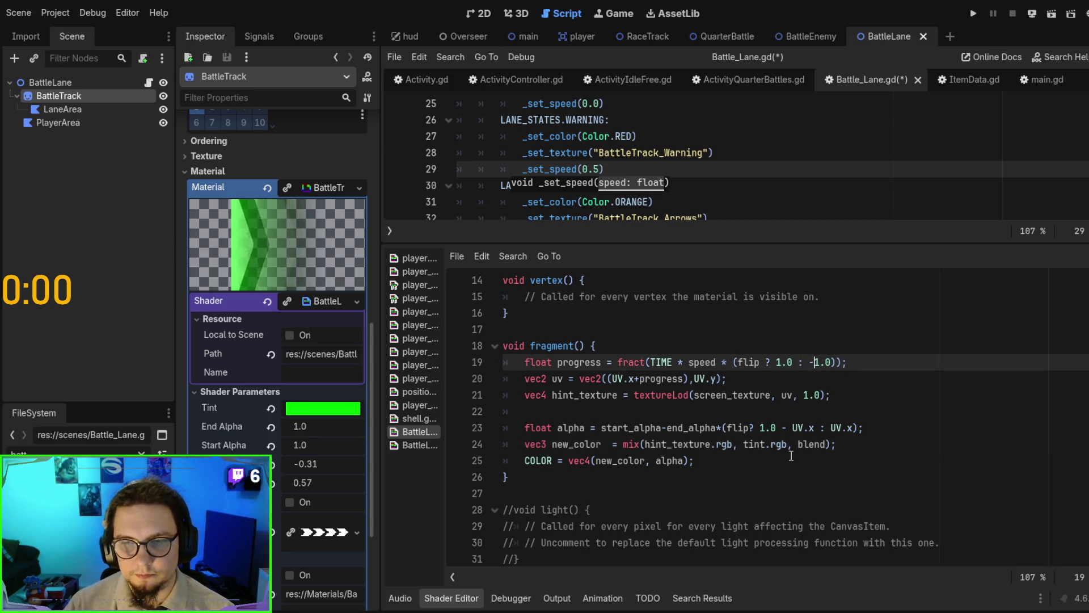
{"action": "key", "text": "ctrl+s"}
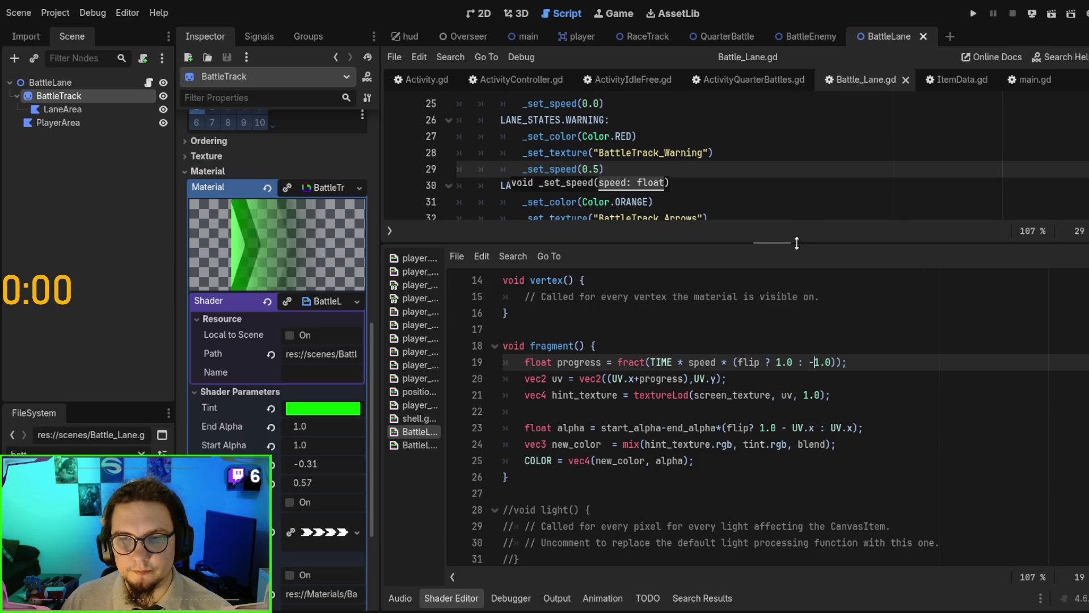
- Give the script panel more room and type 1 after 0.5 on the ORANGE colour line 29
{"action": "left_click_drag", "start_coordinate": [798, 240], "coordinate": [802, 397]}
{"action": "left_click", "coordinate": [665, 220]}
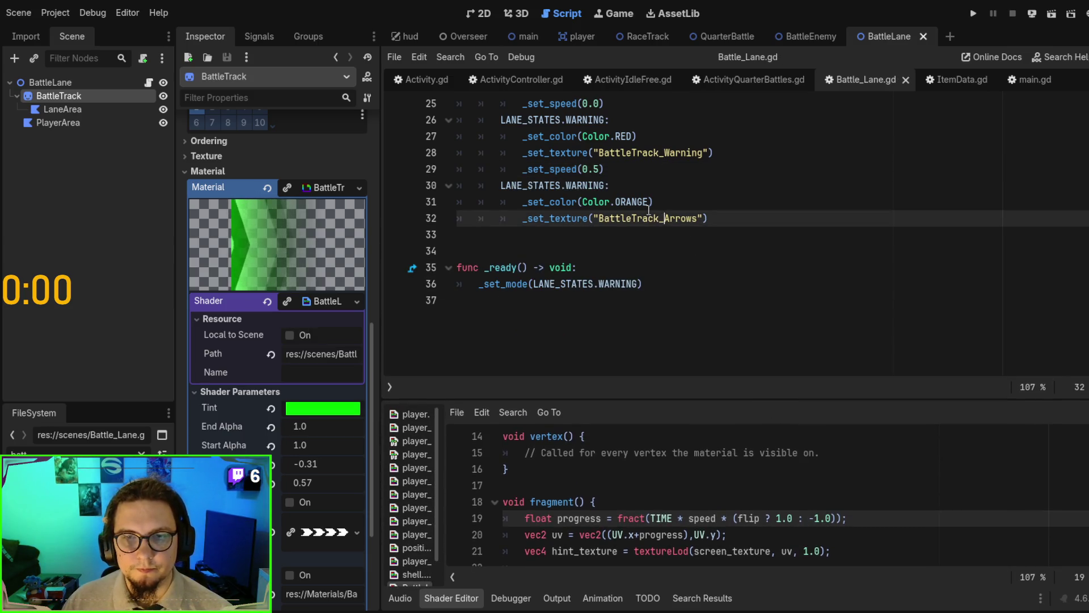
{"action": "left_click", "coordinate": [611, 201]}
{"action": "scroll", "coordinate": [656, 231], "scroll_direction": "up", "scroll_amount": 1}
{"action": "left_click_drag", "start_coordinate": [638, 218], "coordinate": [733, 204]}
{"action": "left_click", "coordinate": [600, 218]}
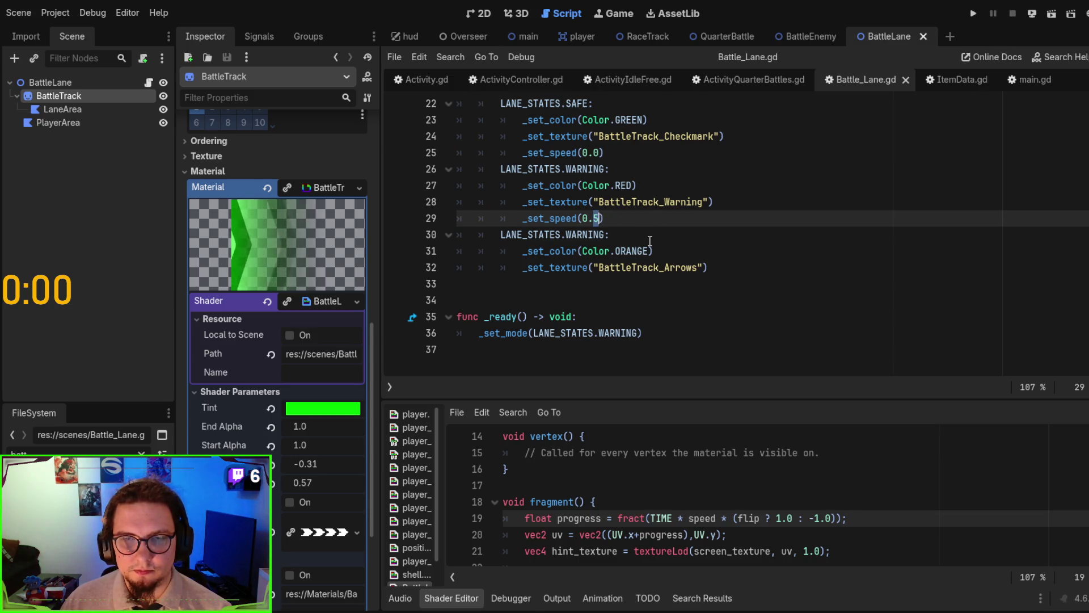
{"action": "type", "text": "1"}
- Add _set_speed(0.3) to the last WARNING branch and save the script
{"action": "left_click", "coordinate": [738, 265]}
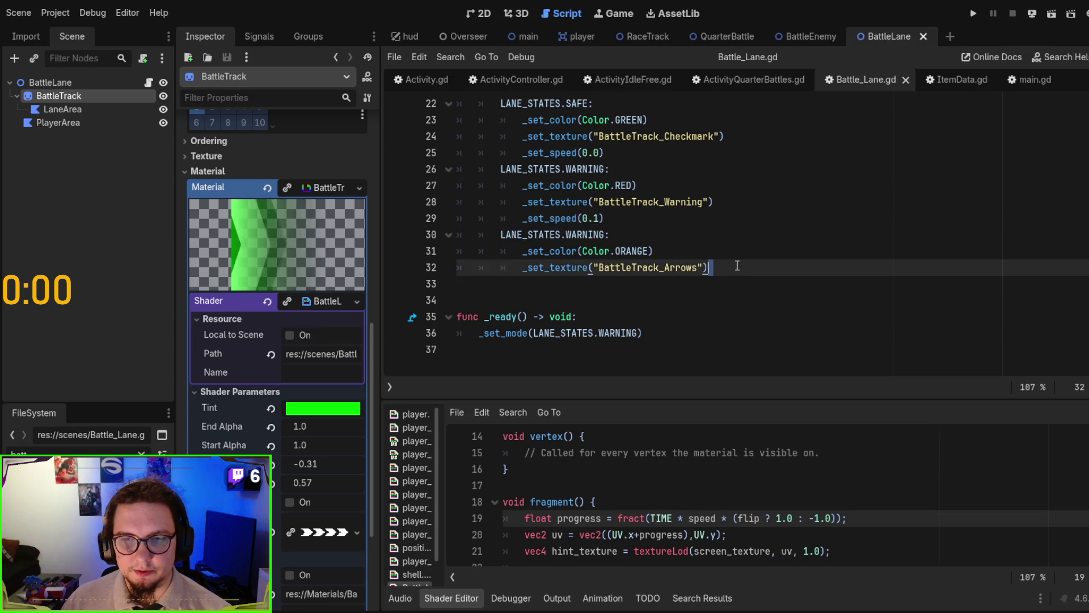
{"action": "key", "text": "Return"}
{"action": "type", "text": "_set_speed(0.0)"}
{"action": "key", "text": "BackSpace"}
{"action": "type", "text": "3"}
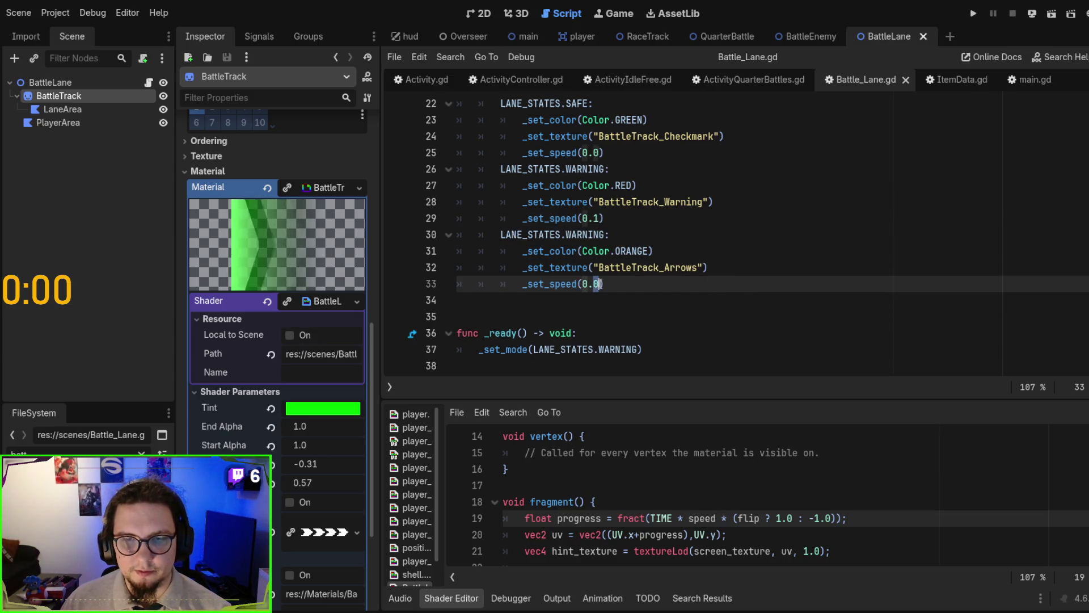
{"action": "left_click", "coordinate": [673, 292]}
{"action": "key", "text": "ctrl+s"}
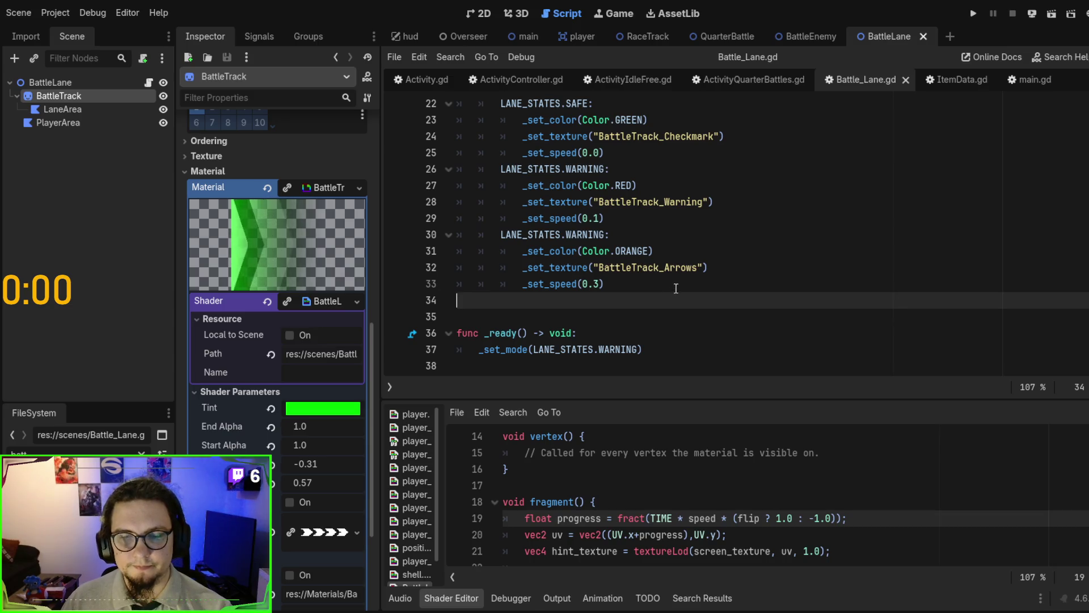
{"action": "scroll", "coordinate": [616, 256], "scroll_direction": "up", "scroll_amount": 1}
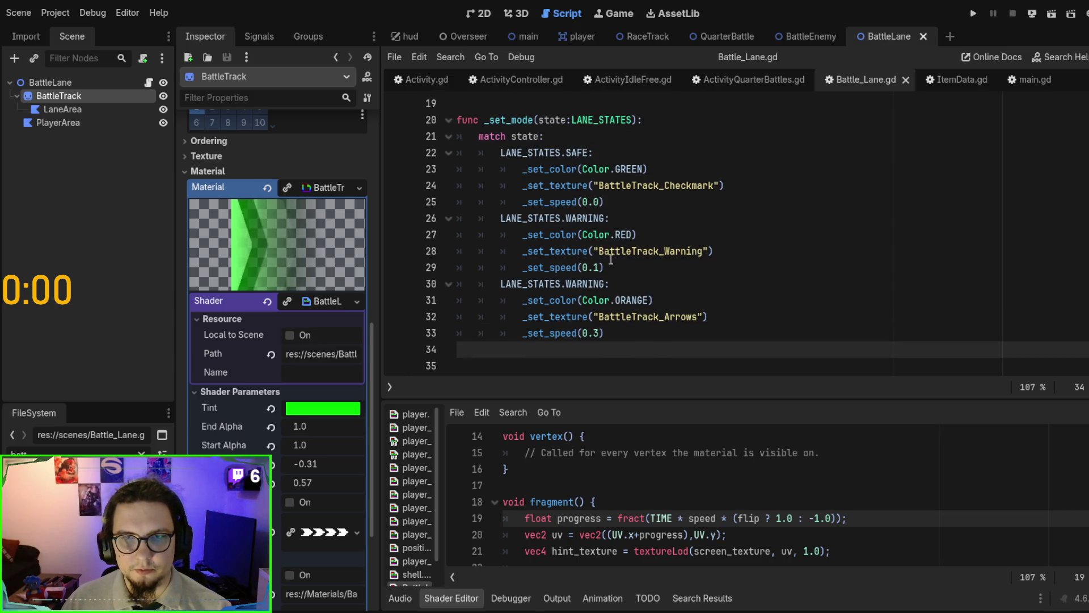
{"action": "double_click", "coordinate": [592, 288]}
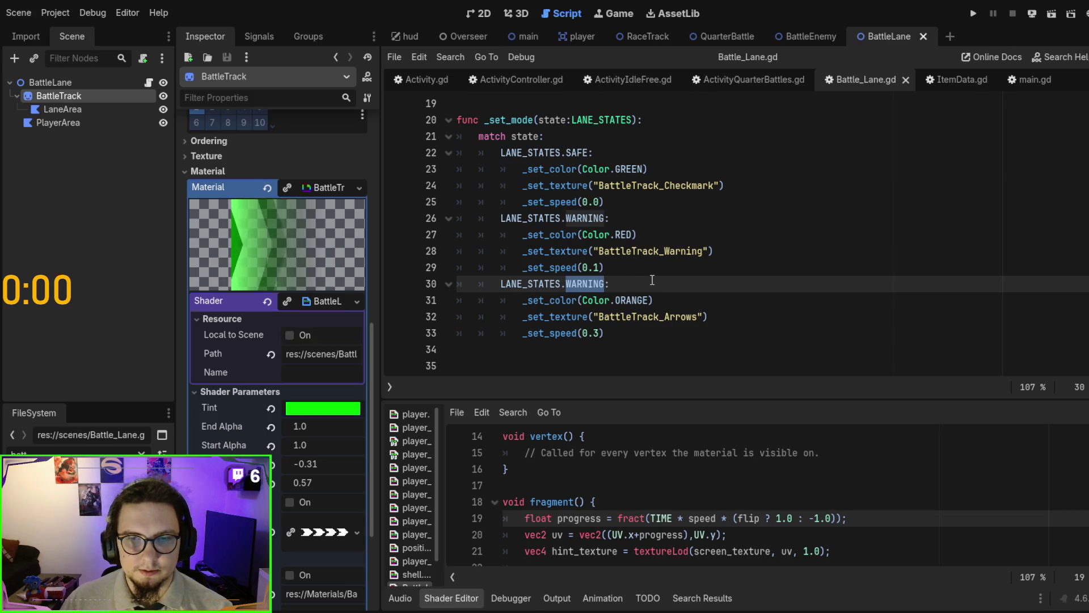
- Clean up the stray characters after LANE_STATES. on line 30
{"action": "key", "text": "BackSpace"}
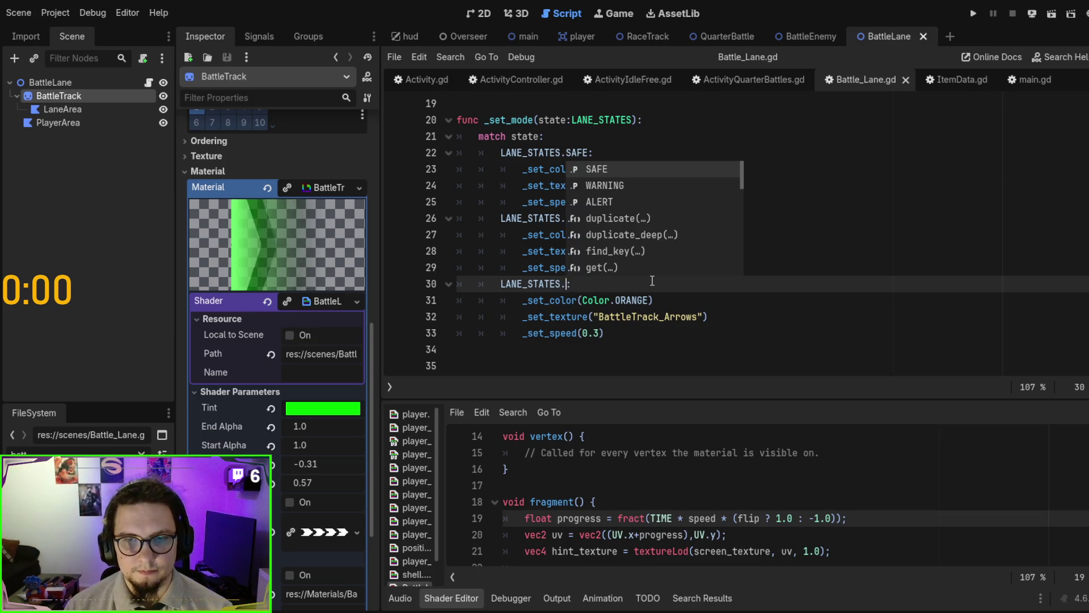
{"action": "type", "text": "A"}
{"action": "key", "text": "BackSpace"}
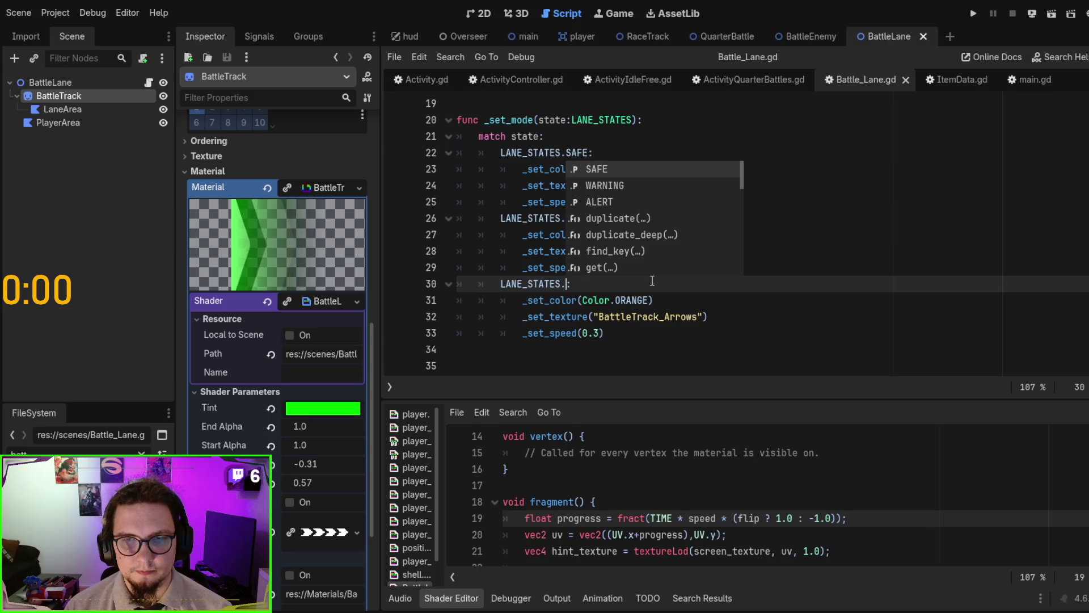
{"action": "key", "text": "Escape"}
{"action": "scroll", "coordinate": [655, 280], "scroll_direction": "up", "scroll_amount": 6}
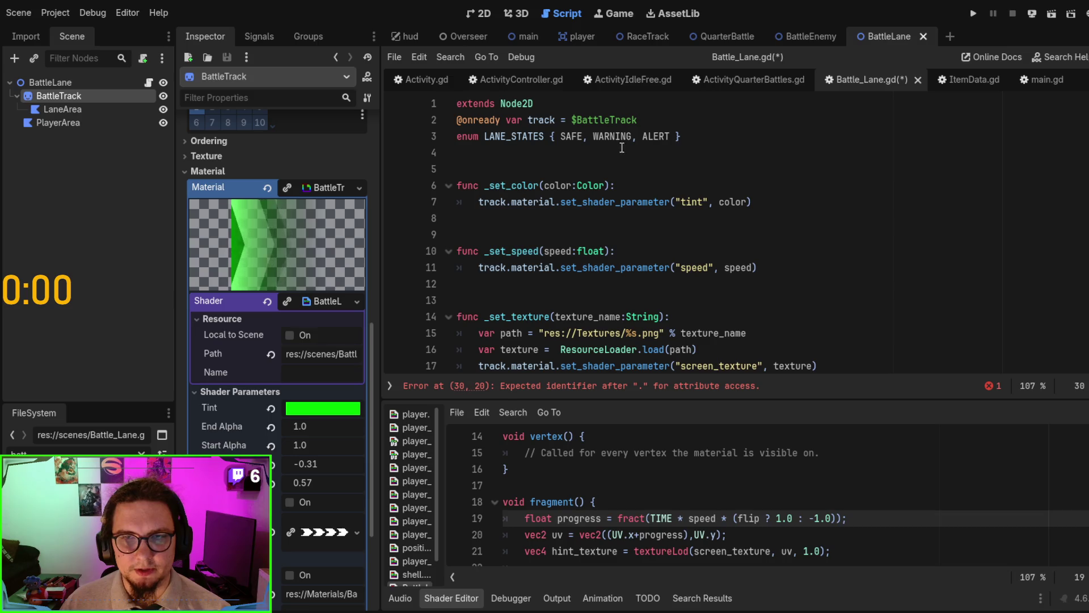
- Rename the enum's WARNING to APPROACHING and use it in line 30's match case
{"action": "double_click", "coordinate": [617, 136]}
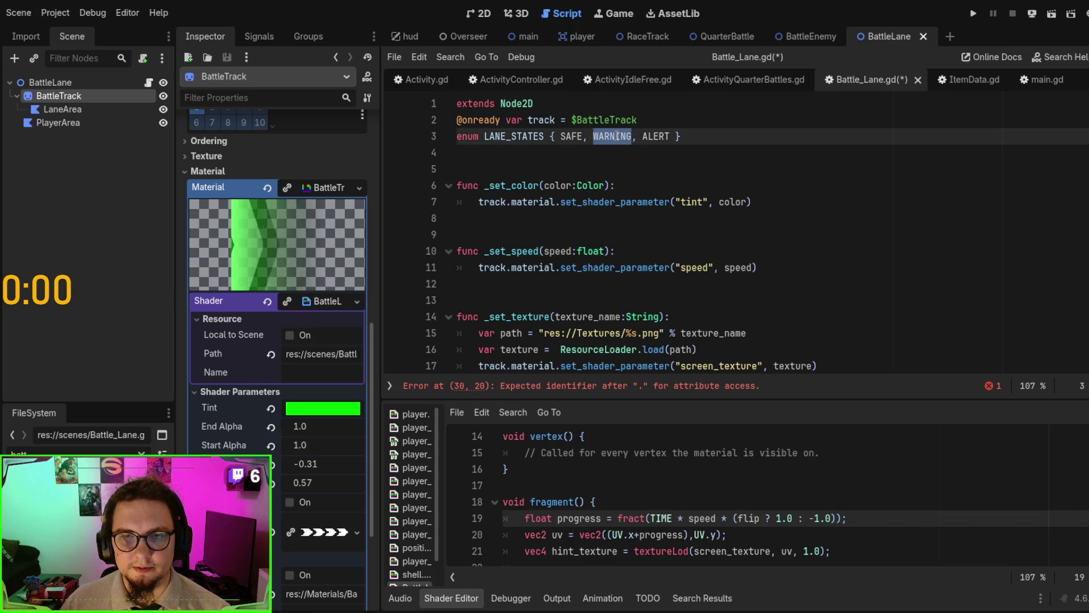
{"action": "type", "text": "APPROACHING"}
{"action": "double_click", "coordinate": [617, 136]}
{"action": "key", "text": "ctrl+c"}
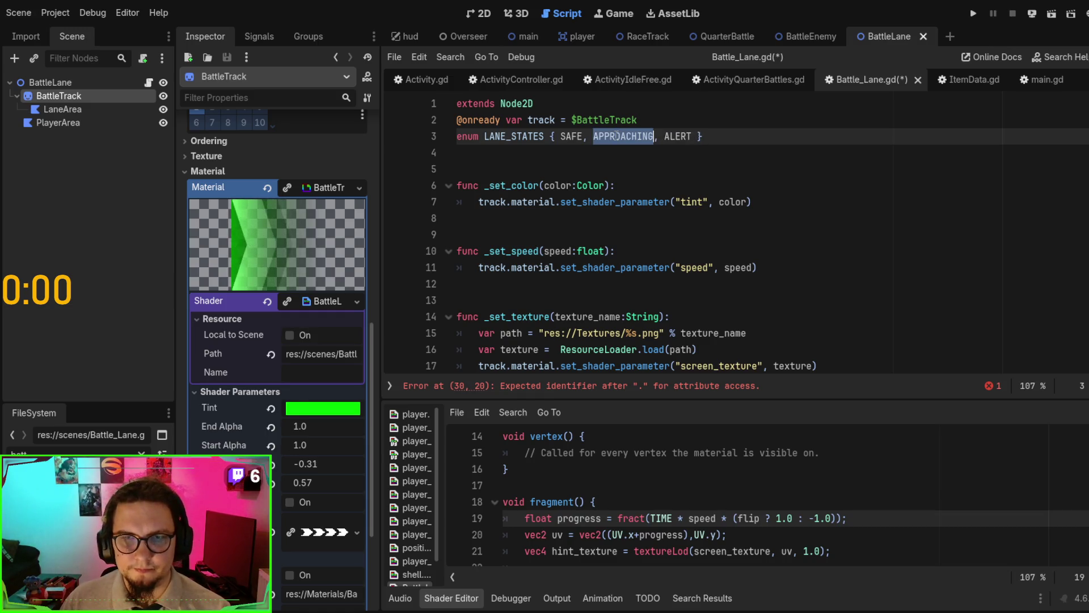
{"action": "scroll", "coordinate": [616, 136], "scroll_direction": "down", "scroll_amount": 8}
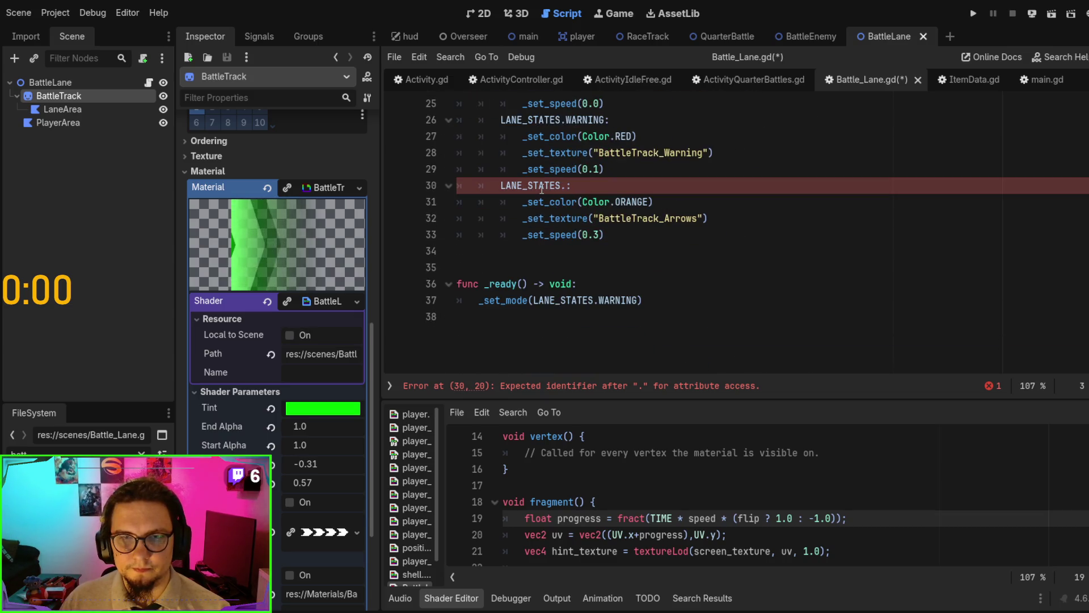
{"action": "left_click", "coordinate": [541, 187]}
{"action": "left_click", "coordinate": [566, 185]}
{"action": "key", "text": "ctrl+v"}
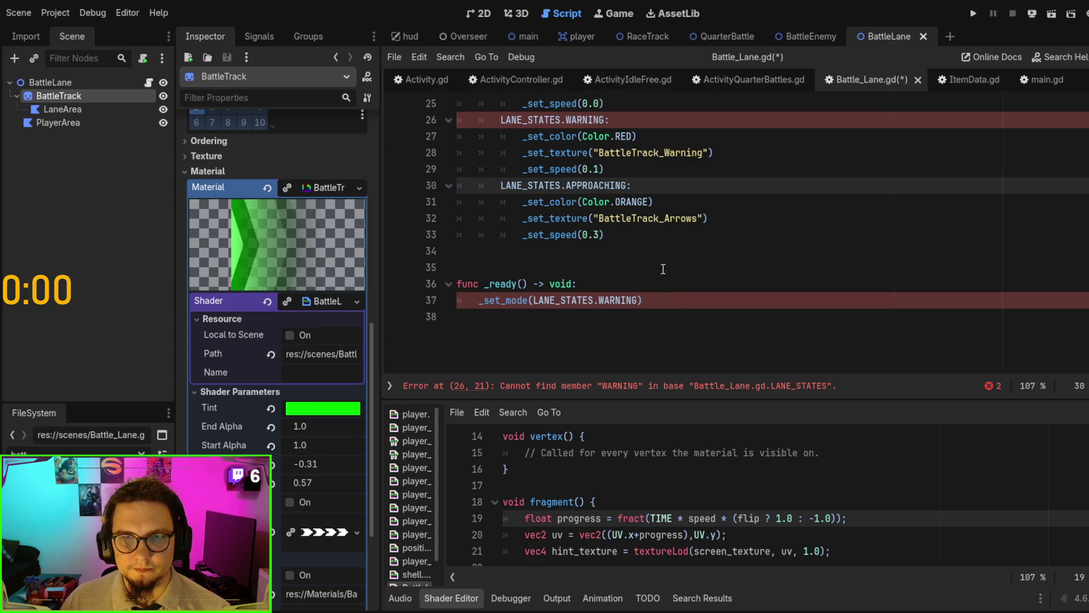
- Change line 26's match case to LANE_STATES.ALERT, then save and run the project with F5
{"action": "scroll", "coordinate": [662, 269], "scroll_direction": "up", "scroll_amount": 1}
{"action": "double_click", "coordinate": [582, 169]}
{"action": "type", "text": "ALER"}
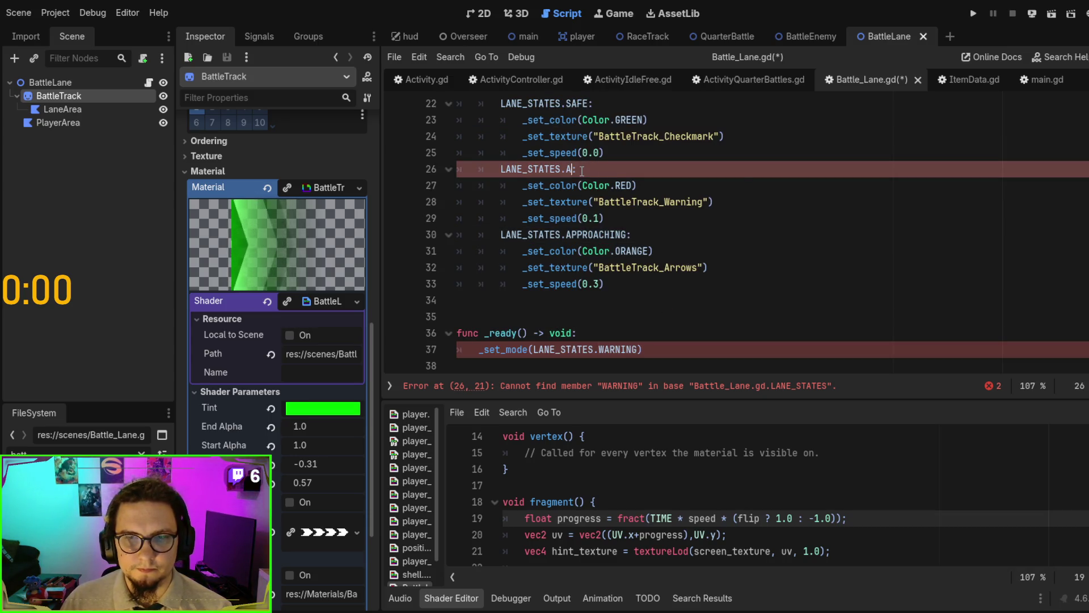
{"action": "key", "text": "Return"}
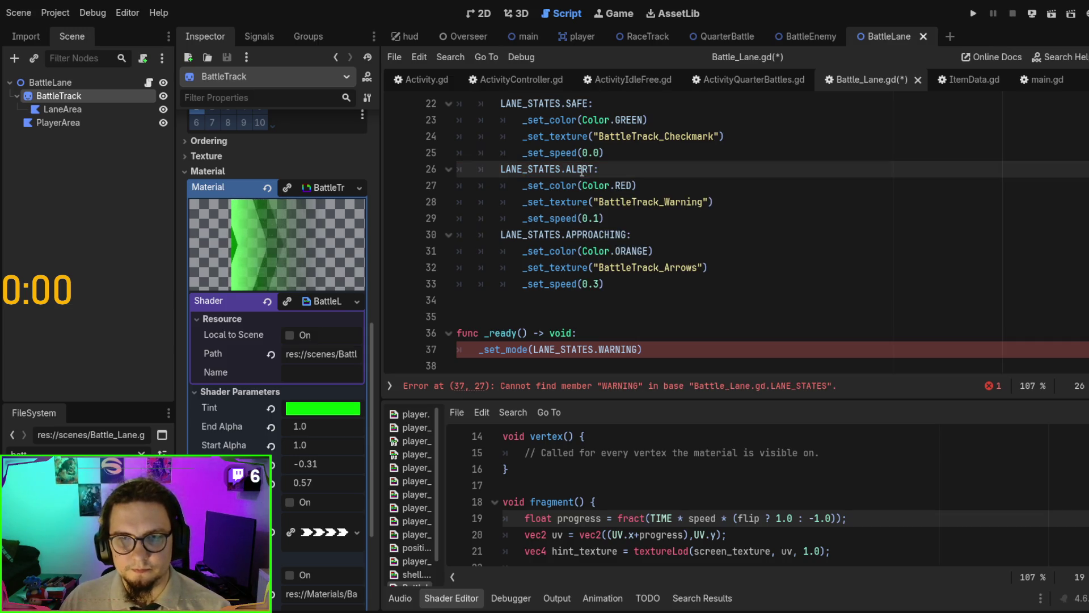
{"action": "scroll", "coordinate": [748, 217], "scroll_direction": "up", "scroll_amount": 1}
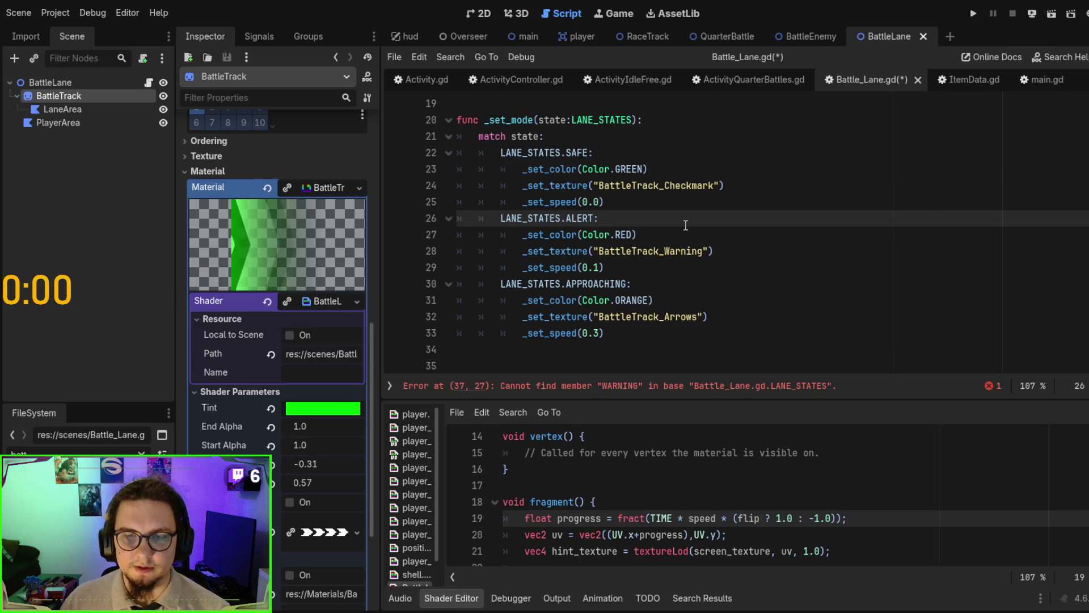
{"action": "scroll", "coordinate": [685, 225], "scroll_direction": "down", "scroll_amount": 1}
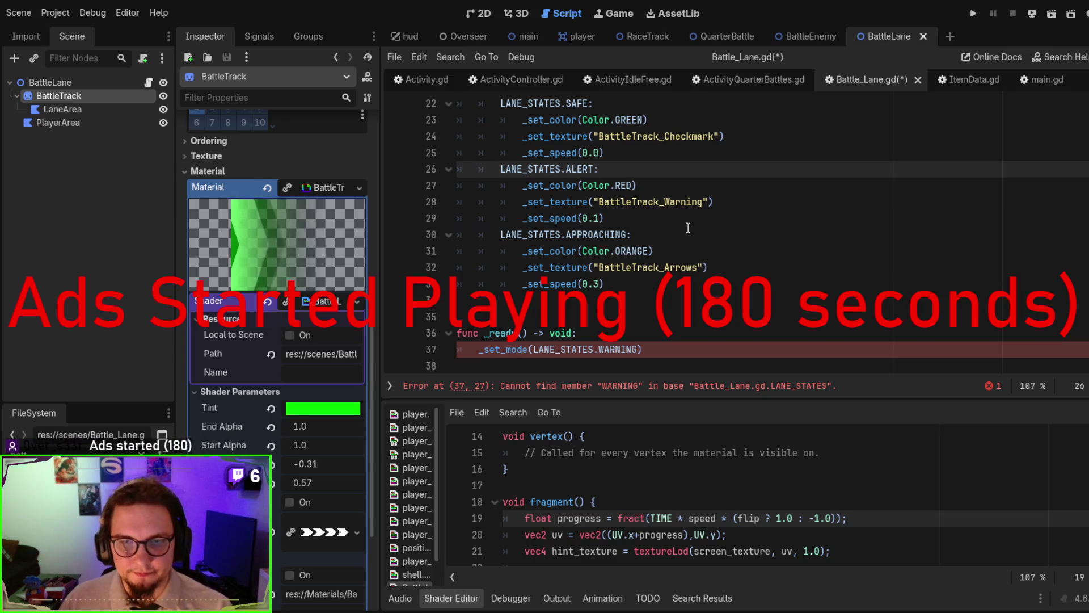
{"action": "key", "text": "F5"}
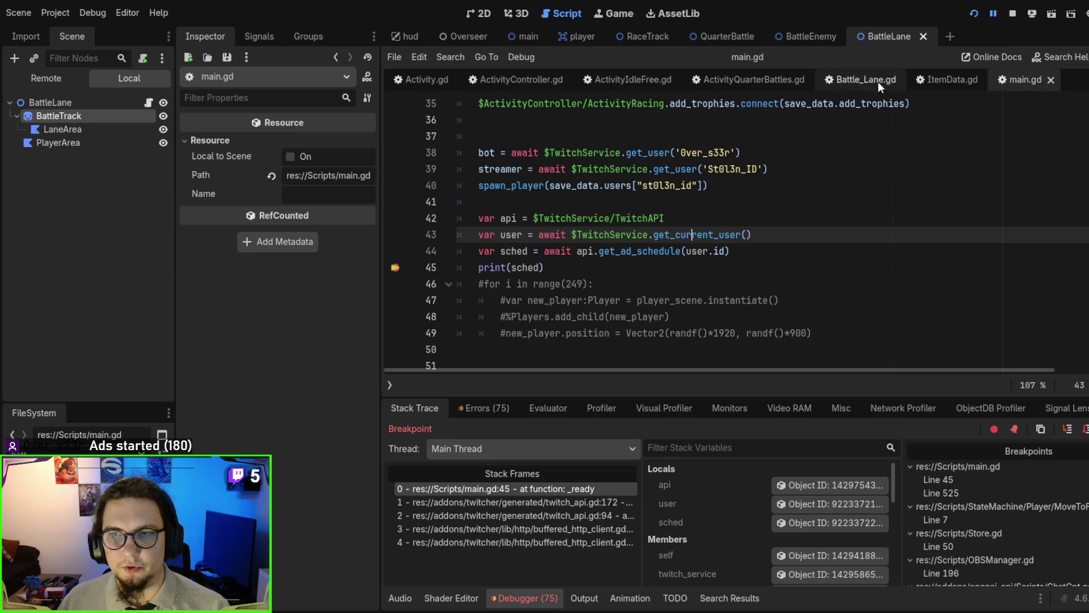
- Look over the QuarterBattle and BattleEnemy scenes, then run BattleLane with F6
{"action": "left_click", "coordinate": [723, 31]}
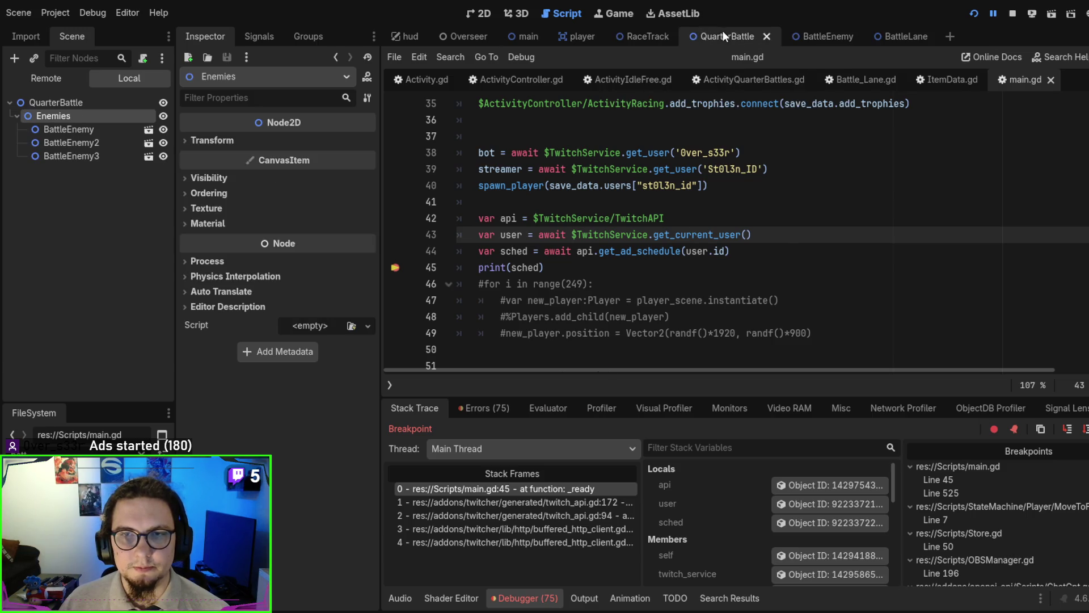
{"action": "left_click", "coordinate": [806, 38]}
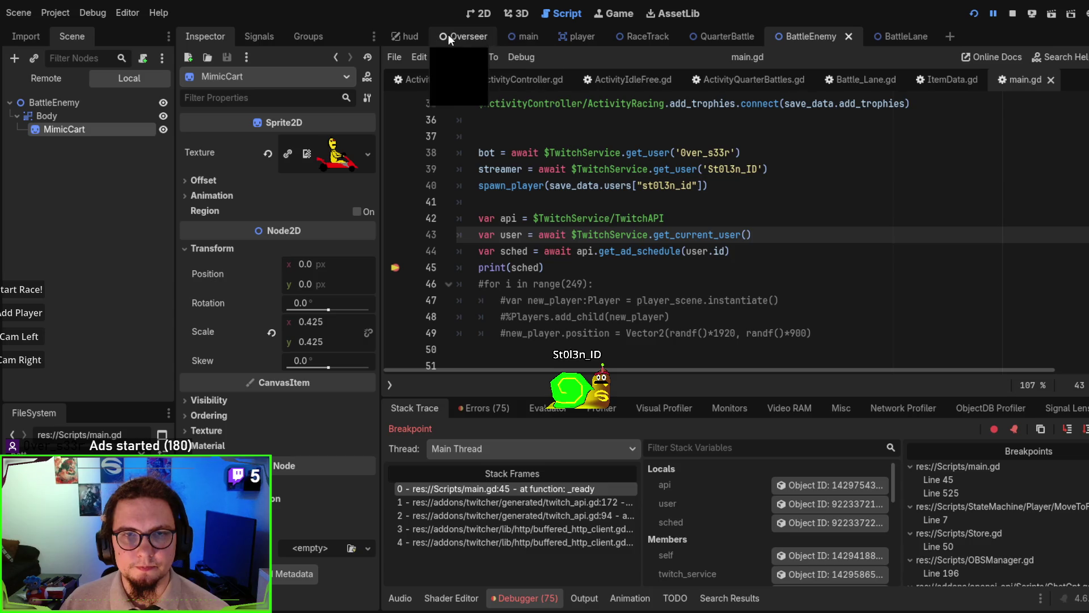
{"action": "left_click", "coordinate": [913, 37]}
{"action": "key", "text": "F6"}
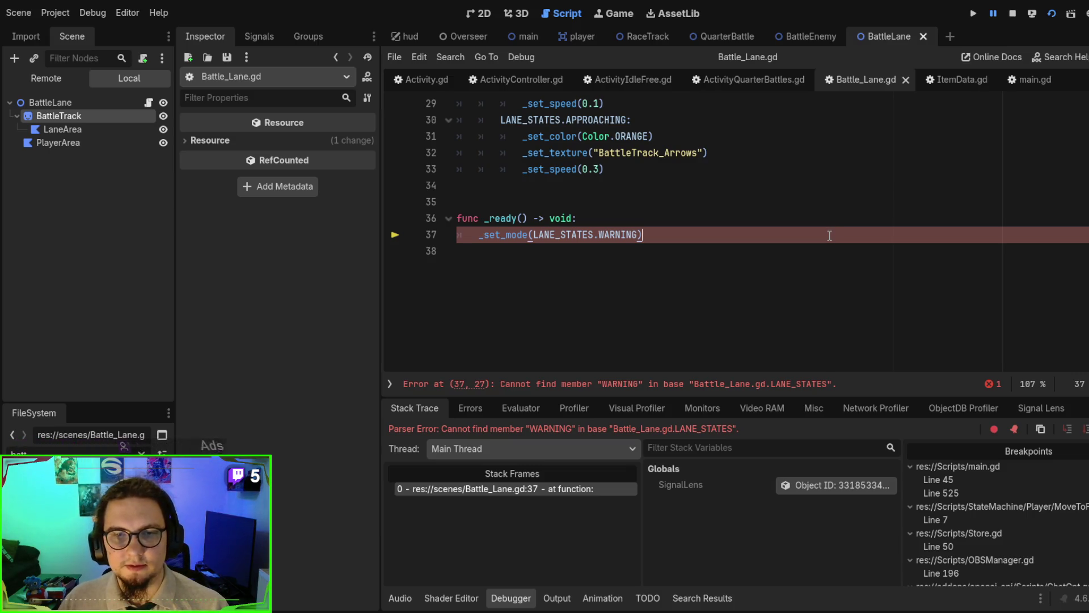
- Change line 37's _set_mode call to LANE_STATES.ALERT and rerun the scene
{"action": "double_click", "coordinate": [619, 234]}
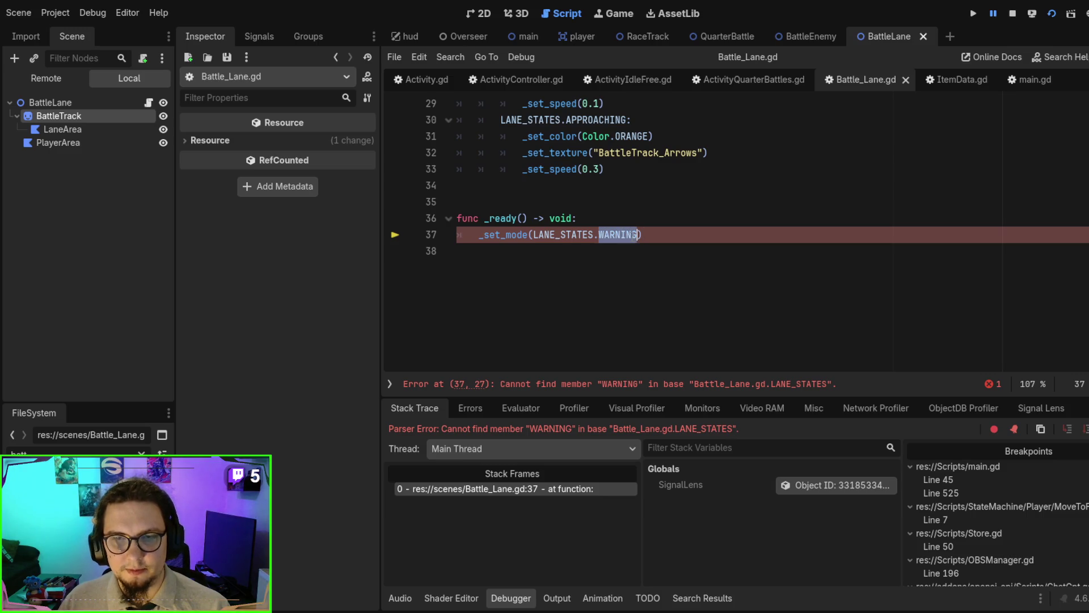
{"action": "type", "text": "ALERT"}
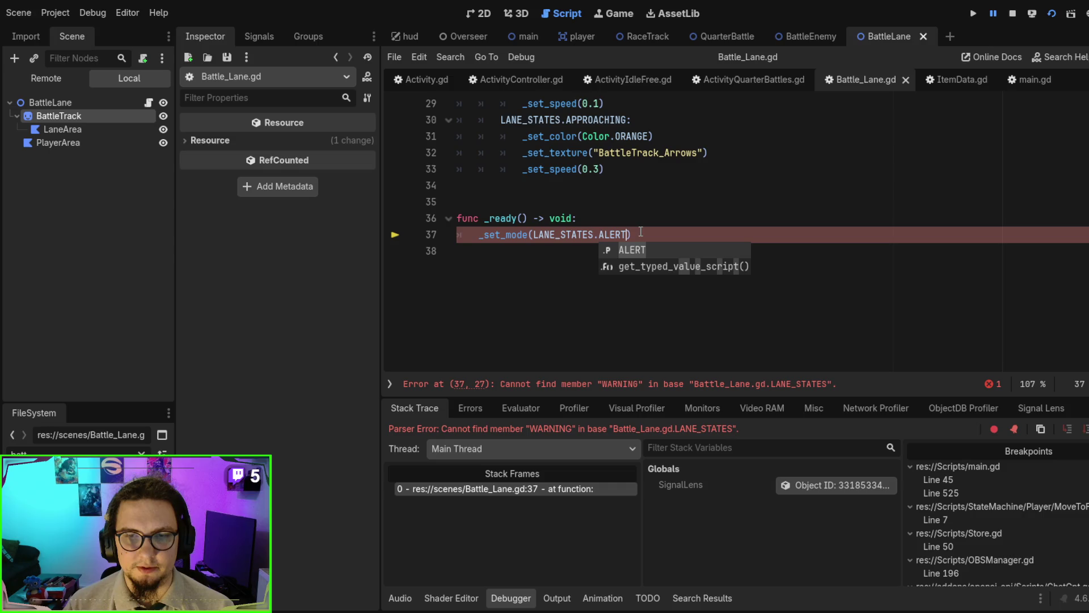
{"action": "key", "text": "F6"}
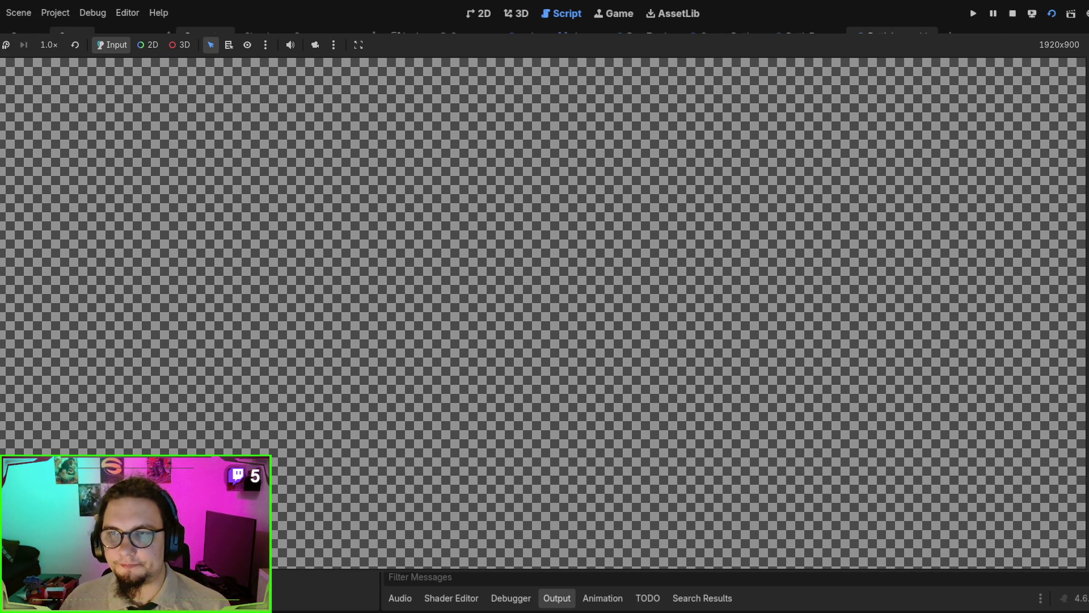
- Stop the game and rerun the scene with _ready passing LANE_STATES.APPROACHING
{"action": "key", "text": "F8"}
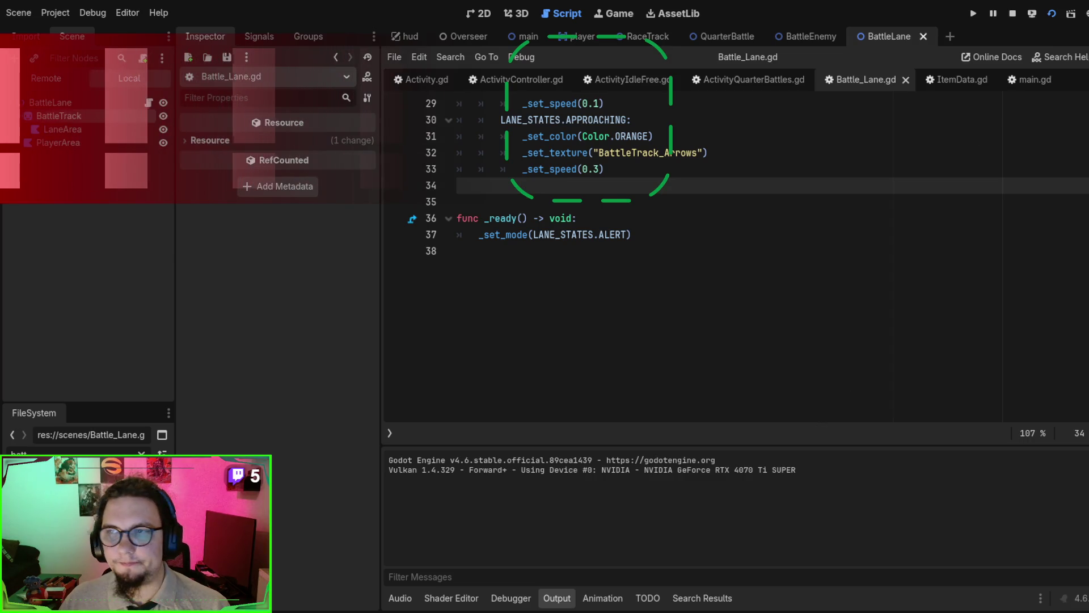
{"action": "key", "text": "F8"}
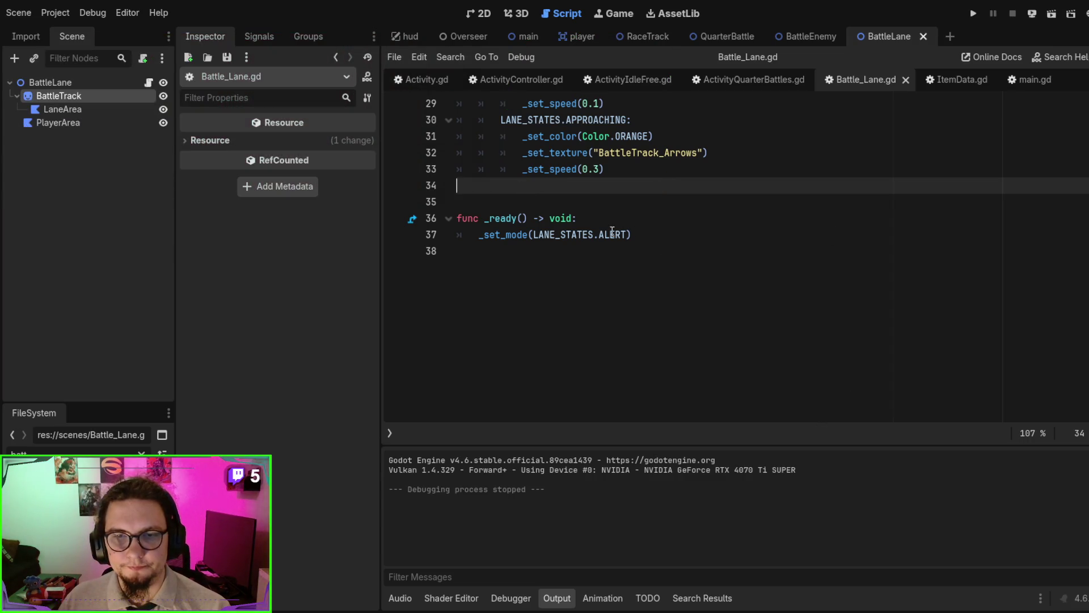
{"action": "double_click", "coordinate": [612, 234]}
{"action": "key", "text": "BackSpace"}
{"action": "type", "text": "ACH"}
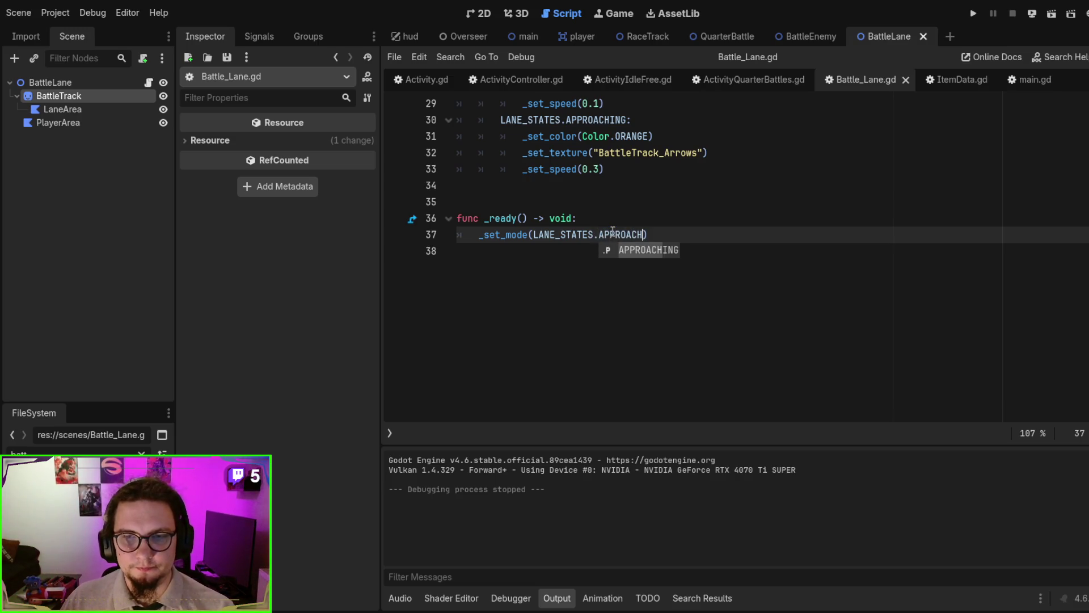
{"action": "key", "text": "Return"}
{"action": "key", "text": "F6"}
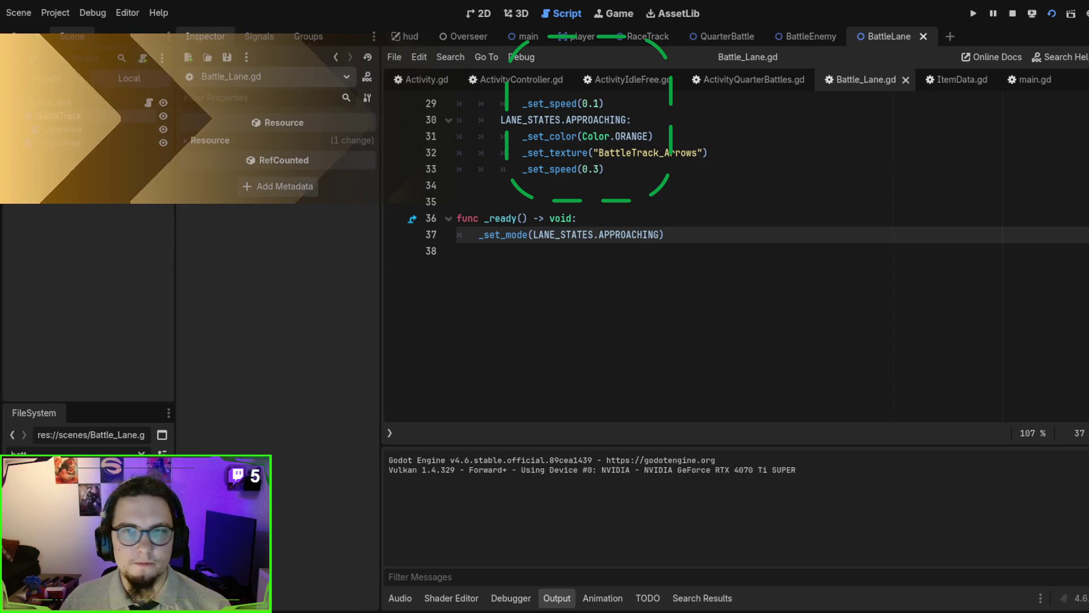
- Switch the _ready call to LANE_STATES.SAFE and run the project again
{"action": "double_click", "coordinate": [633, 235]}
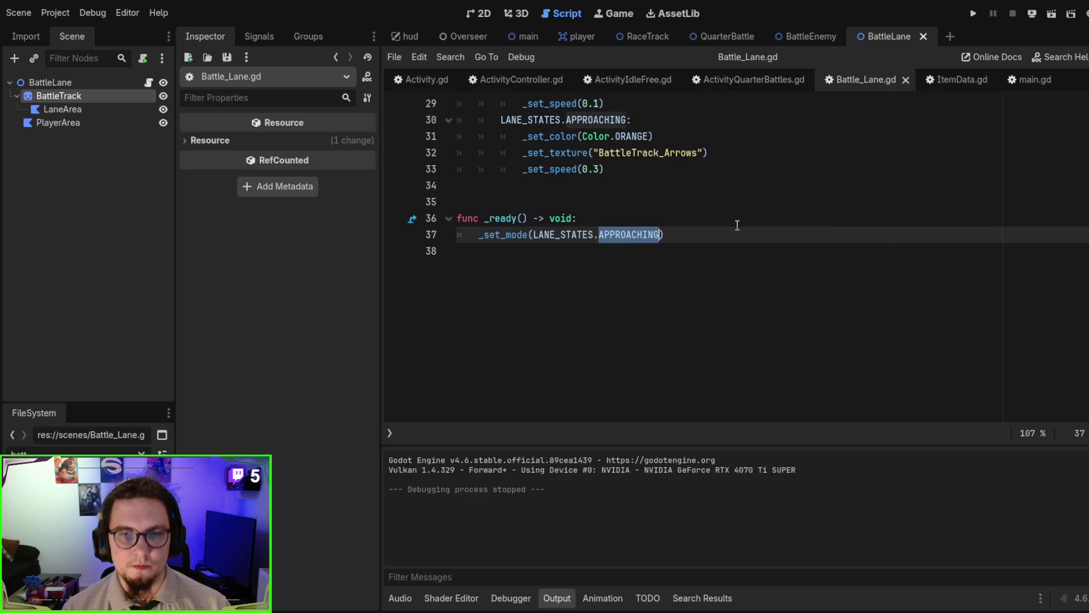
{"action": "type", "text": "SAFF"}
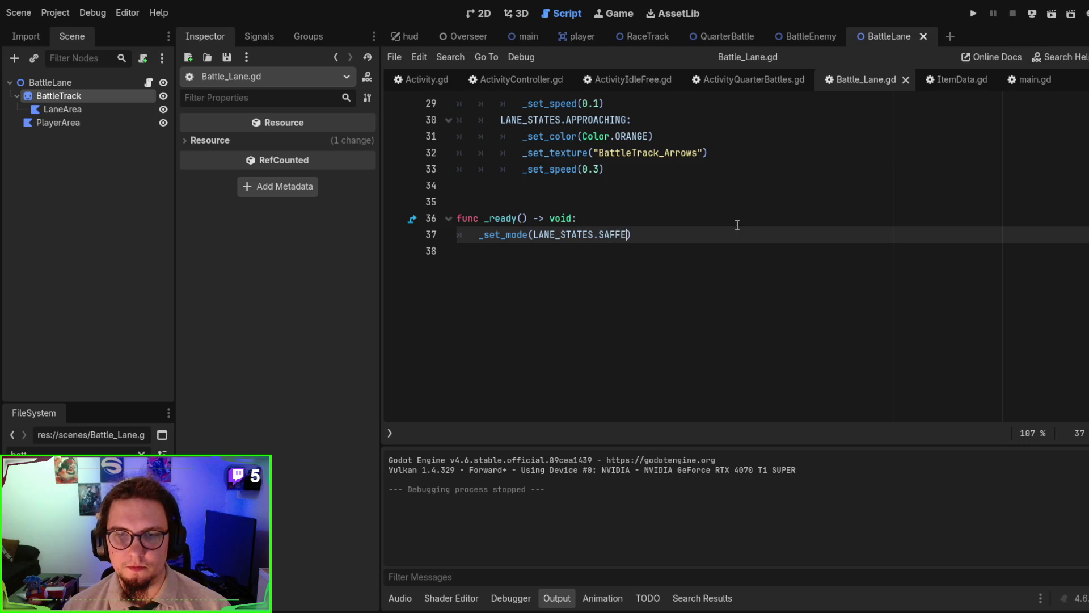
{"action": "type", "text": "E"}
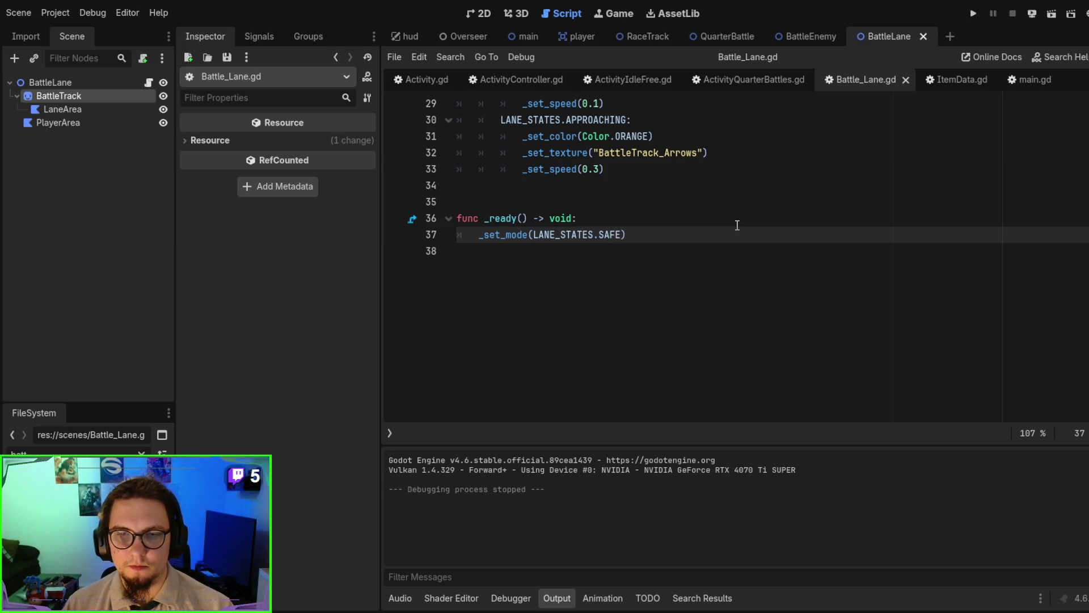
{"action": "key", "text": "F5"}
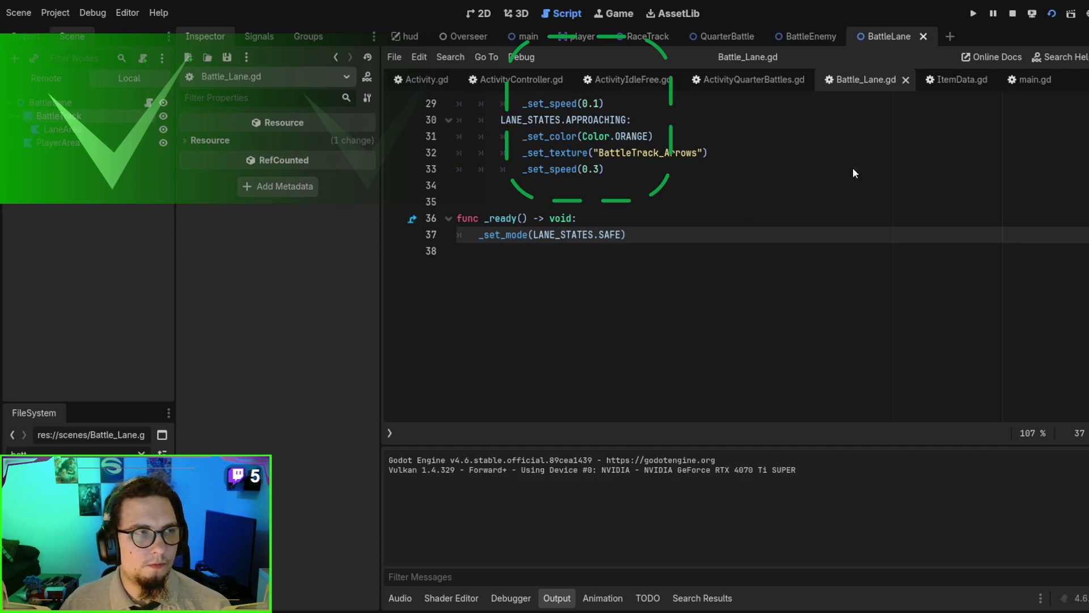
{"action": "left_click", "coordinate": [776, 264]}
{"action": "scroll", "coordinate": [728, 254], "scroll_direction": "up", "scroll_amount": 3}
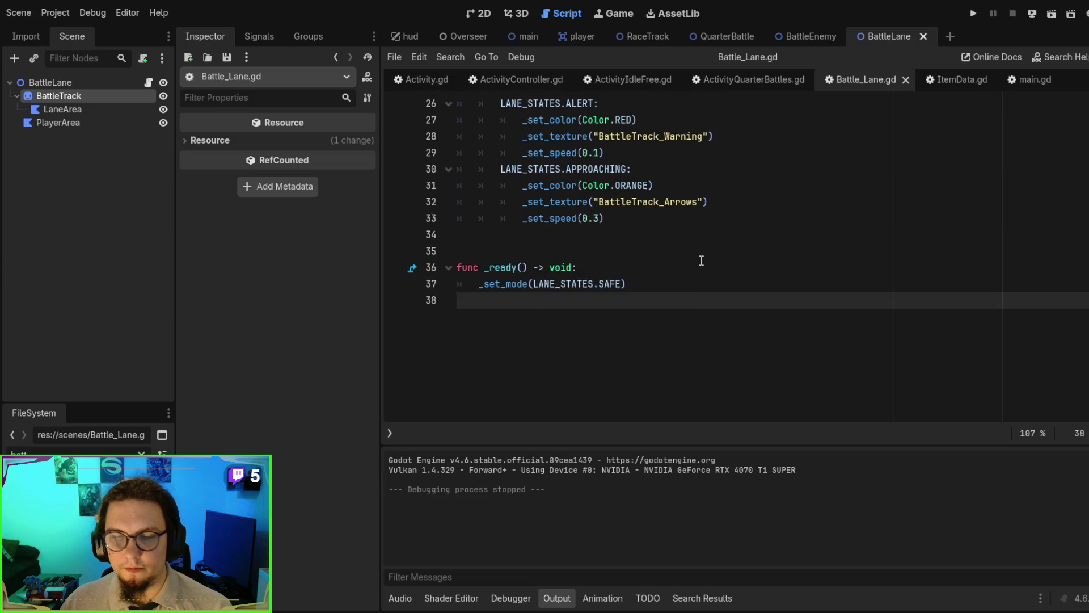
- Move the _ready function from the end of the file to just below the enum
{"action": "scroll", "coordinate": [702, 260], "scroll_direction": "up", "scroll_amount": 2}
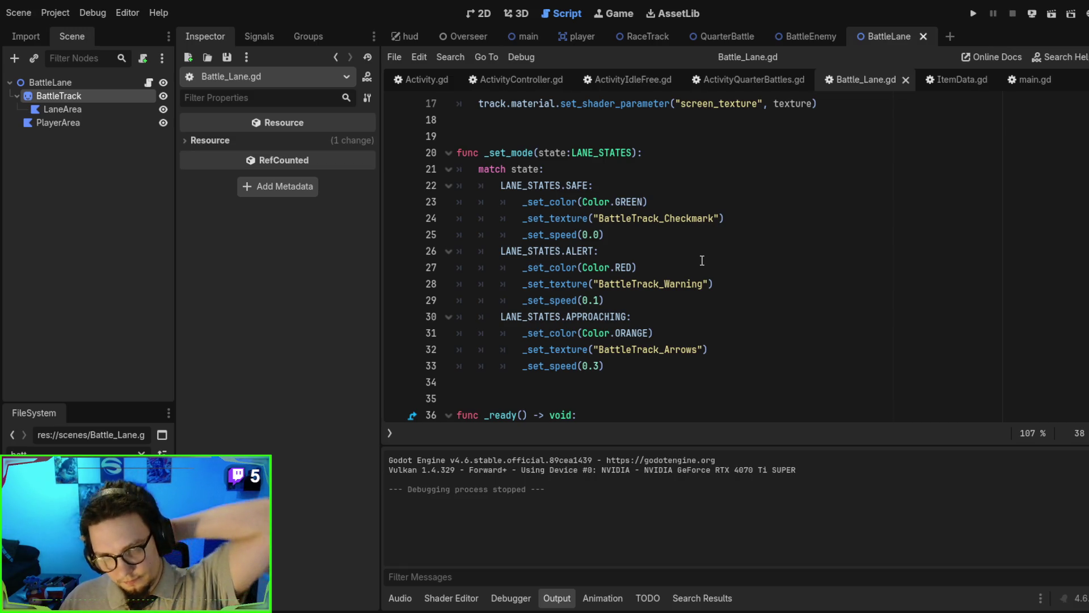
{"action": "scroll", "coordinate": [701, 257], "scroll_direction": "up", "scroll_amount": 5}
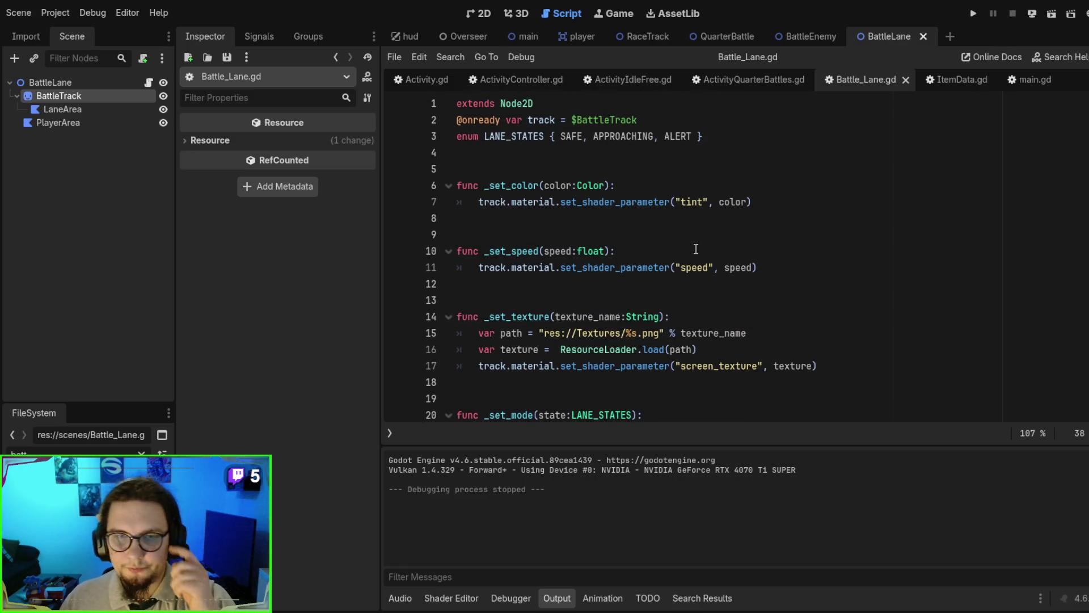
{"action": "scroll", "coordinate": [618, 164], "scroll_direction": "down", "scroll_amount": 8}
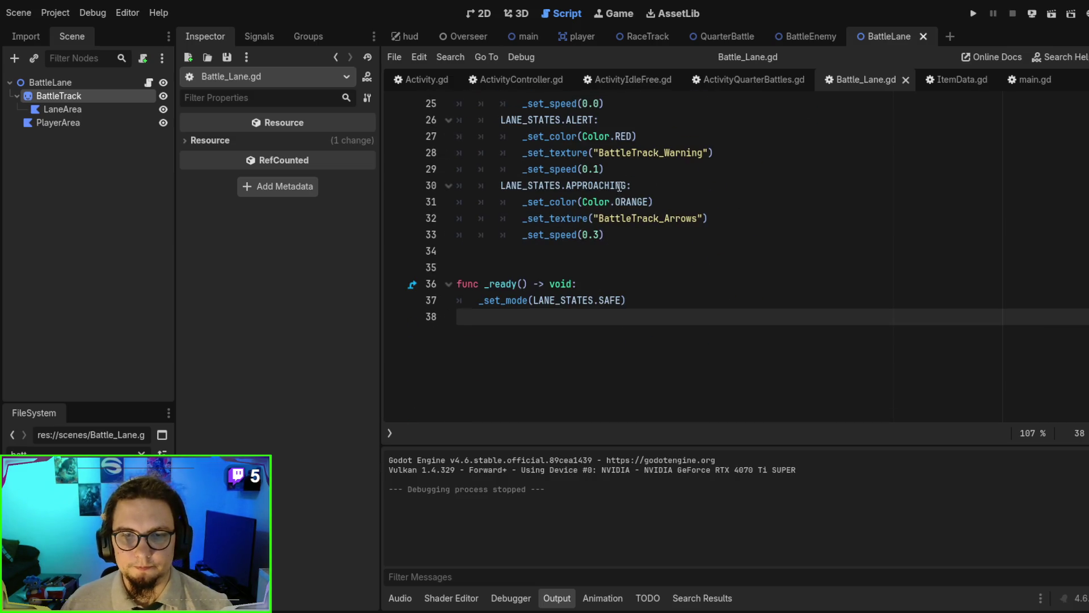
{"action": "left_click_drag", "start_coordinate": [667, 311], "coordinate": [678, 275]}
{"action": "key", "text": "ctrl+c"}
{"action": "key", "text": "BackSpace"}
{"action": "scroll", "coordinate": [679, 275], "scroll_direction": "up", "scroll_amount": 8}
{"action": "left_click", "coordinate": [590, 163]}
{"action": "key", "text": "ctrl+v"}
{"action": "key", "text": "Return"}
{"action": "left_click", "coordinate": [587, 221]}
{"action": "key", "text": "Return"}
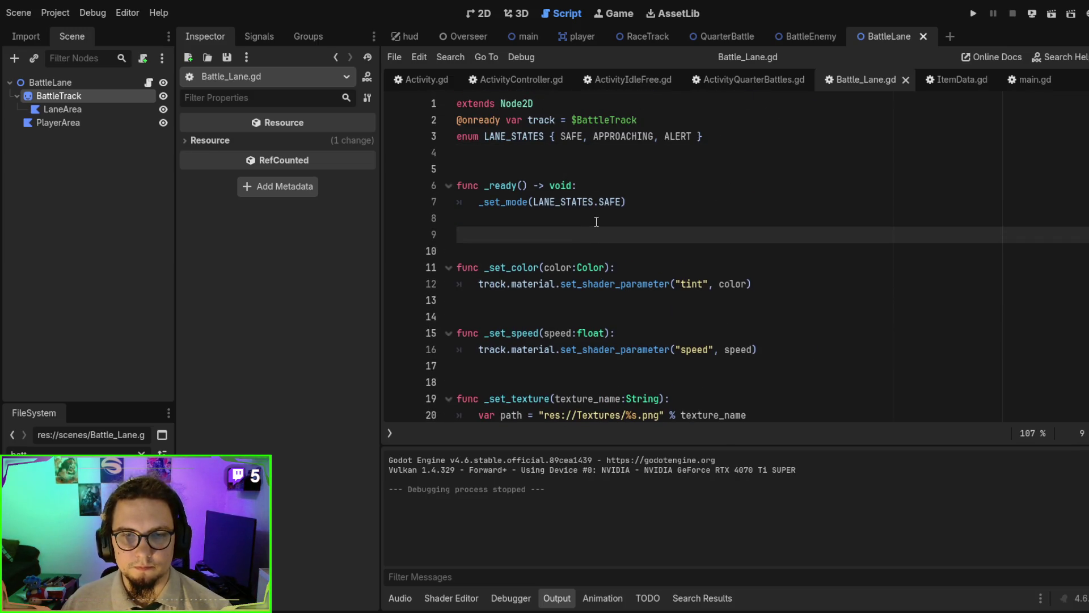
{"action": "left_click", "coordinate": [585, 170]}
{"action": "key", "text": "BackSpace"}
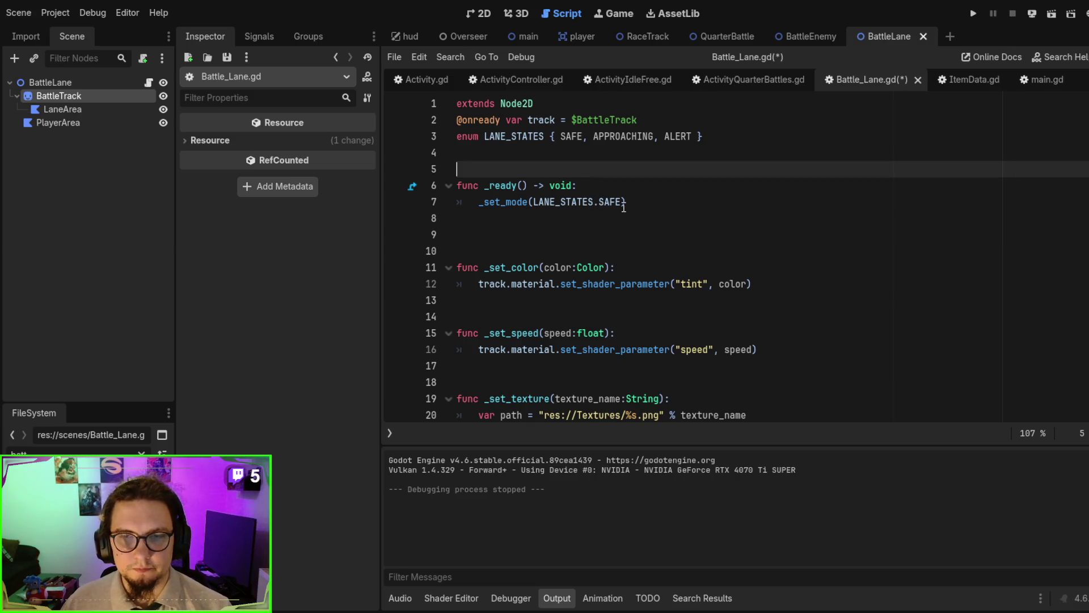
- Change the _ready call's state to LANE_STATES.ALERT and save
{"action": "double_click", "coordinate": [608, 201]}
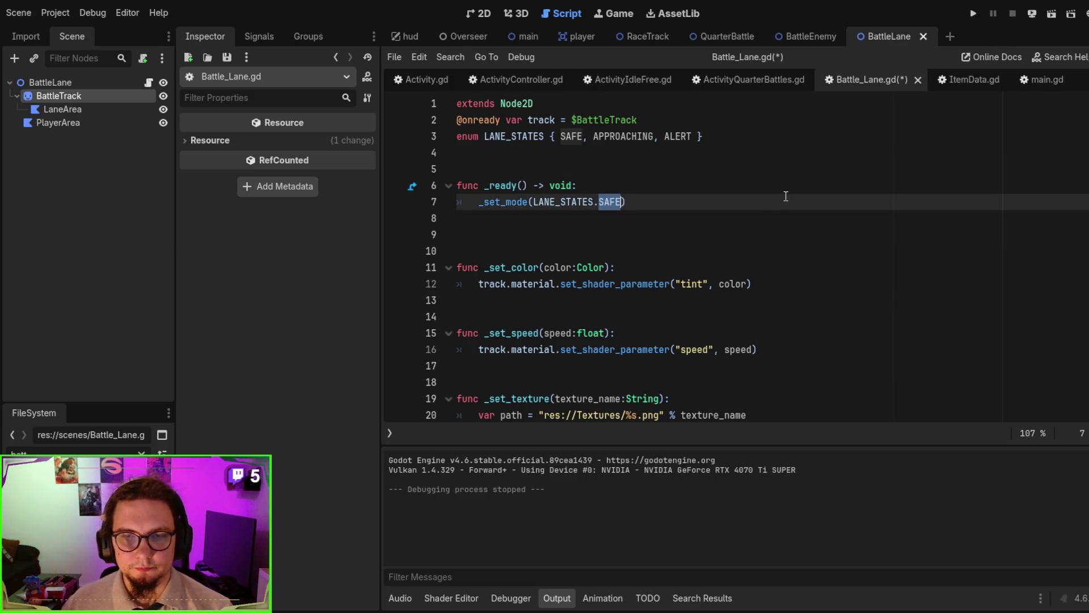
{"action": "type", "text": "ALERT"}
{"action": "key", "text": "ctrl+s"}
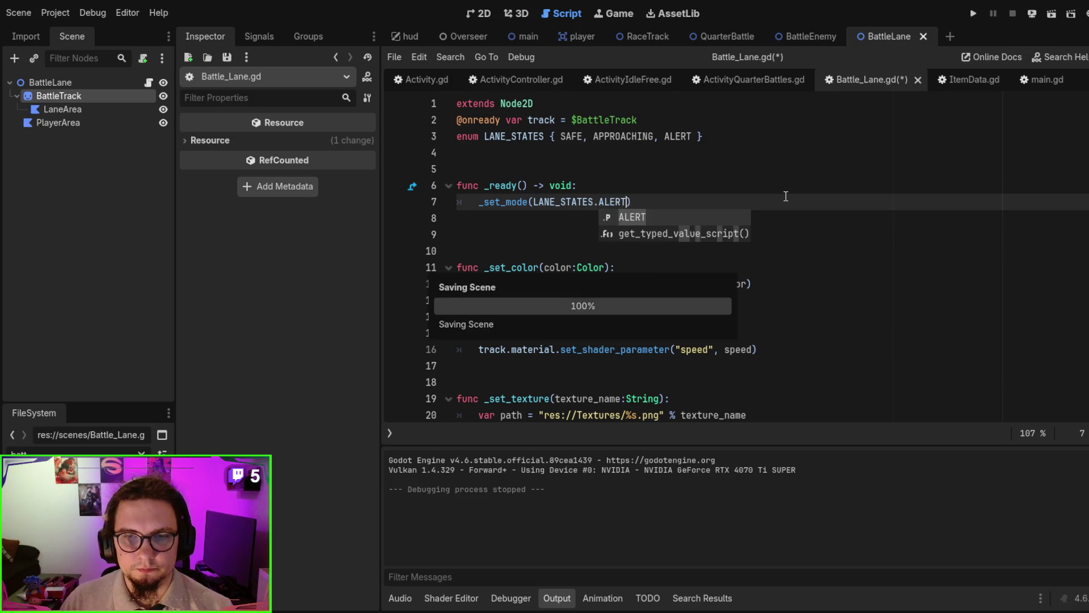
{"action": "left_click", "coordinate": [549, 251]}
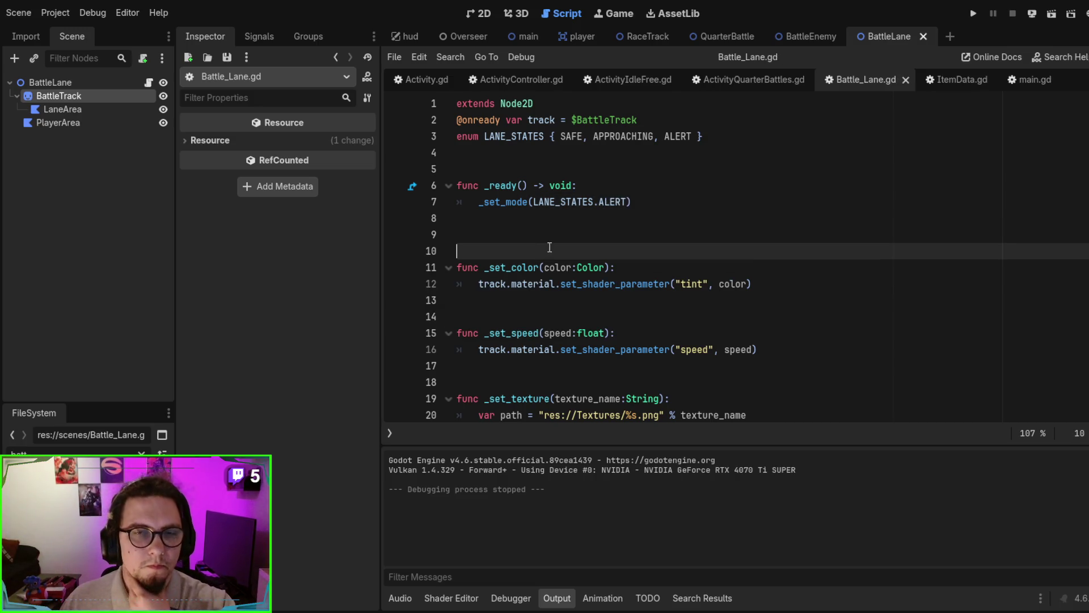
{"action": "left_click", "coordinate": [545, 223]}
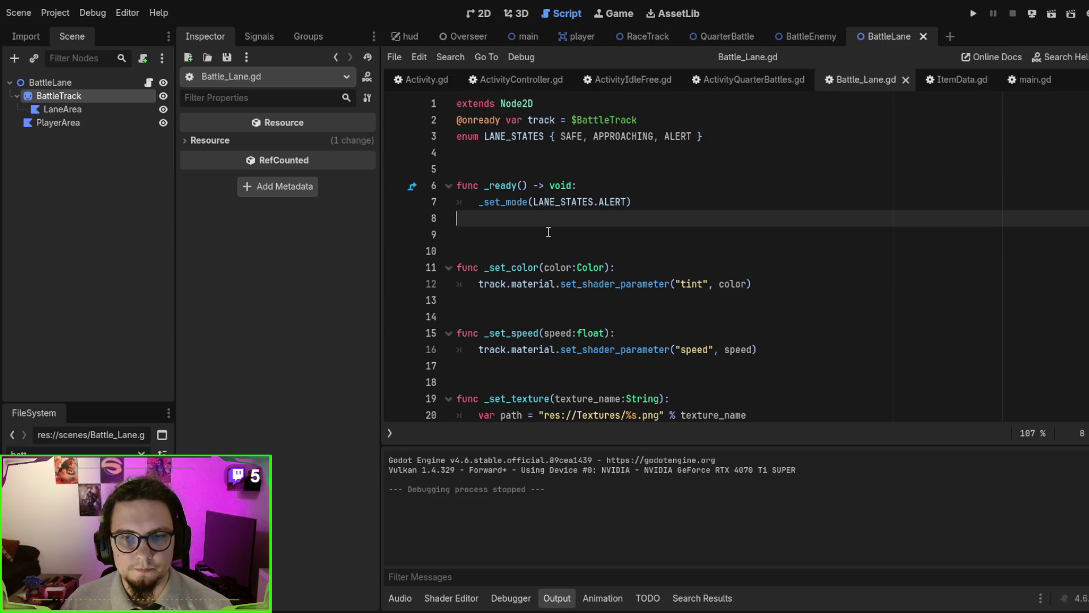
{"action": "scroll", "coordinate": [565, 233], "scroll_direction": "down", "scroll_amount": 7}
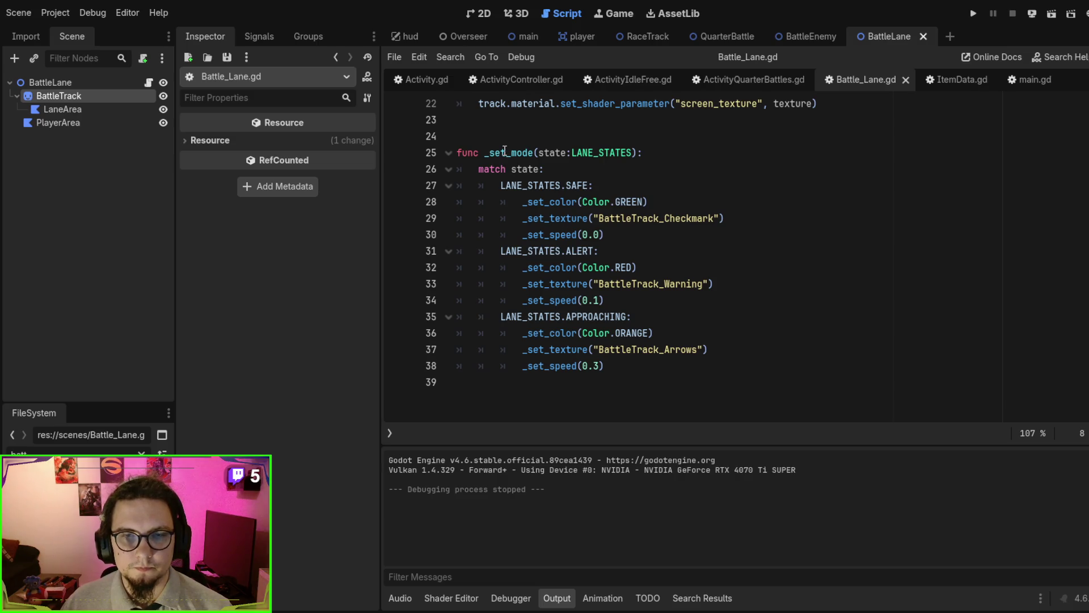
- Rename _set_mode to set_mode in its definition and call, save, and add blank lines at the end
{"action": "left_click", "coordinate": [493, 159]}
{"action": "scroll", "coordinate": [518, 165], "scroll_direction": "up", "scroll_amount": 7}
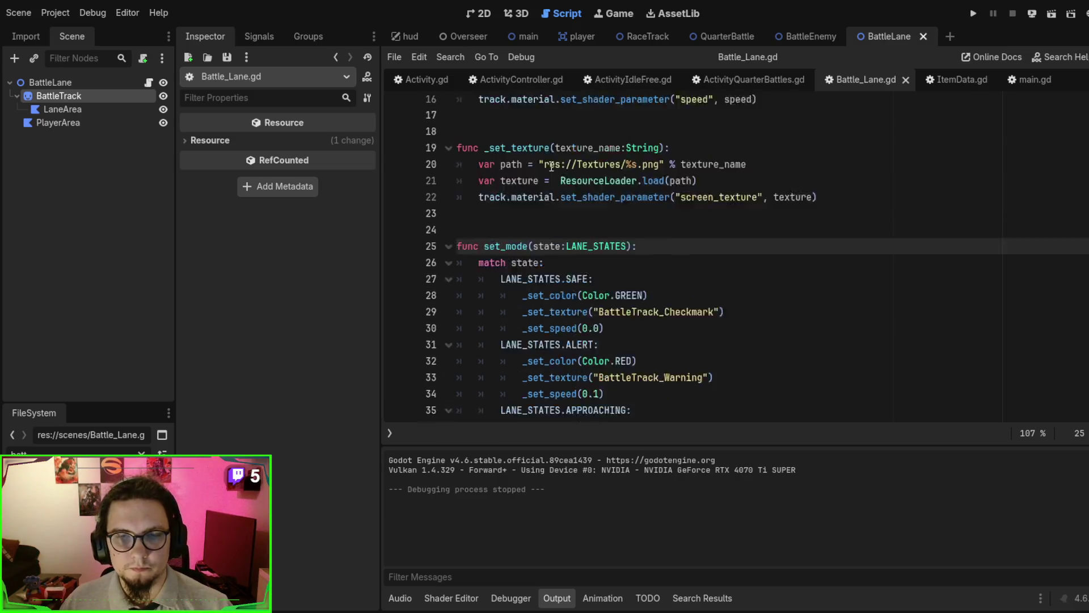
{"action": "left_click", "coordinate": [483, 202]}
{"action": "key", "text": "BackSpace"}
{"action": "key", "text": "ctrl+s"}
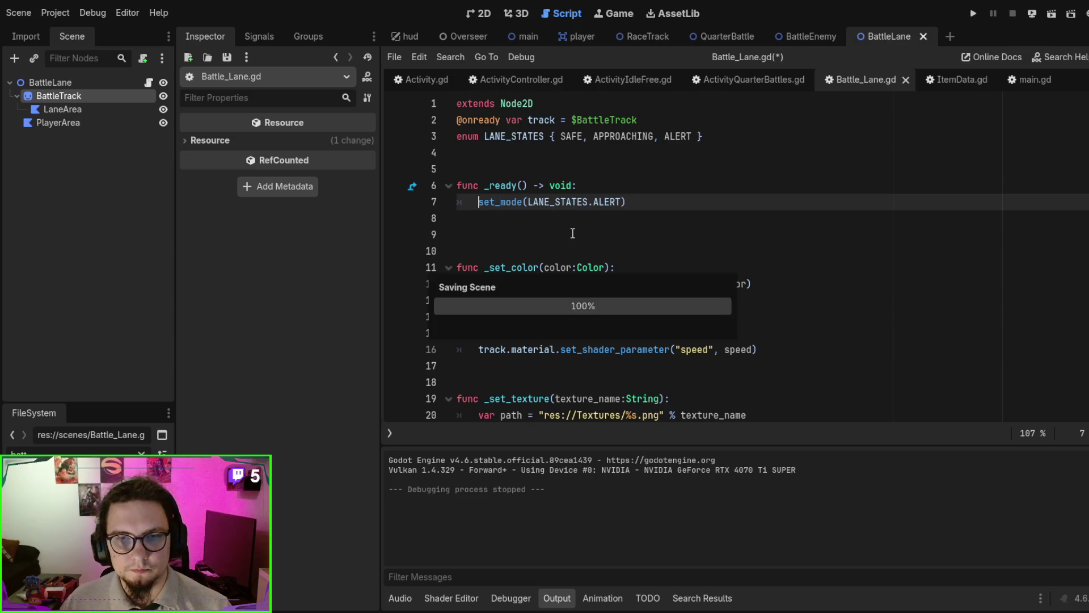
{"action": "scroll", "coordinate": [658, 249], "scroll_direction": "down", "scroll_amount": 10}
{"action": "left_click", "coordinate": [633, 269]}
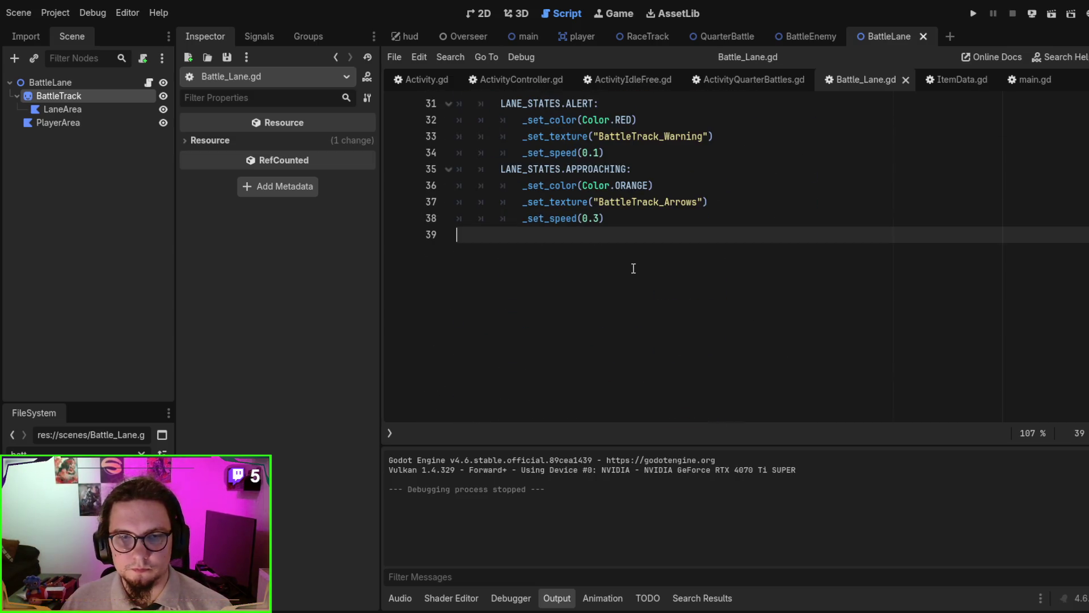
{"action": "key", "text": "Return"}
{"action": "key", "text": "Return"}
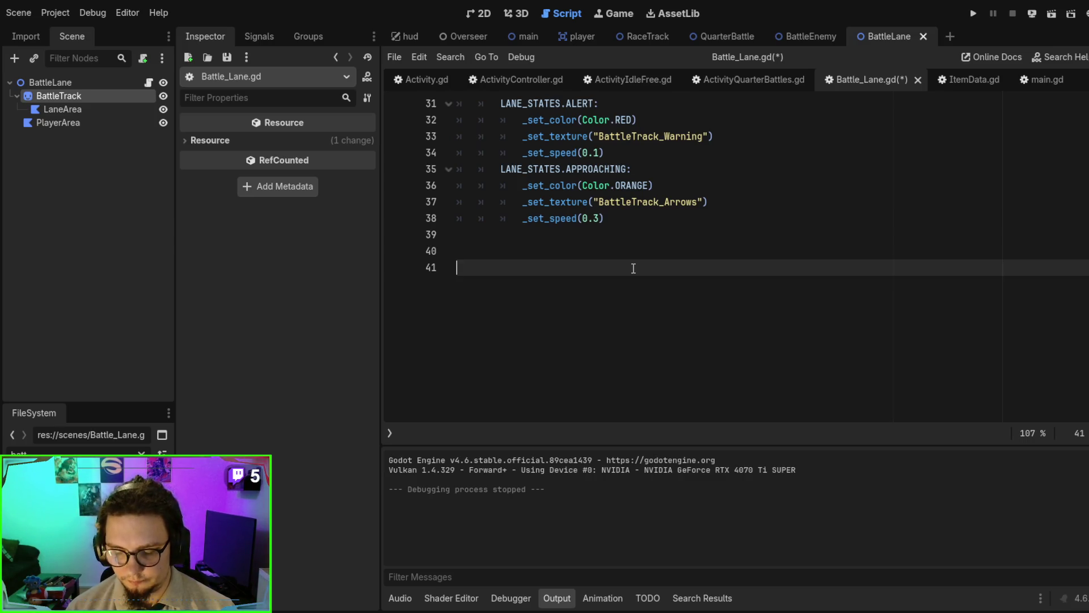
- Write the header func spawn_enemies(amount:int, delay:float=0.0): on line 41 and begin its body
{"action": "type", "text": "func spawn_"}
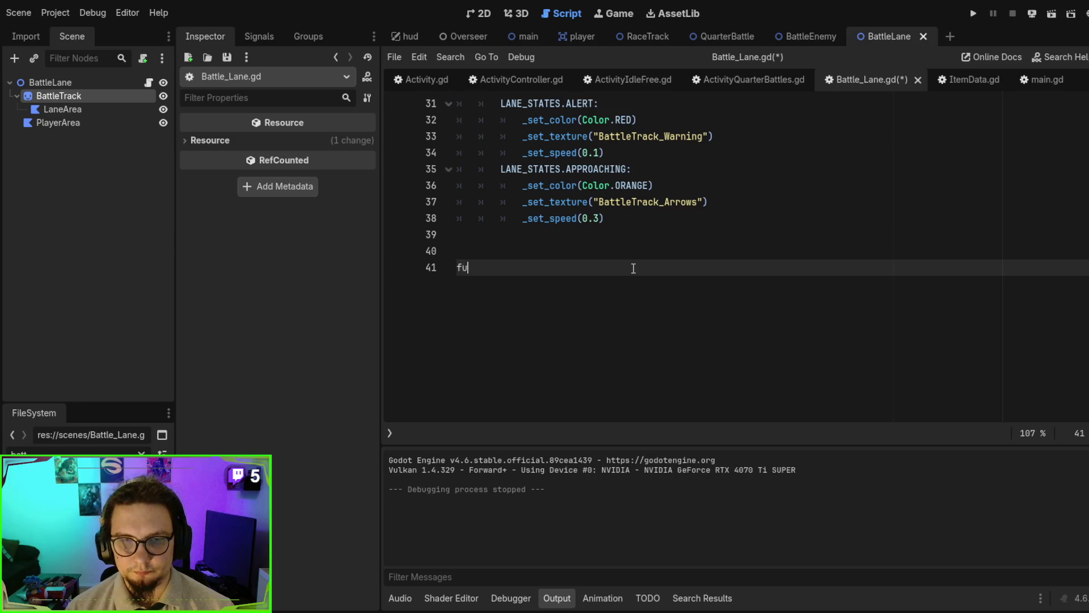
{"action": "type", "text": "enemy("}
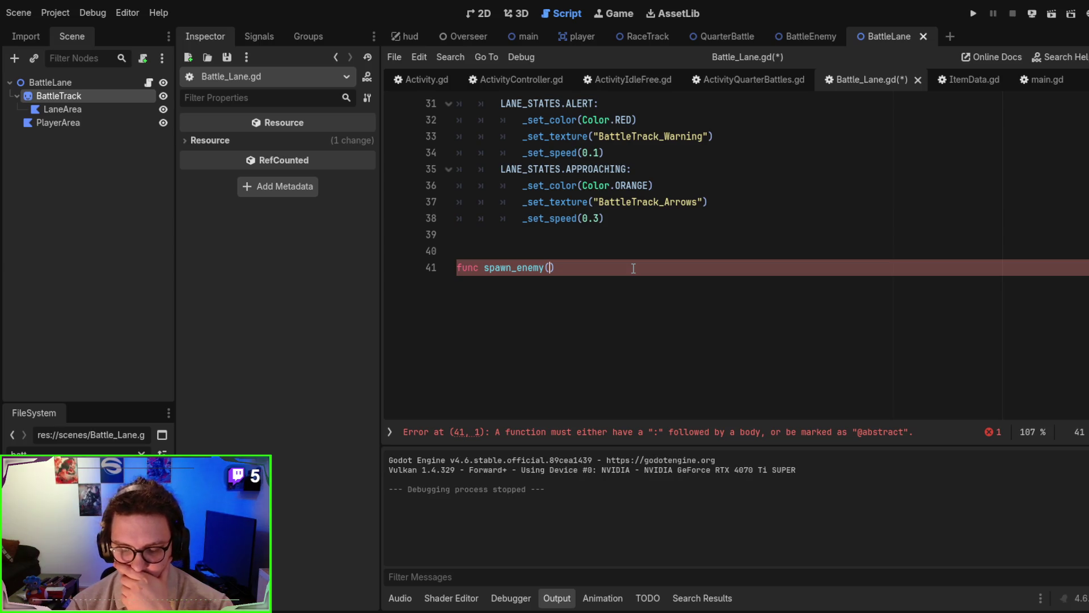
{"action": "key", "text": "BackSpace"}
{"action": "key", "text": "BackSpace"}
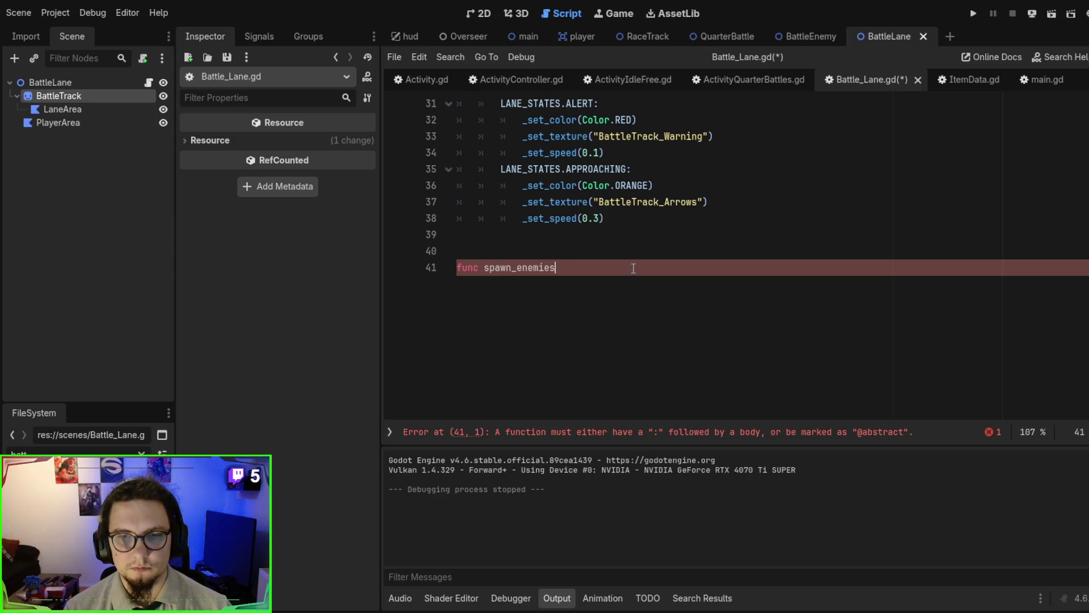
{"action": "key", "text": "BackSpace"}
{"action": "type", "text": "(amount:int, delay:"}
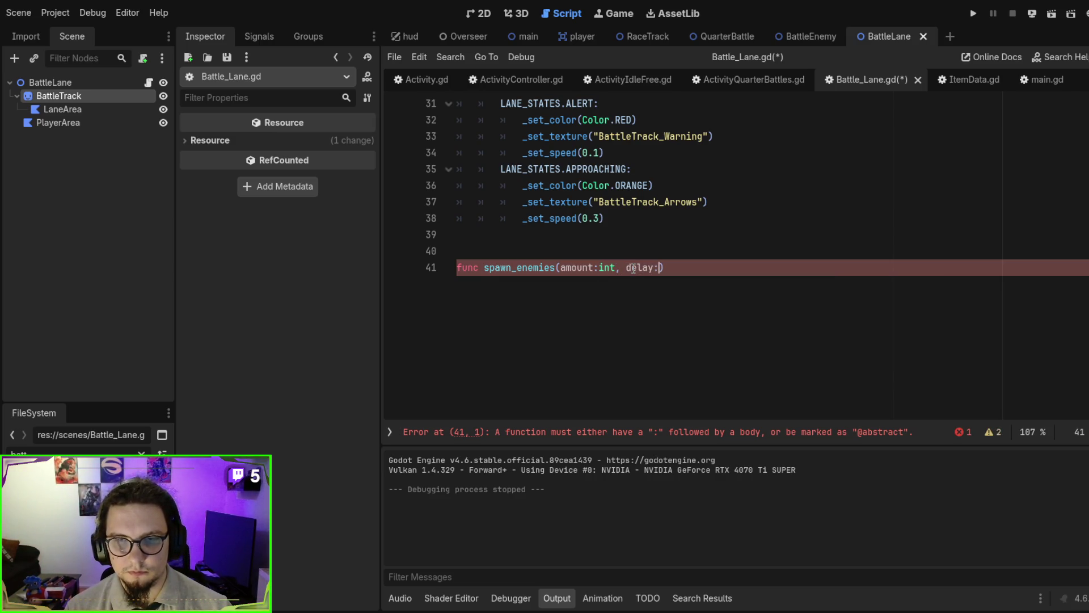
{"action": "type", "text": "i"}
{"action": "key", "text": "BackSpace"}
{"action": "type", "text": "float="}
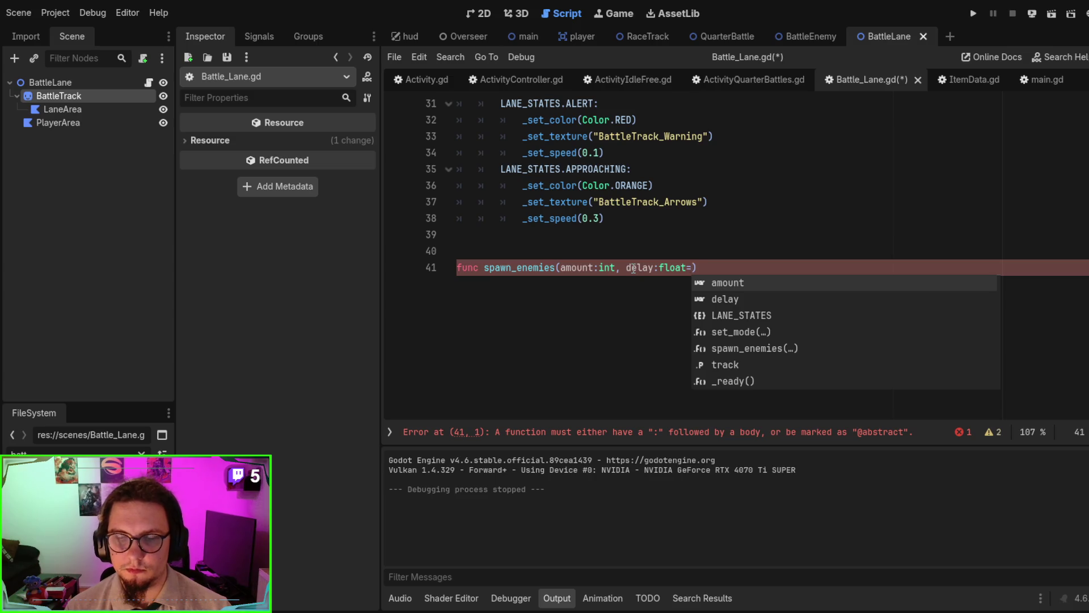
{"action": "type", "text": "0.0"}
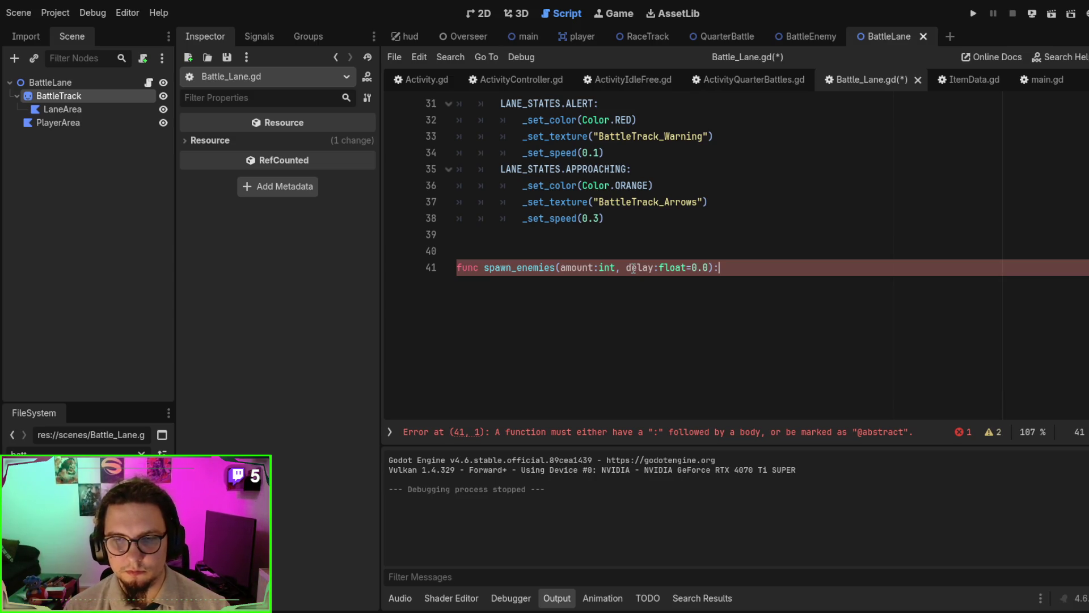
{"action": "key", "text": "Return"}
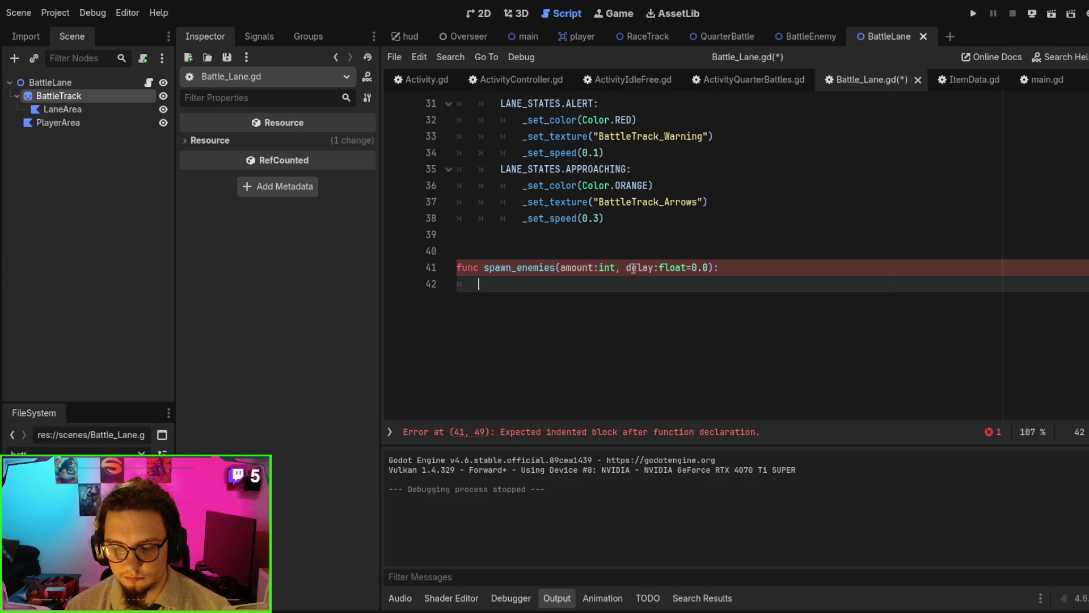
- On line 42, write get_tree().create_timer(delay) using autocomplete
{"action": "type", "text": "ene_"}
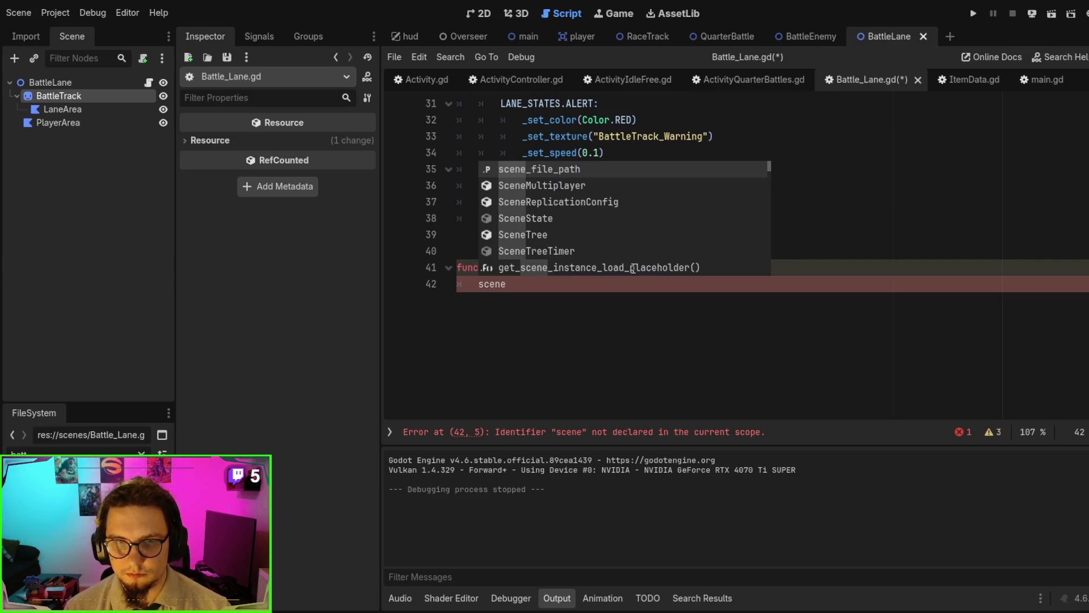
{"action": "key", "text": "BackSpace"}
{"action": "key", "text": "BackSpace"}
{"action": "key", "text": "BackSpace"}
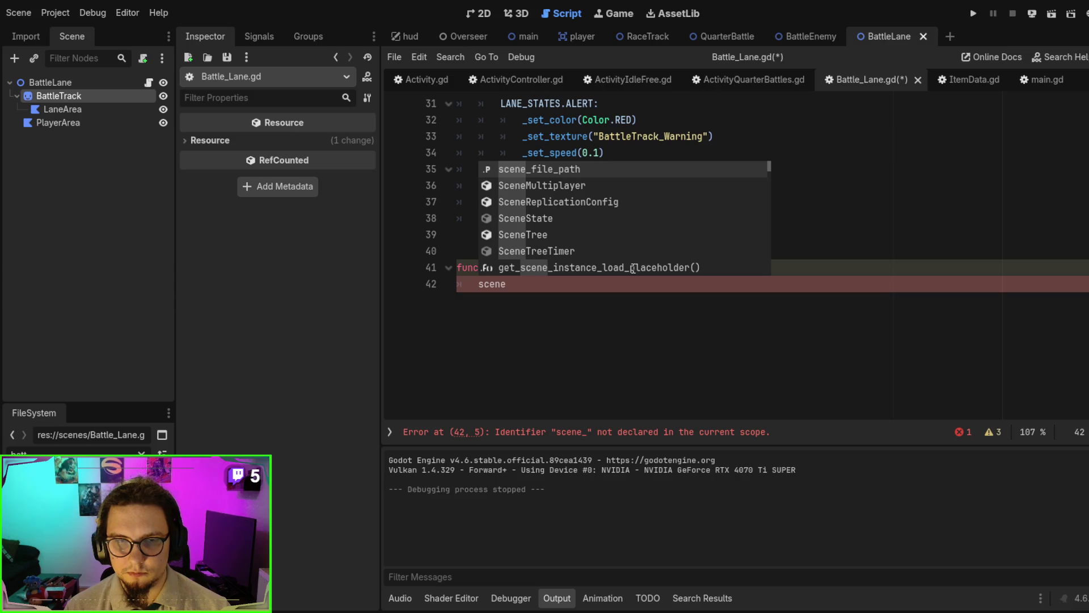
{"action": "type", "text": "get_tree"}
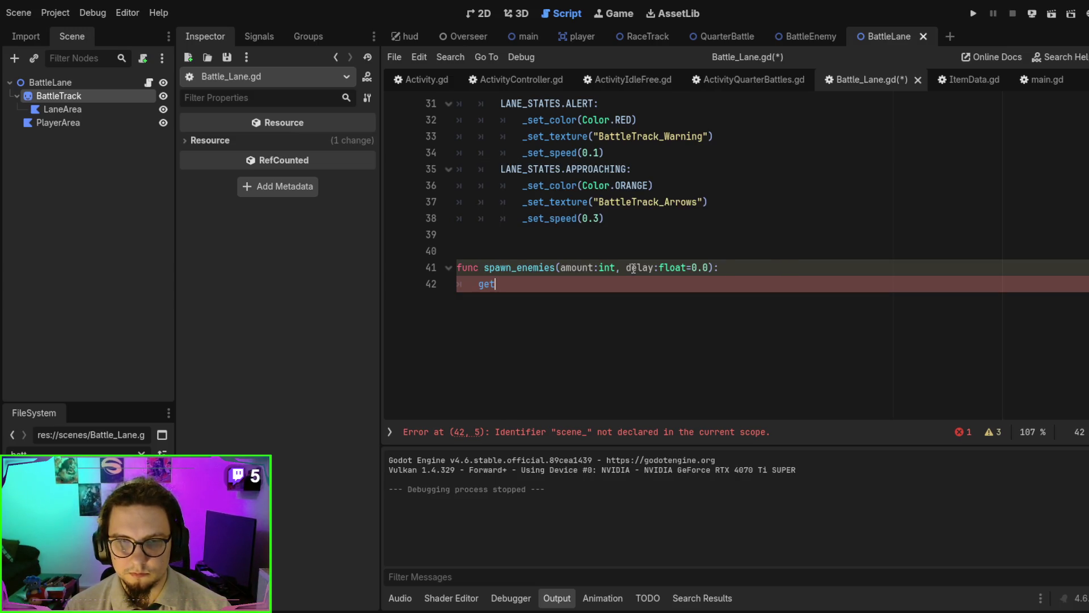
{"action": "key", "text": "Return"}
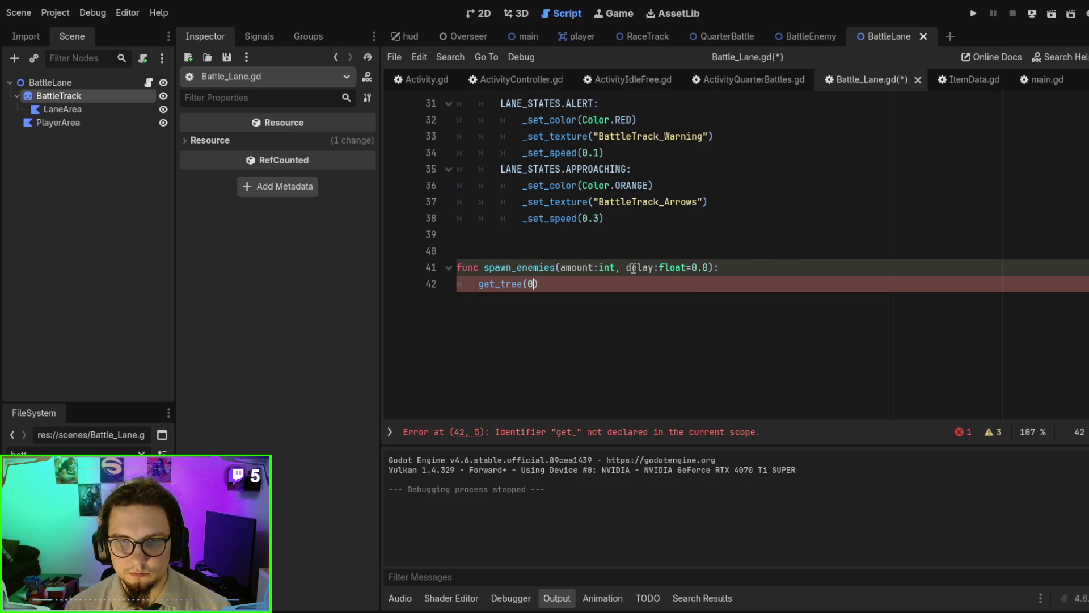
{"action": "type", "text": ".create_t"}
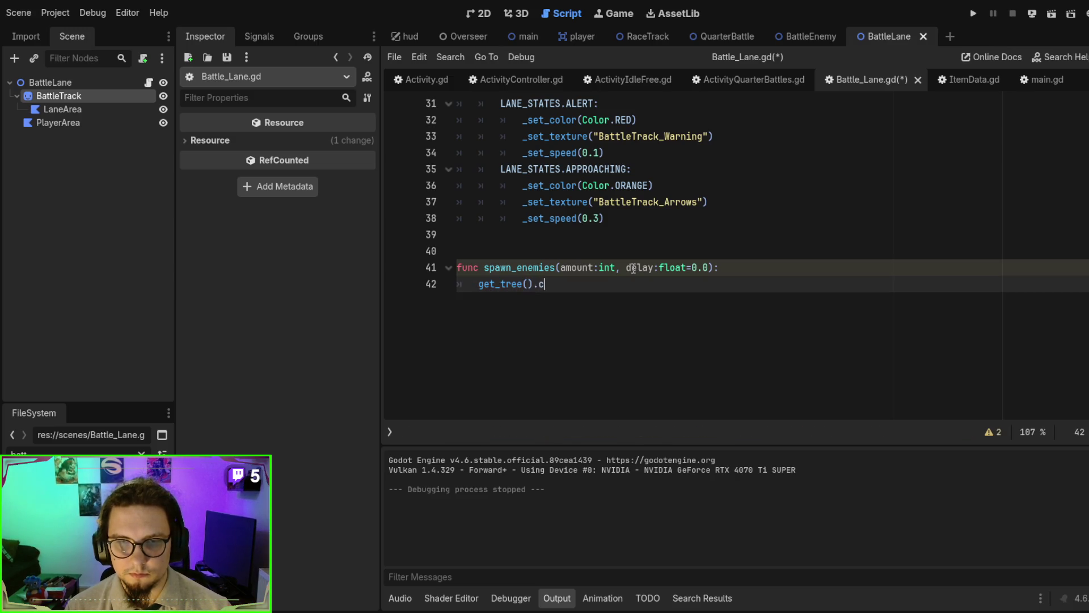
{"action": "key", "text": "Return"}
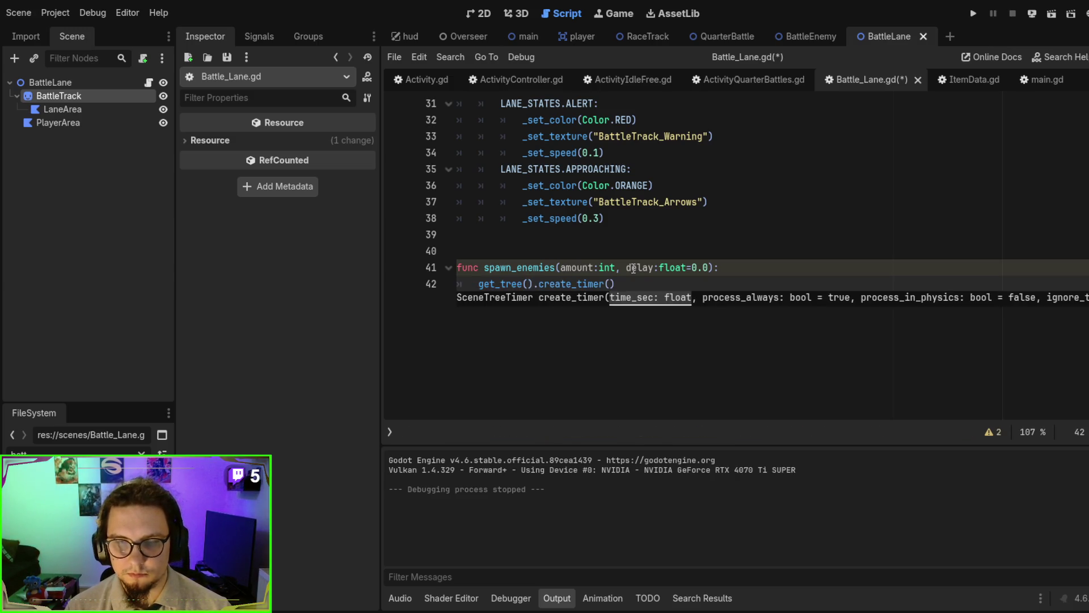
{"action": "key", "text": "Escape"}
{"action": "key", "text": "Delete"}
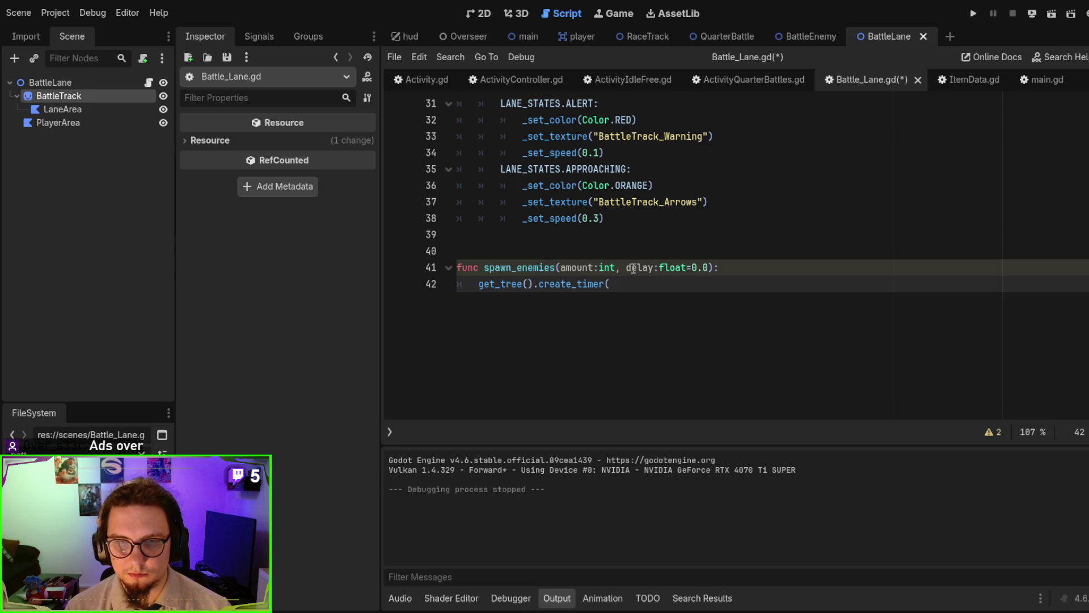
{"action": "type", "text": "elay"}
{"action": "key", "text": "Escape"}
- Connect the timer's timeout signal to _spawn_enemies_base(amount)
{"action": "type", "text": ")"}
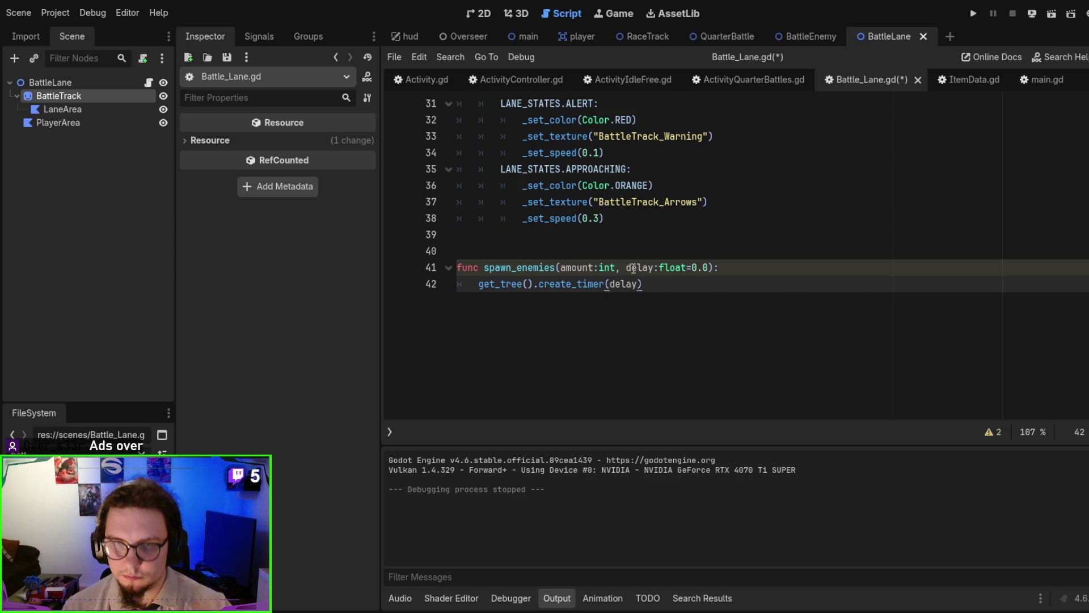
{"action": "type", "text": ".ti"}
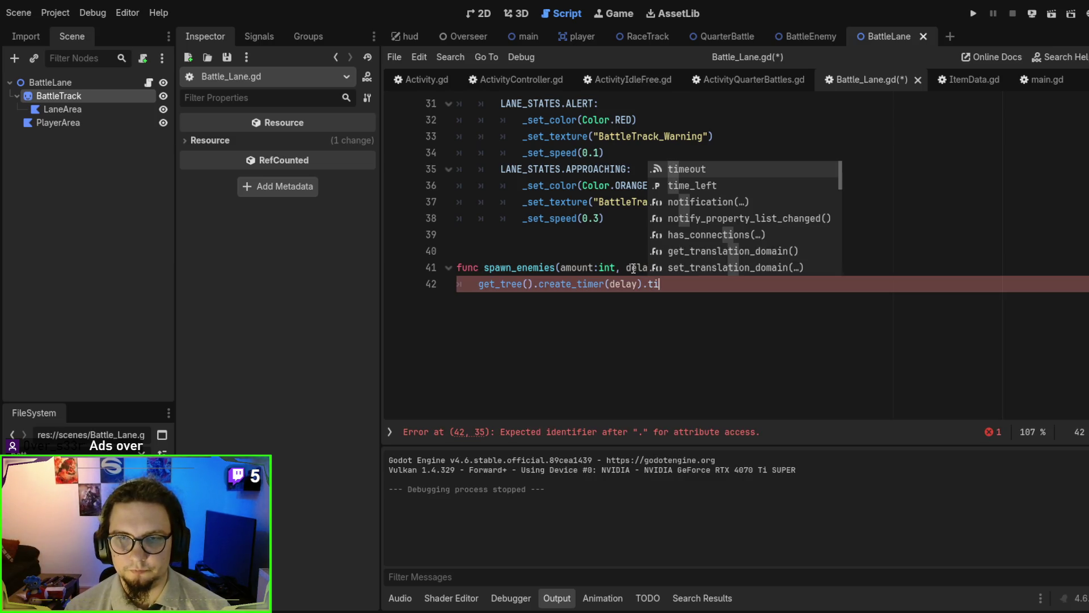
{"action": "key", "text": "Return"}
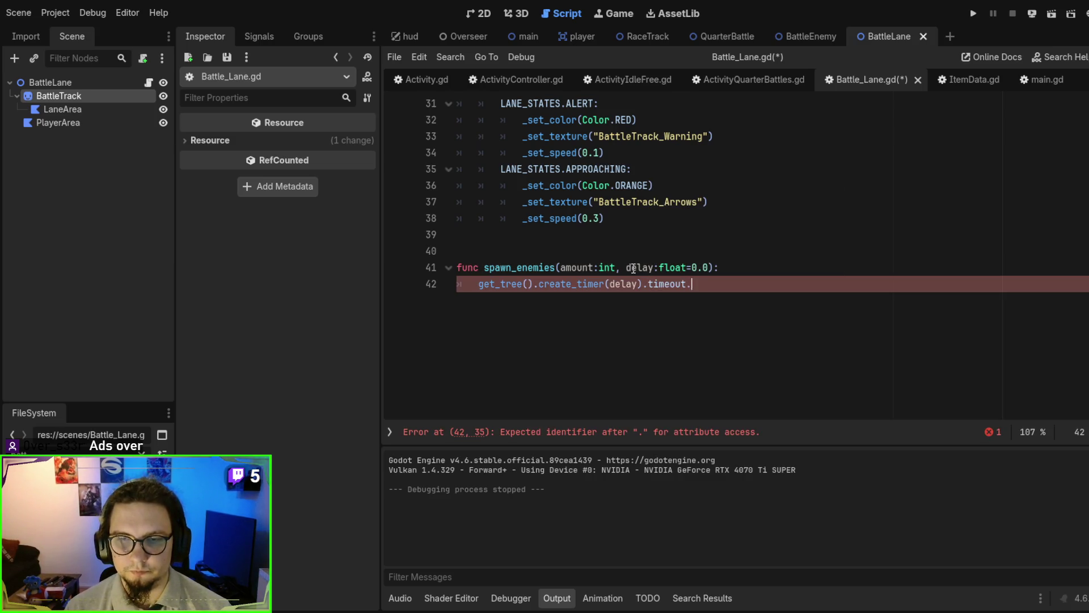
{"action": "type", "text": "("}
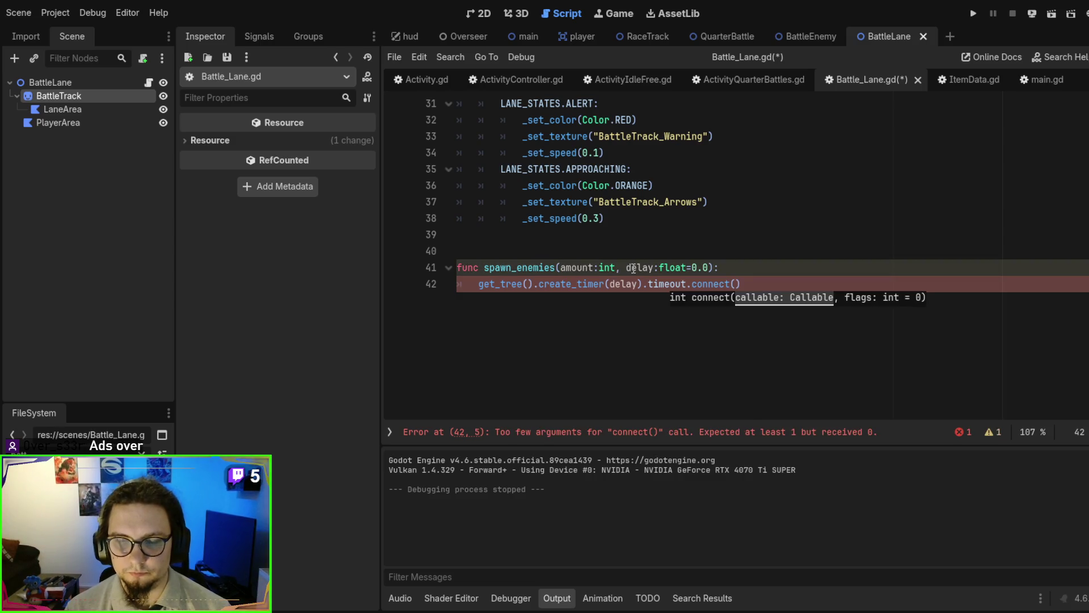
{"action": "type", "text": "spawn_"}
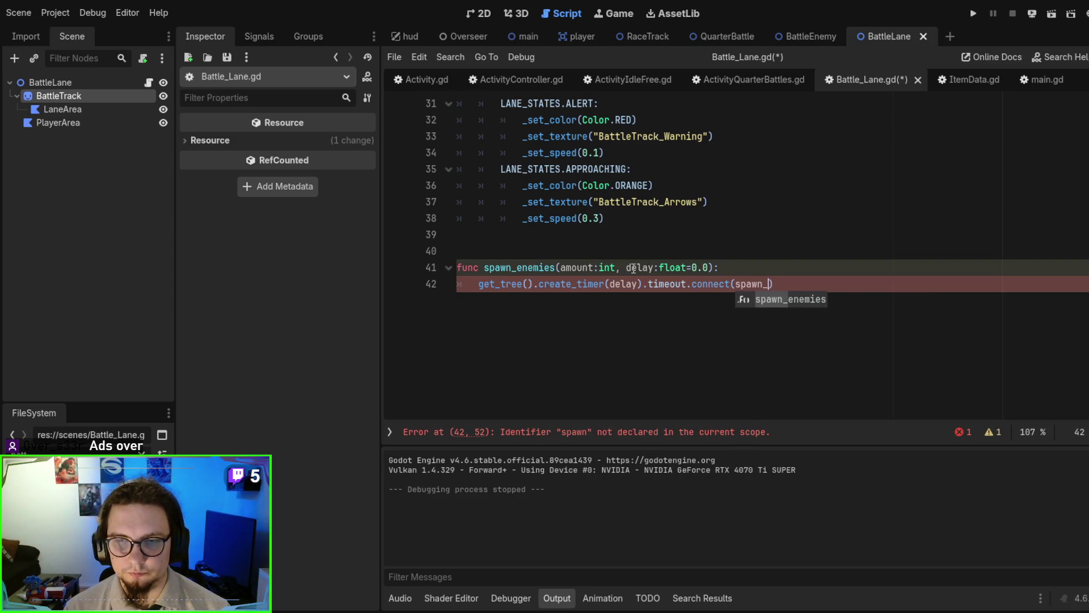
{"action": "key", "text": "BackSpace"}
{"action": "key", "text": "BackSpace"}
{"action": "type", "text": "_spawn_e"}
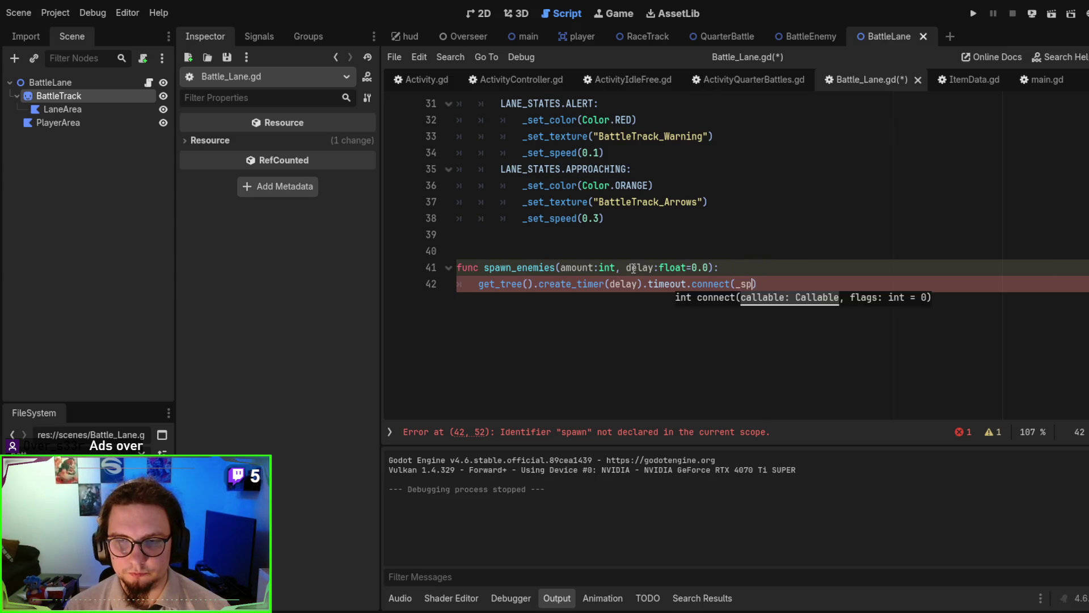
{"action": "type", "text": "nemie"}
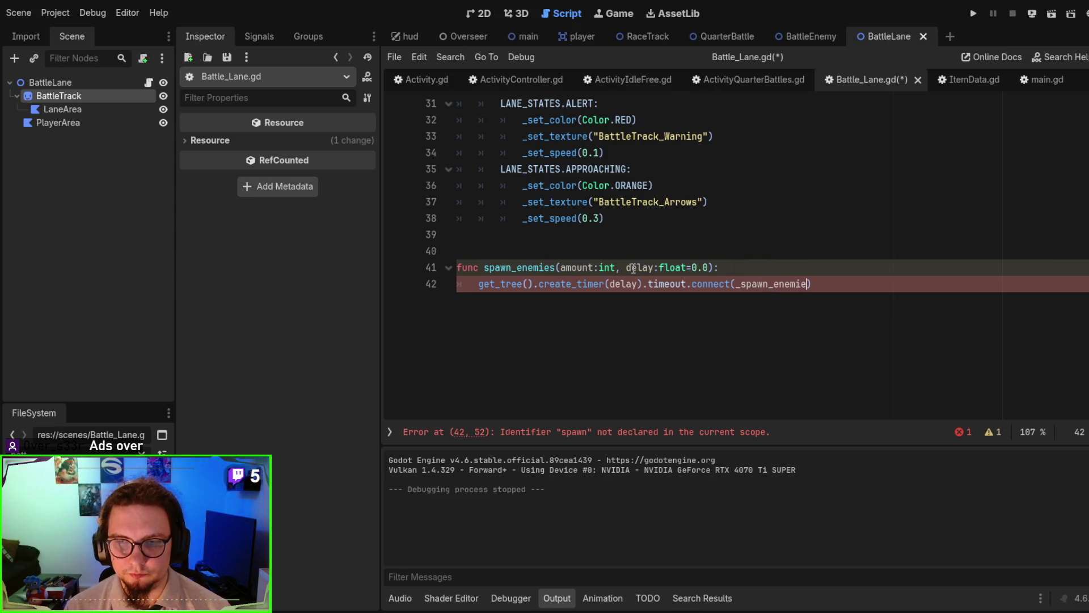
{"action": "type", "text": "_base())"}
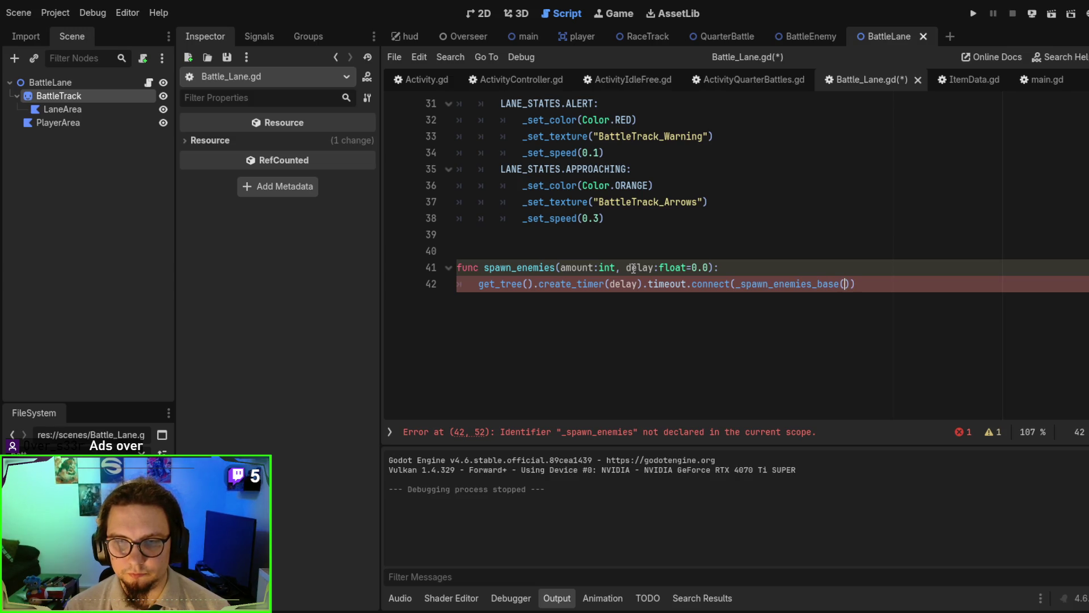
{"action": "type", "text": "amount"}
{"action": "key", "text": "End"}
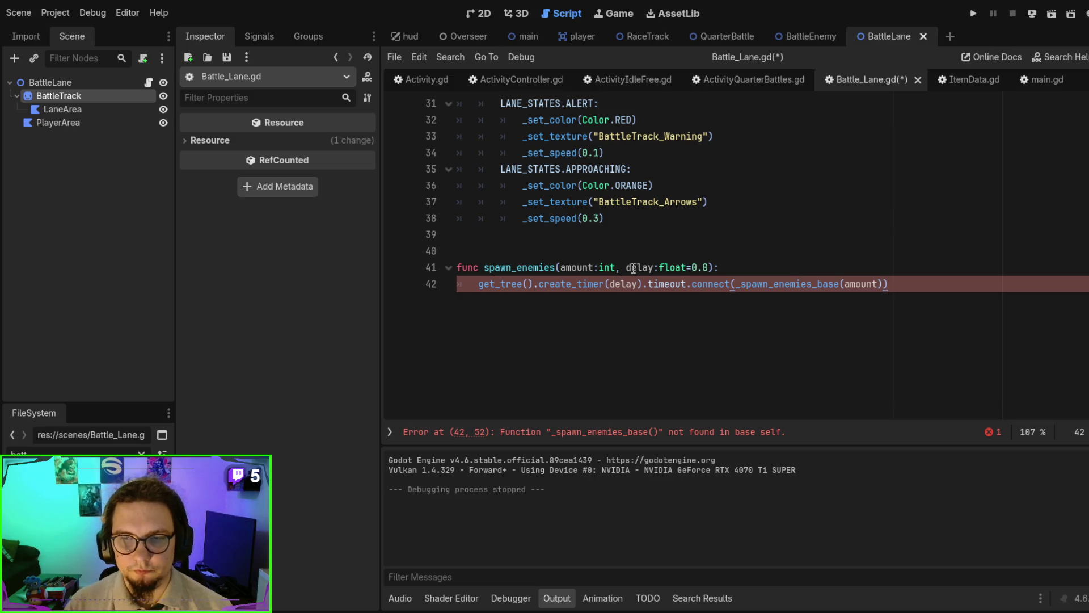
{"action": "left_click_drag", "start_coordinate": [735, 284], "coordinate": [885, 284]}
- Nest the timer call in spawn_enemies under an 'if delay > 0.0:' condition
{"action": "left_click", "coordinate": [860, 272]}
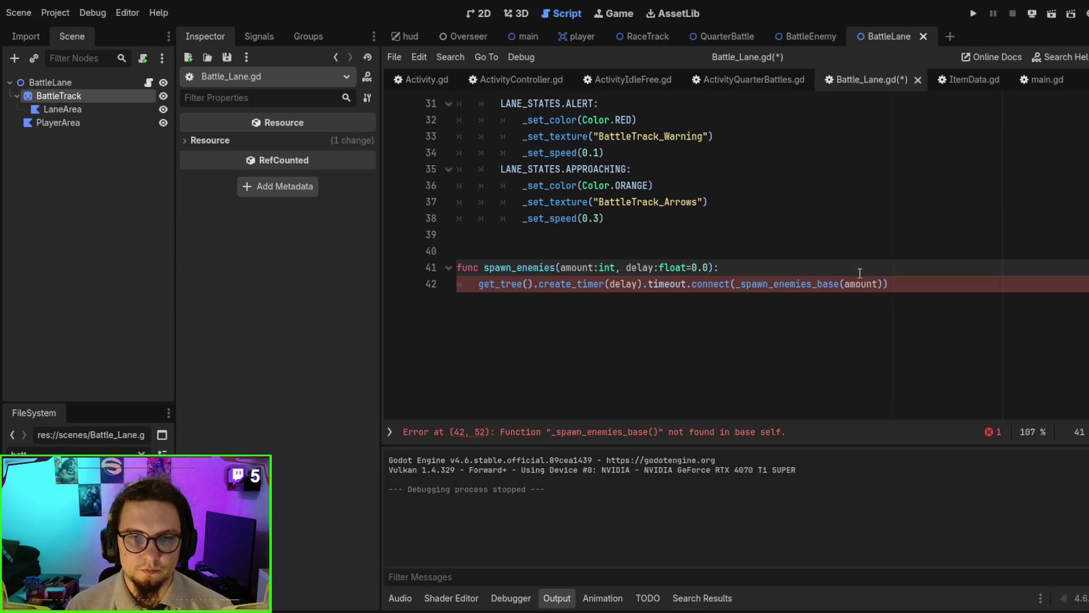
{"action": "key", "text": "Return"}
{"action": "type", "text": "if"}
{"action": "type", "text": " deal"}
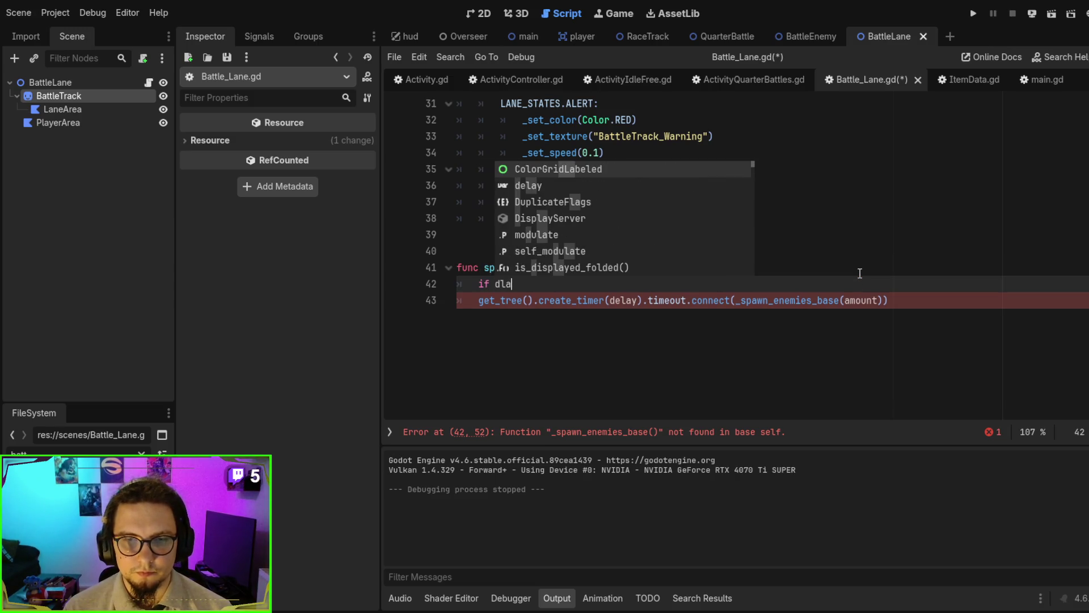
{"action": "key", "text": "BackSpace"}
{"action": "key", "text": "BackSpace"}
{"action": "type", "text": "lay > "}
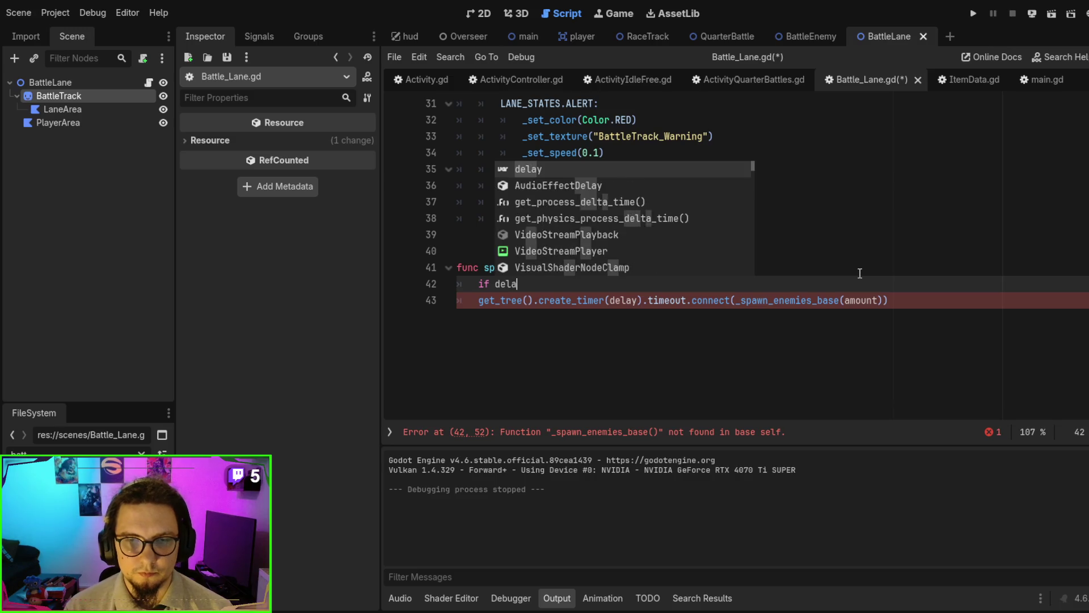
{"action": "type", "text": "0.0:"}
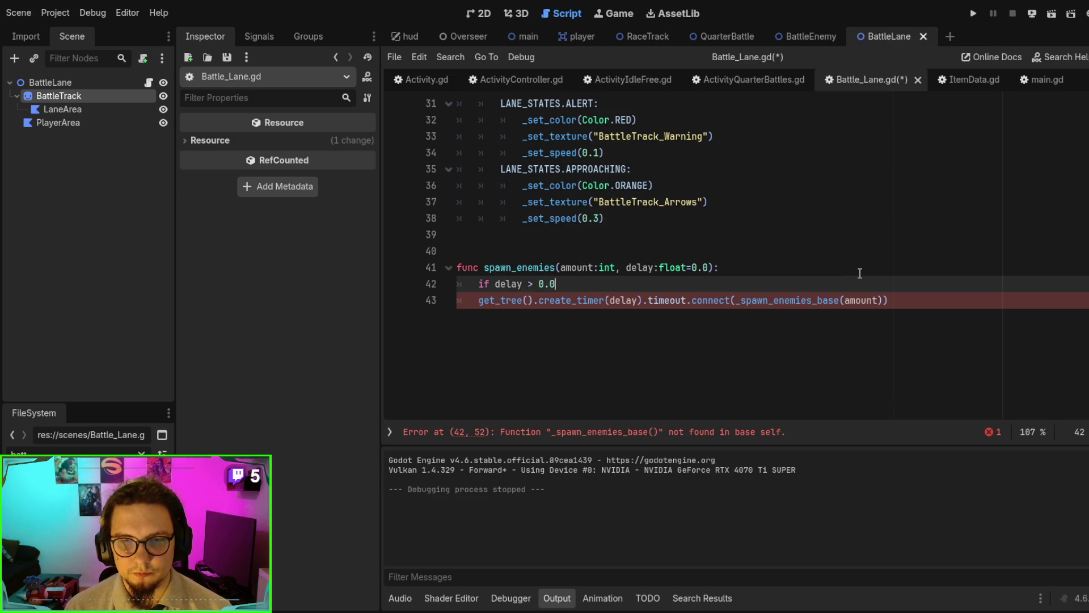
{"action": "key", "text": "Down"}
{"action": "key", "text": "Home"}
{"action": "key", "text": "Tab"}
{"action": "key", "text": "Down"}
{"action": "key", "text": "End"}
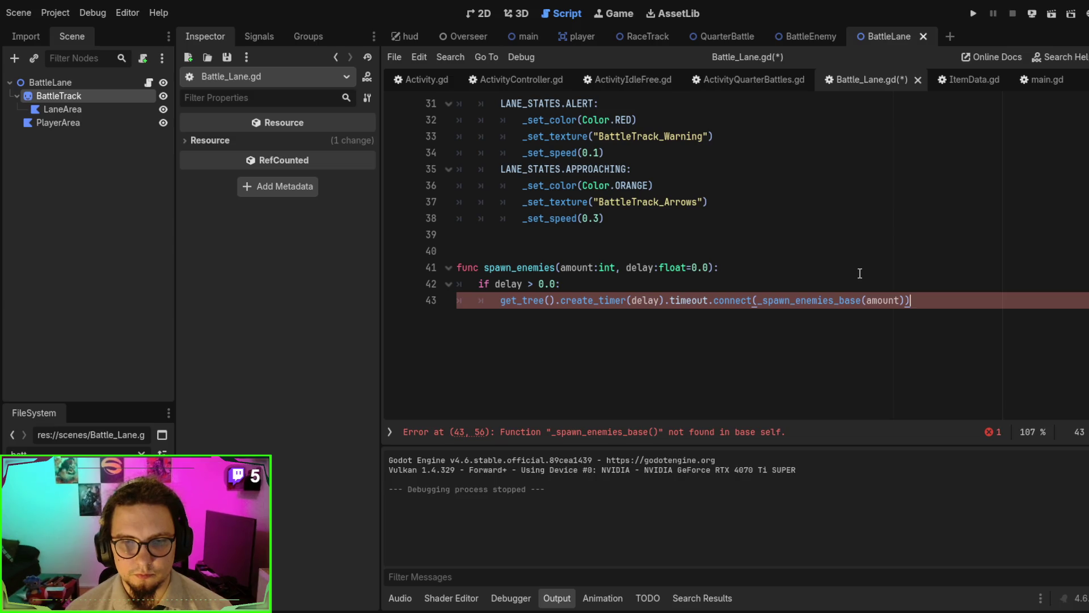
- Add an else branch that calls _spawn_enemies_base(amount)
{"action": "key", "text": "Return"}
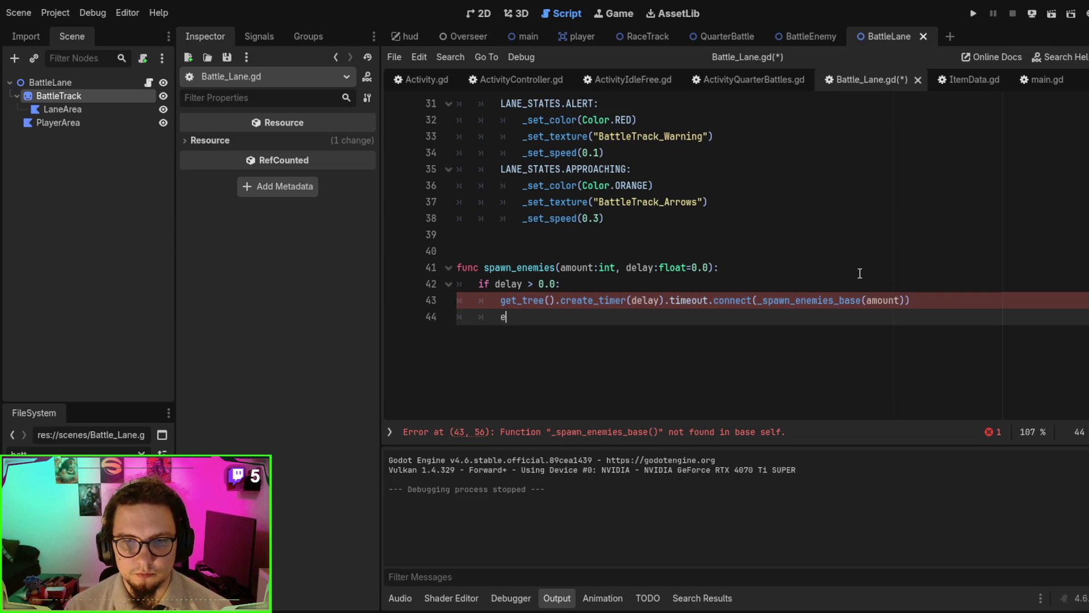
{"action": "type", "text": "else:"}
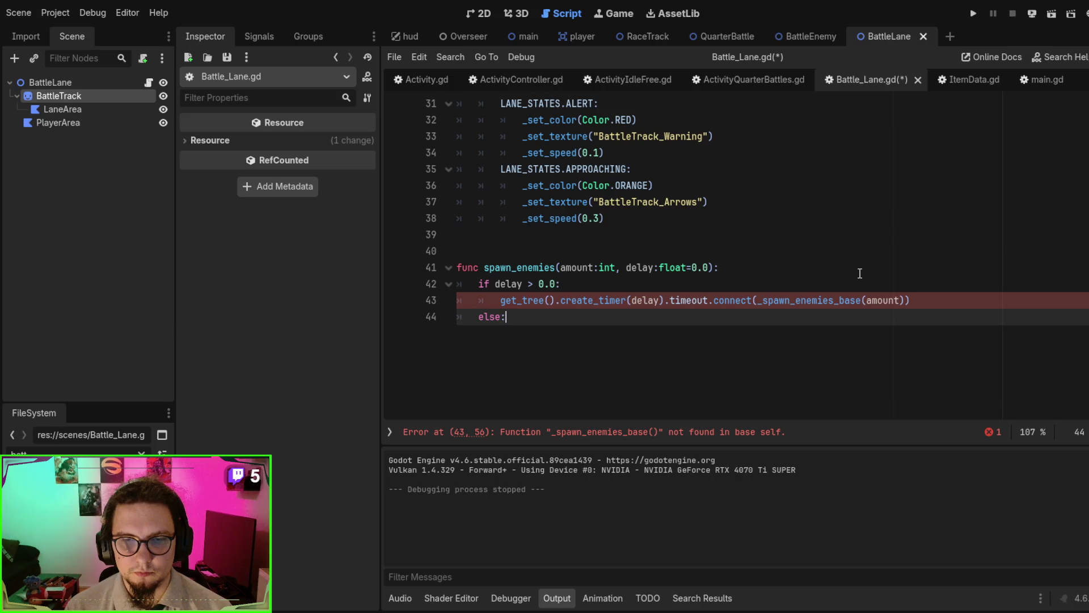
{"action": "key", "text": "Return"}
{"action": "type", "text": "_spawn_enemies_base(amount)"}
{"action": "key", "text": "Return"}
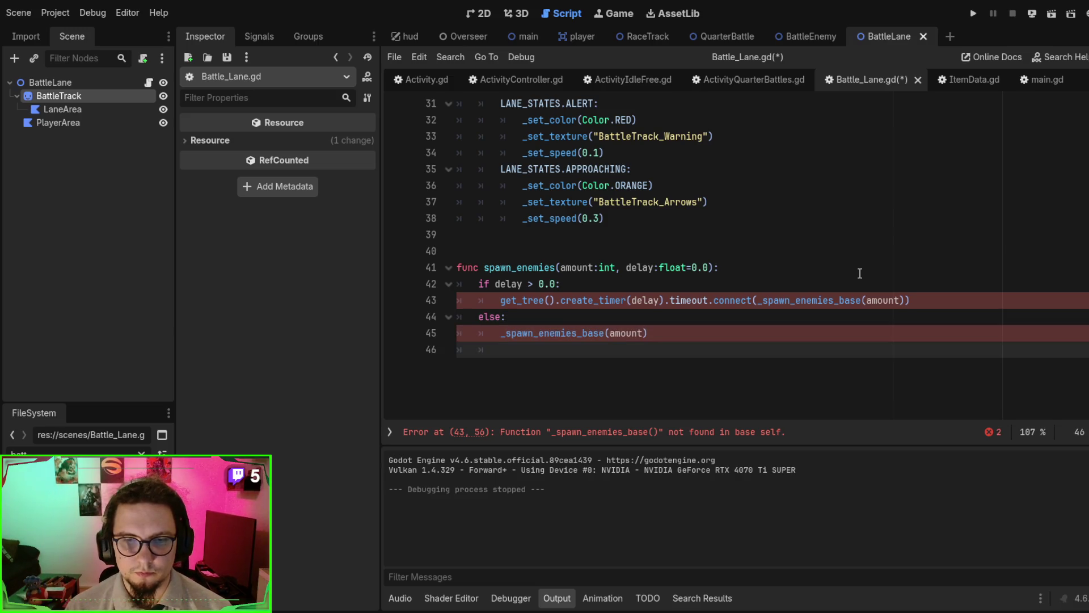
- Define a func _spawn_enemies_base(amount:int) stub and save the script
{"action": "key", "text": "BackSpace"}
{"action": "key", "text": "Return"}
{"action": "type", "text": "func _spawn_enemies_base(amount)"}
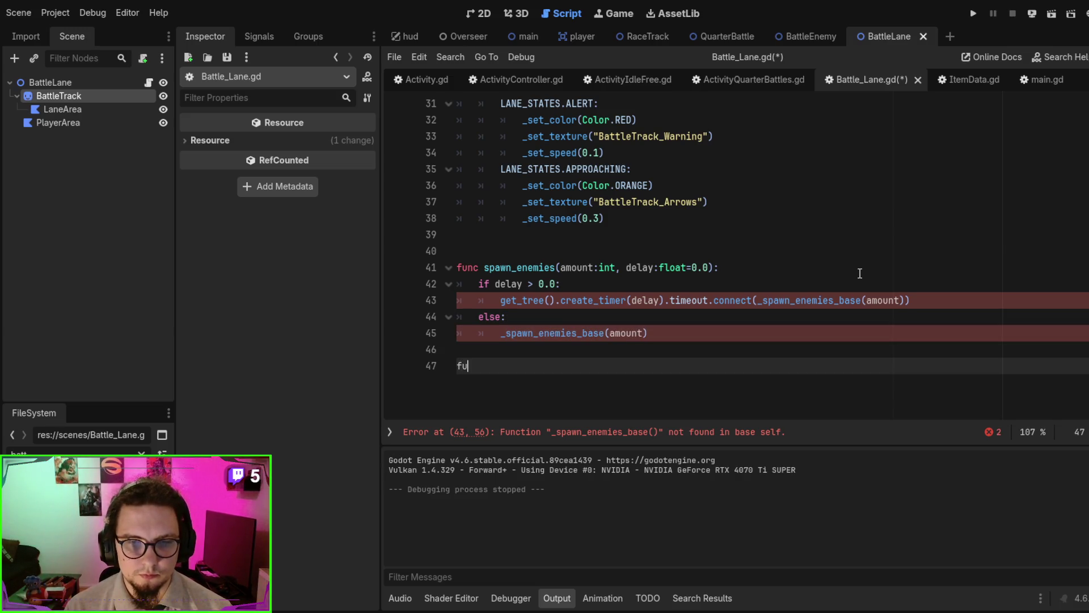
{"action": "key", "text": "BackSpace"}
{"action": "type", "text": ":int)"}
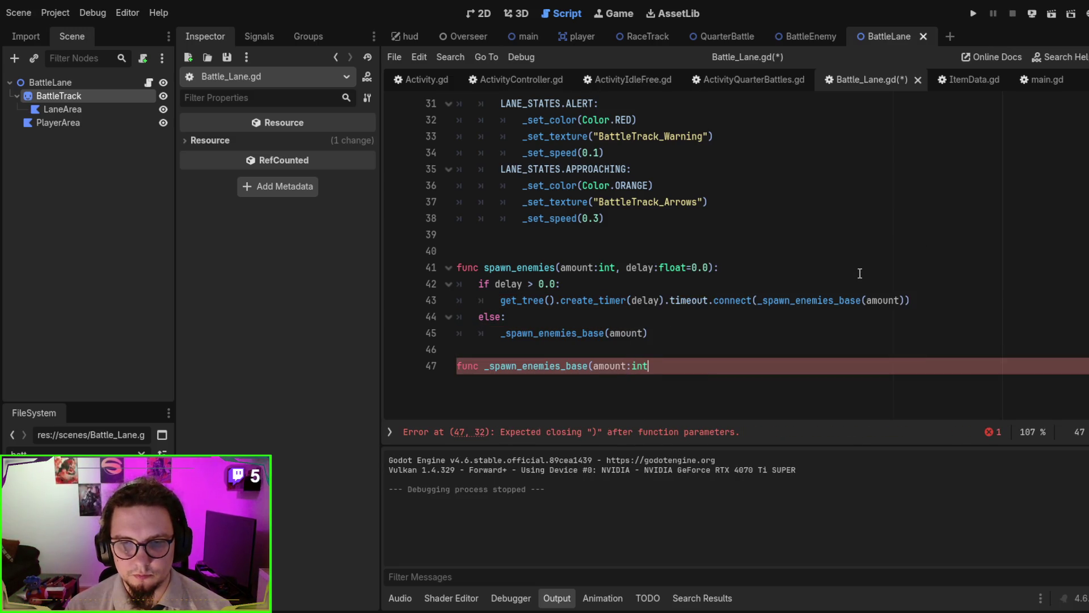
{"action": "type", "text": ":"}
{"action": "key", "text": "Return"}
{"action": "type", "text": "s"}
{"action": "key", "text": "ctrl+s"}
{"action": "scroll", "coordinate": [893, 285], "scroll_direction": "down", "scroll_amount": 2}
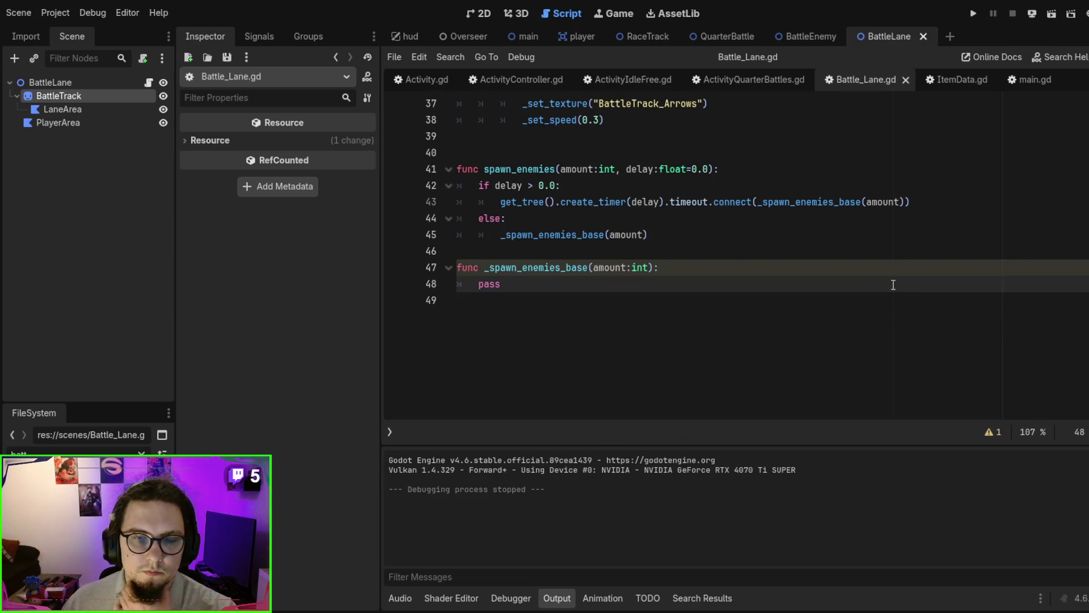
- Switch from the Battle_Lane.gd script to the BattleLane scene in the 2D workspace
{"action": "left_click", "coordinate": [715, 298]}
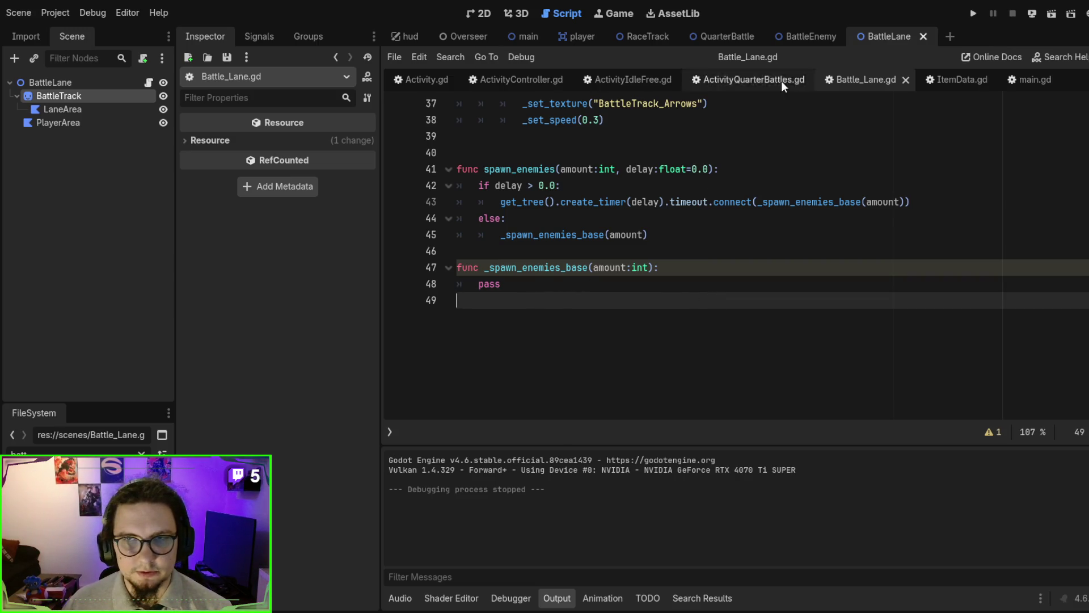
{"action": "left_click", "coordinate": [481, 14]}
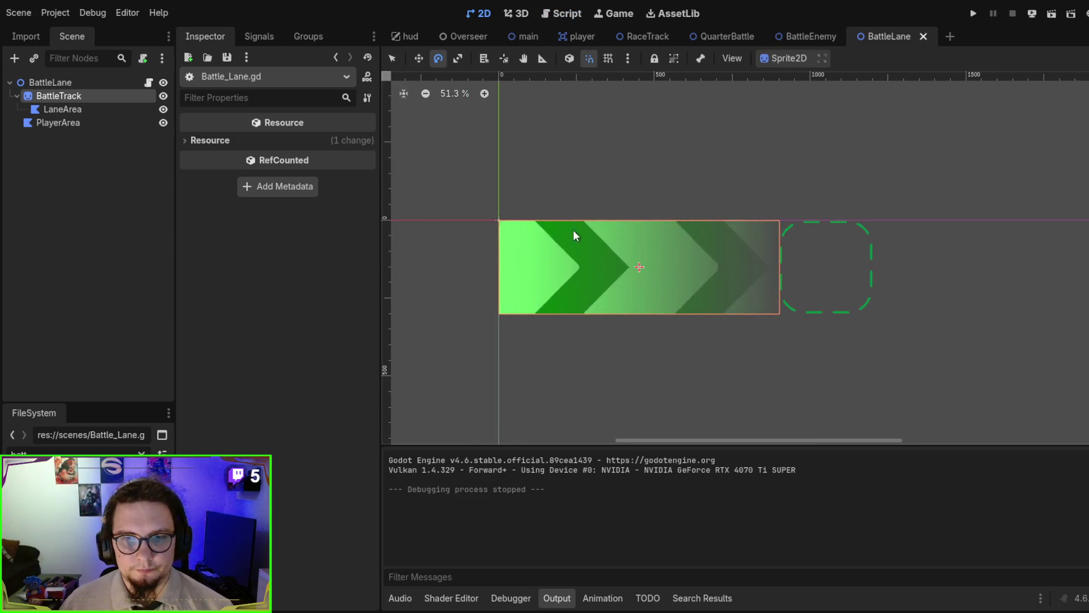
{"action": "left_click", "coordinate": [397, 56]}
- Select LaneArea, BattleTrack and PlayerArea to inspect BattleTrack's shader material and green Tint
{"action": "left_click", "coordinate": [628, 247]}
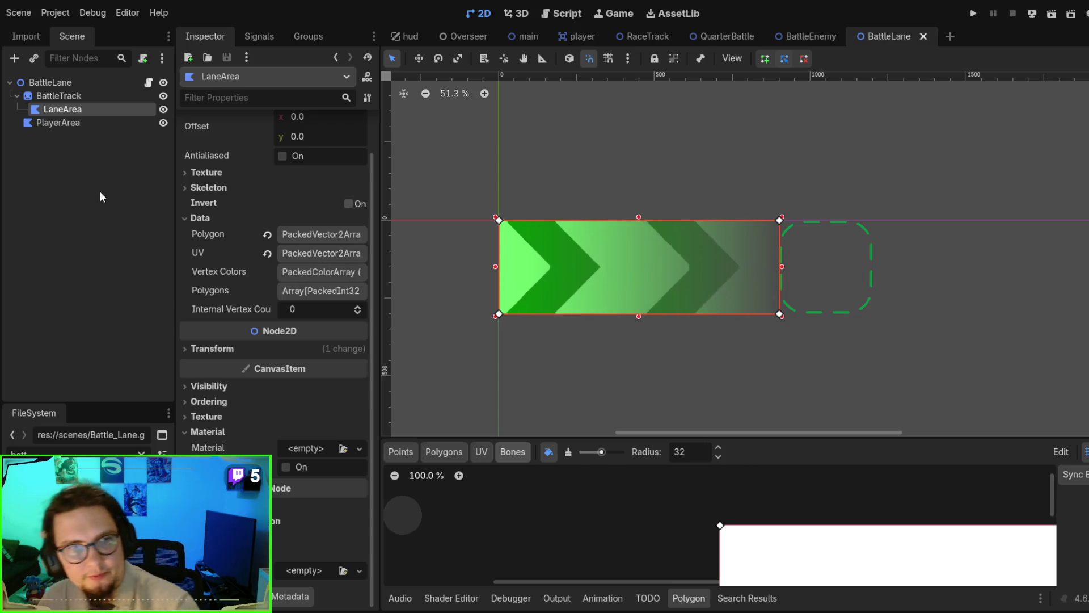
{"action": "left_click", "coordinate": [68, 99]}
{"action": "left_click", "coordinate": [60, 122], "text": "shift"}
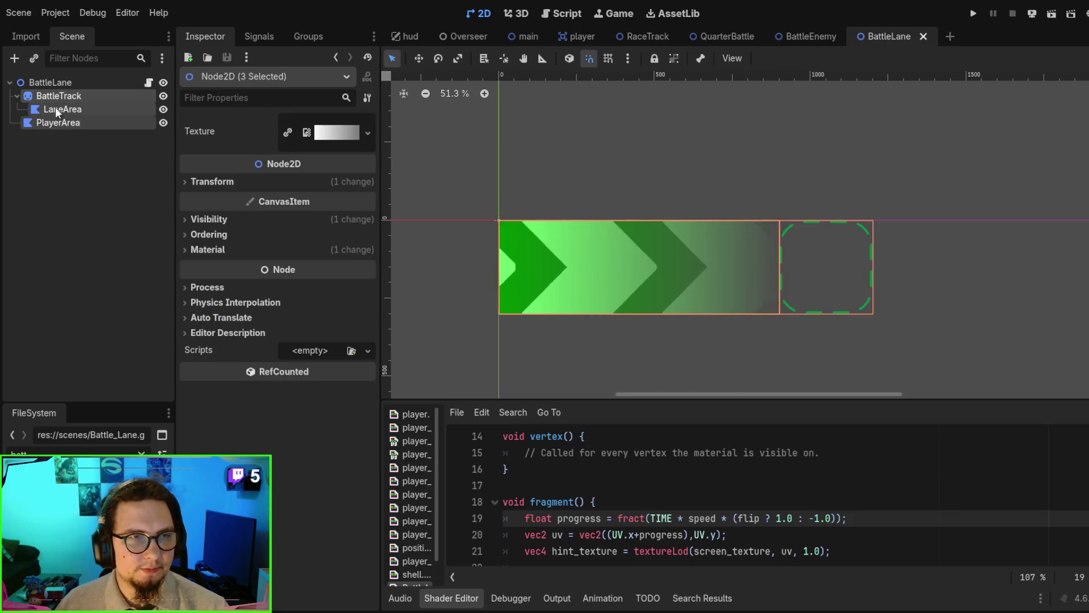
{"action": "left_click", "coordinate": [25, 95]}
{"action": "left_click", "coordinate": [17, 96]}
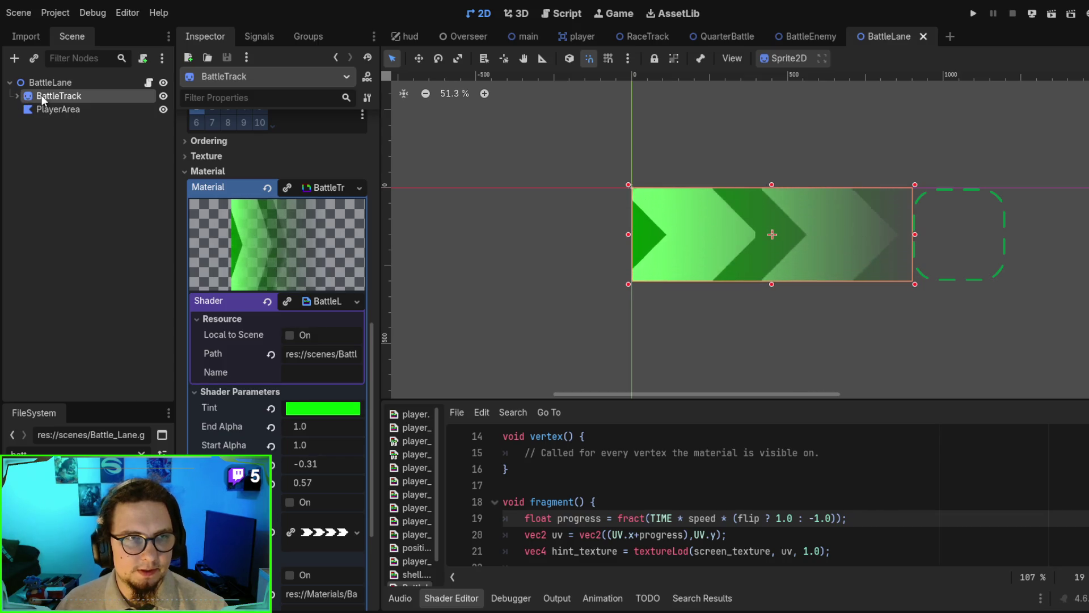
{"action": "left_click", "coordinate": [49, 148]}
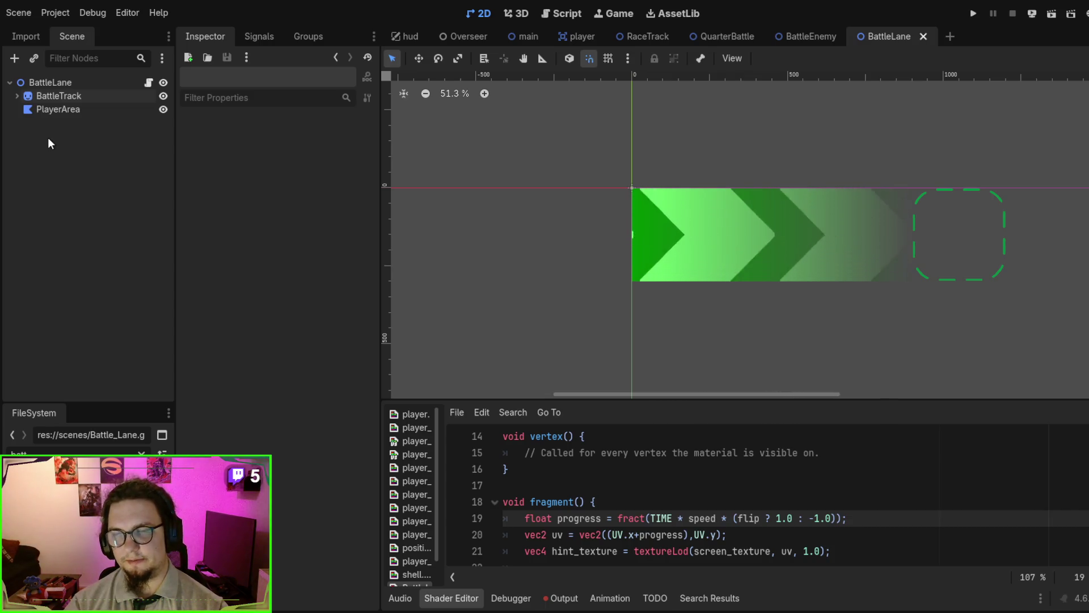
{"action": "left_click", "coordinate": [656, 228]}
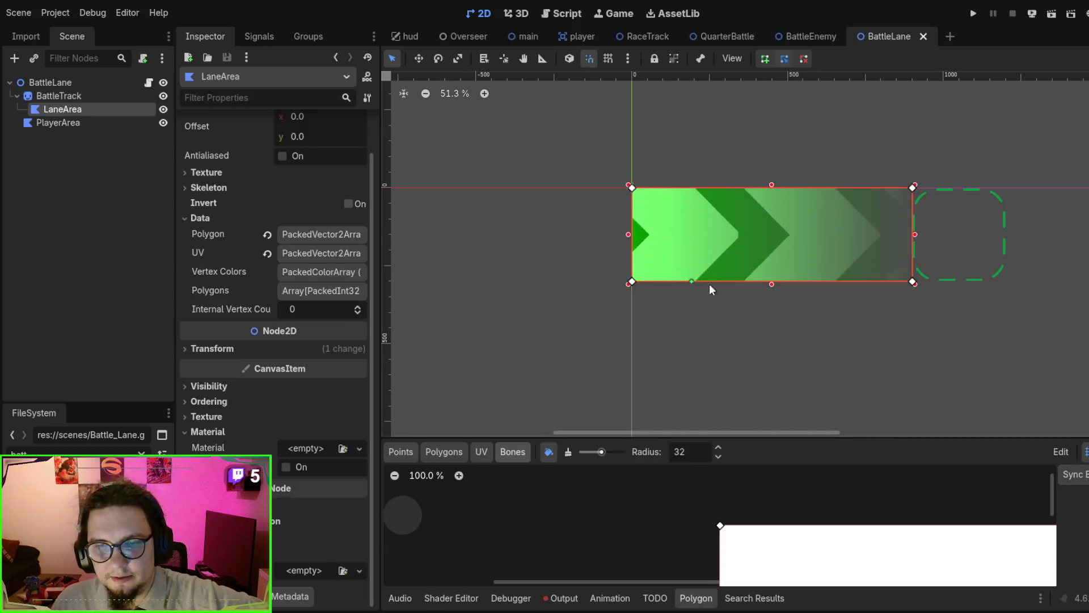
{"action": "left_click", "coordinate": [457, 59]}
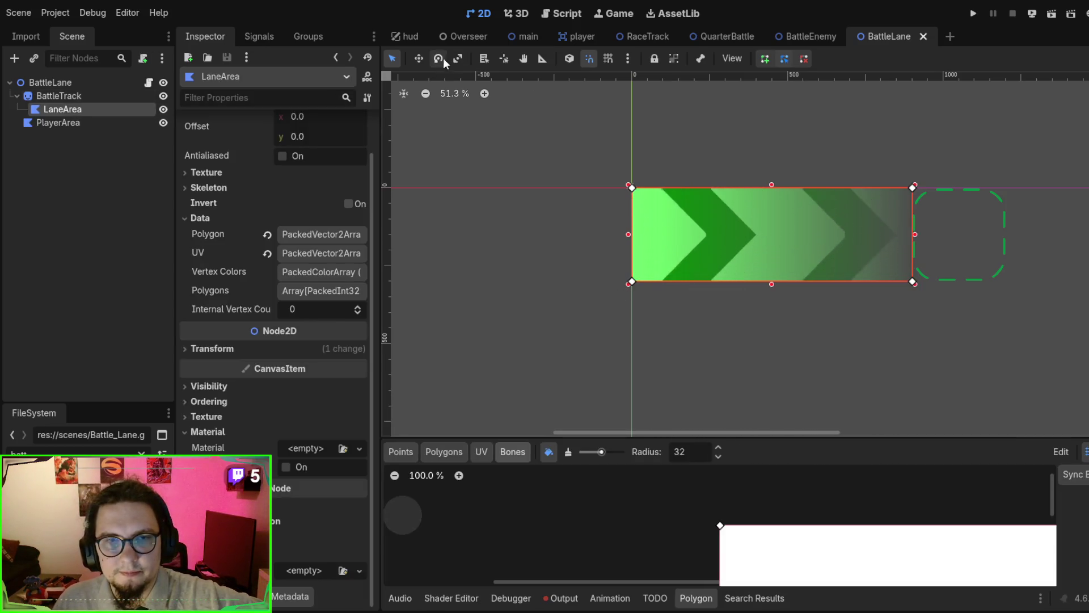
{"action": "left_click_drag", "start_coordinate": [633, 280], "coordinate": [630, 337]}
{"action": "scroll", "coordinate": [513, 290], "scroll_direction": "down", "scroll_amount": 5}
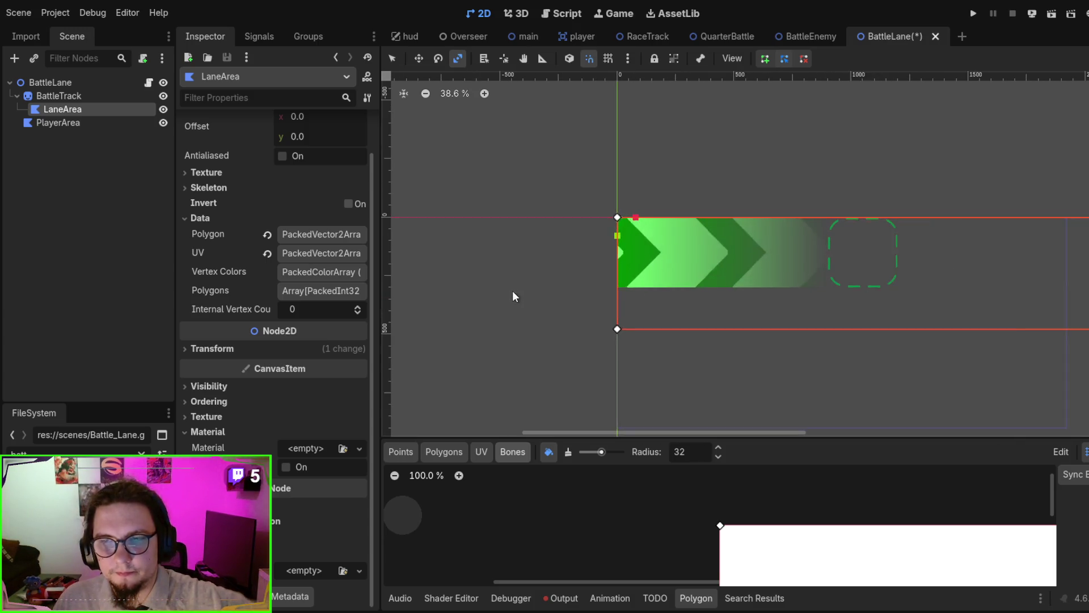
{"action": "key", "text": "ctrl+z"}
{"action": "scroll", "coordinate": [576, 264], "scroll_direction": "up", "scroll_amount": 2}
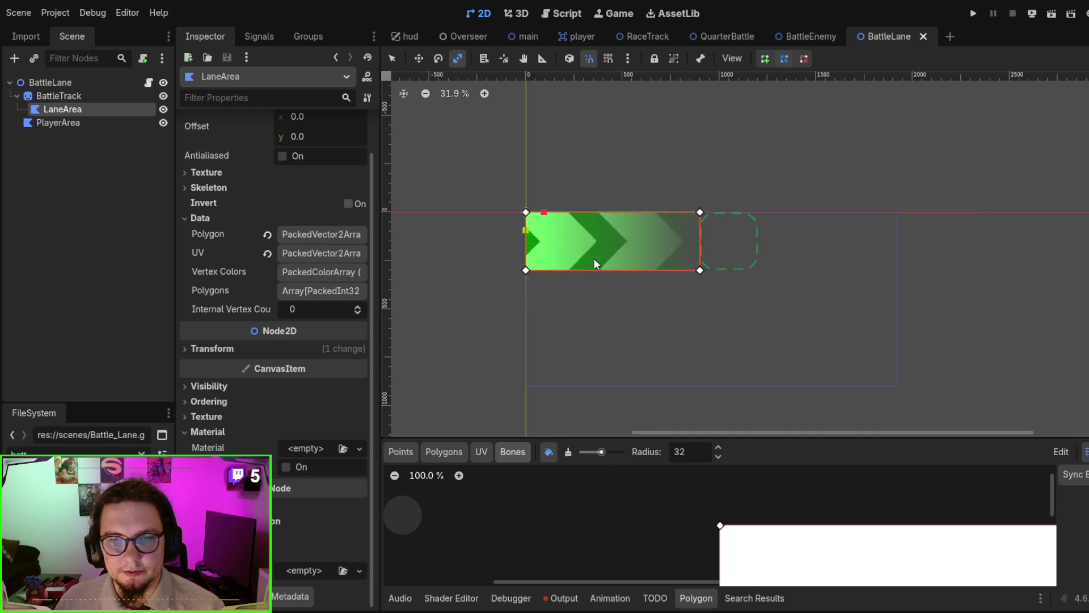
{"action": "left_click", "coordinate": [74, 95]}
{"action": "mouse_move", "coordinate": [611, 258]}
{"action": "left_mouse_down"}
{"action": "mouse_move", "coordinate": [600, 247]}
{"action": "mouse_move", "coordinate": [635, 275]}
{"action": "mouse_move", "coordinate": [654, 272]}
{"action": "mouse_move", "coordinate": [695, 244]}
{"action": "left_mouse_up"}
{"action": "scroll", "coordinate": [709, 257], "scroll_direction": "up", "scroll_amount": 1}
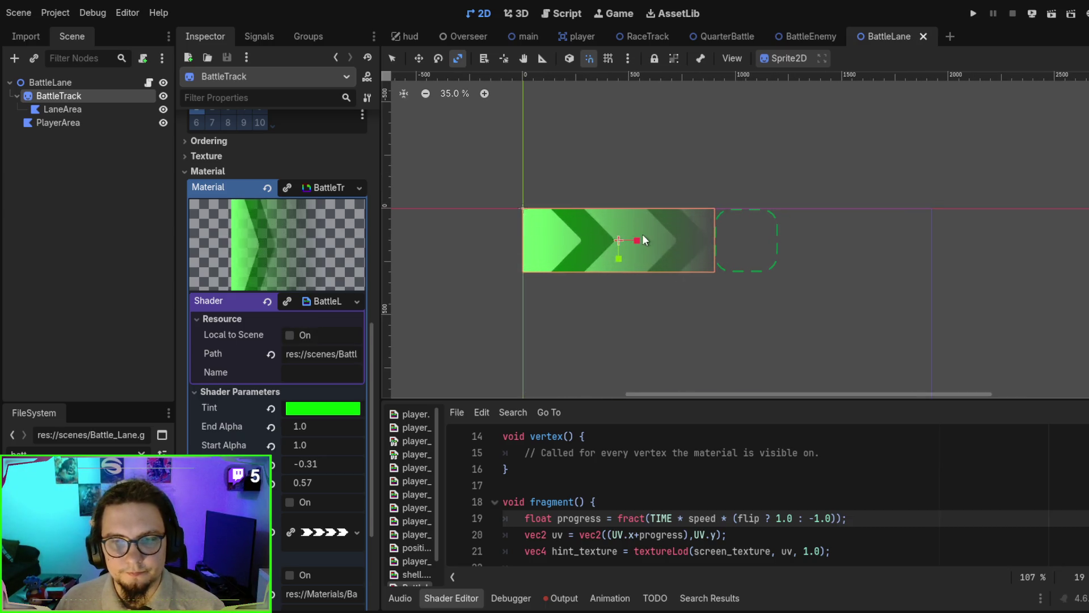
{"action": "mouse_move", "coordinate": [636, 241]}
{"action": "left_mouse_down"}
{"action": "mouse_move", "coordinate": [667, 247]}
{"action": "mouse_move", "coordinate": [619, 242]}
{"action": "mouse_move", "coordinate": [725, 252]}
{"action": "mouse_move", "coordinate": [591, 240]}
{"action": "mouse_move", "coordinate": [710, 236]}
{"action": "mouse_move", "coordinate": [699, 244]}
{"action": "left_mouse_up"}
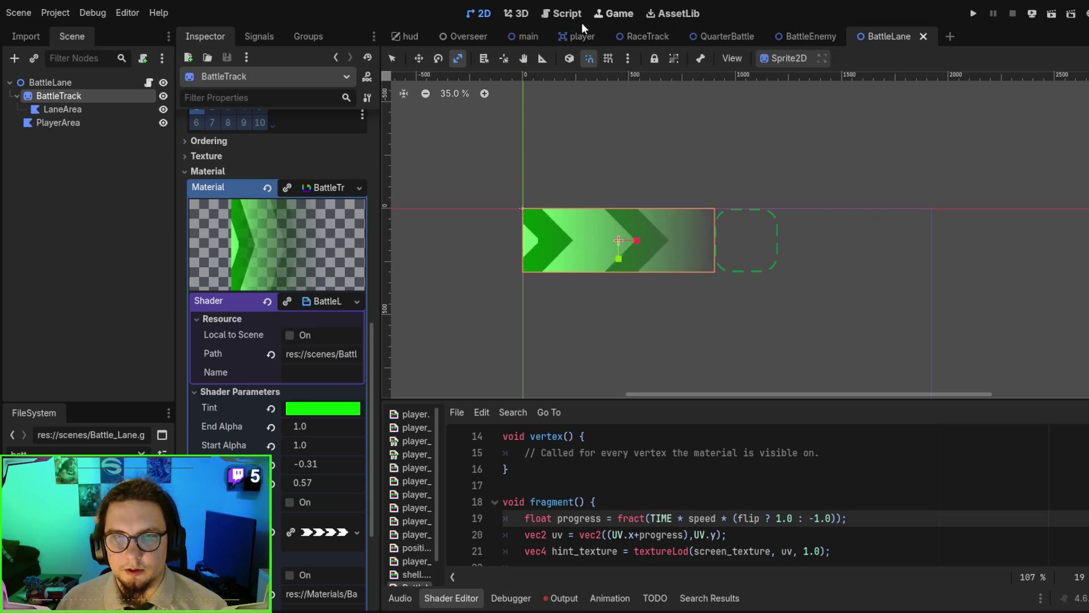
{"action": "left_click", "coordinate": [49, 85]}
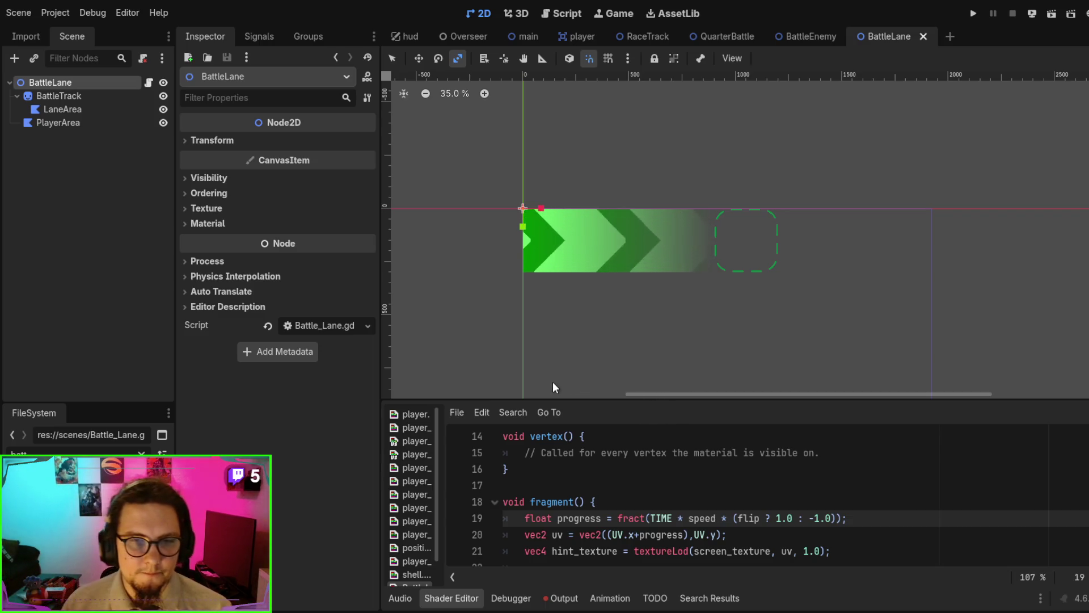
- Paste a Path2D under BattleLane and add the curve's first point at (0, 150)
{"action": "key", "text": "ctrl+v"}
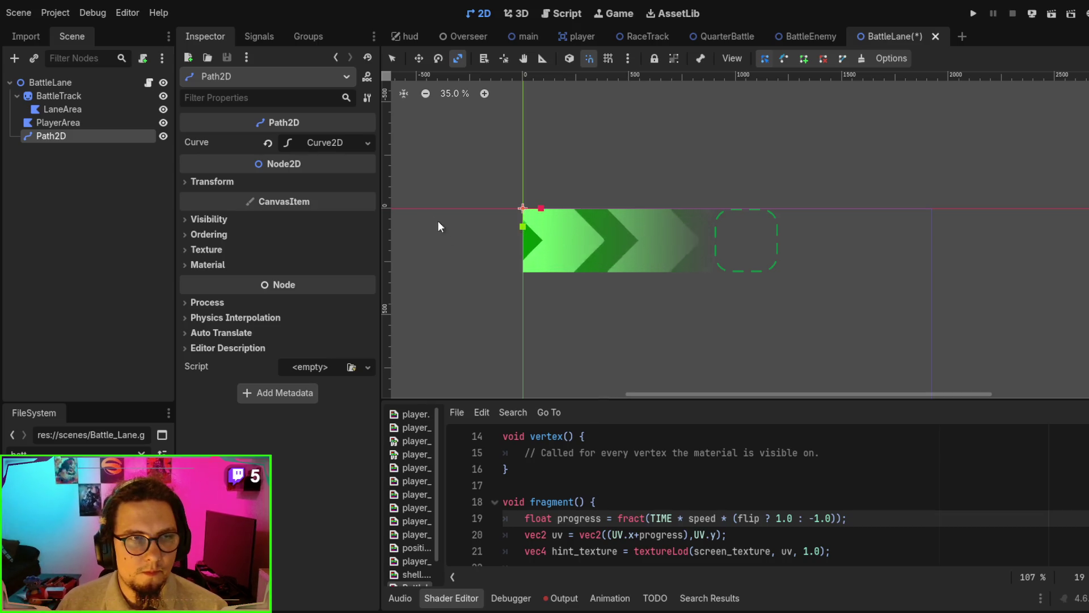
{"action": "scroll", "coordinate": [454, 233], "scroll_direction": "up", "scroll_amount": 2}
{"action": "left_click", "coordinate": [337, 144]}
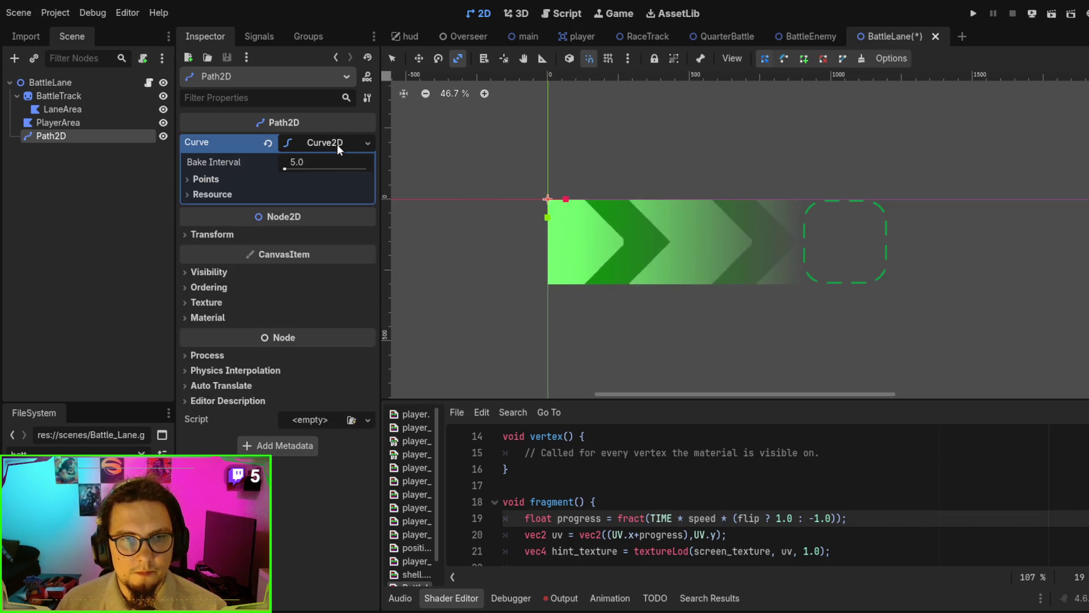
{"action": "left_click", "coordinate": [223, 176]}
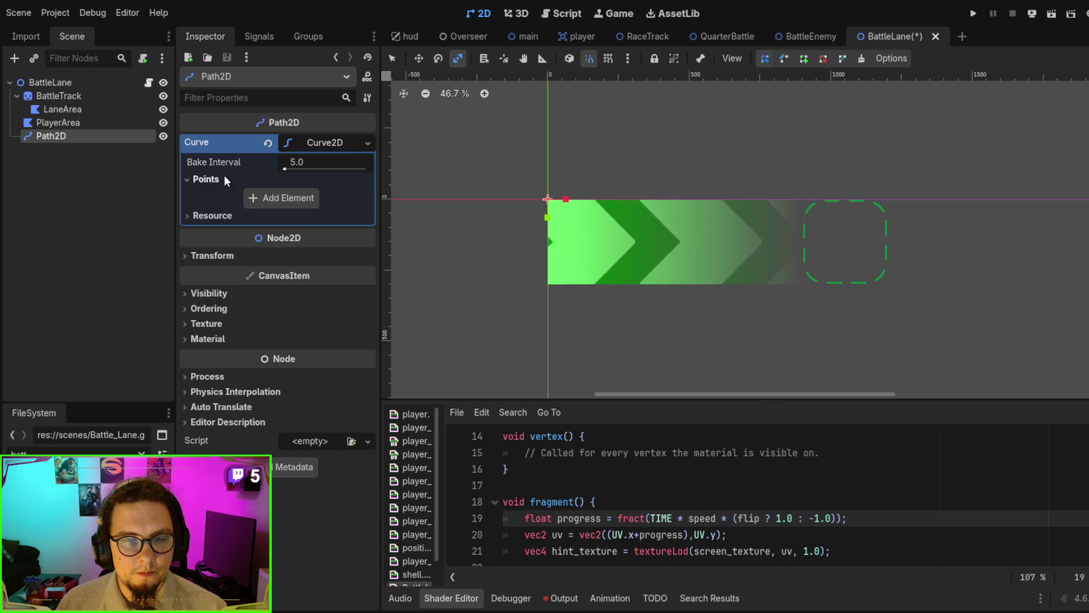
{"action": "left_click", "coordinate": [268, 194]}
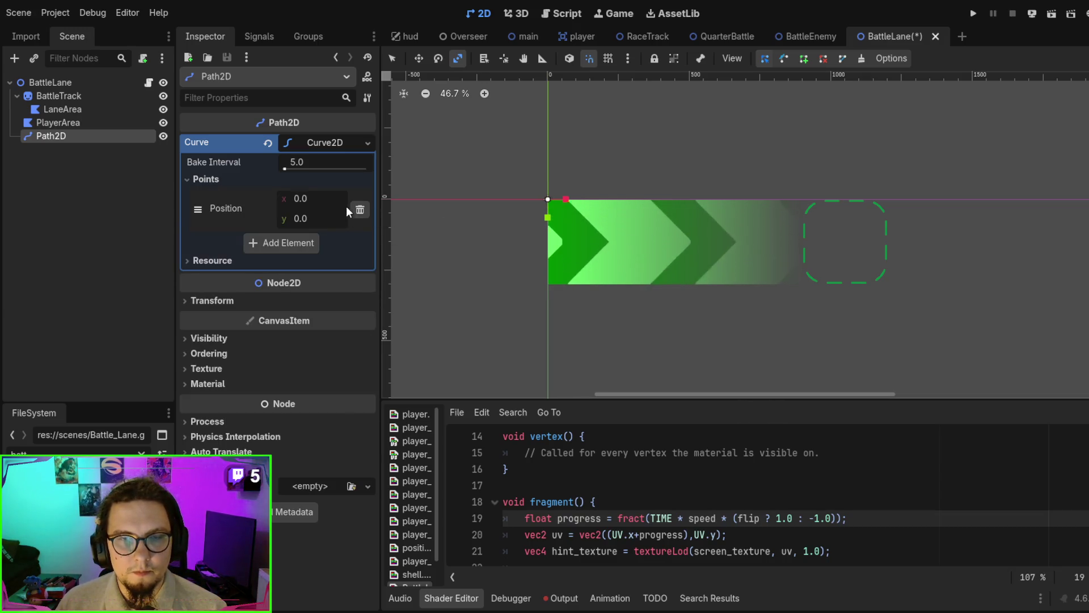
{"action": "left_click", "coordinate": [314, 218]}
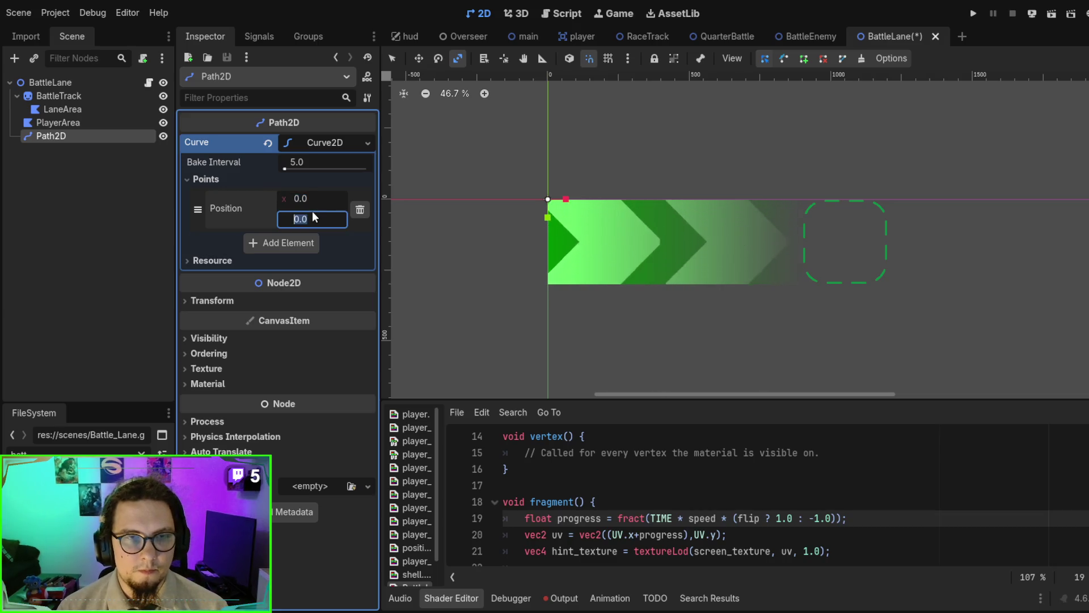
{"action": "type", "text": "0"}
{"action": "key", "text": "Return"}
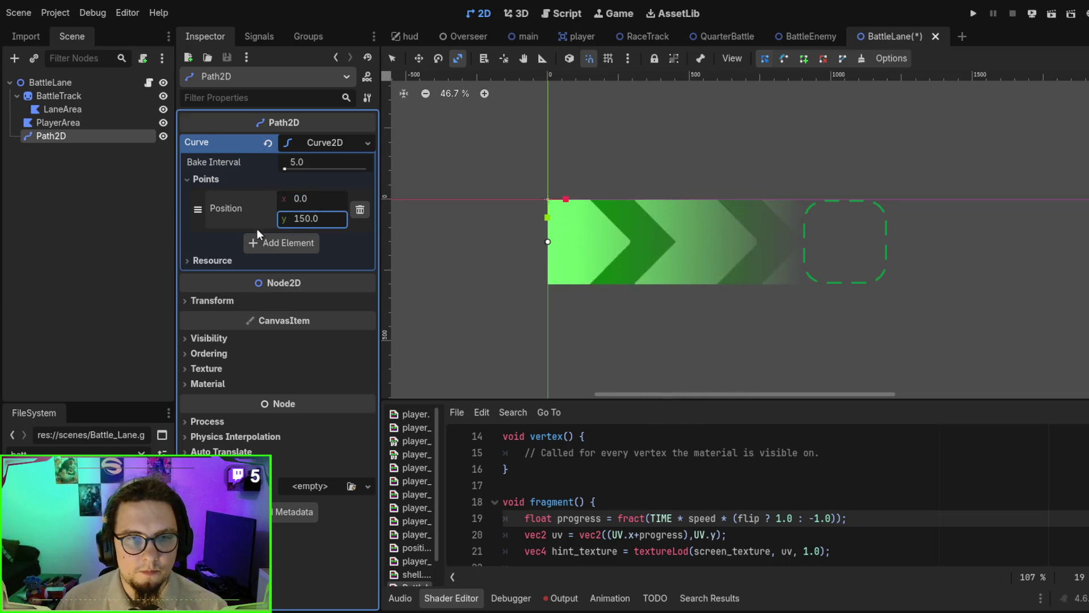
- Add a second curve point at (900, 150) with its In handle set to 0,0
{"action": "left_click", "coordinate": [269, 243]}
{"action": "left_click", "coordinate": [311, 282]}
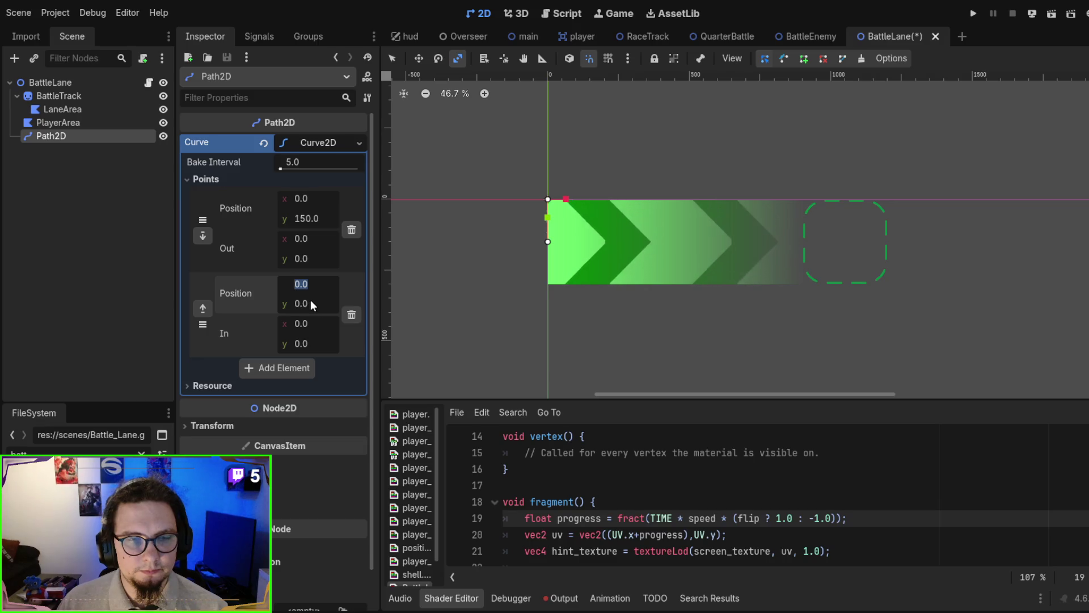
{"action": "key", "text": "Tab"}
{"action": "key", "text": "Tab"}
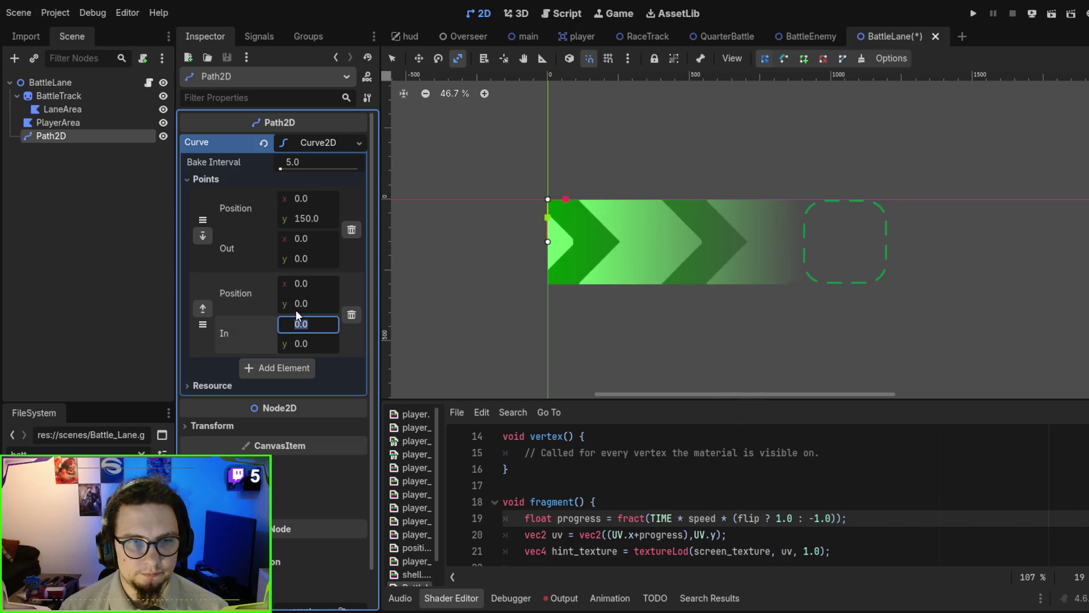
{"action": "key", "text": "Tab"}
{"action": "type", "text": "3"}
{"action": "key", "text": "BackSpace"}
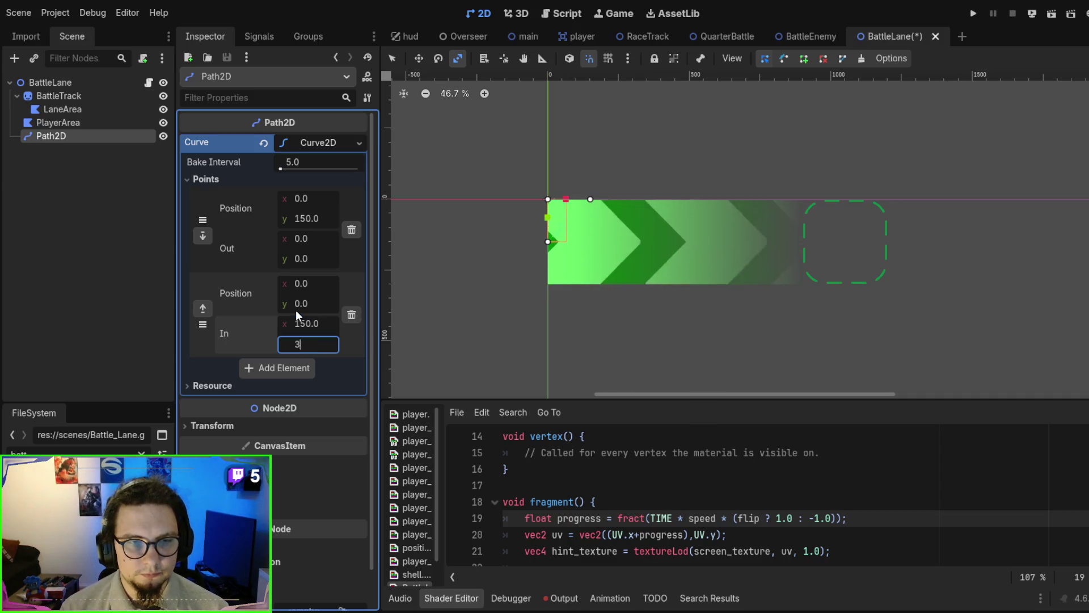
{"action": "left_click", "coordinate": [312, 324]}
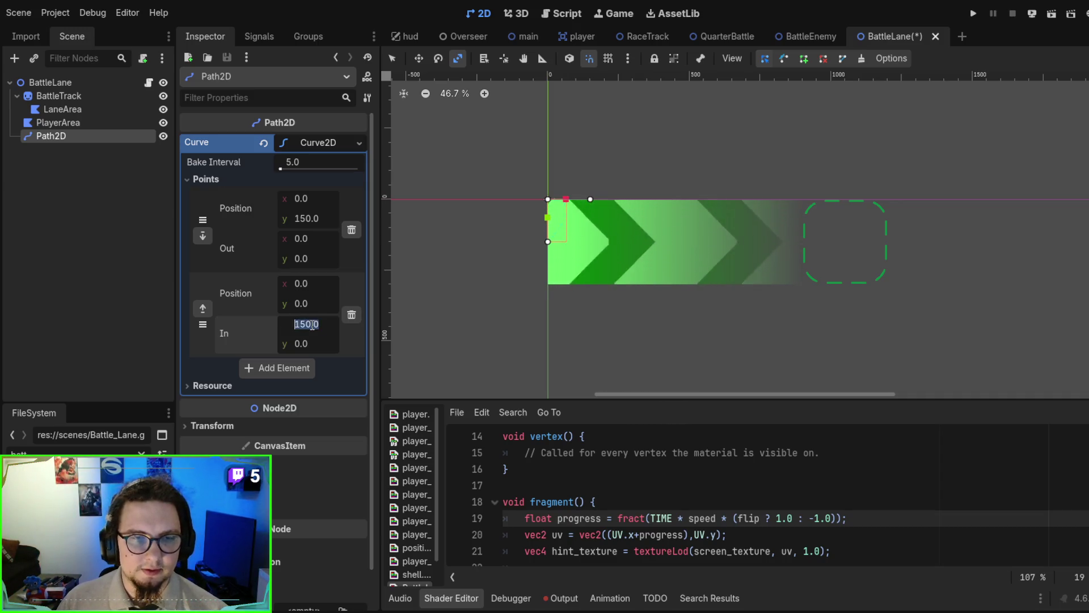
{"action": "left_click", "coordinate": [306, 325]}
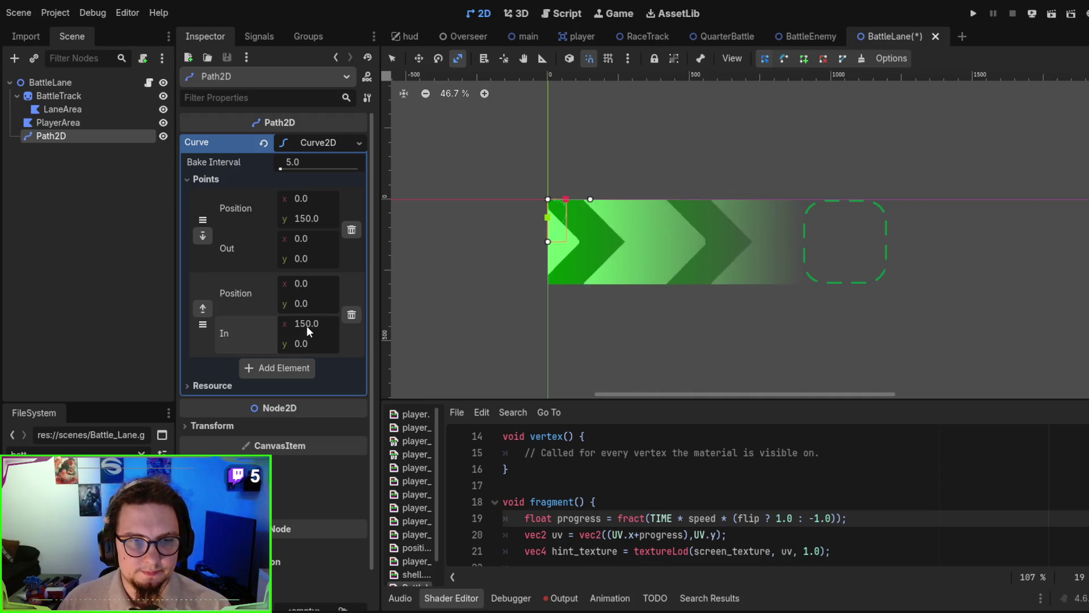
{"action": "left_click", "coordinate": [310, 302]}
{"action": "type", "text": "150"}
{"action": "left_click", "coordinate": [313, 285]}
{"action": "type", "text": "900"}
{"action": "key", "text": "Return"}
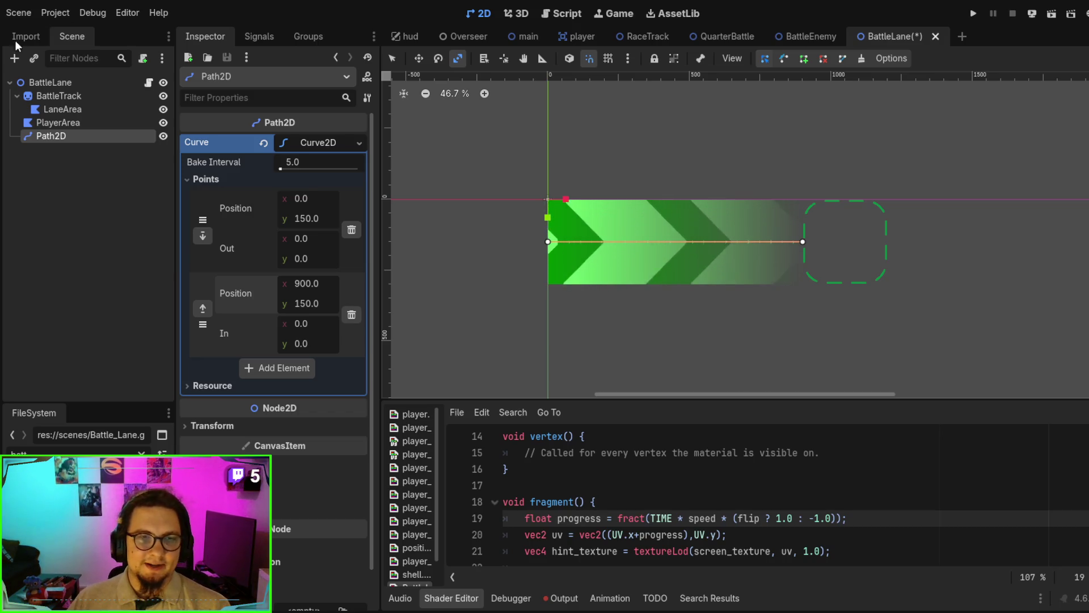
- Hide the Path2D curve and switch to the BattleEnemy scene
{"action": "left_click", "coordinate": [164, 137]}
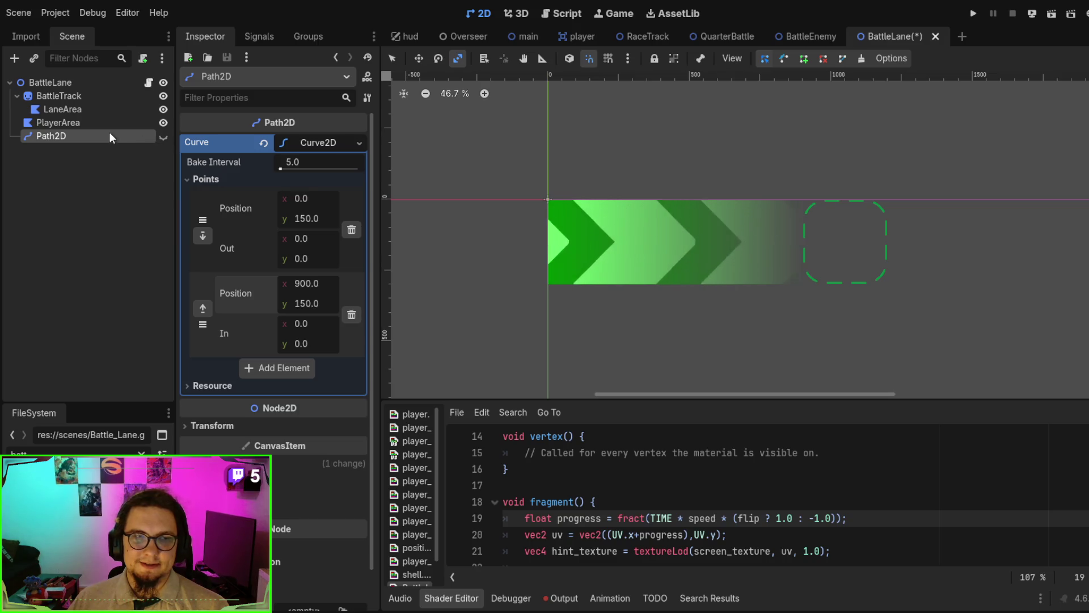
{"action": "left_click", "coordinate": [64, 162]}
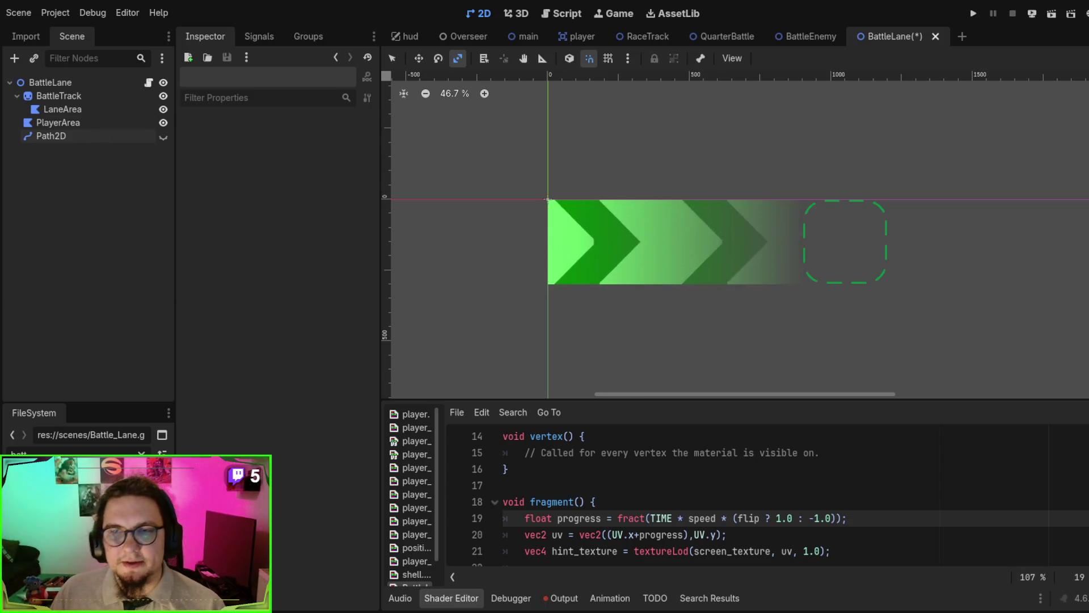
{"action": "left_click", "coordinate": [786, 41]}
- Link the MimicCart sprite's scale and shrink it uniformly to 0.22
{"action": "left_click_drag", "start_coordinate": [600, 272], "coordinate": [629, 318]}
{"action": "right_click", "coordinate": [616, 285]}
{"action": "scroll", "coordinate": [606, 238], "scroll_direction": "up", "scroll_amount": 2}
{"action": "scroll", "coordinate": [607, 231], "scroll_direction": "down", "scroll_amount": 1}
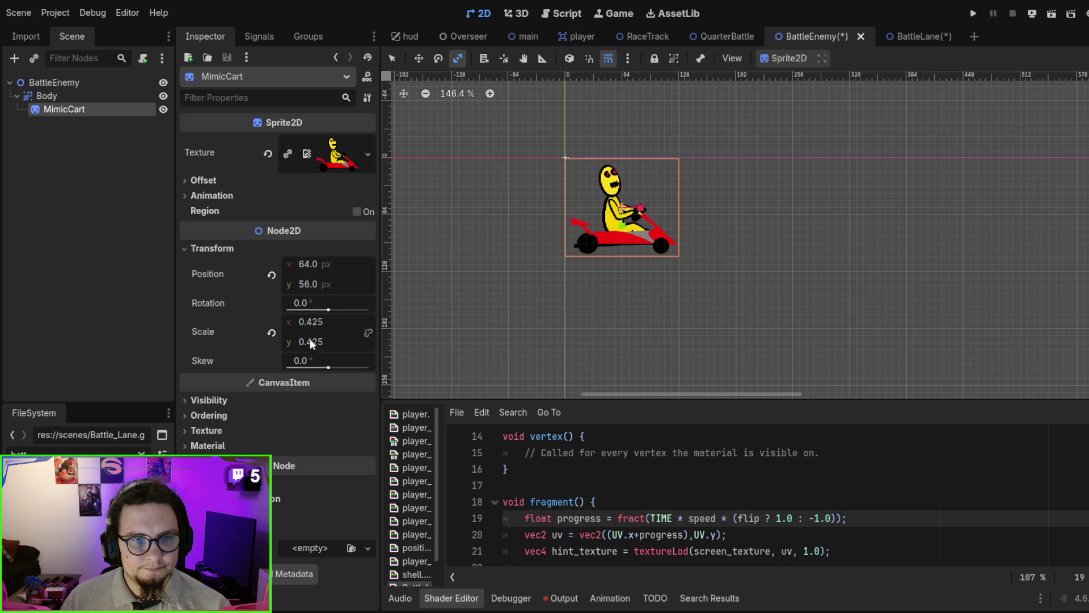
{"action": "left_click_drag", "start_coordinate": [318, 325], "coordinate": [309, 325]}
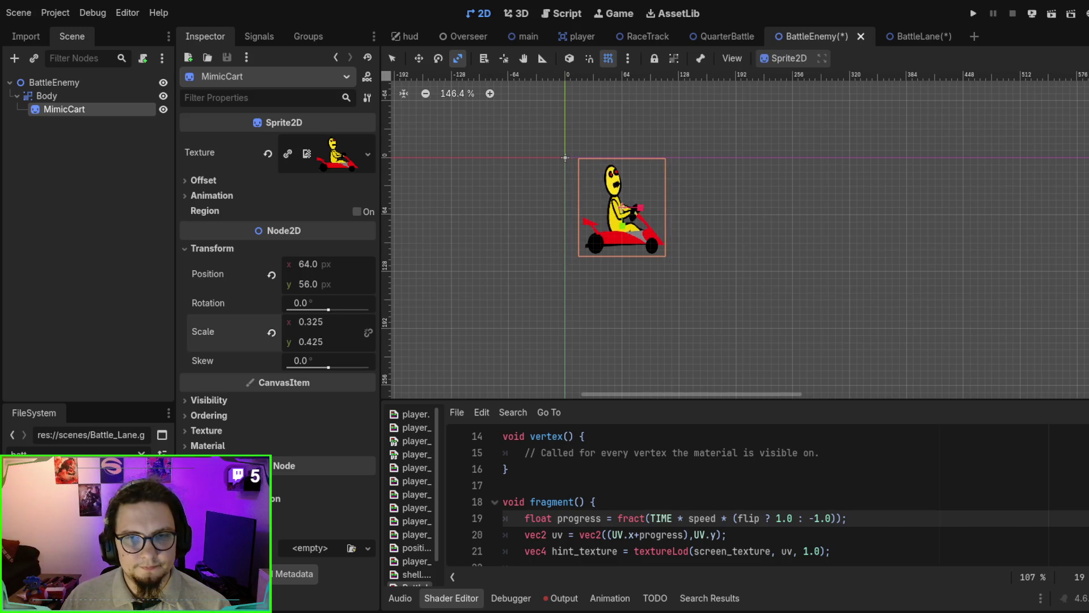
{"action": "left_click", "coordinate": [368, 333]}
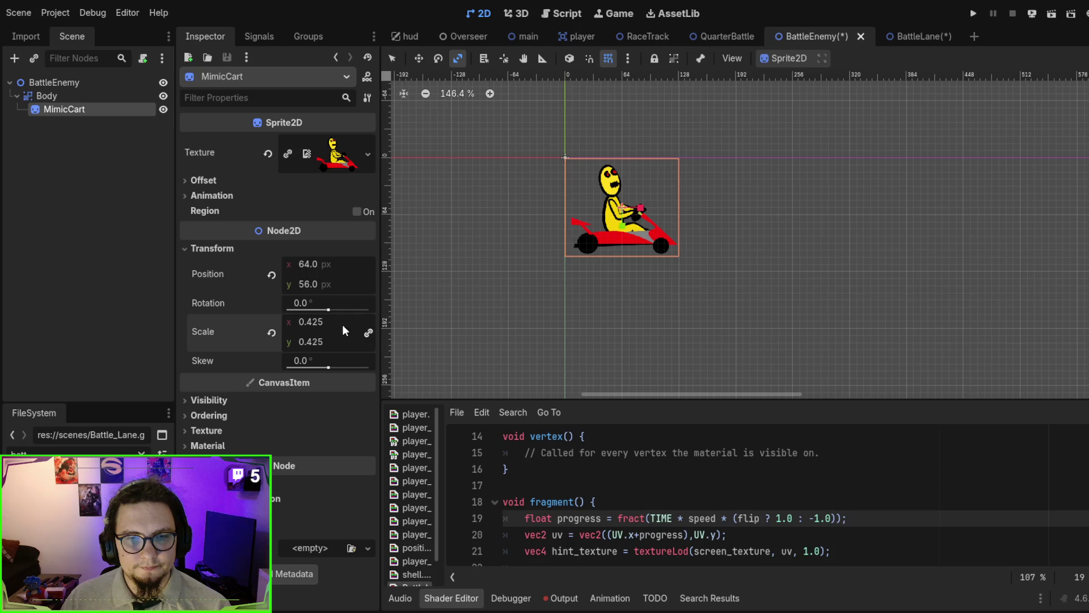
{"action": "left_click_drag", "start_coordinate": [343, 321], "coordinate": [310, 321]}
{"action": "mouse_move", "coordinate": [662, 193]}
{"action": "left_mouse_down"}
{"action": "mouse_move", "coordinate": [608, 168]}
{"action": "mouse_move", "coordinate": [632, 182]}
{"action": "left_mouse_up"}
{"action": "right_click", "coordinate": [632, 183]}
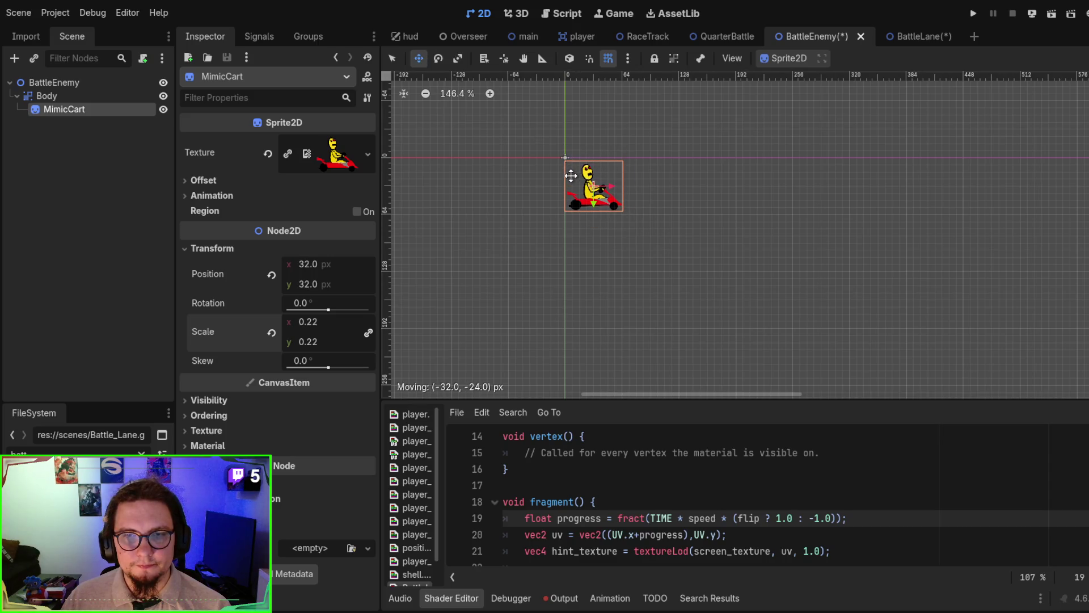
- Move the kart sprite to position (31, 26) and save the BattleEnemy scene
{"action": "scroll", "coordinate": [584, 171], "scroll_direction": "up", "scroll_amount": 2}
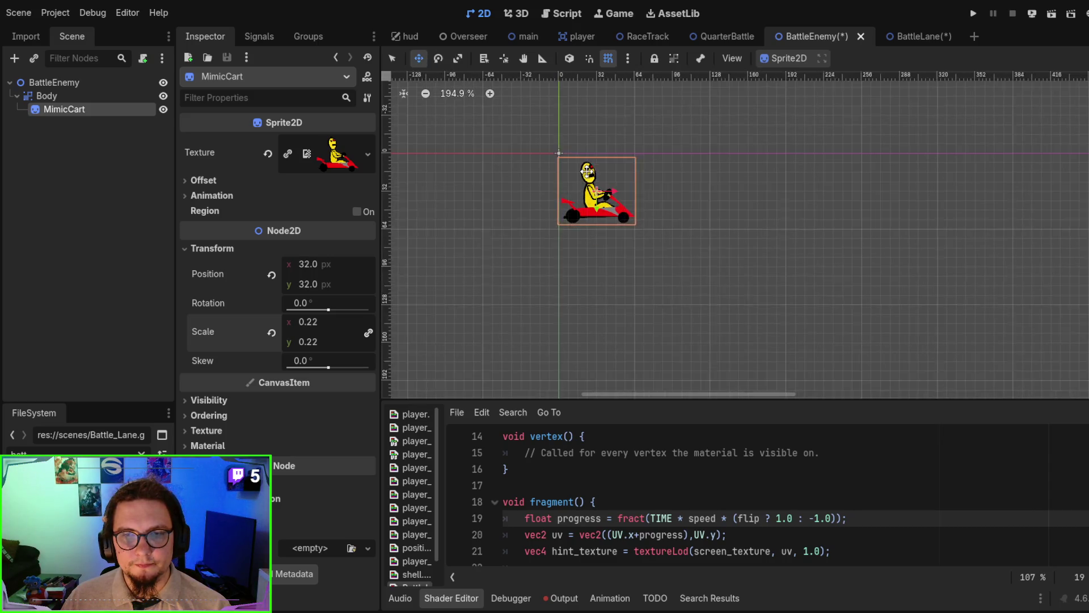
{"action": "left_click_drag", "start_coordinate": [585, 176], "coordinate": [587, 169]}
{"action": "scroll", "coordinate": [587, 169], "scroll_direction": "up", "scroll_amount": 2}
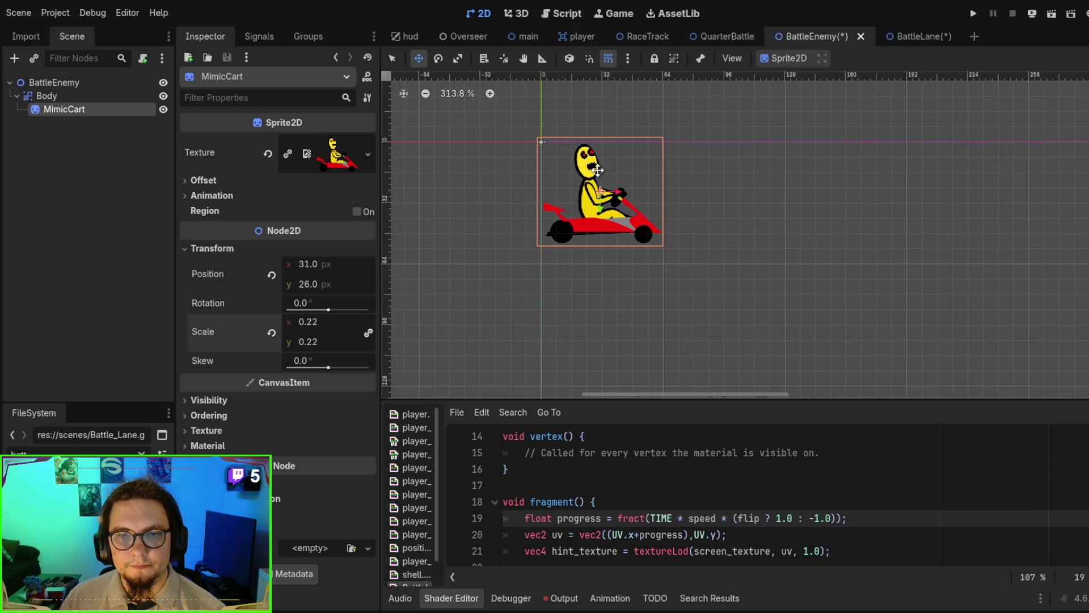
{"action": "scroll", "coordinate": [751, 178], "scroll_direction": "down", "scroll_amount": 2}
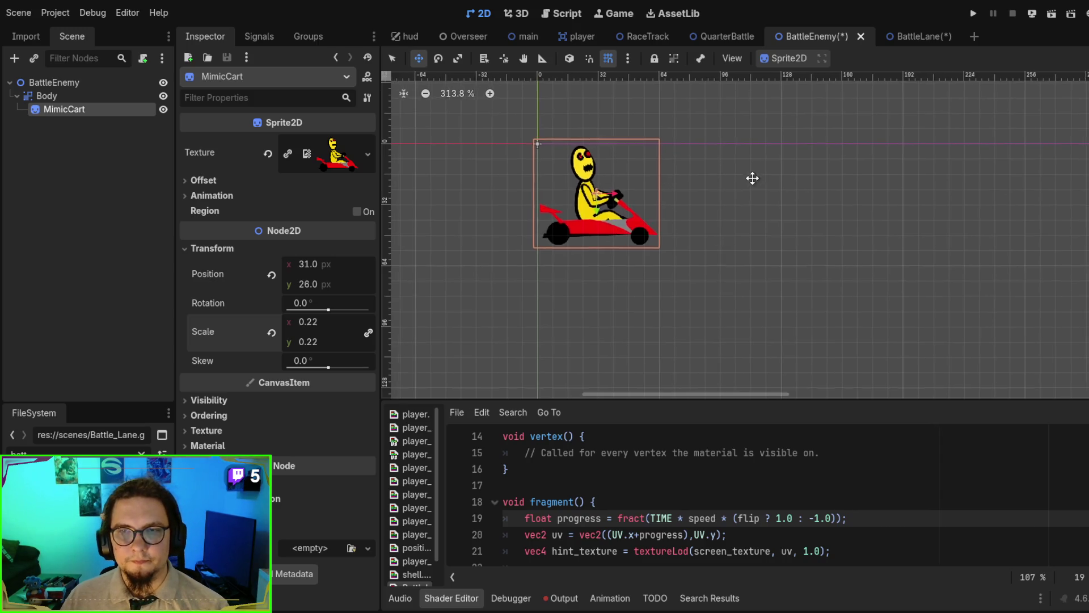
{"action": "key", "text": "ctrl+s"}
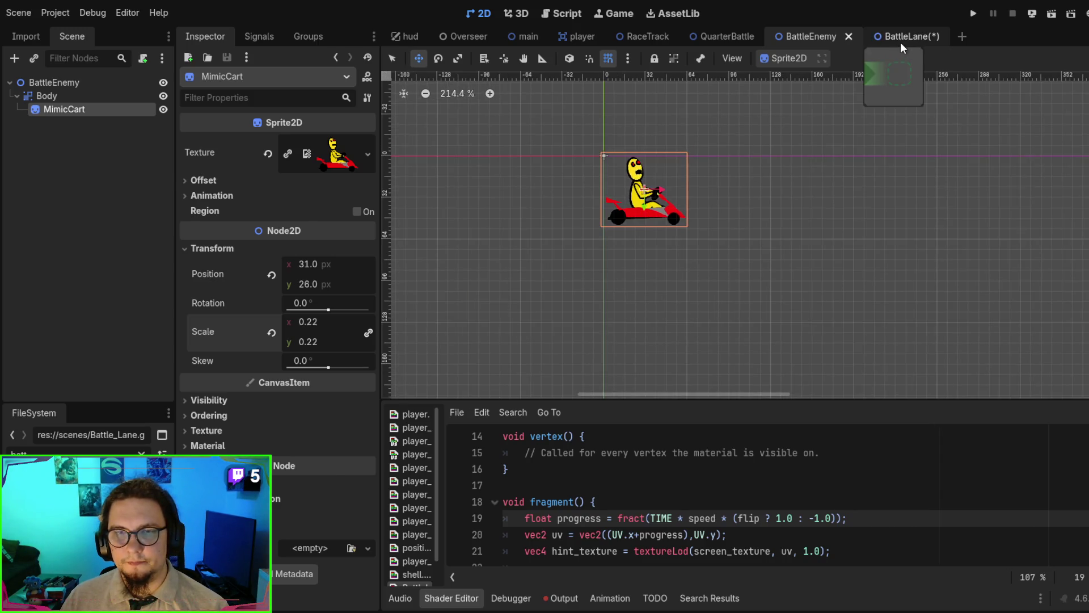
- Zoom and pan around the BattleEnemy kart, then return to BattleLane's Battle_Lane.gd script
{"action": "left_click", "coordinate": [901, 42]}
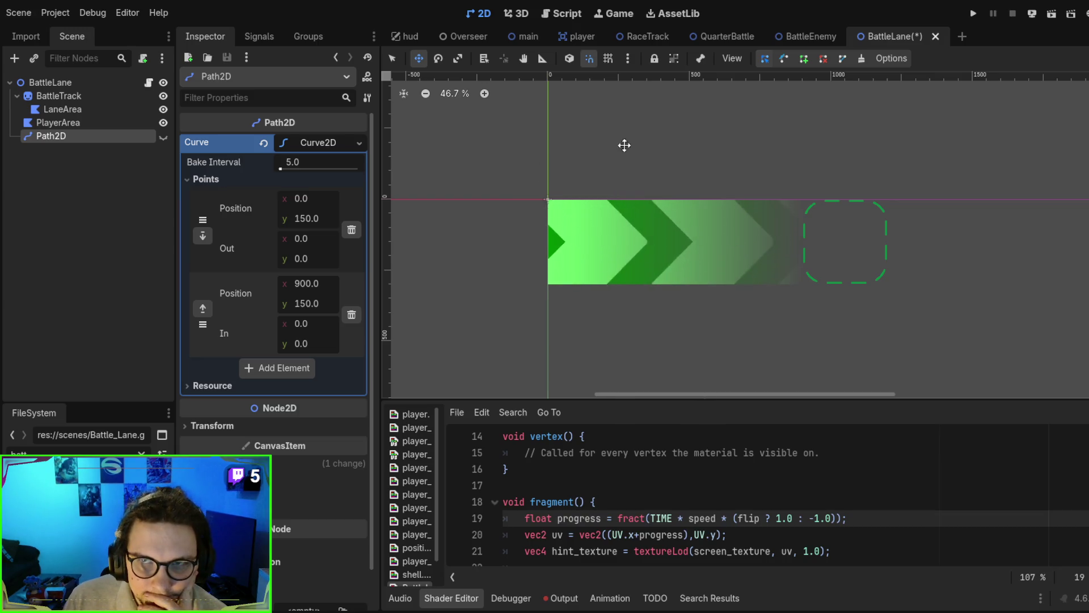
{"action": "left_click", "coordinate": [806, 36]}
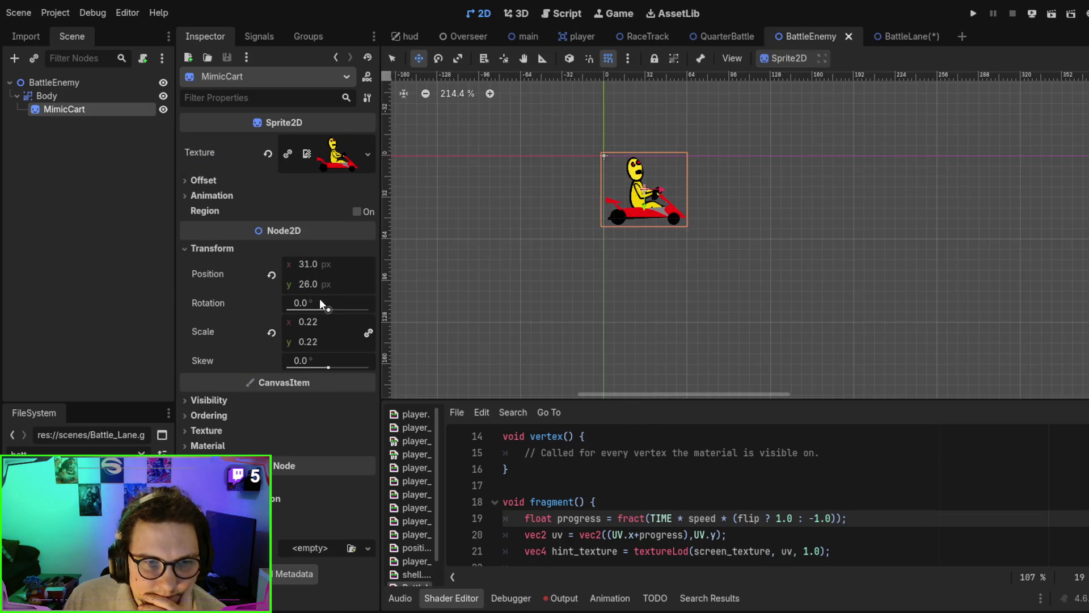
{"action": "scroll", "coordinate": [785, 216], "scroll_direction": "up", "scroll_amount": 2}
{"action": "mouse_move", "coordinate": [785, 216]}
{"action": "left_mouse_down"}
{"action": "mouse_move", "coordinate": [494, 220]}
{"action": "mouse_move", "coordinate": [604, 224]}
{"action": "left_mouse_up"}
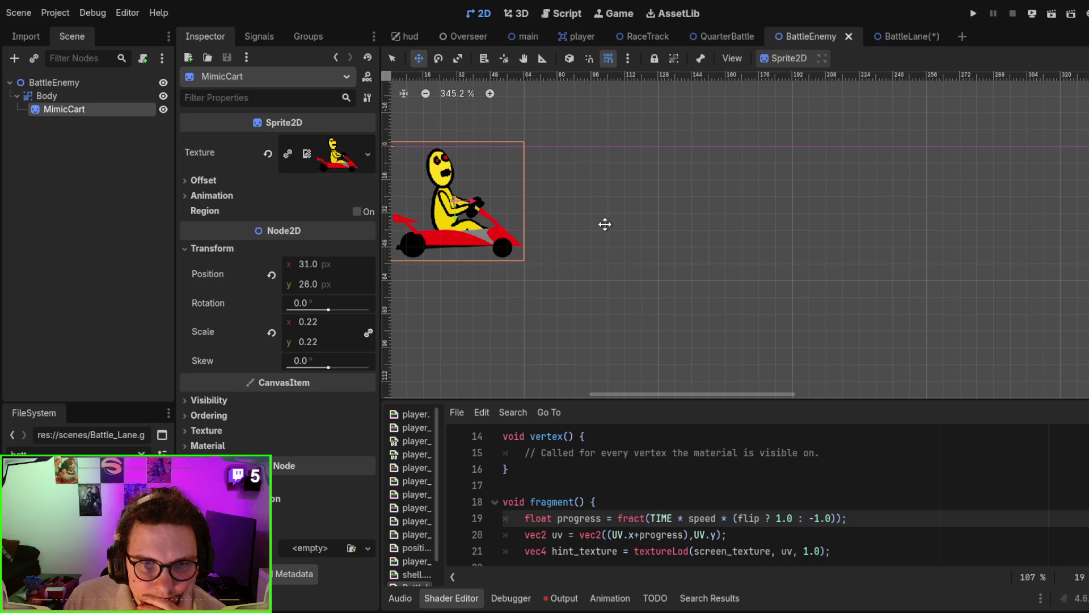
{"action": "scroll", "coordinate": [605, 224], "scroll_direction": "up", "scroll_amount": 1}
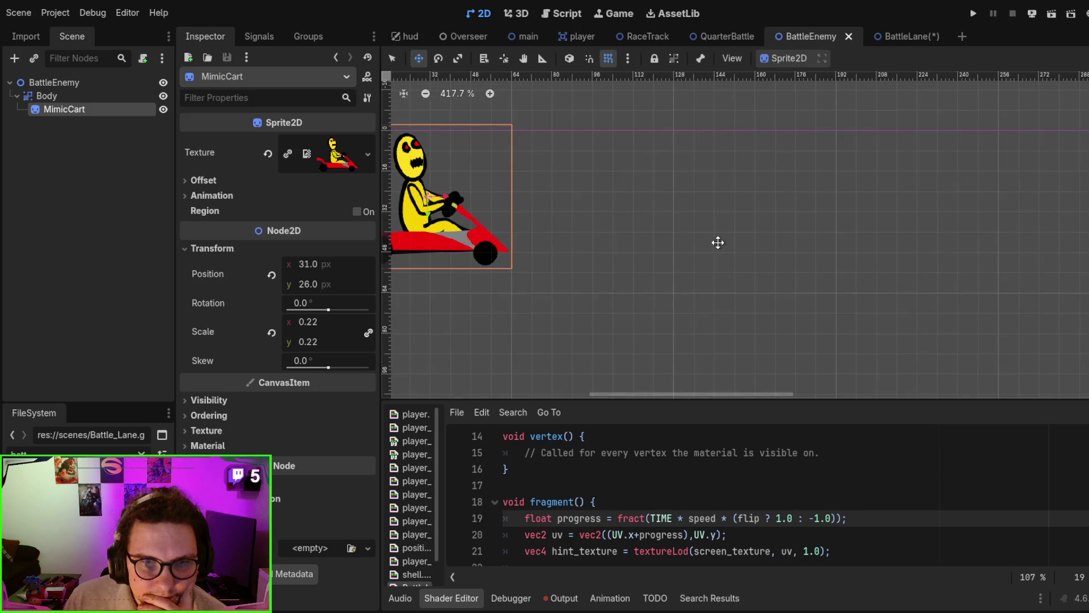
{"action": "mouse_move", "coordinate": [660, 248]}
{"action": "left_mouse_down"}
{"action": "mouse_move", "coordinate": [727, 253]}
{"action": "mouse_move", "coordinate": [694, 257]}
{"action": "left_mouse_up"}
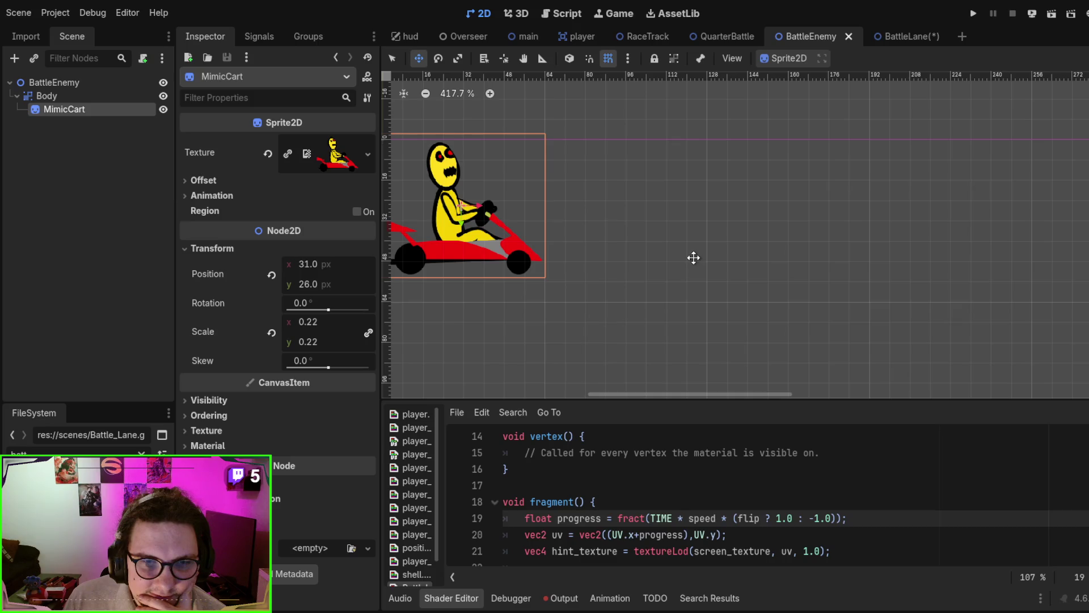
{"action": "left_click", "coordinate": [890, 31]}
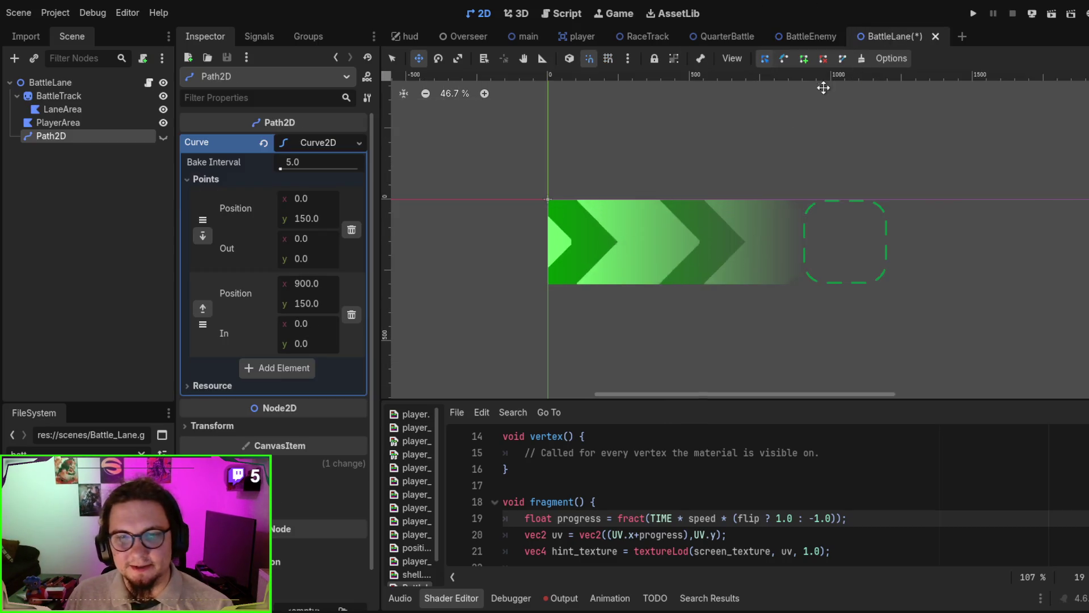
{"action": "left_click", "coordinate": [568, 13]}
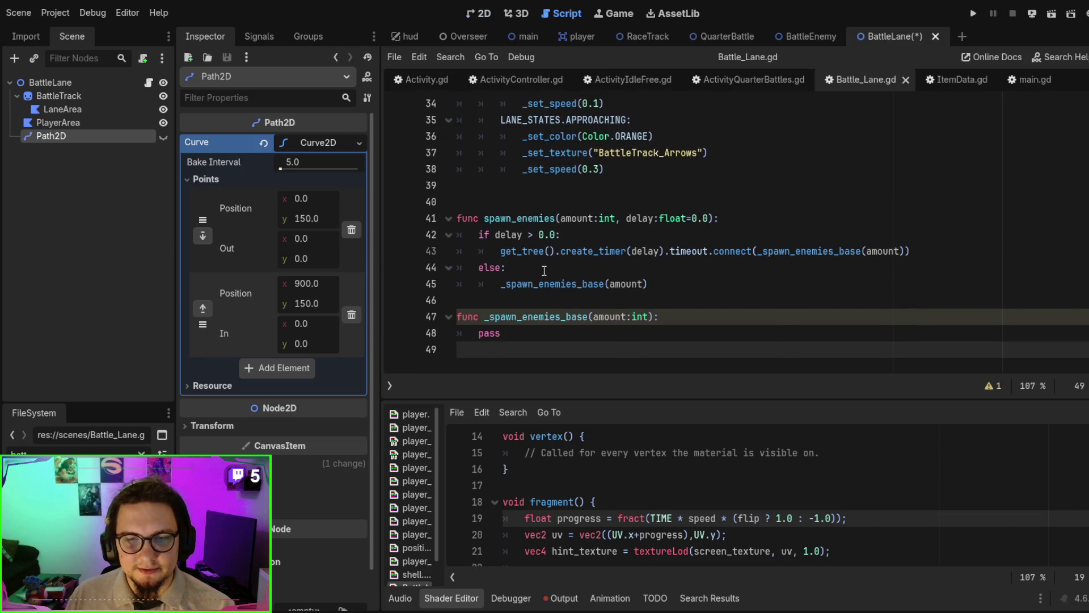
- Replace pass in _spawn_enemies_base with var enemy = PackedScene.new()
{"action": "left_click", "coordinate": [527, 284]}
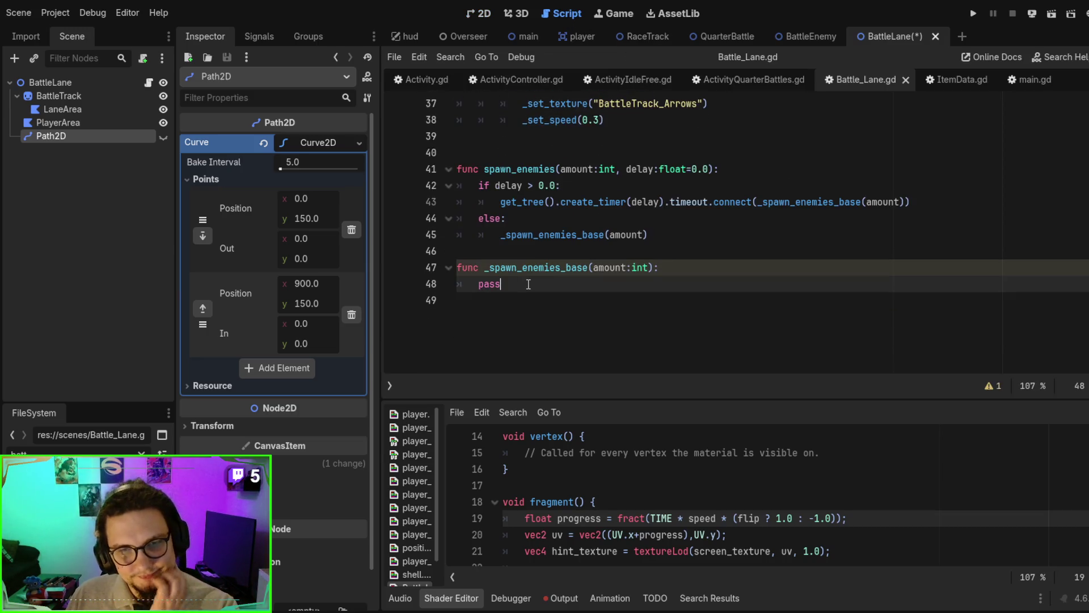
{"action": "key", "text": "BackSpace"}
{"action": "key", "text": "BackSpace"}
{"action": "key", "text": "BackSpace"}
{"action": "key", "text": "ctrl+s"}
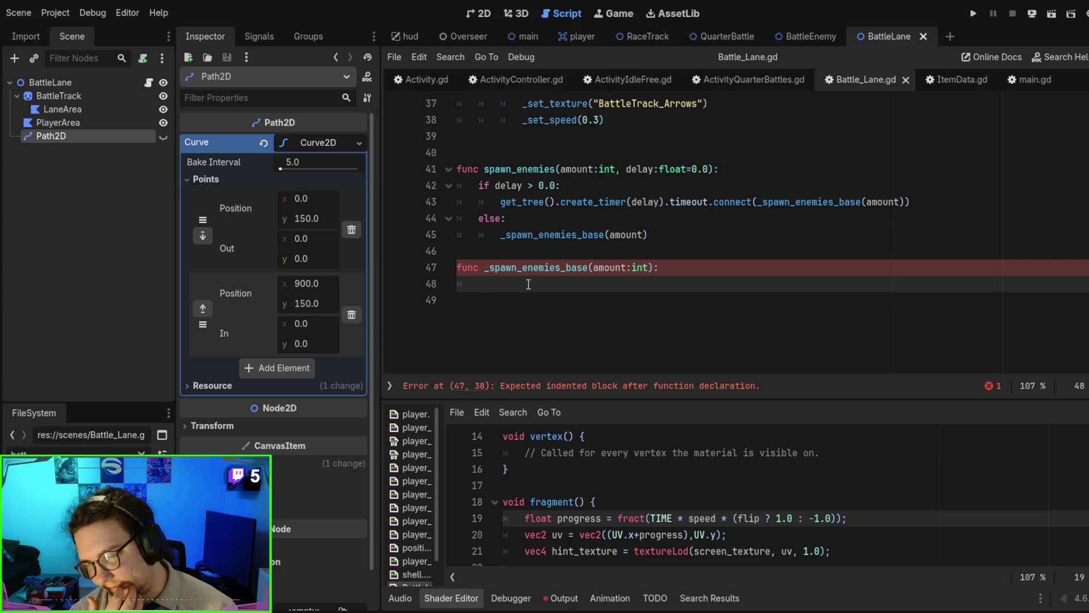
{"action": "type", "text": "p"}
{"action": "key", "text": "BackSpace"}
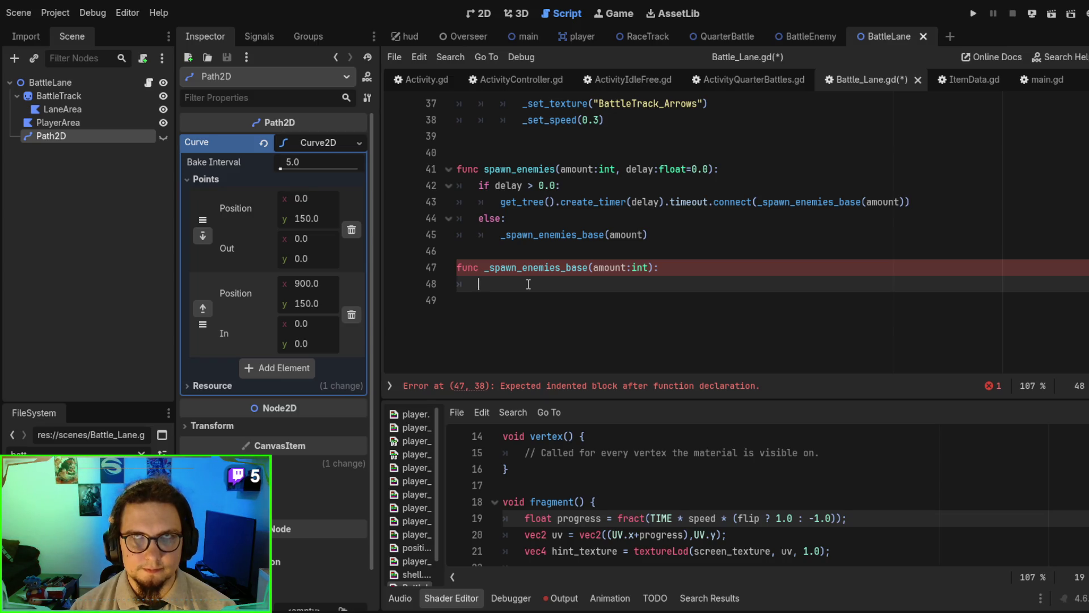
{"action": "type", "text": "Pa"}
{"action": "key", "text": "BackSpace"}
{"action": "key", "text": "BackSpace"}
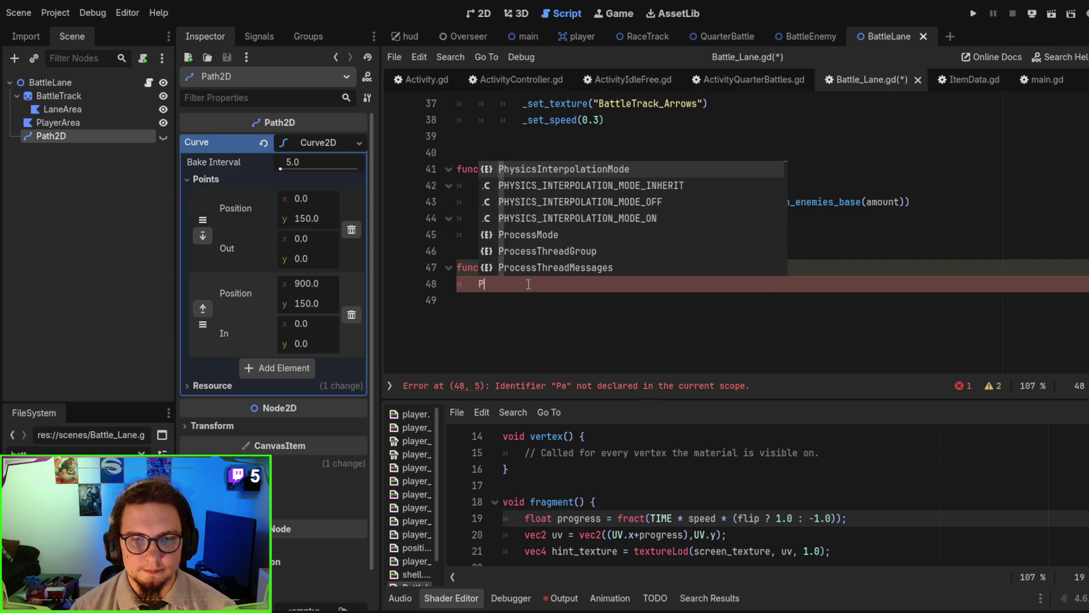
{"action": "type", "text": "var enemy"}
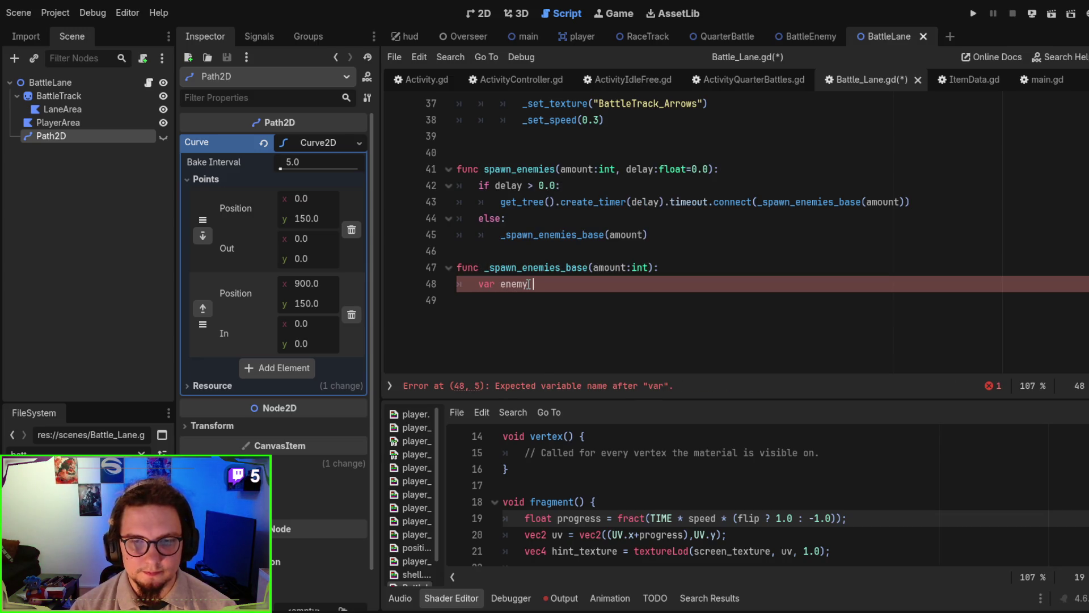
{"action": "type", "text": " = "}
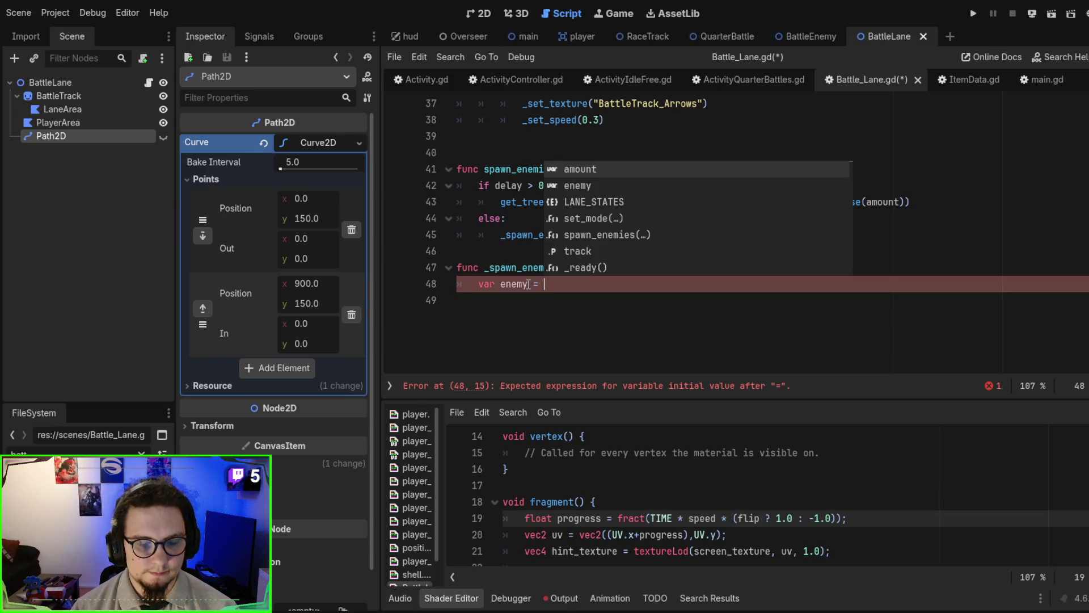
{"action": "type", "text": "PackedScene("}
{"action": "key", "text": "BackSpace"}
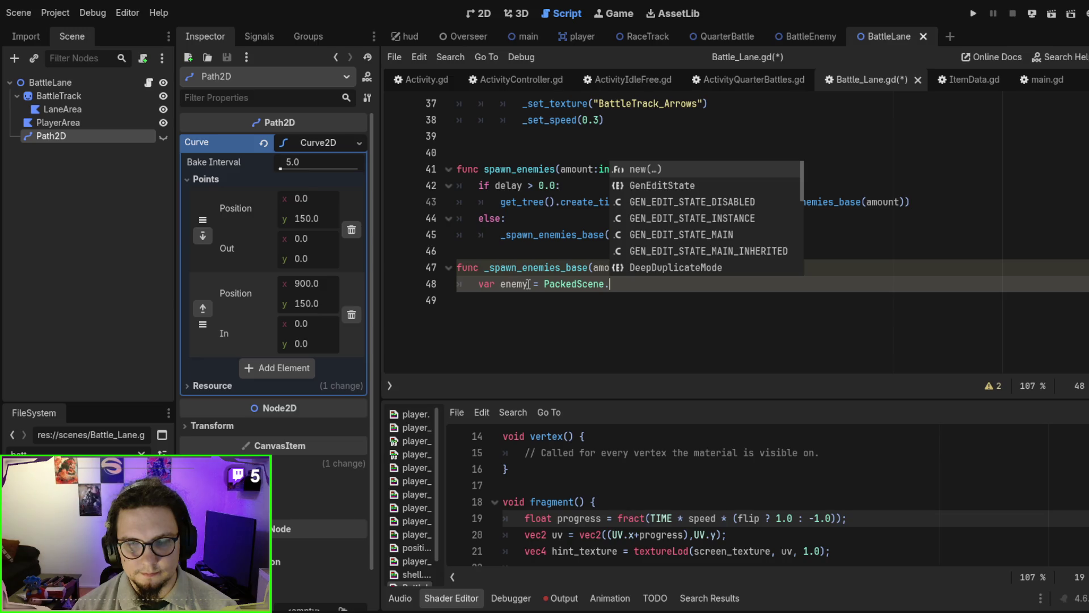
{"action": "key", "text": "Return"}
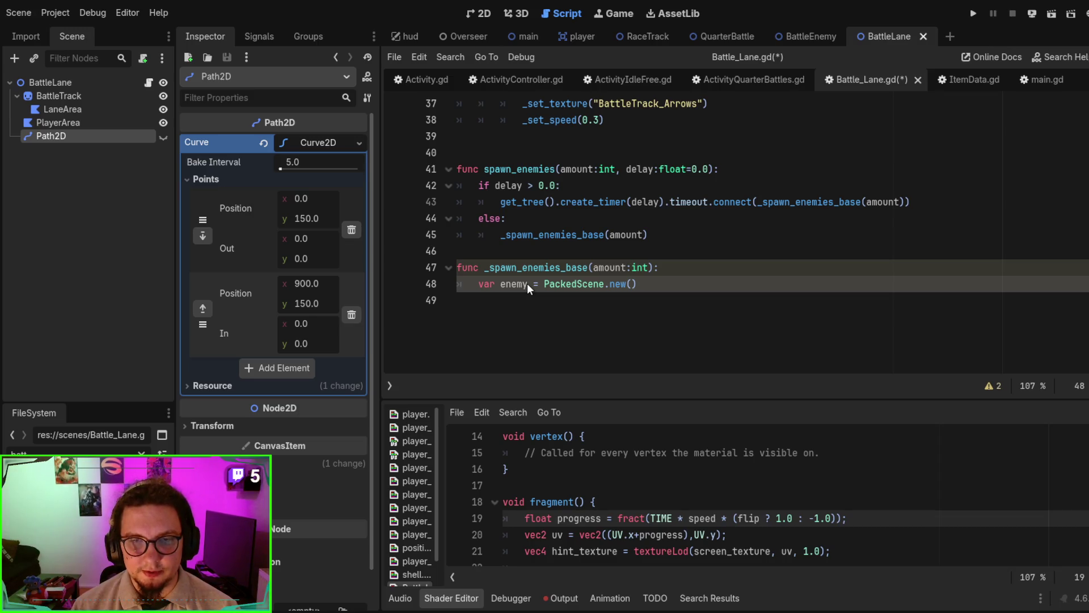
- Search the whole project for PackedScene, finding 10 matches in 8 files
{"action": "key", "text": "ctrl+shift+f"}
{"action": "key", "text": "Return"}
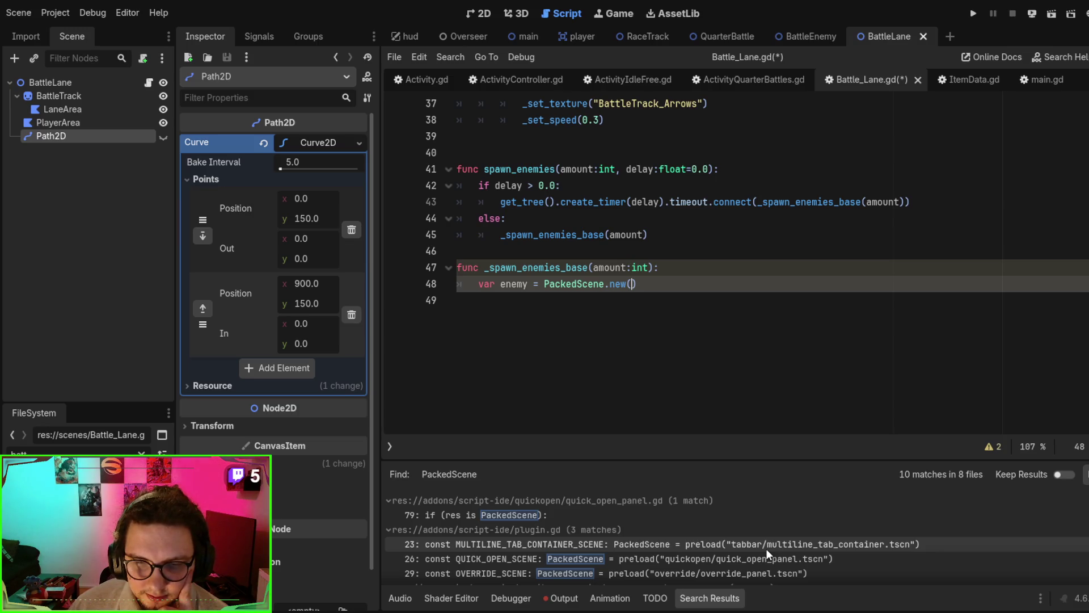
{"action": "left_click_drag", "start_coordinate": [639, 286], "coordinate": [682, 273]}
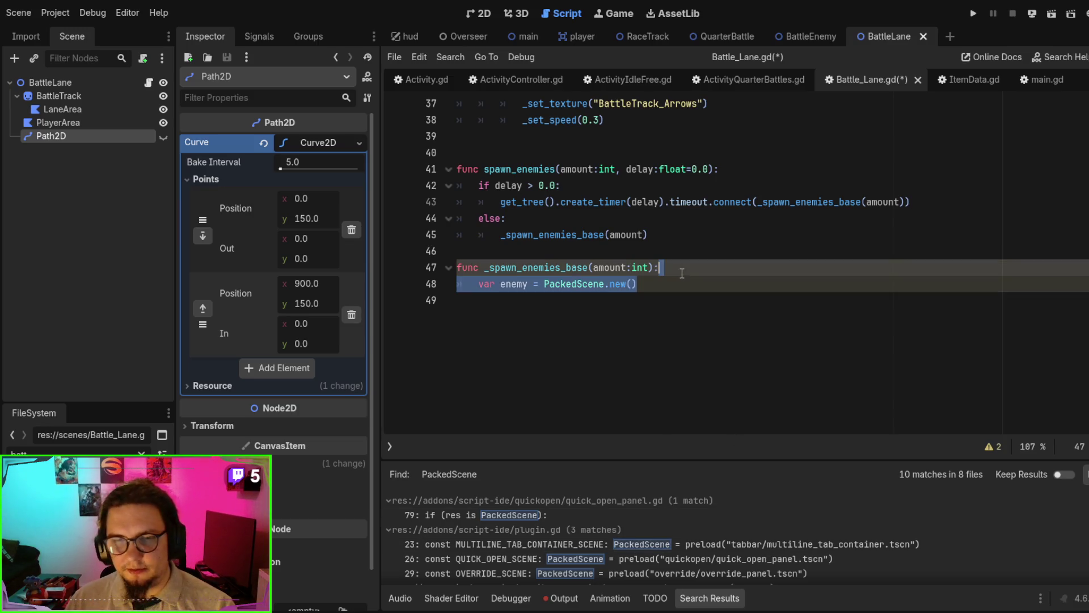
- Cut the enemy line down to 'var enemy =' and open an empty line 3 at the top
{"action": "double_click", "coordinate": [573, 283]}
{"action": "key", "text": "BackSpace"}
{"action": "scroll", "coordinate": [605, 286], "scroll_direction": "up", "scroll_amount": 6}
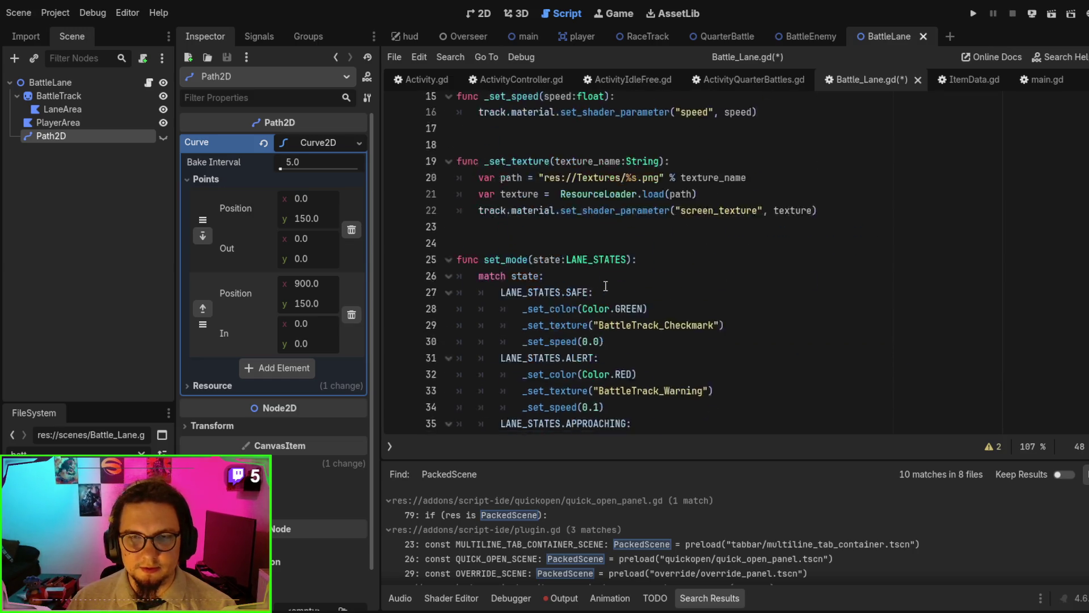
{"action": "scroll", "coordinate": [605, 287], "scroll_direction": "up", "scroll_amount": 6}
{"action": "left_click", "coordinate": [639, 140]}
{"action": "left_click", "coordinate": [727, 118]}
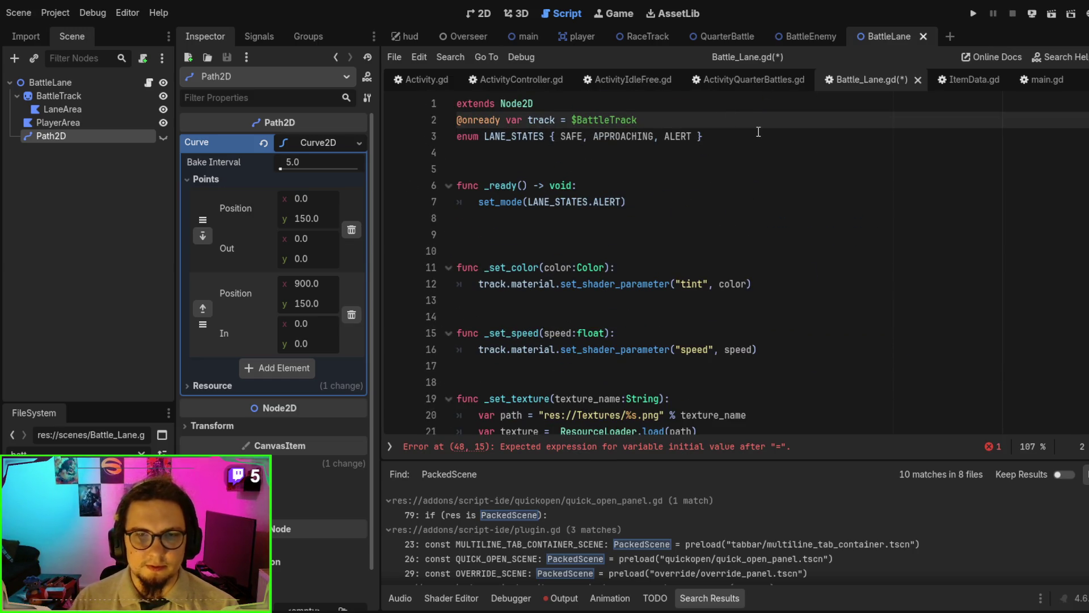
{"action": "key", "text": "Return"}
{"action": "key", "text": "Return"}
{"action": "key", "text": "Up"}
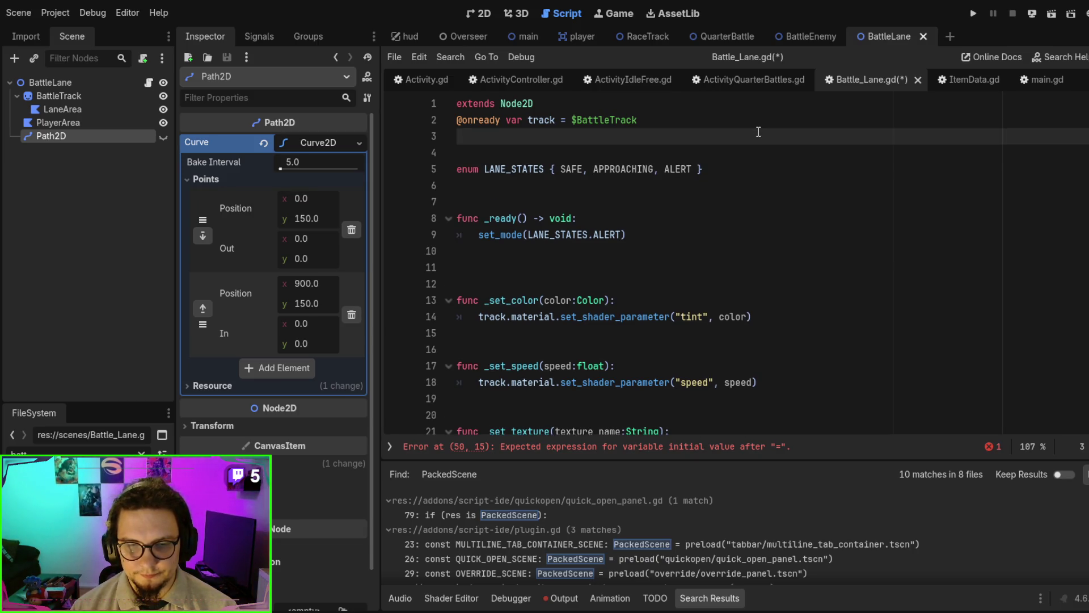
- Declare var enemy_grunt :PackedScene = preload("res://scenes/BattleEnemy.tscn") on line 3
{"action": "type", "text": "var enemy_"}
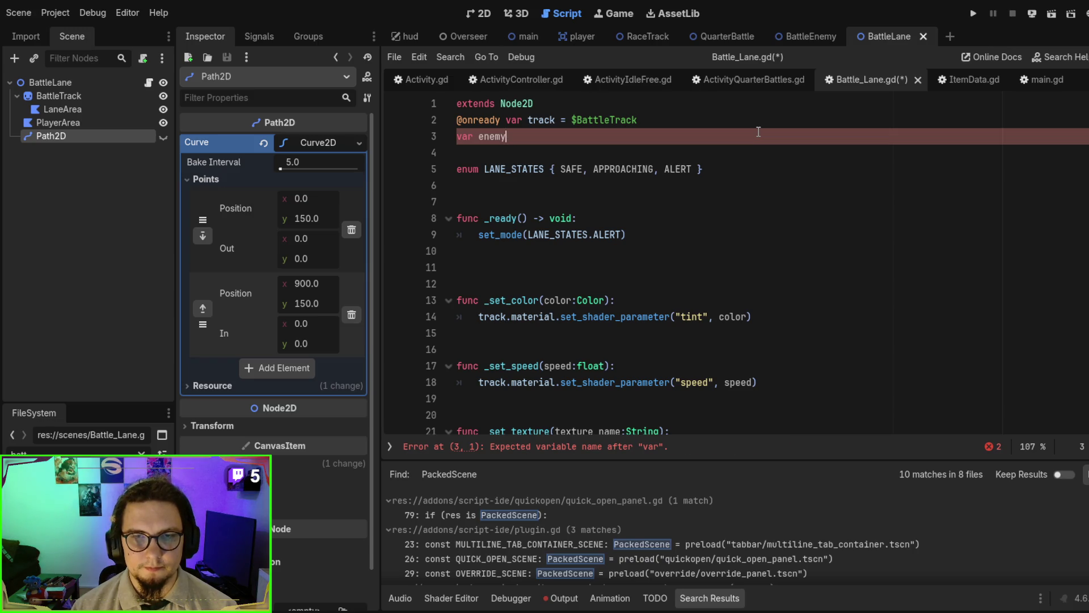
{"action": "type", "text": "grunt ="}
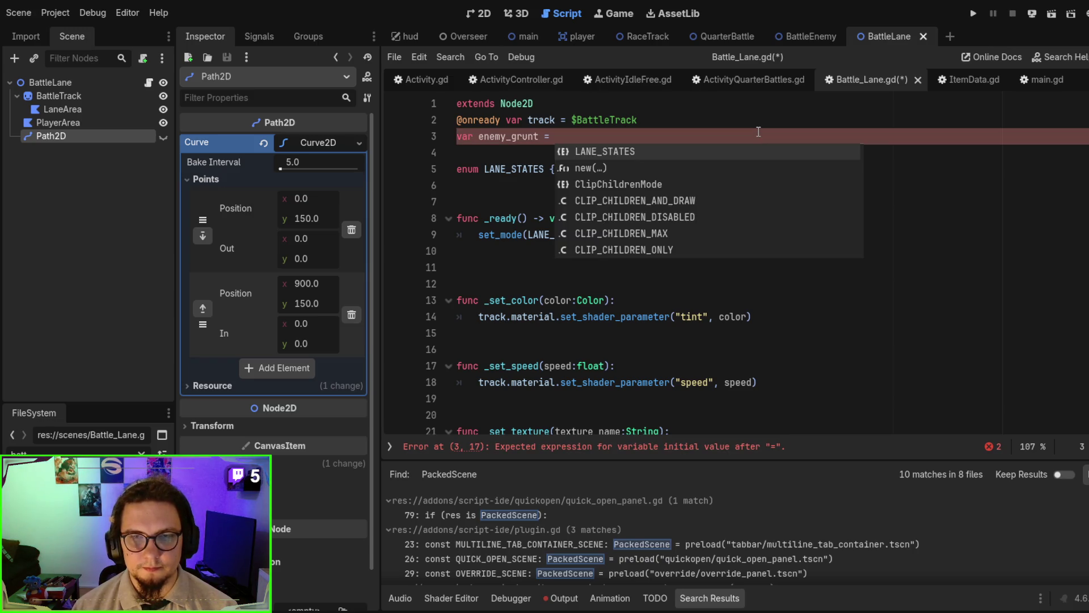
{"action": "key", "text": "BackSpace"}
{"action": "key", "text": "BackSpace"}
{"action": "type", "text": ":Packed"}
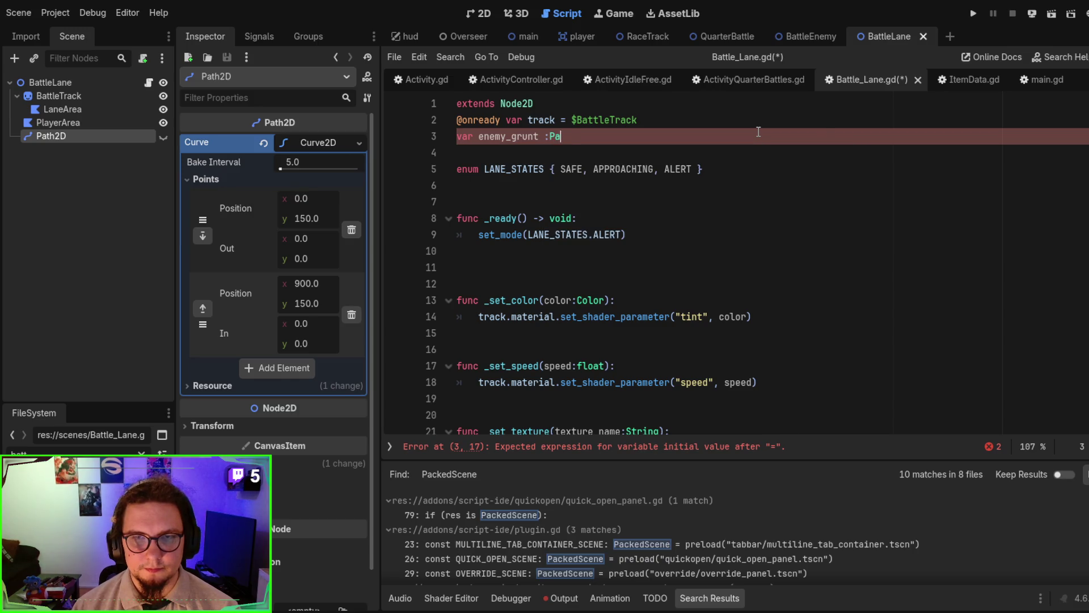
{"action": "key", "text": "Return"}
{"action": "key", "text": "BackSpace"}
{"action": "key", "text": "BackSpace"}
{"action": "type", "text": "= "}
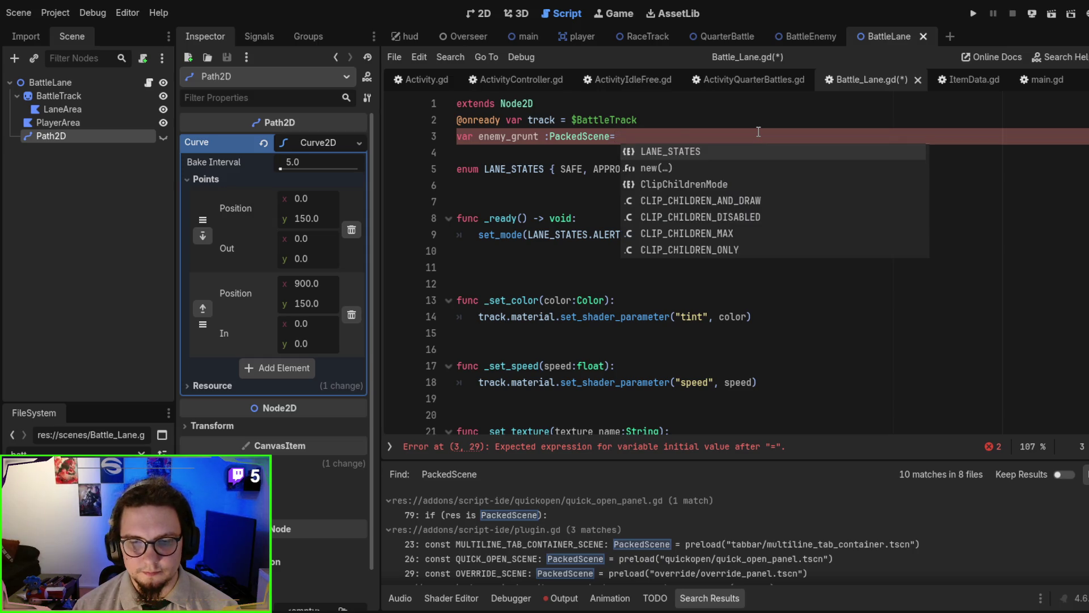
{"action": "type", "text": "preload"}
{"action": "key", "text": "Return"}
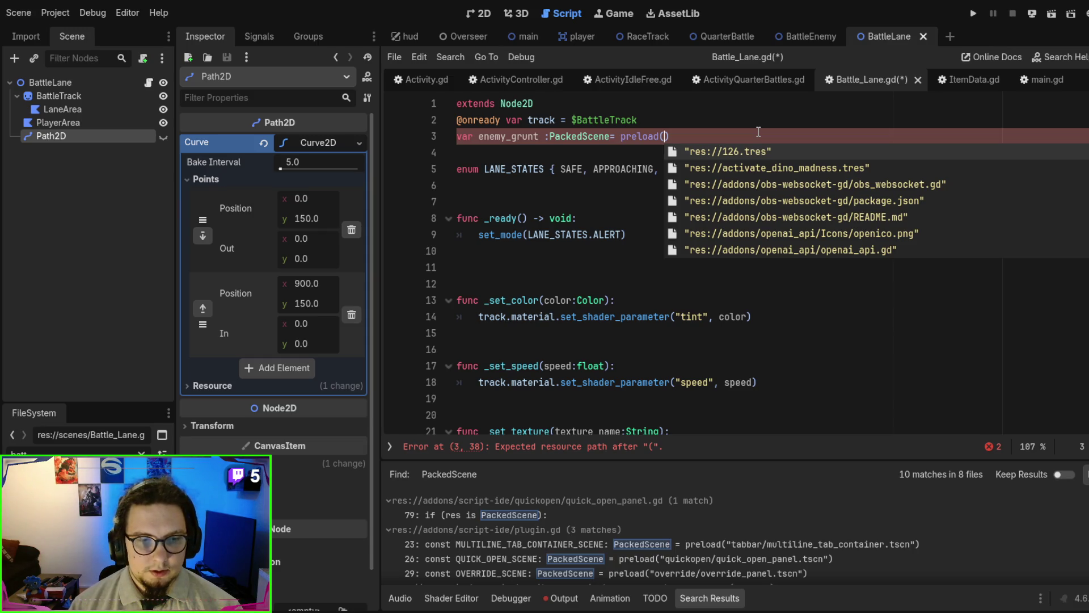
{"action": "type", "text": "scne"}
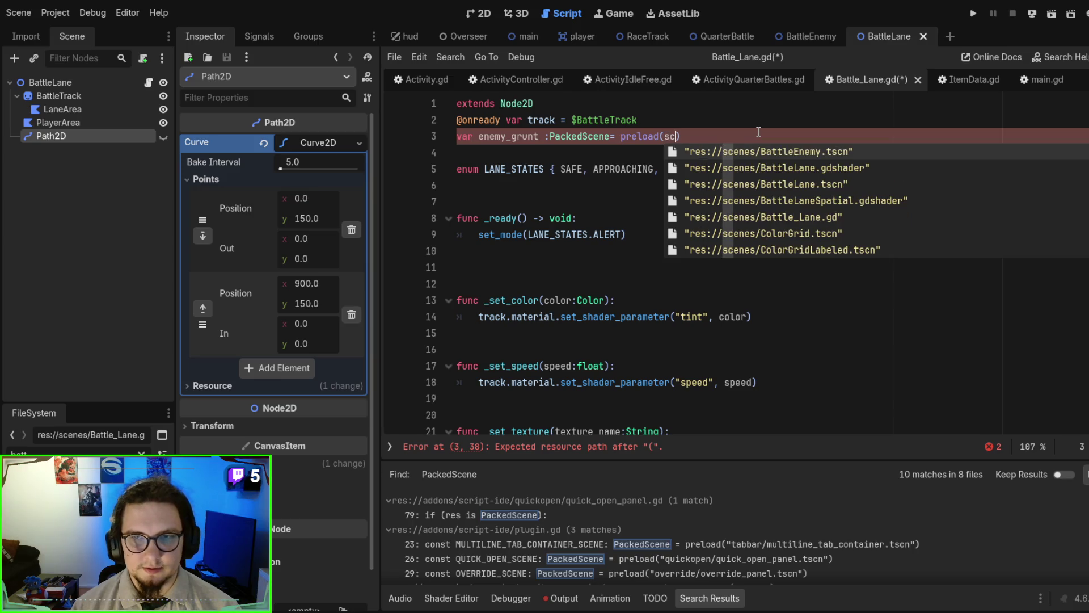
{"action": "key", "text": "Return"}
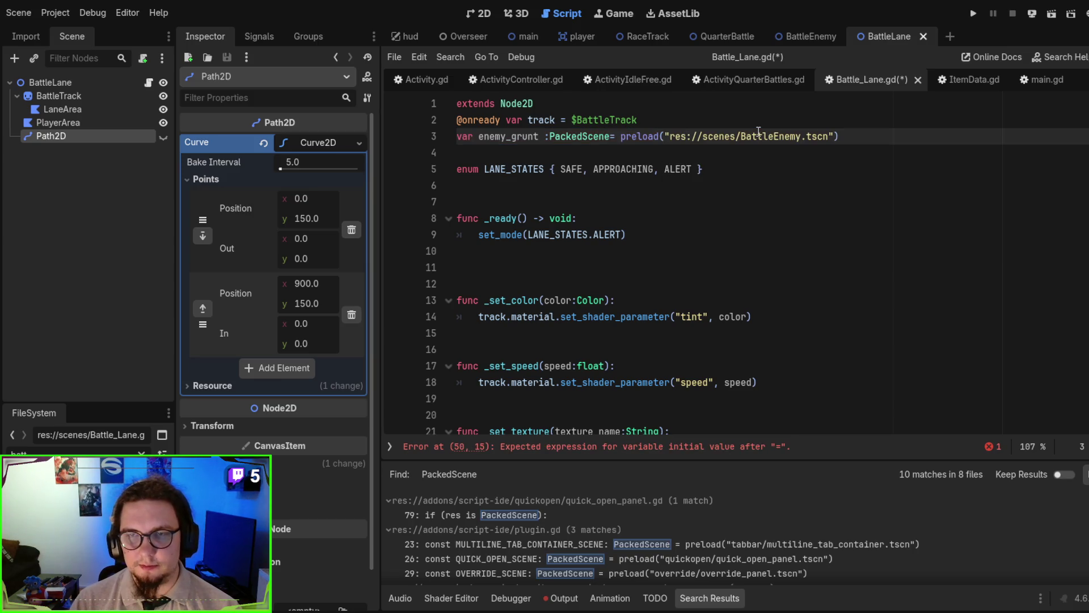
{"action": "double_click", "coordinate": [492, 136]}
{"action": "key", "text": "ctrl+c"}
{"action": "scroll", "coordinate": [578, 234], "scroll_direction": "down", "scroll_amount": 2}
{"action": "scroll", "coordinate": [578, 235], "scroll_direction": "down", "scroll_amount": 10}
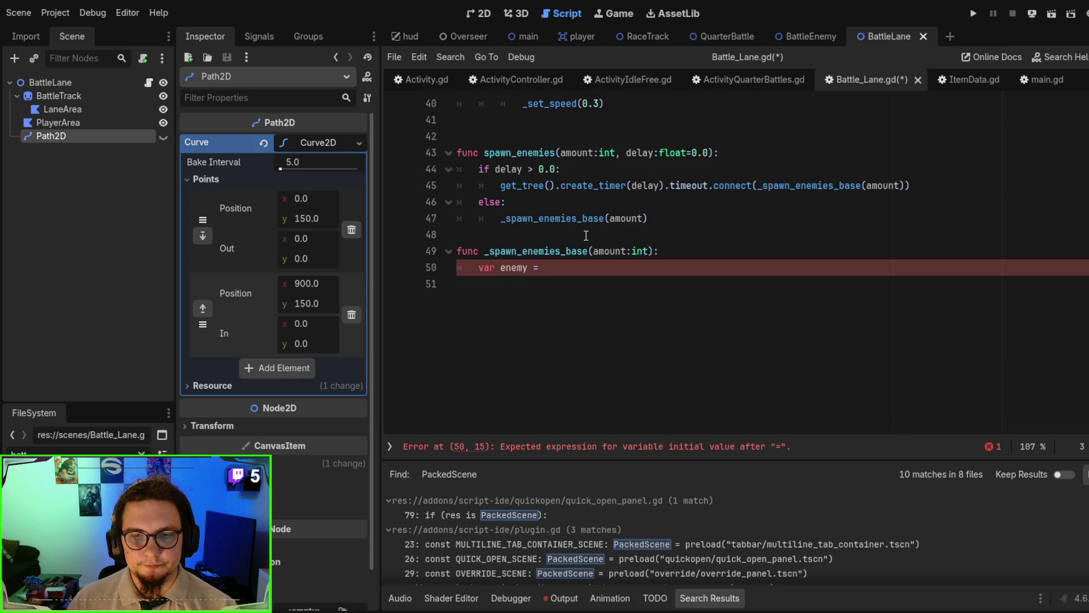
- Complete line 50 as var enemy = enemy_grunt.instantiate()
{"action": "left_click", "coordinate": [576, 269]}
{"action": "key", "text": "ctrl+v"}
{"action": "type", "text": "."}
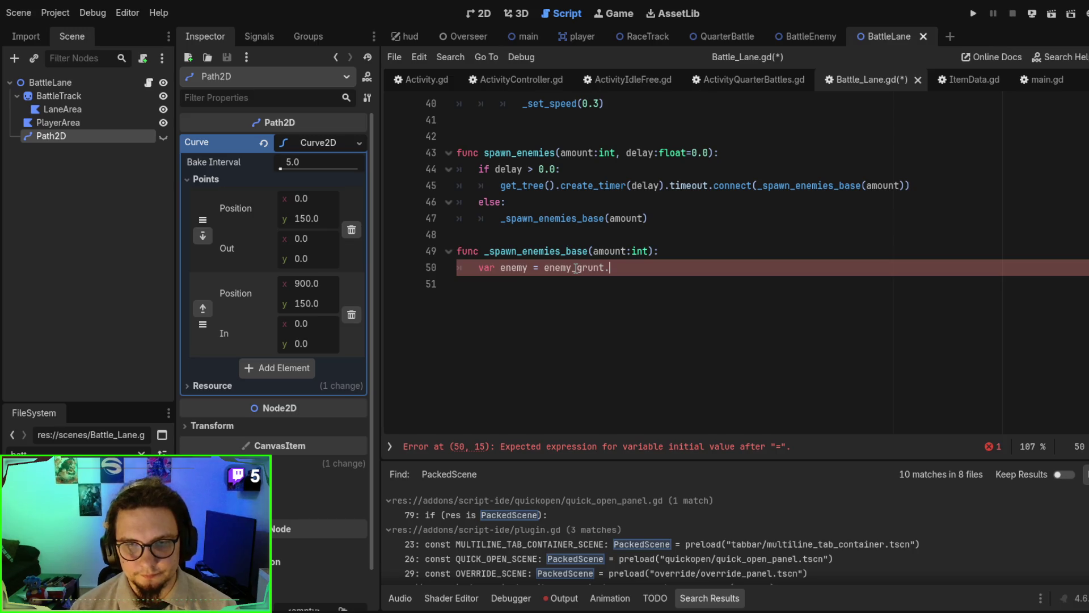
{"action": "type", "text": "in"}
{"action": "key", "text": "Return"}
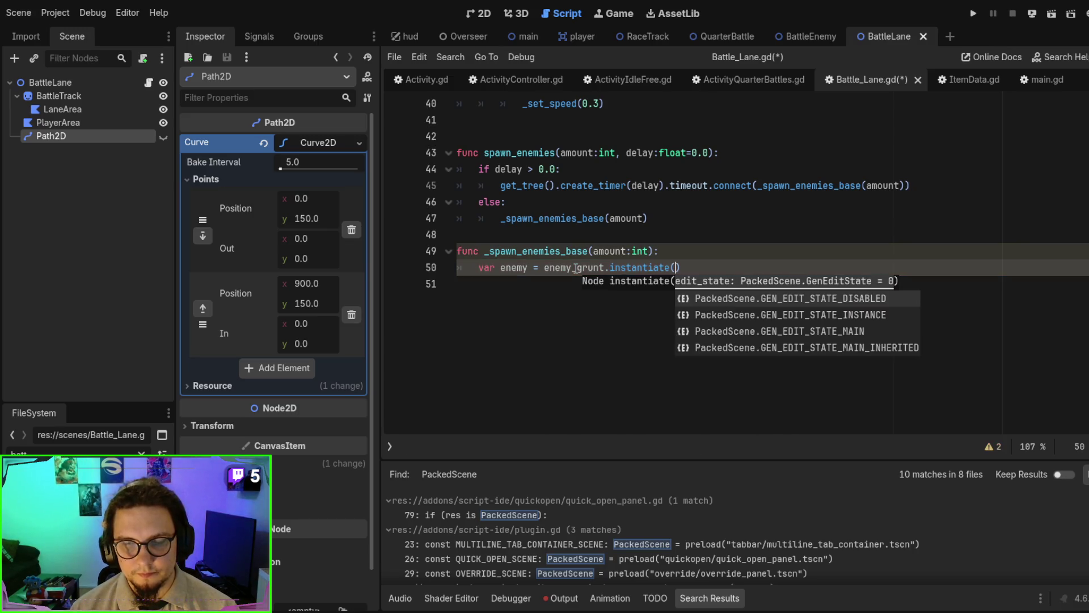
{"action": "key", "text": "Escape"}
{"action": "key", "text": "Escape"}
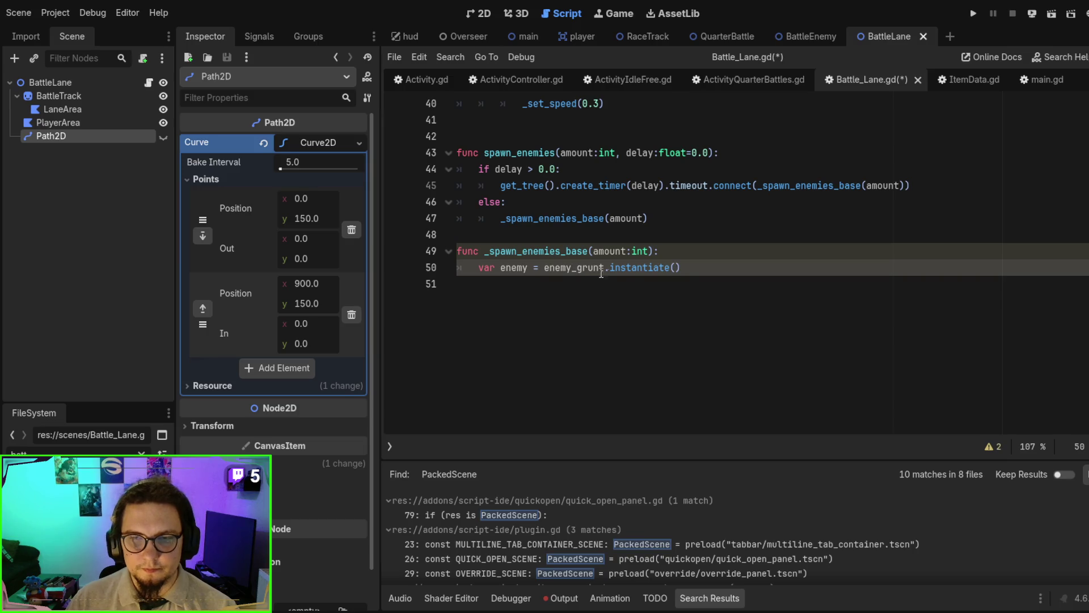
- Add enemy.position = Vector2(0,300-ENEMY_HEIGHT) on the following line
{"action": "left_click", "coordinate": [704, 276]}
{"action": "key", "text": "Return"}
{"action": "type", "text": "s"}
{"action": "key", "text": "BackSpace"}
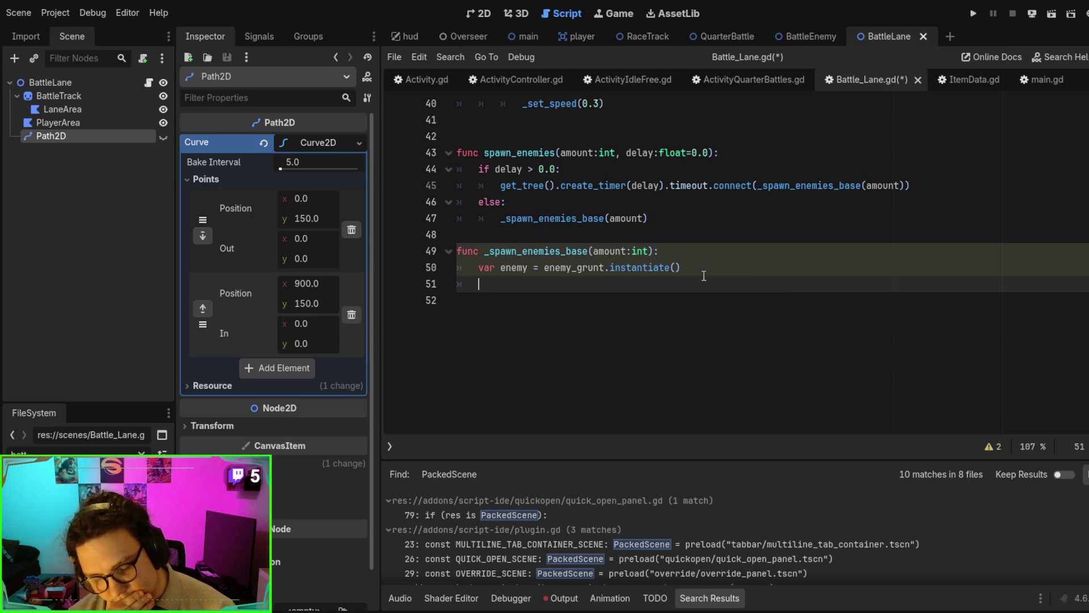
{"action": "type", "text": "enemy.posit"}
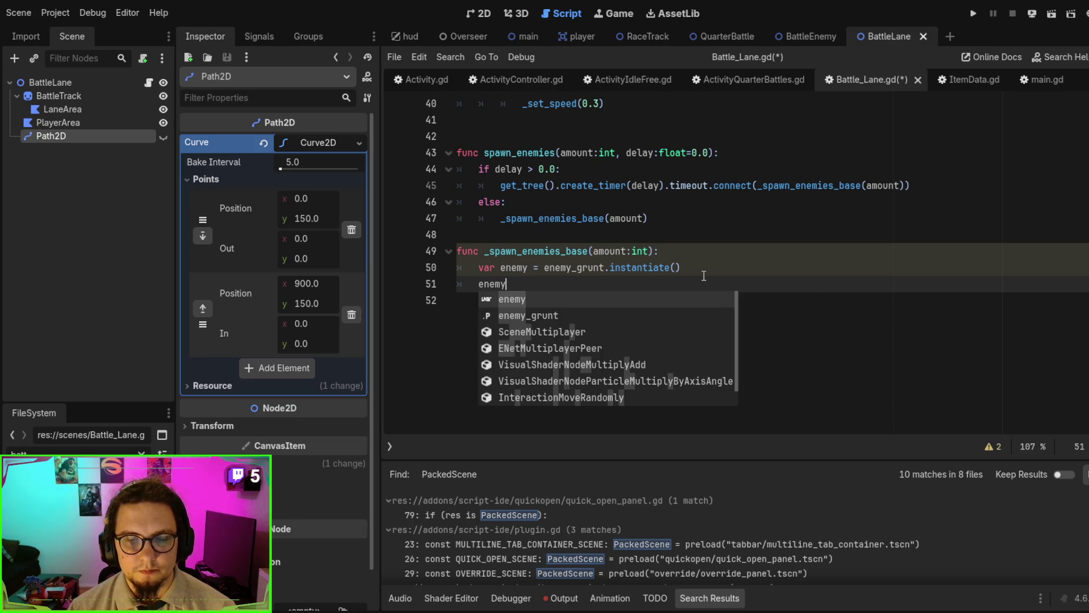
{"action": "type", "text": "ion"}
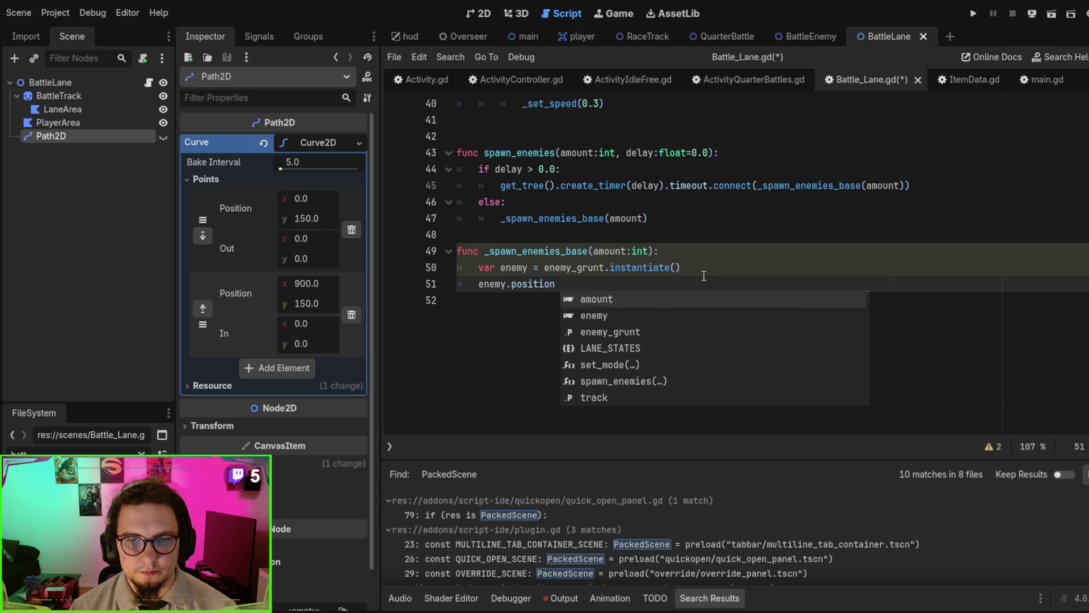
{"action": "type", "text": "= "}
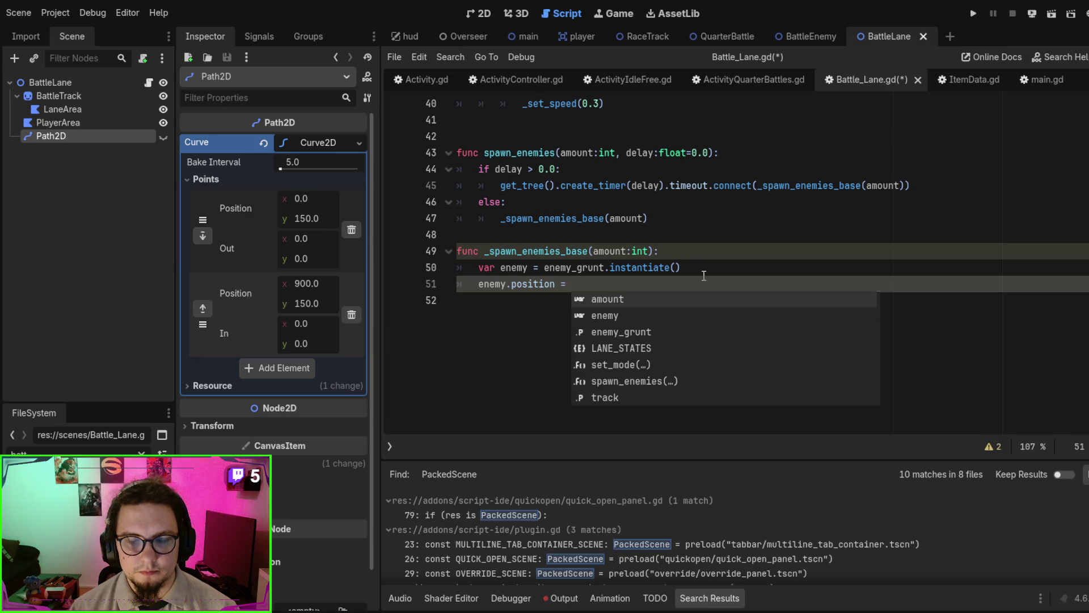
{"action": "type", "text": "vec"}
{"action": "key", "text": "Return"}
{"action": "type", "text": "("}
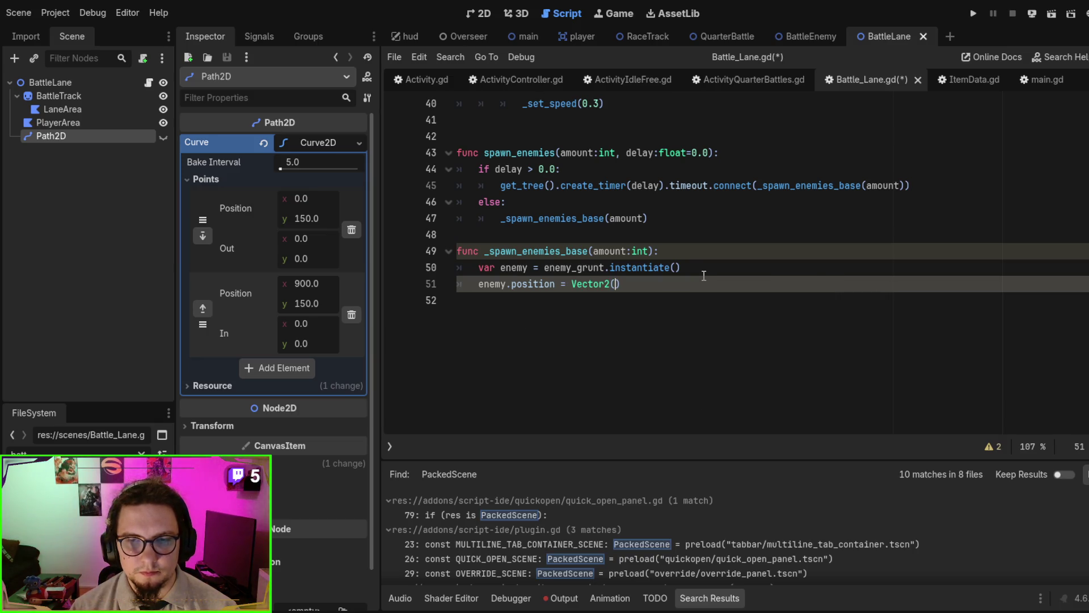
{"action": "type", "text": "0,15"}
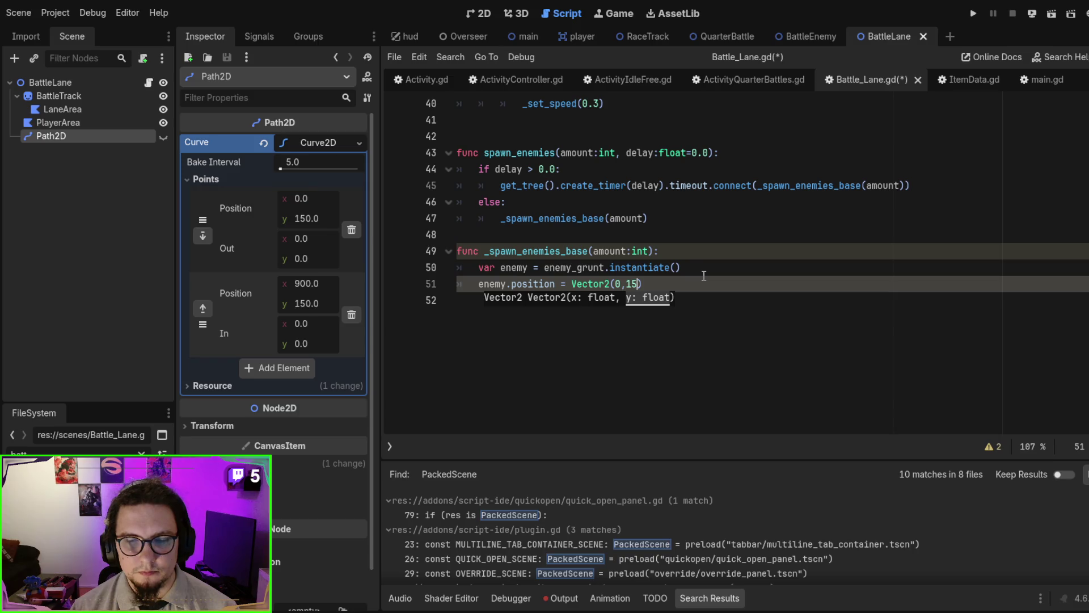
{"action": "key", "text": "BackSpace"}
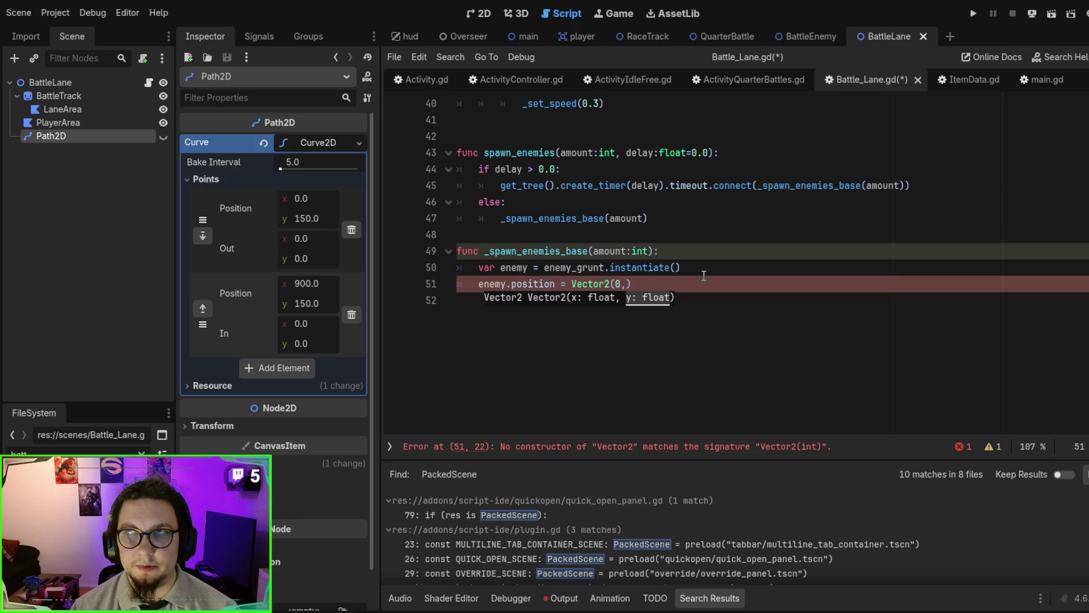
{"action": "type", "text": "300-50"}
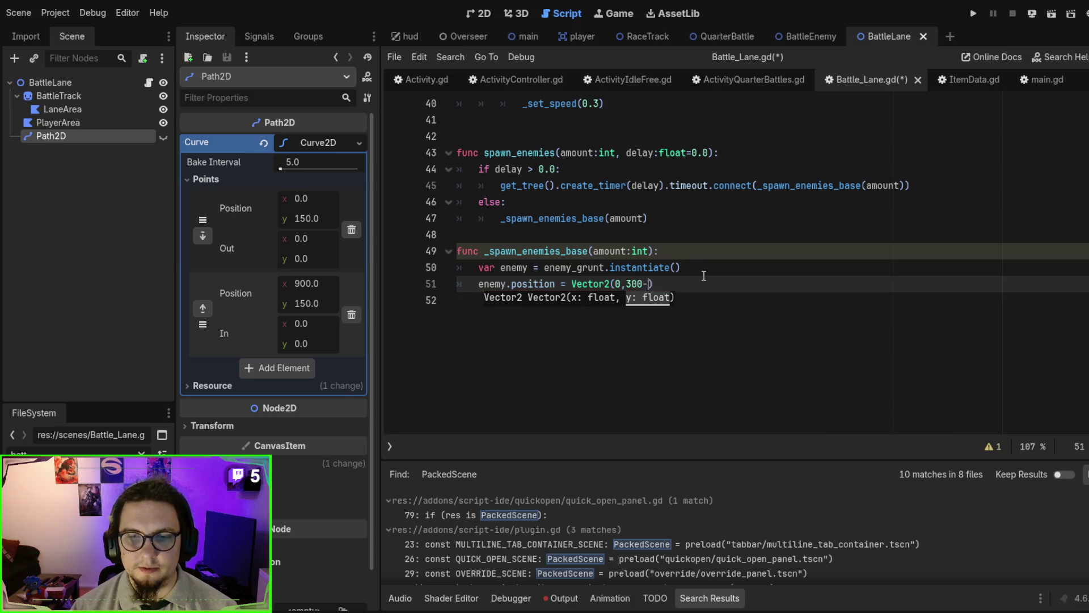
{"action": "key", "text": "End"}
{"action": "key", "text": "BackSpace"}
{"action": "key", "text": "BackSpace"}
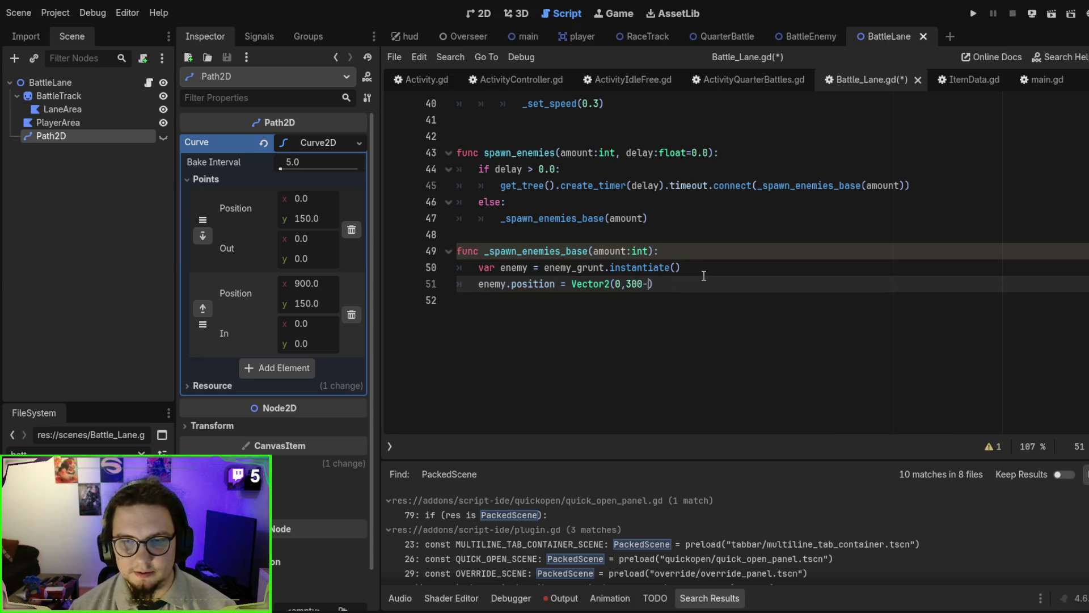
{"action": "type", "text": "ENEMY_HEIGHT"}
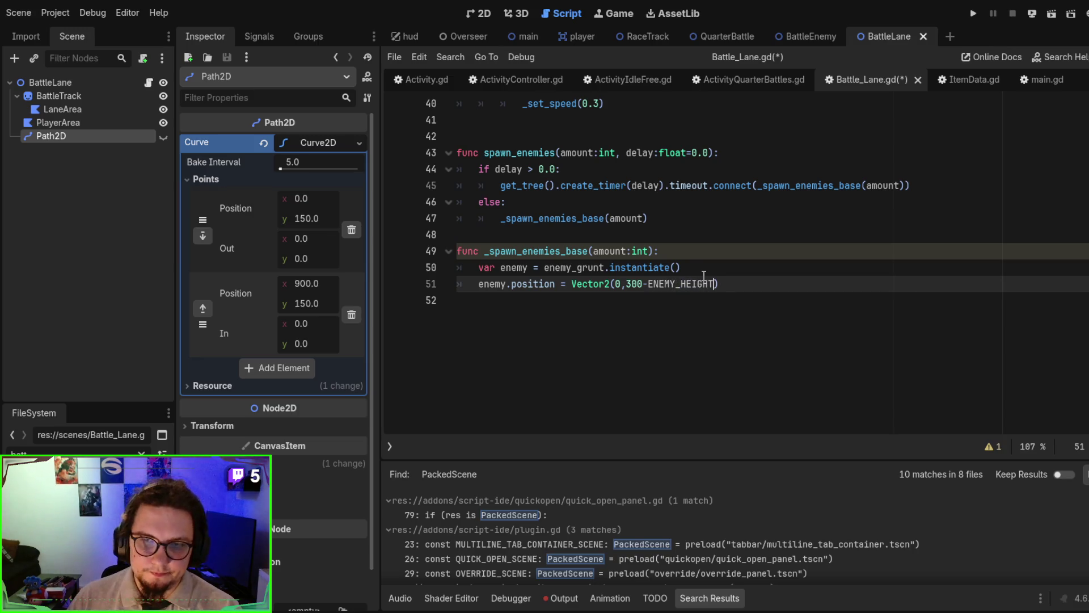
{"action": "key", "text": "shift+Home"}
{"action": "key", "text": "shift+Home"}
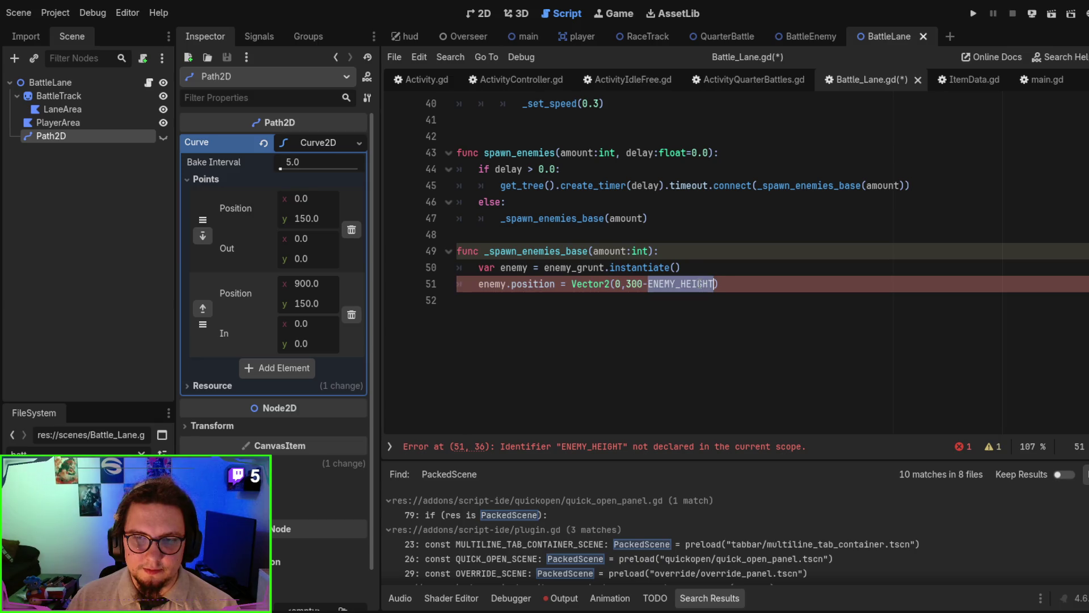
{"action": "scroll", "coordinate": [598, 194], "scroll_direction": "up", "scroll_amount": 10}
{"action": "left_click", "coordinate": [597, 194]}
{"action": "left_click", "coordinate": [606, 186]}
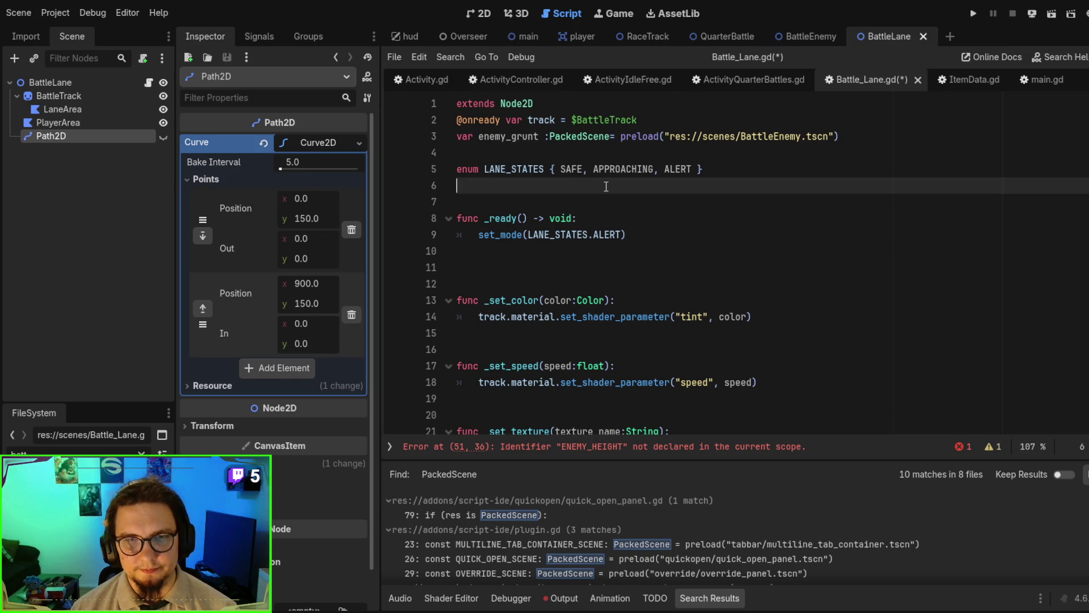
- Declare const ENEMY_HEIGHT = 50 on line 6 of Battle_Lane.gd
{"action": "type", "text": "const ENEMY_HEIGHT "}
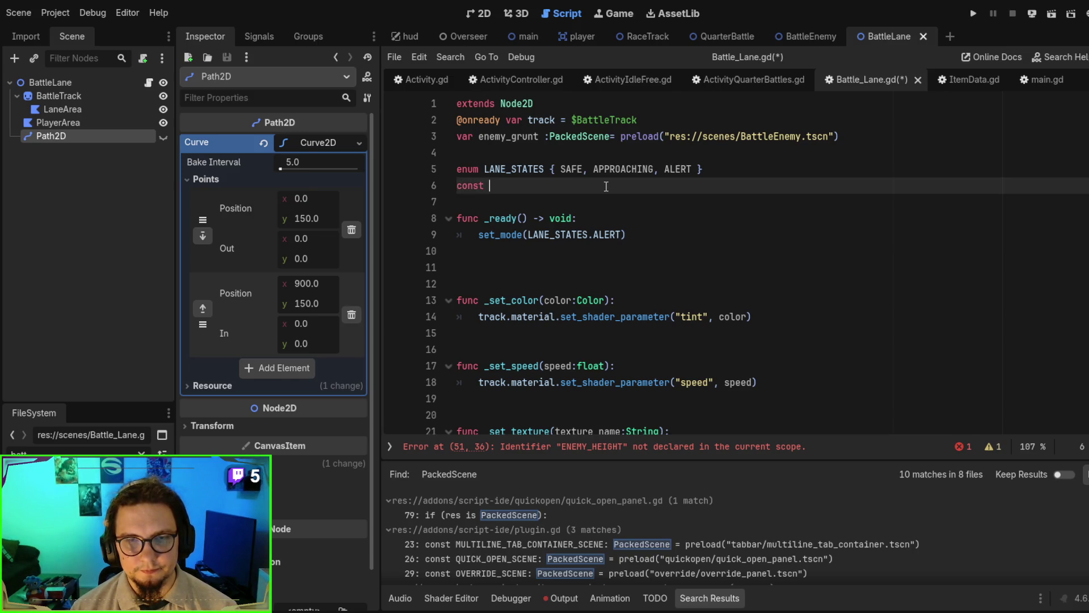
{"action": "type", "text": "= 50"}
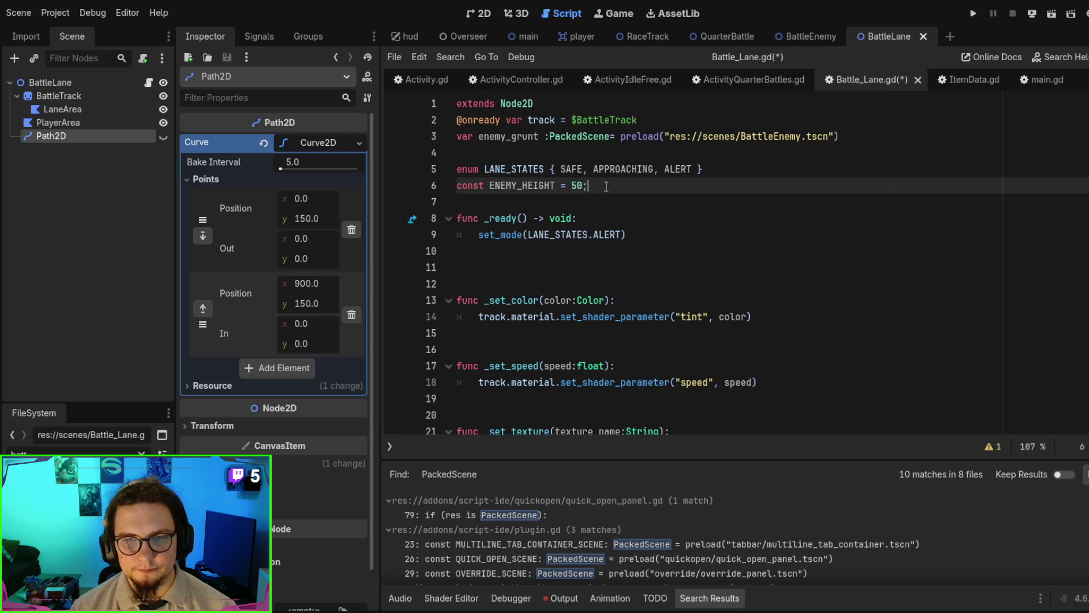
{"action": "scroll", "coordinate": [715, 244], "scroll_direction": "down", "scroll_amount": 15}
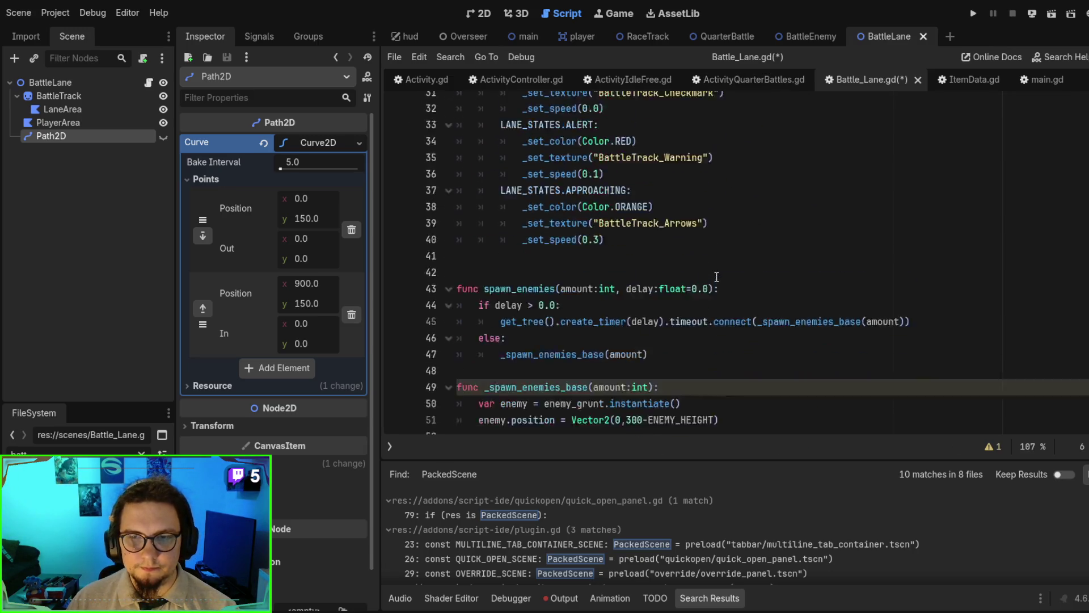
{"action": "scroll", "coordinate": [717, 276], "scroll_direction": "up", "scroll_amount": 3}
- Add an enemy.move() call after line 51 in _spawn_enemies_base and save the script
{"action": "left_click", "coordinate": [729, 282]}
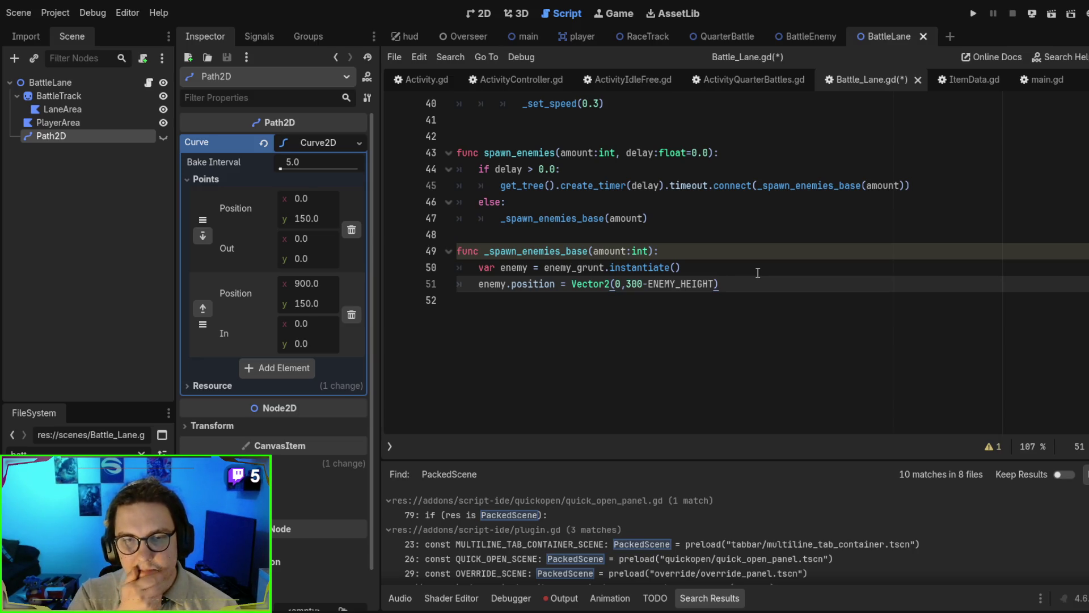
{"action": "key", "text": "Return"}
{"action": "type", "text": "m"}
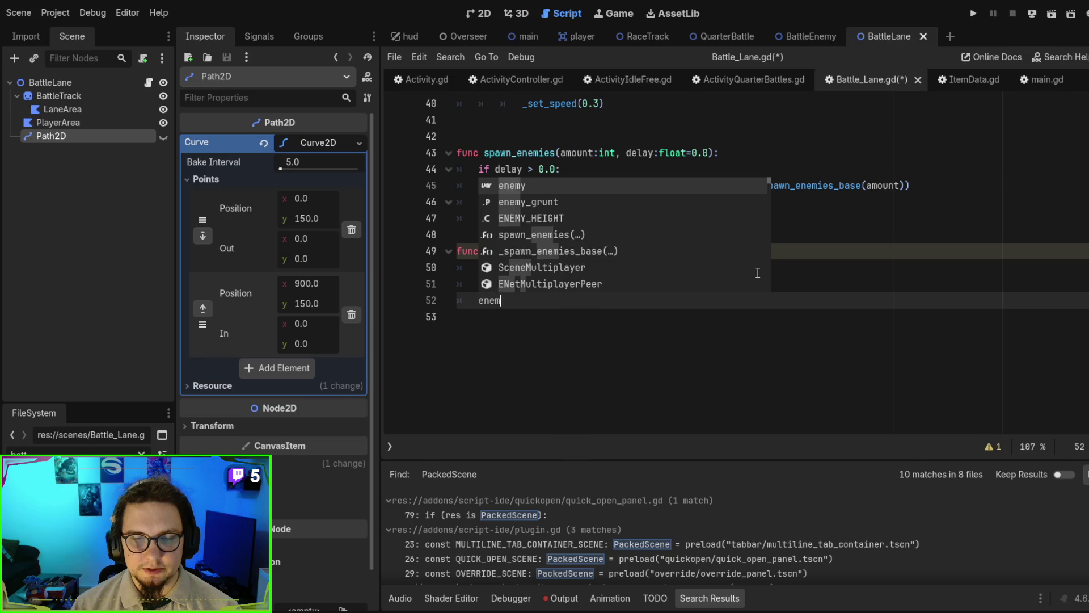
{"action": "type", "text": "y.move("}
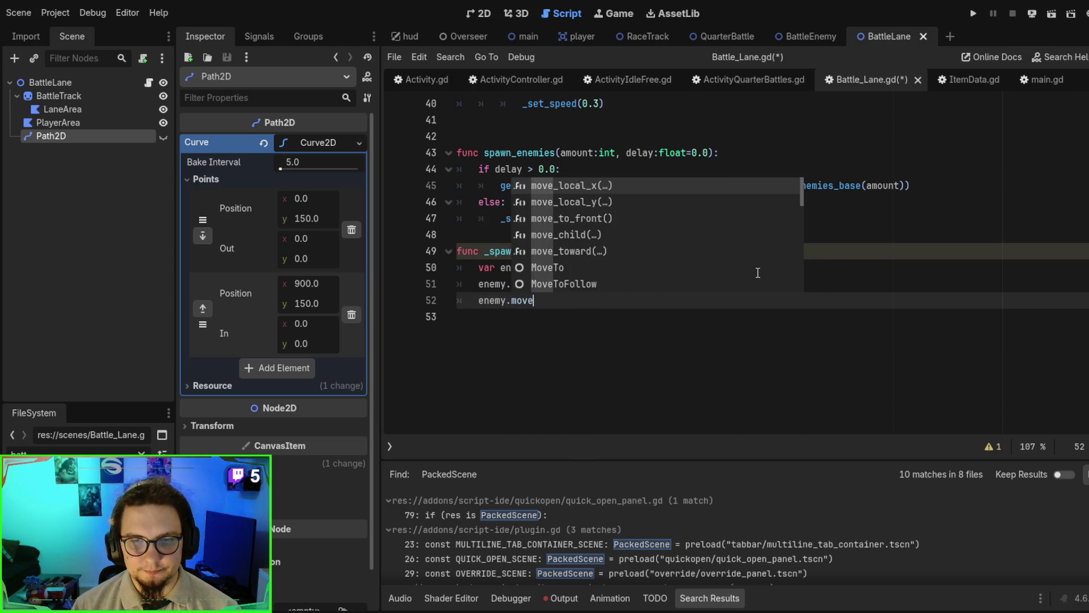
{"action": "key", "text": "Escape"}
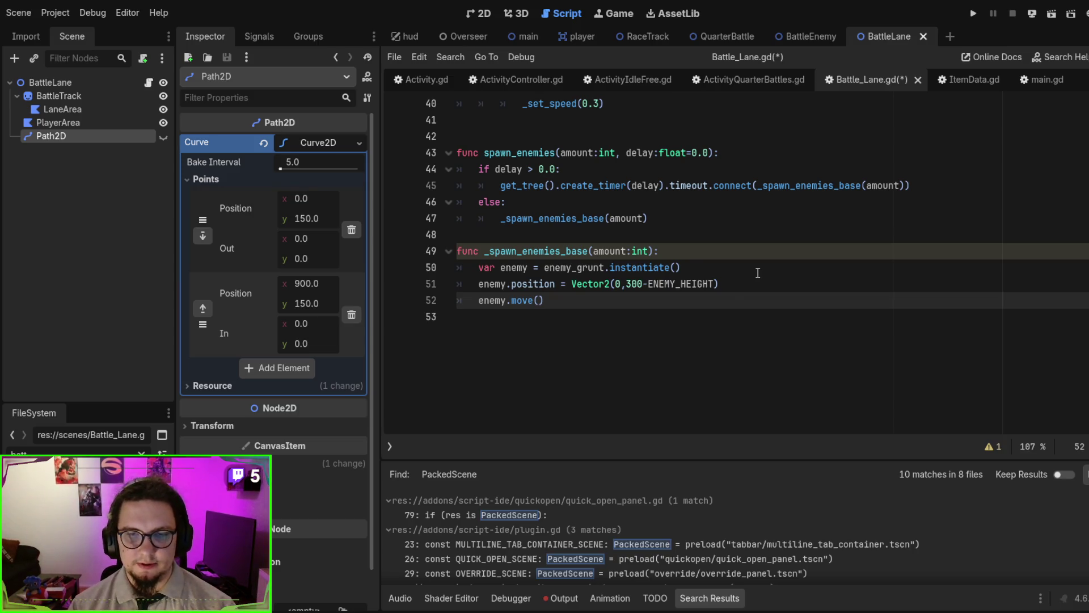
{"action": "key", "text": "ctrl+s"}
{"action": "key", "text": "ctrl+s"}
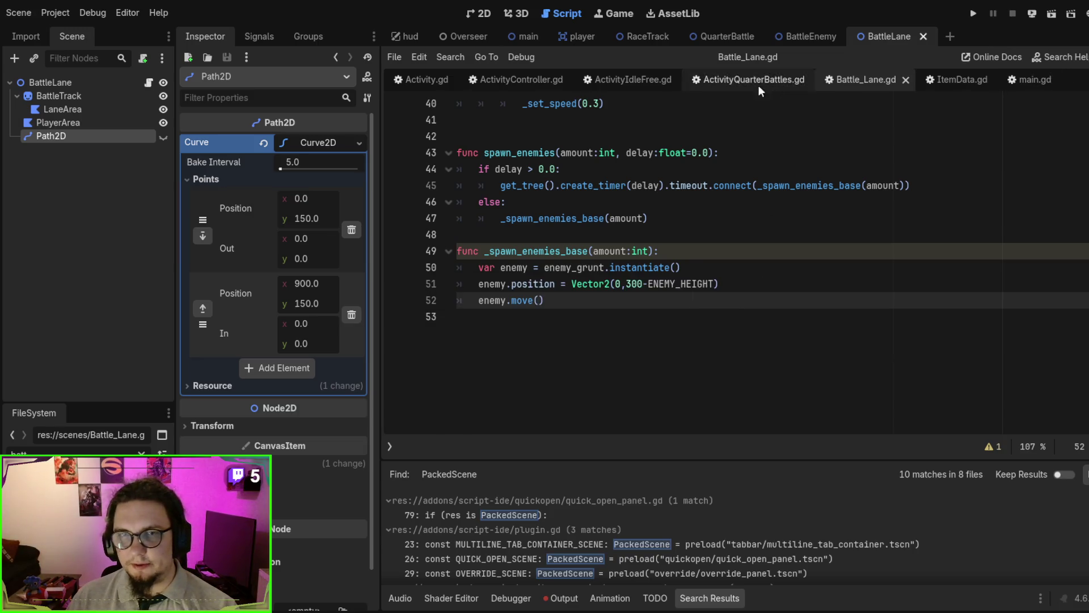
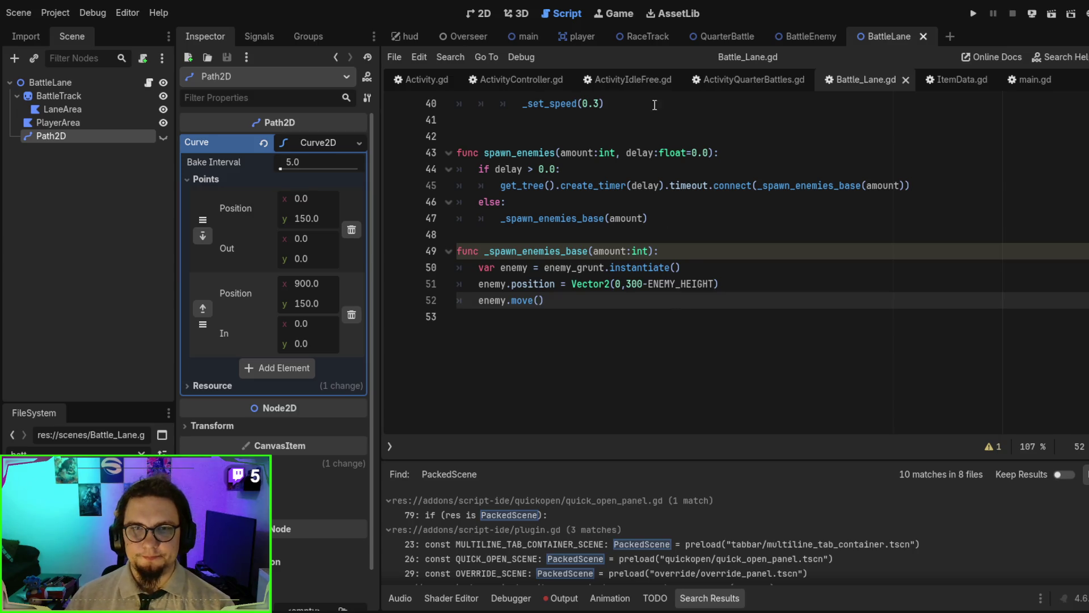
- Open the BattleEnemy scene's root script battle_enemy.gd and add a blank line below extends Node2D
{"action": "left_click", "coordinate": [805, 38]}
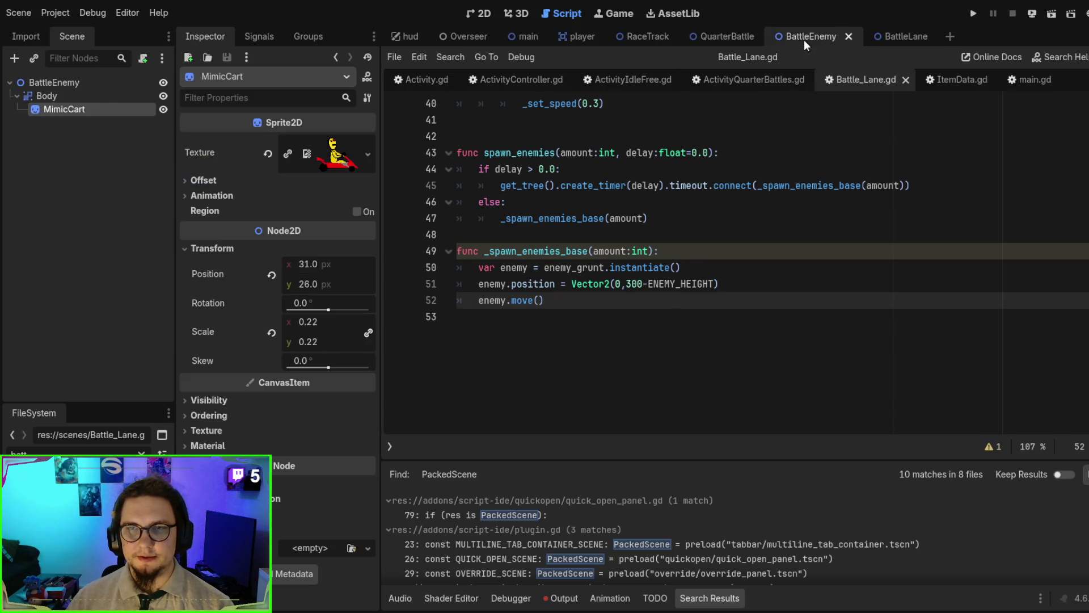
{"action": "left_click", "coordinate": [643, 323]}
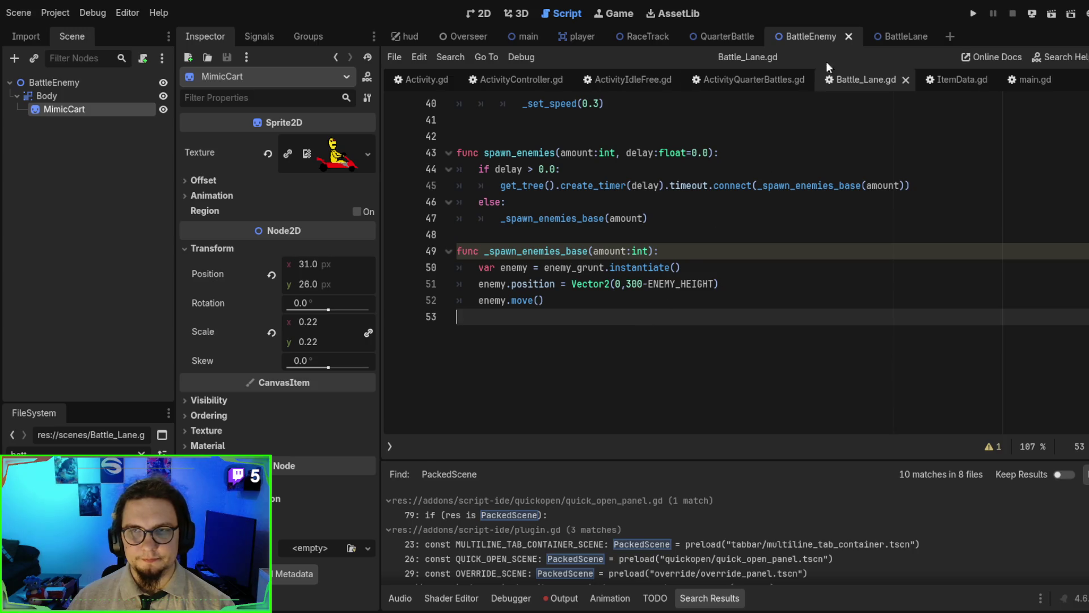
{"action": "left_click", "coordinate": [110, 81]}
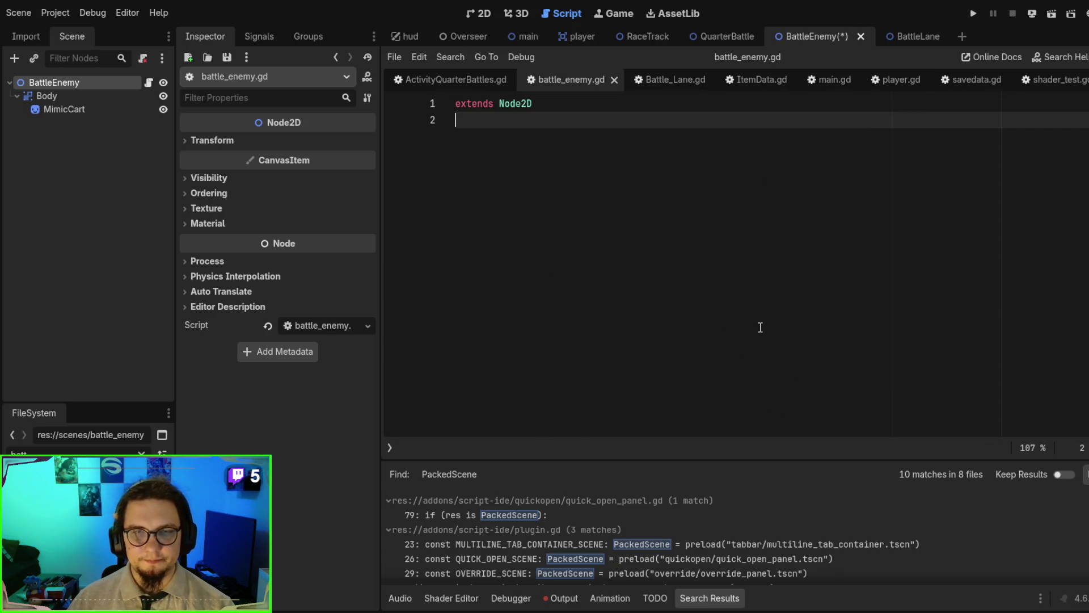
{"action": "key", "text": "Return"}
{"action": "key", "text": "Return"}
- Declare func move(): below extends Node2D
{"action": "type", "text": "ovee"}
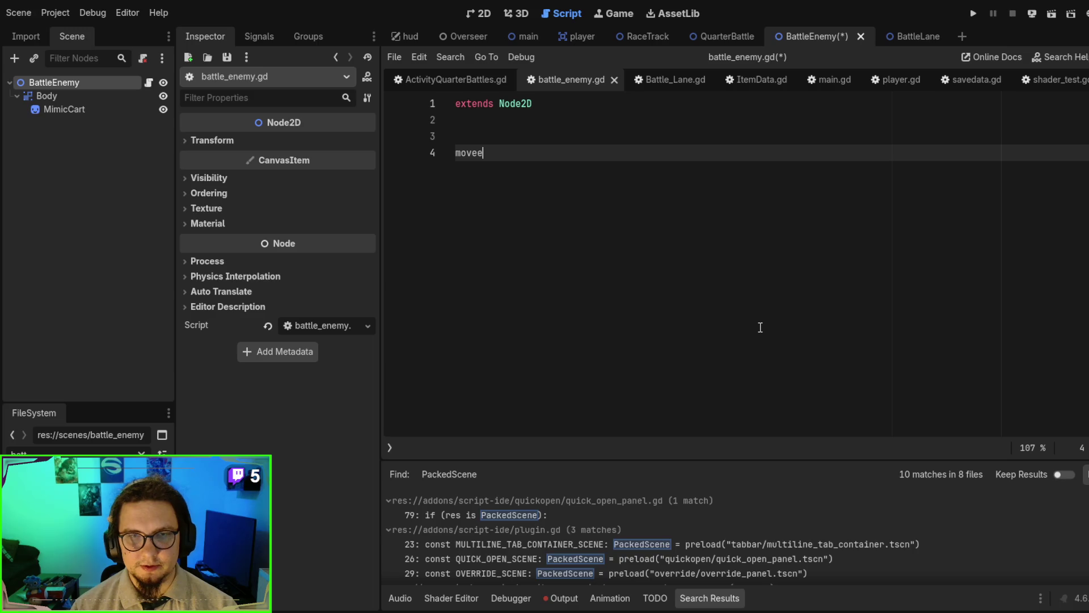
{"action": "key", "text": "BackSpace"}
{"action": "key", "text": "BackSpace"}
{"action": "type", "text": "func move():"}
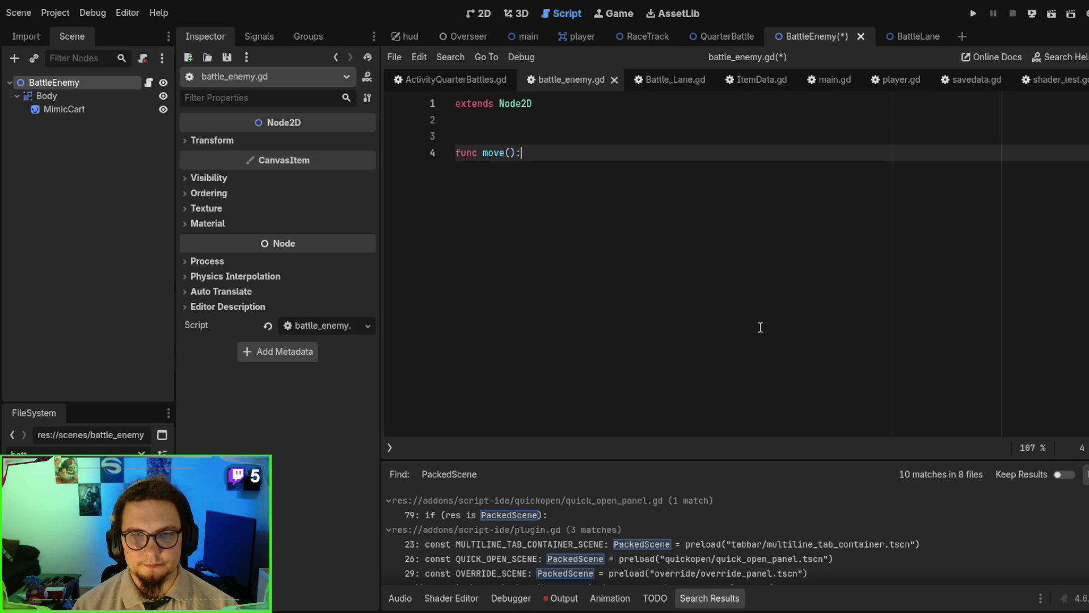
{"action": "key", "text": "Return"}
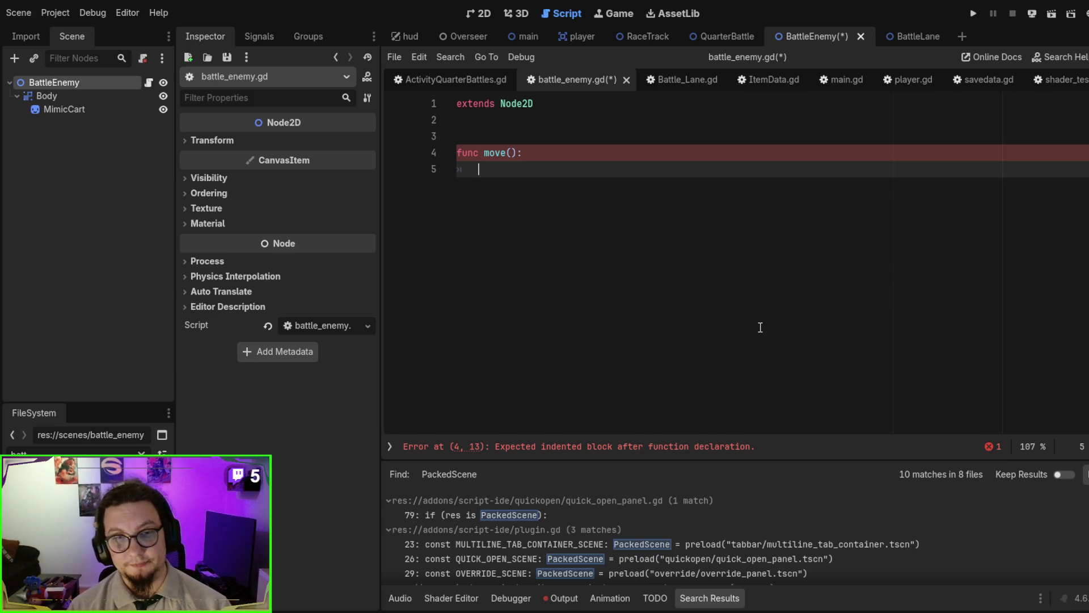
- Draft the line position.x = posititon.x + speed inside move
{"action": "type", "text": "player"}
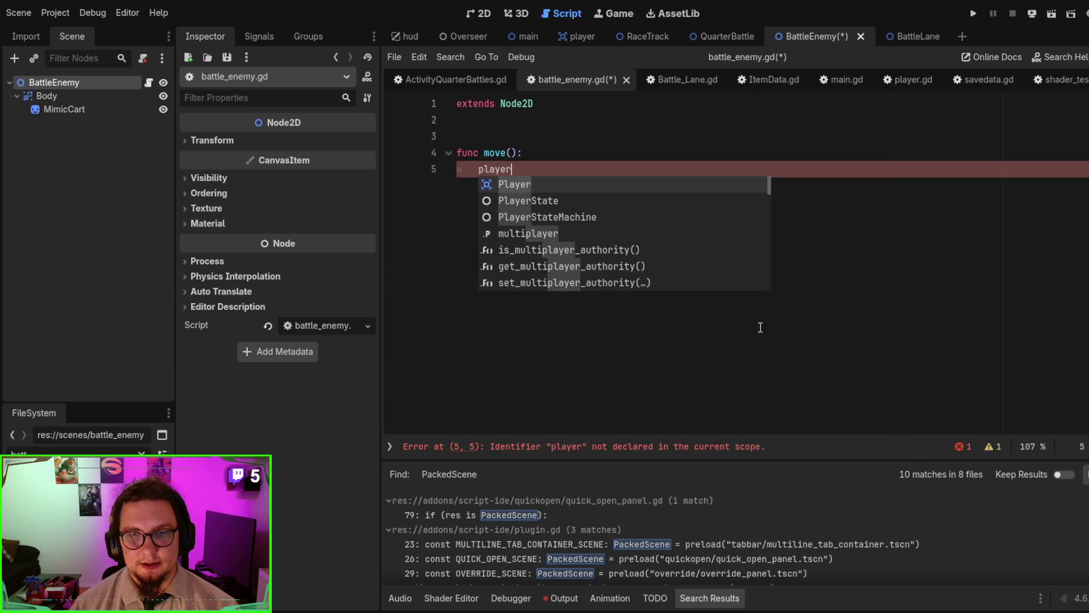
{"action": "key", "text": "BackSpace"}
{"action": "key", "text": "BackSpace"}
{"action": "key", "text": "BackSpace"}
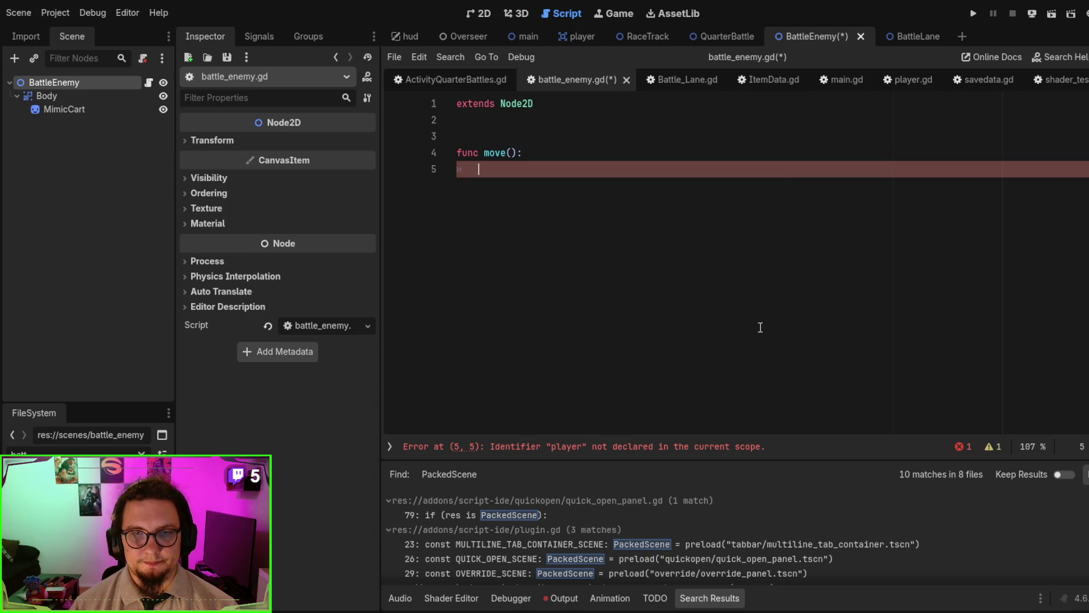
{"action": "type", "text": "position"}
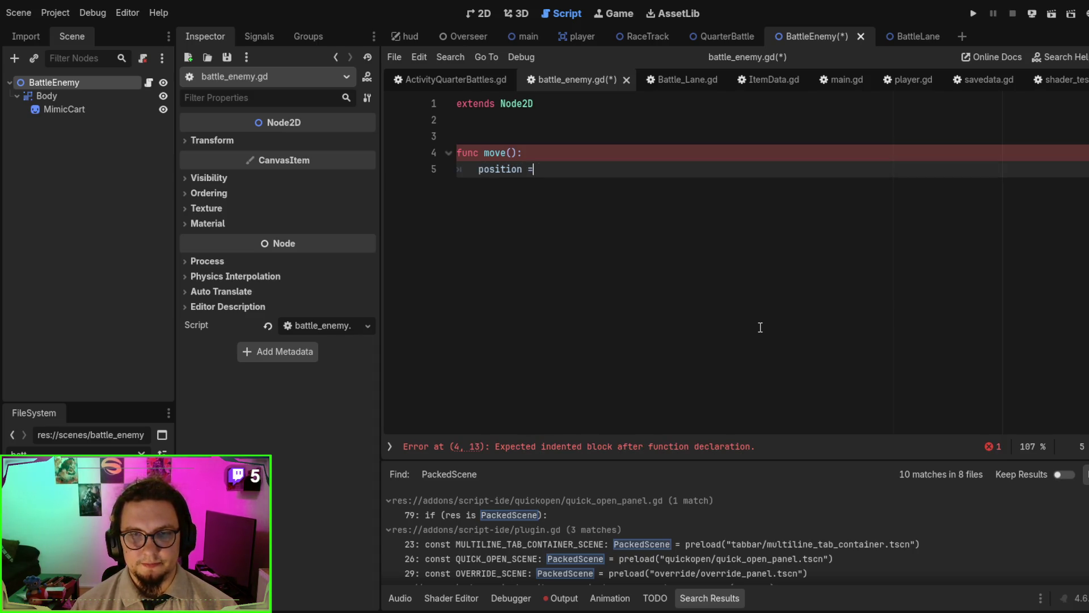
{"action": "type", "text": " = posi"}
{"action": "key", "text": "BackSpace"}
{"action": "key", "text": "BackSpace"}
{"action": "key", "text": "BackSpace"}
{"action": "type", "text": "+"}
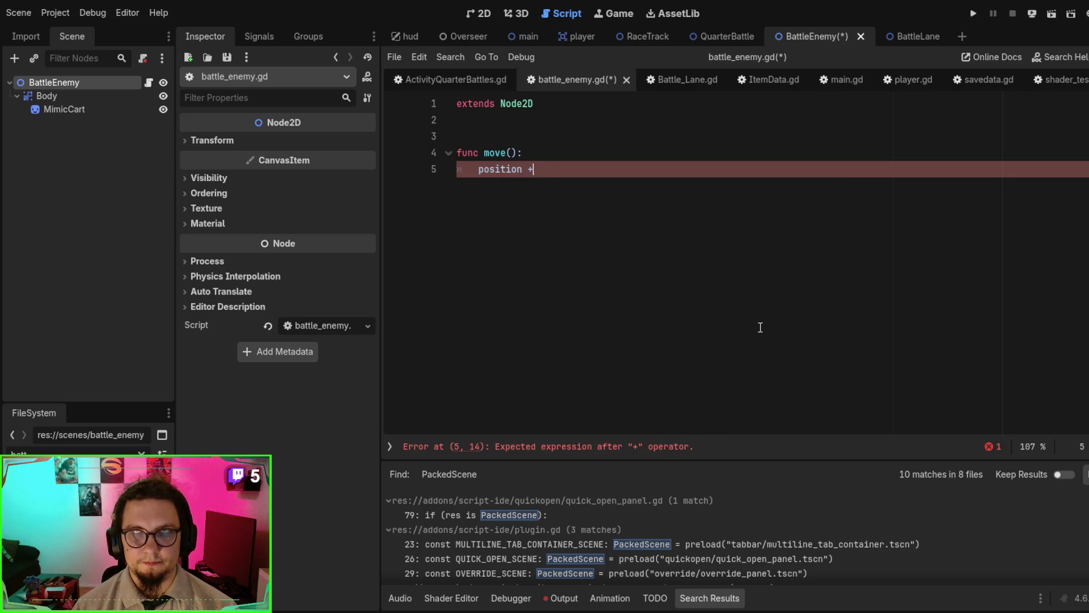
{"action": "type", "text": " posito"}
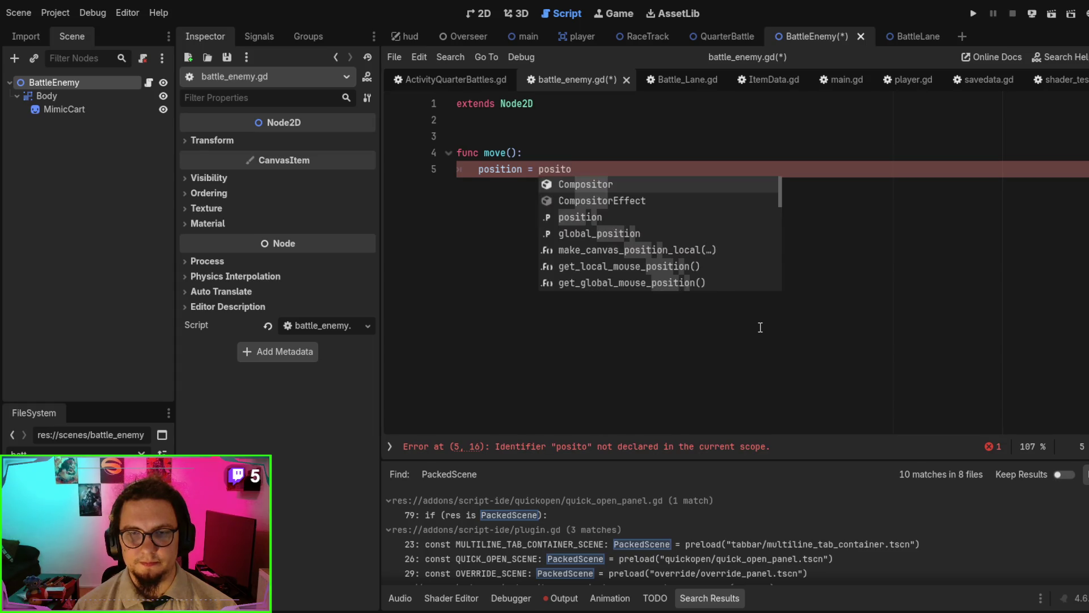
{"action": "key", "text": "BackSpace"}
{"action": "key", "text": "BackSpace"}
{"action": "key", "text": "BackSpace"}
{"action": "key", "text": "BackSpace"}
{"action": "key", "text": "BackSpace"}
{"action": "key", "text": "BackSpace"}
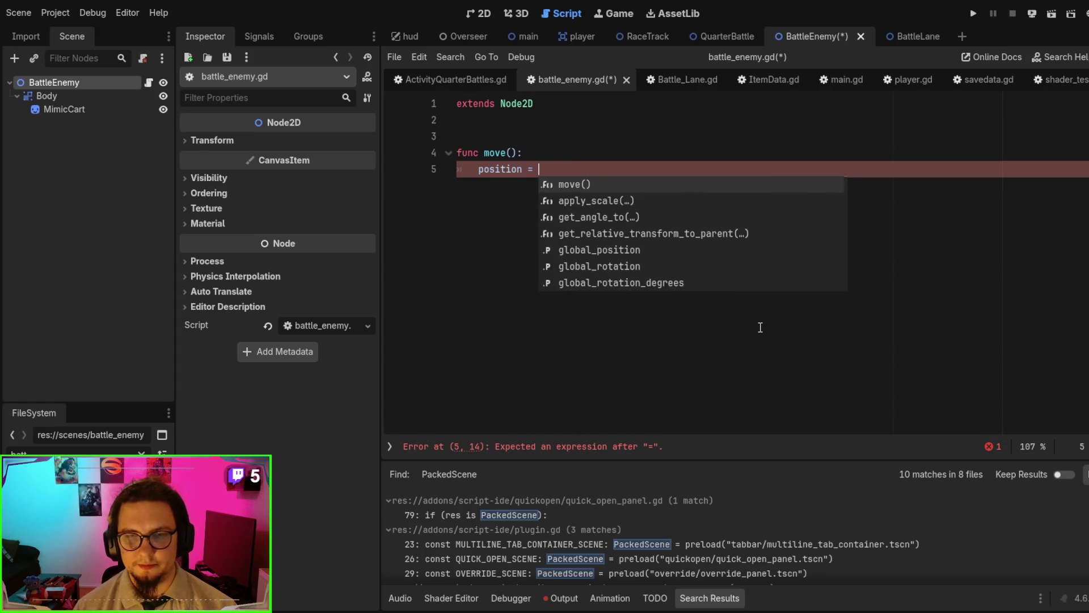
{"action": "key", "text": "BackSpace"}
{"action": "key", "text": "BackSpace"}
{"action": "key", "text": "BackSpace"}
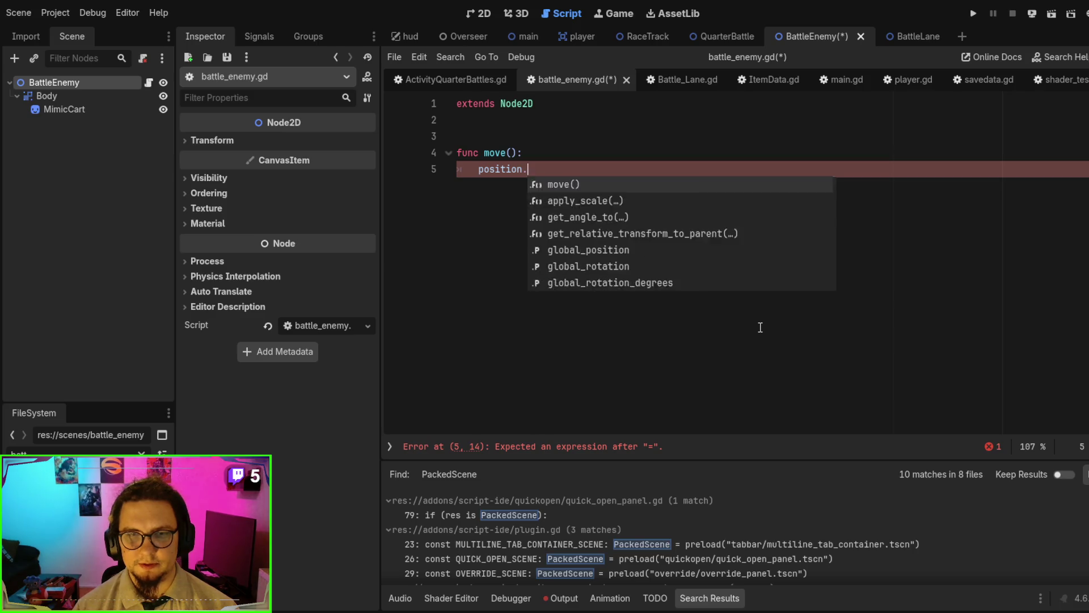
{"action": "type", "text": ".x"}
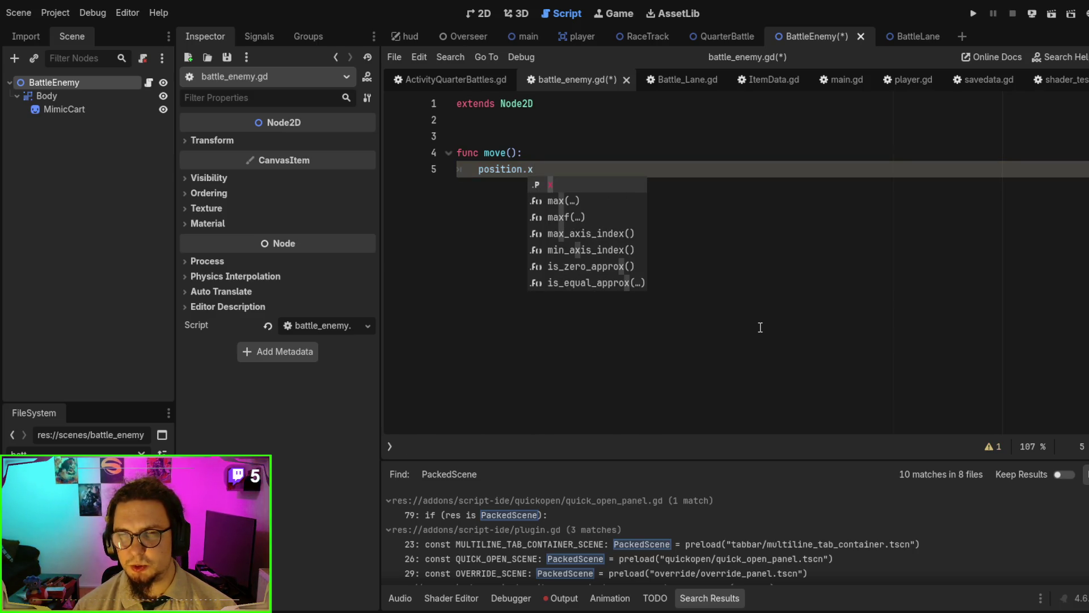
{"action": "type", "text": " = "}
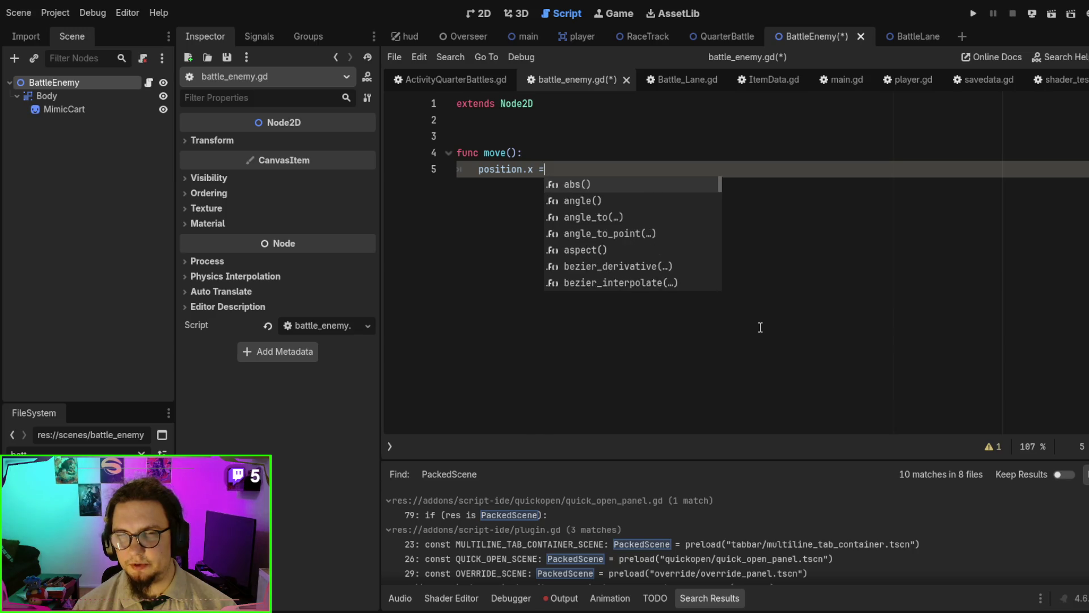
{"action": "type", "text": "positito"}
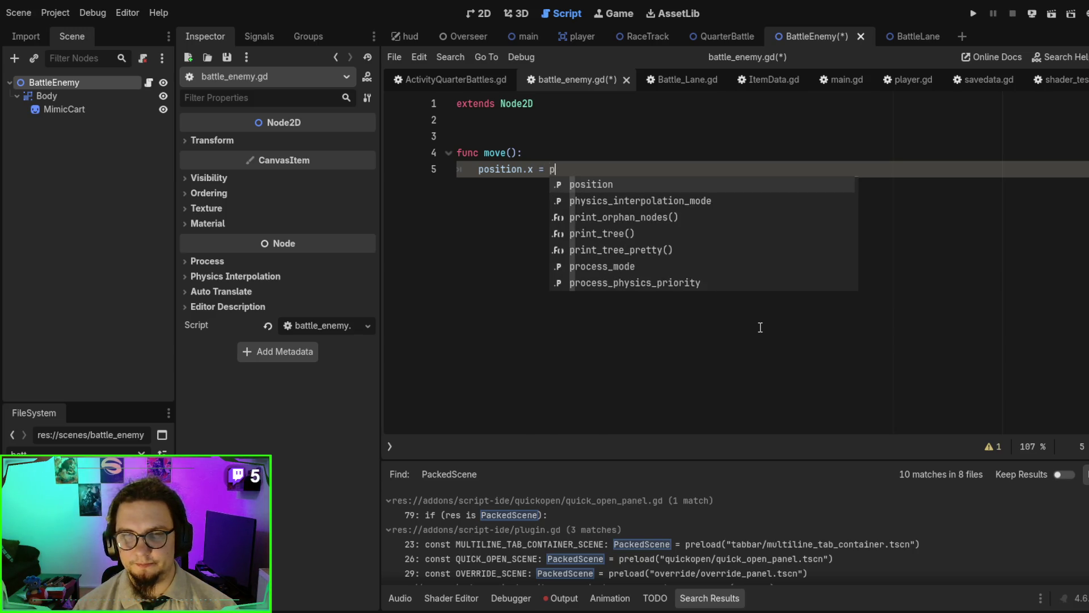
{"action": "type", "text": "n x ="}
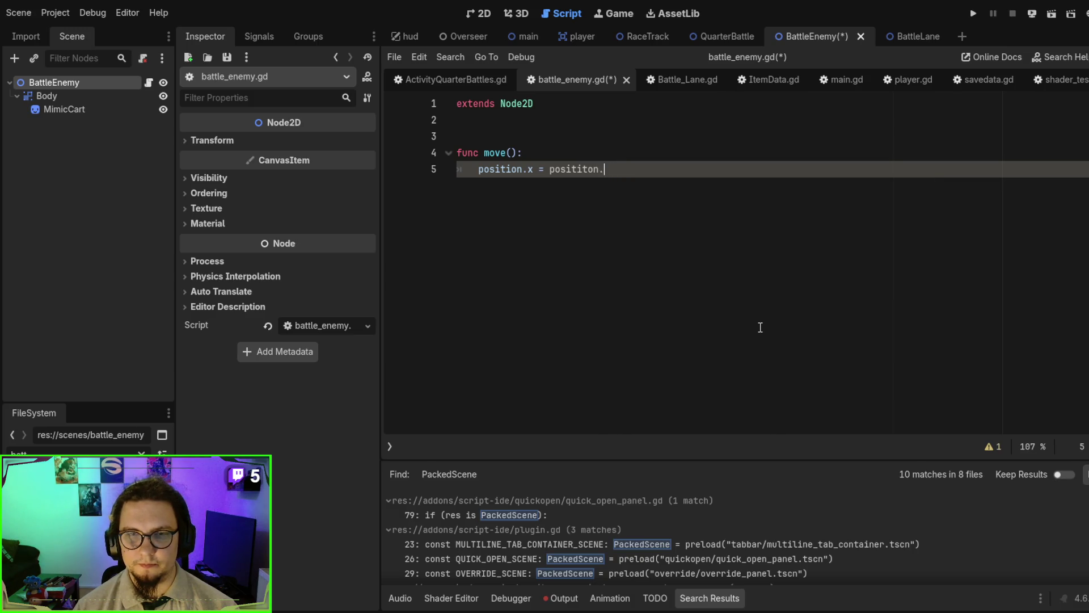
{"action": "key", "text": "BackSpace"}
{"action": "key", "text": "BackSpace"}
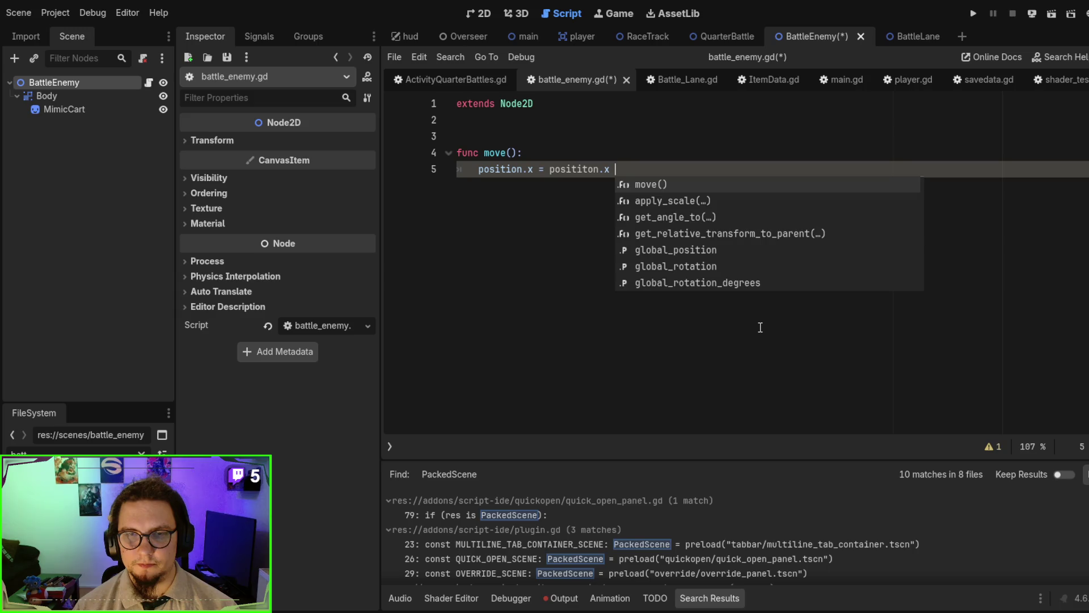
{"action": "type", "text": "+ speed"}
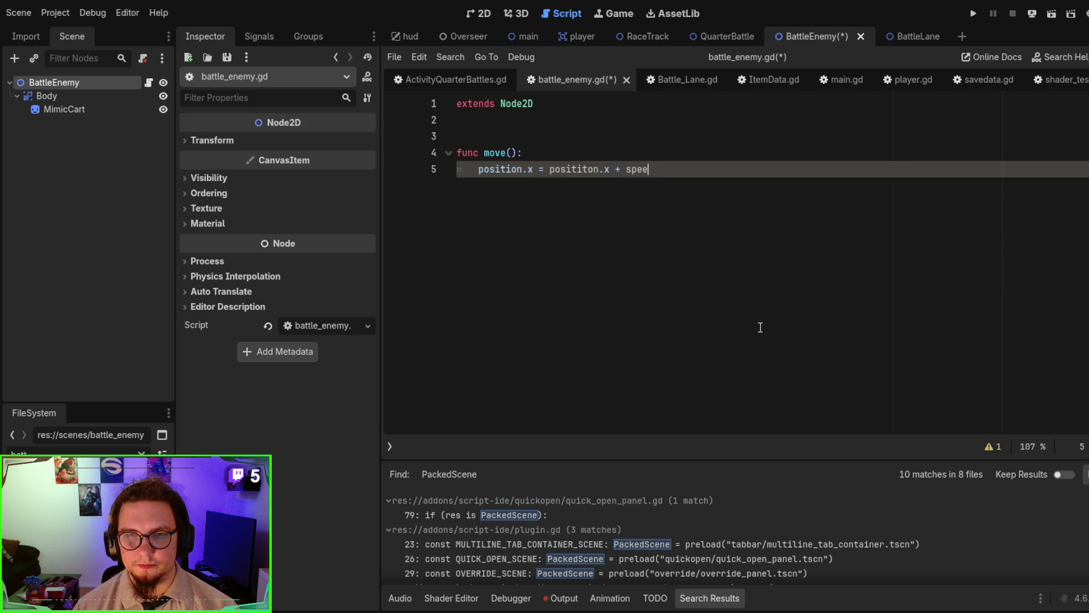
- Cut the drafted position update line out of move
{"action": "key", "text": "Escape"}
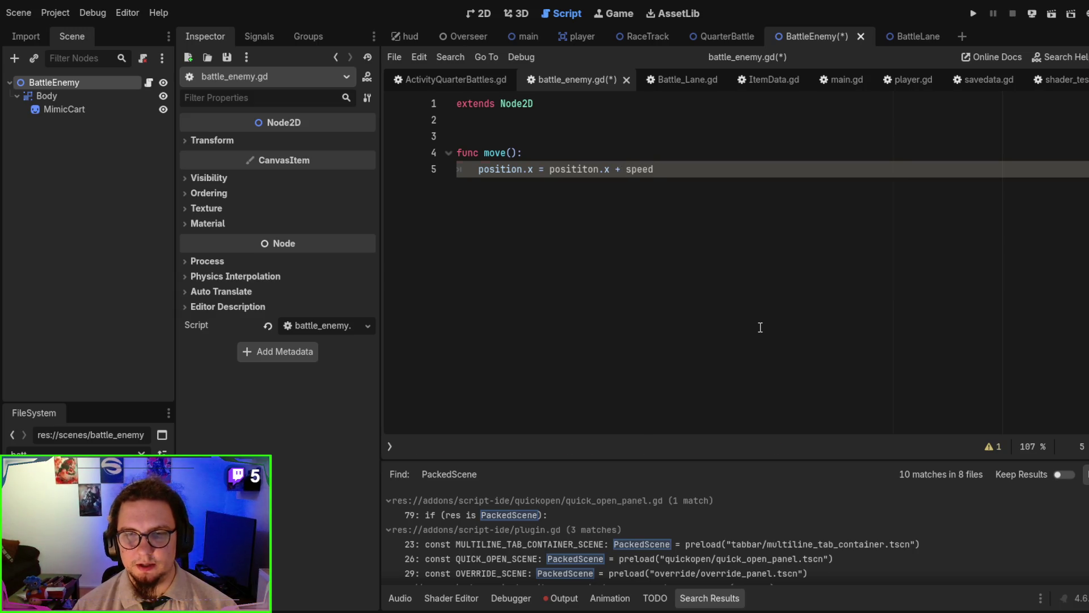
{"action": "key", "text": "shift+Up"}
{"action": "key", "text": "BackSpace"}
{"action": "key", "text": "Up"}
{"action": "key", "text": "Up"}
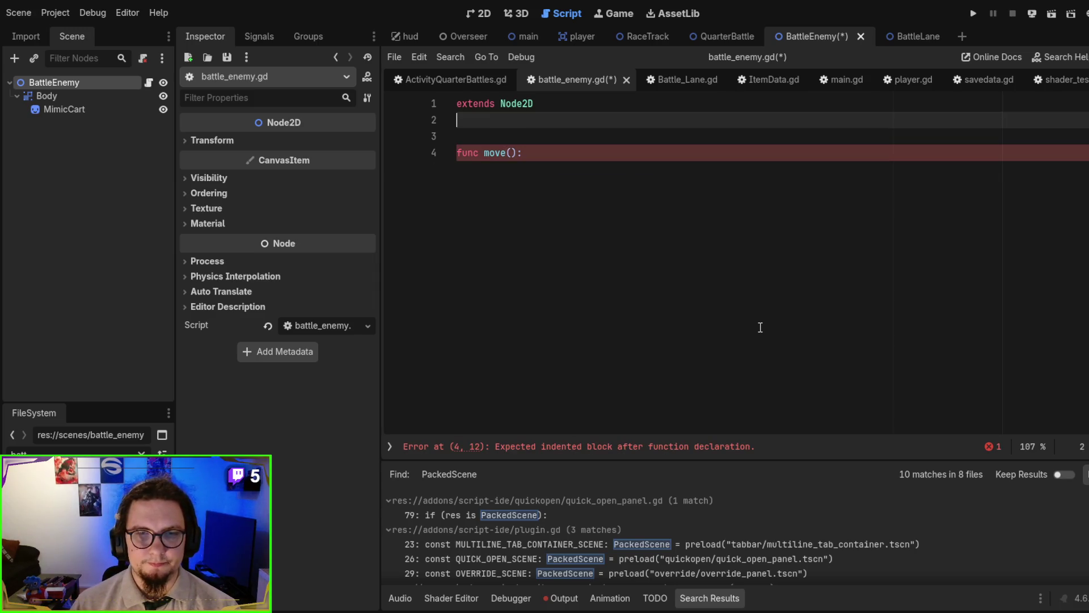
- Add a _process function and paste the position.x update line into its body
{"action": "key", "text": "Return"}
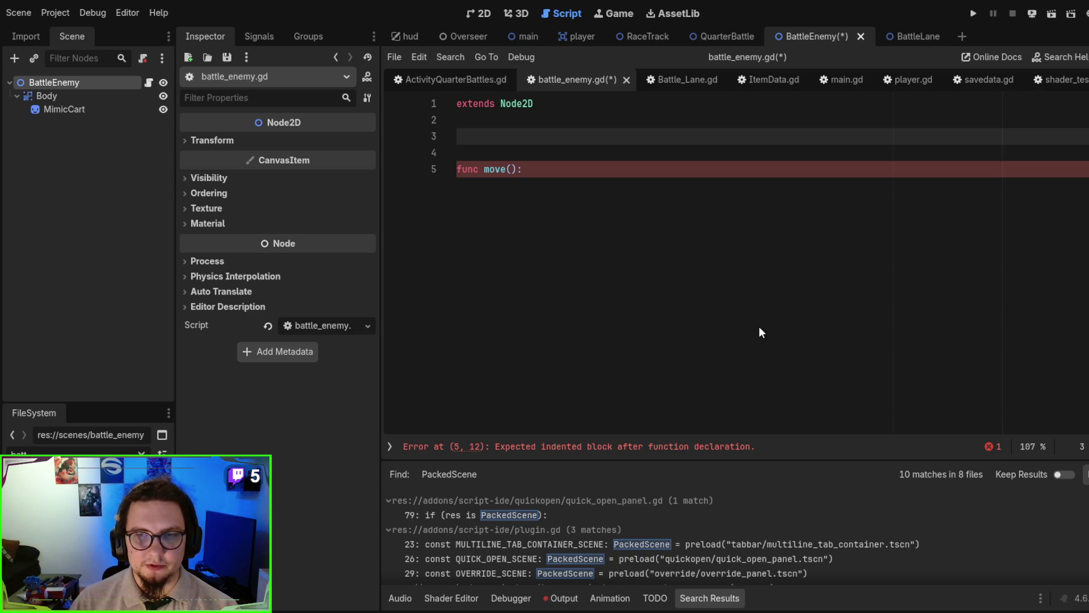
{"action": "left_click", "coordinate": [769, 221]}
{"action": "key", "text": "Return"}
{"action": "key", "text": "Return"}
{"action": "type", "text": "pass"}
{"action": "key", "text": "Return"}
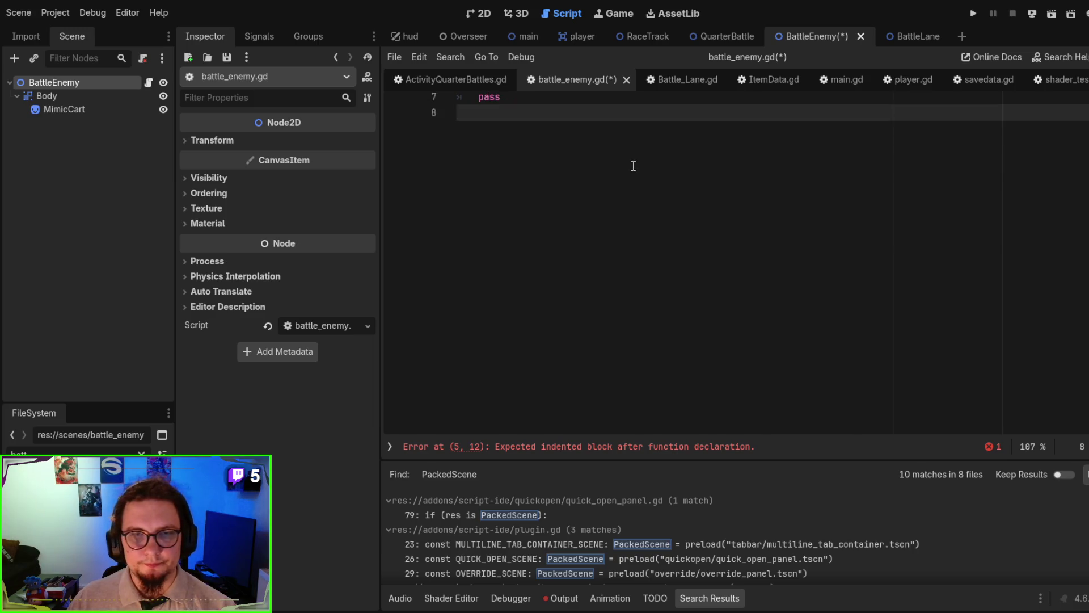
{"action": "scroll", "coordinate": [633, 166], "scroll_direction": "up", "scroll_amount": 2}
{"action": "double_click", "coordinate": [489, 202]}
{"action": "type", "text": "position.x = posititon.x + speed"}
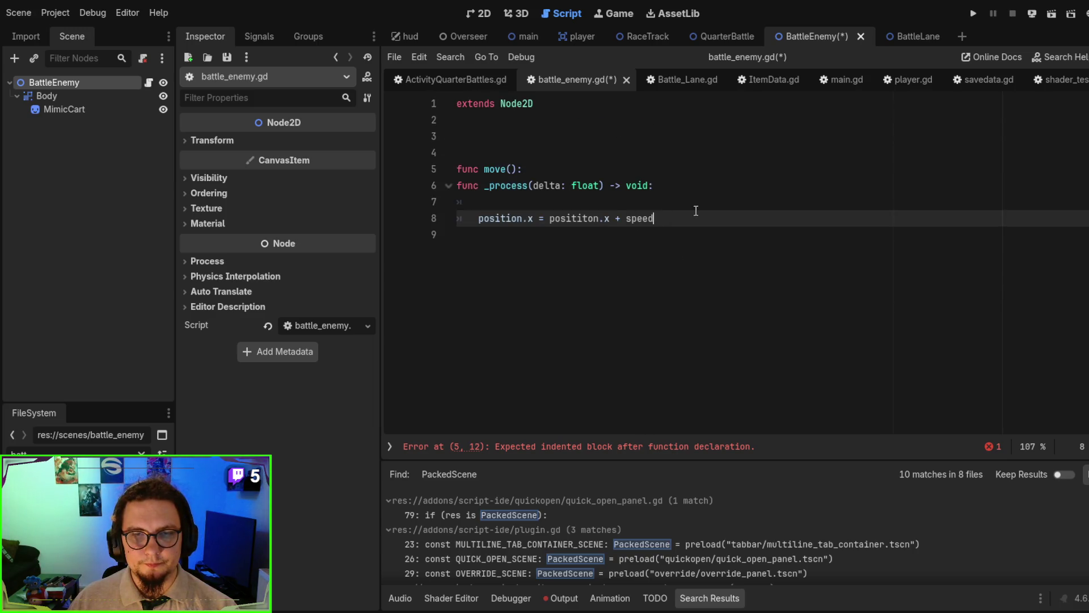
{"action": "key", "text": "ctrl+shift+Return"}
- Tidy the blank lines between move and _process, and set speed = 1.0 inside move
{"action": "left_click", "coordinate": [709, 199]}
{"action": "key", "text": "BackSpace"}
{"action": "key", "text": "Up"}
{"action": "key", "text": "Return"}
{"action": "key", "text": "Return"}
{"action": "key", "text": "Return"}
{"action": "left_click", "coordinate": [592, 186]}
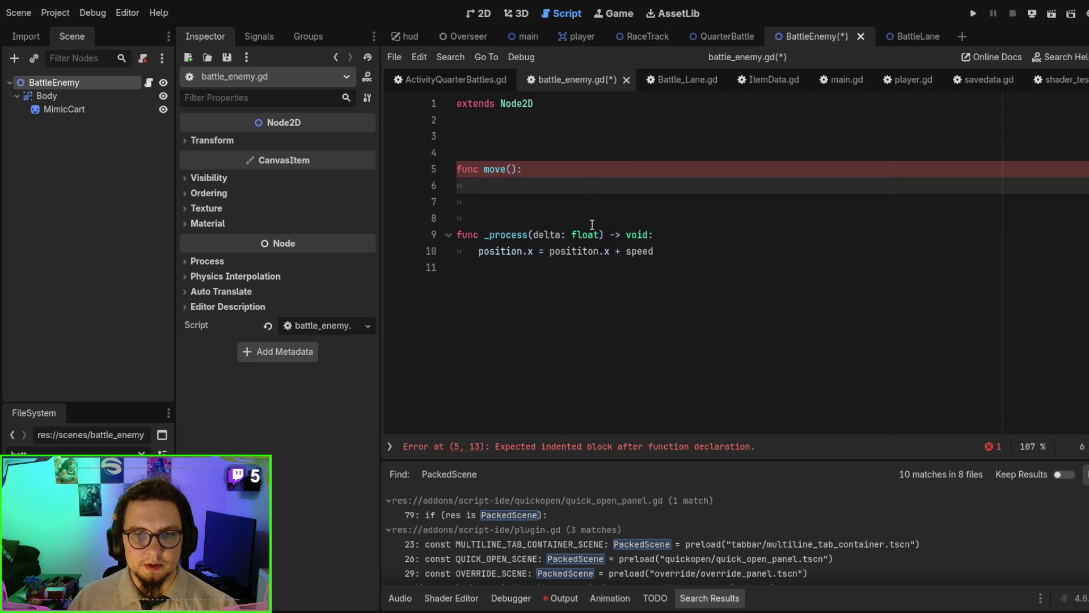
{"action": "left_click", "coordinate": [593, 220]}
{"action": "left_click", "coordinate": [585, 202]}
{"action": "left_click", "coordinate": [589, 185]}
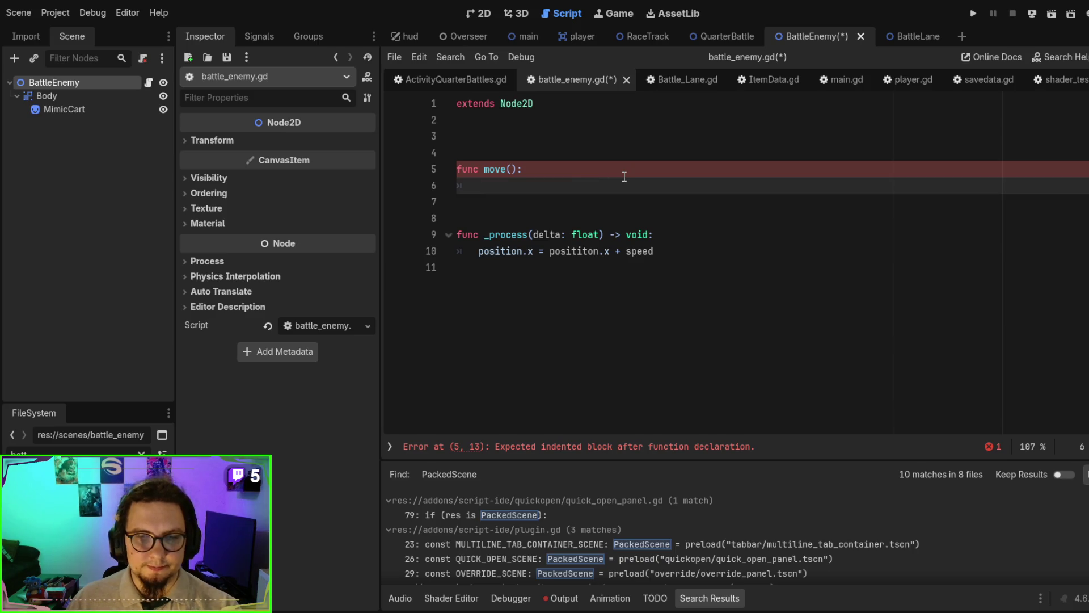
{"action": "type", "text": "speed = "}
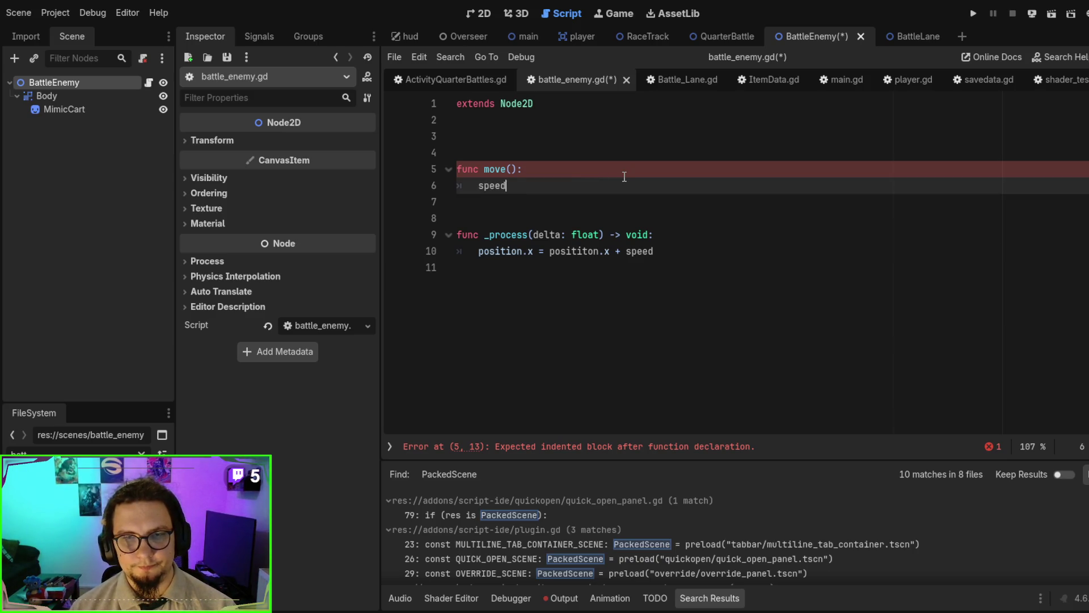
{"action": "type", "text": "1.0"}
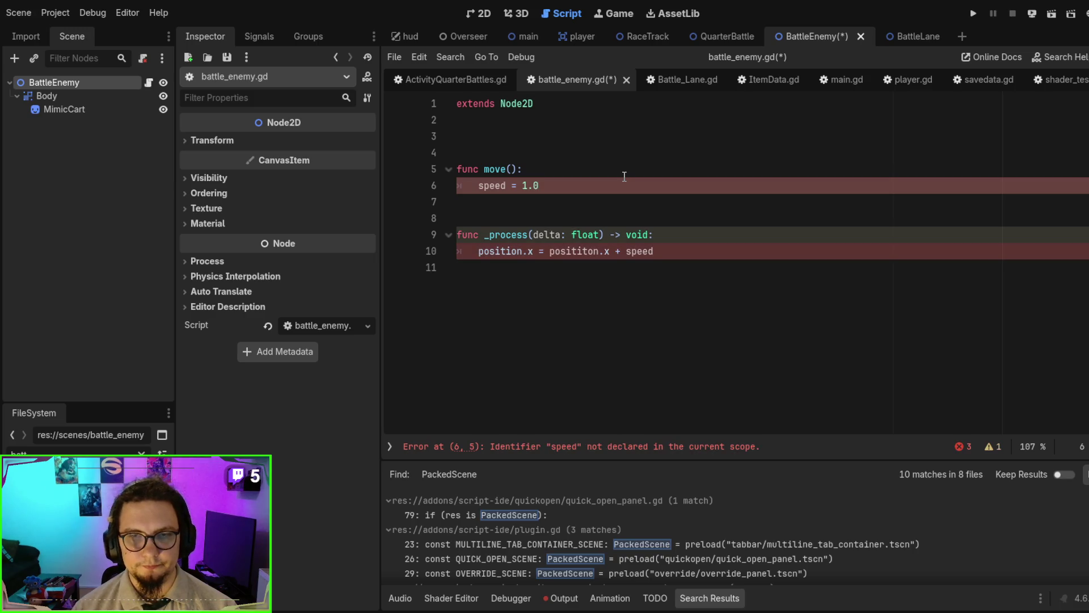
- Declare var speed = 0.0 near the top and save the script
{"action": "key", "text": "Up"}
{"action": "key", "text": "Up"}
{"action": "key", "text": "Up"}
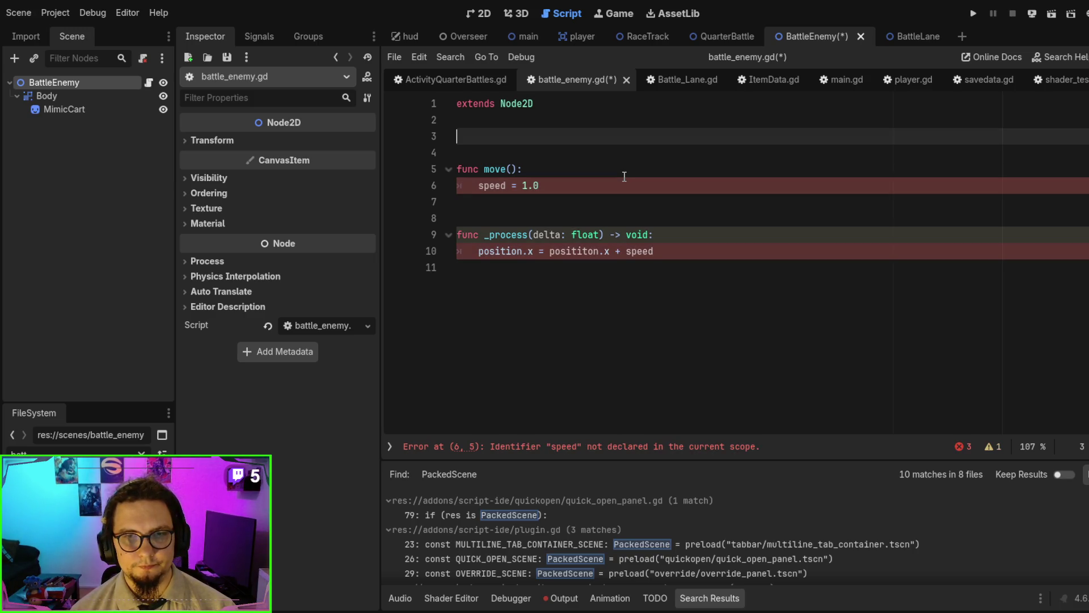
{"action": "type", "text": "var sp"}
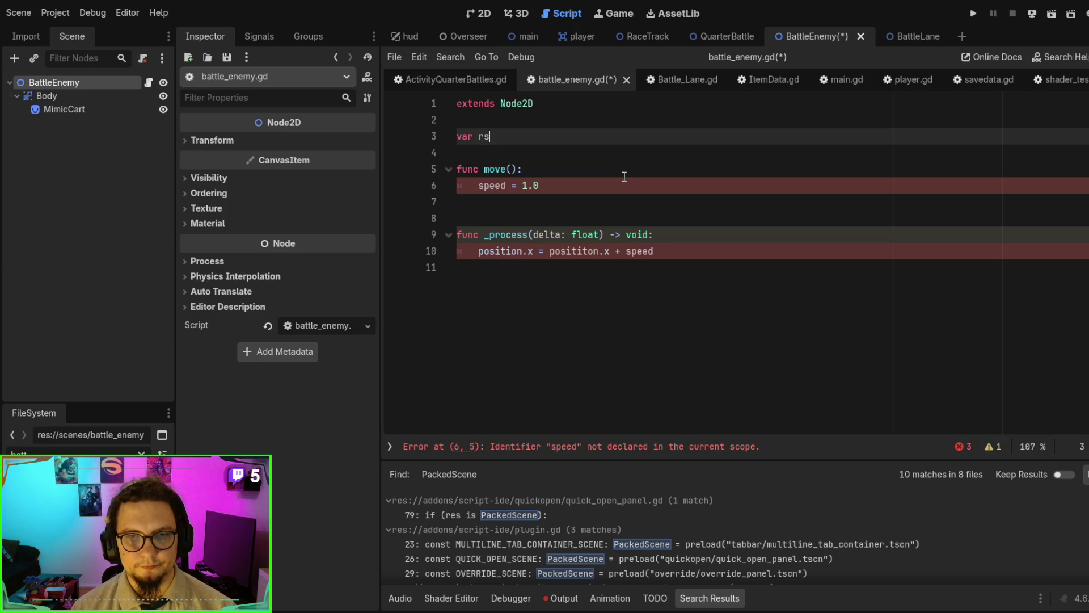
{"action": "type", "text": "eed = 0.0"}
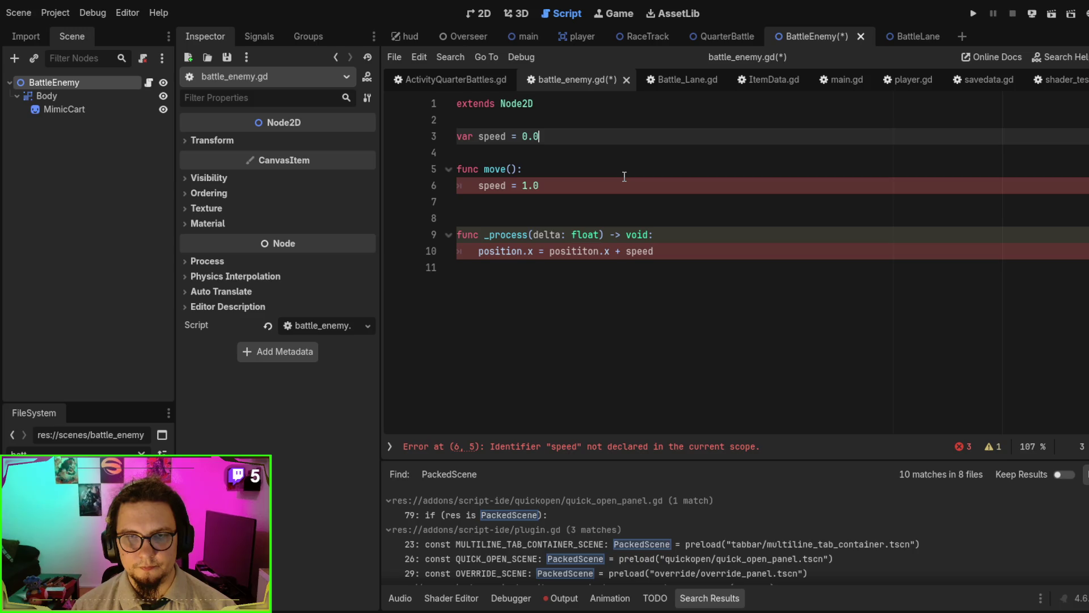
{"action": "key", "text": "ctrl+s"}
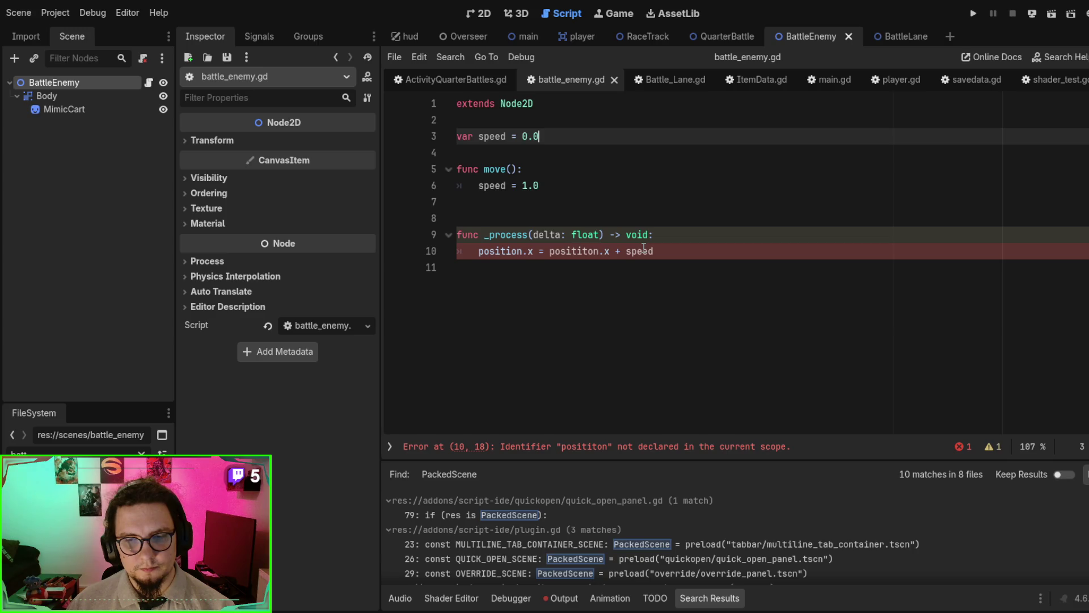
- Correct 'posititon' to 'position' on line 10, then switch to the BattleLane scene
{"action": "left_click", "coordinate": [584, 252]}
{"action": "key", "text": "Delete"}
{"action": "left_click", "coordinate": [613, 251]}
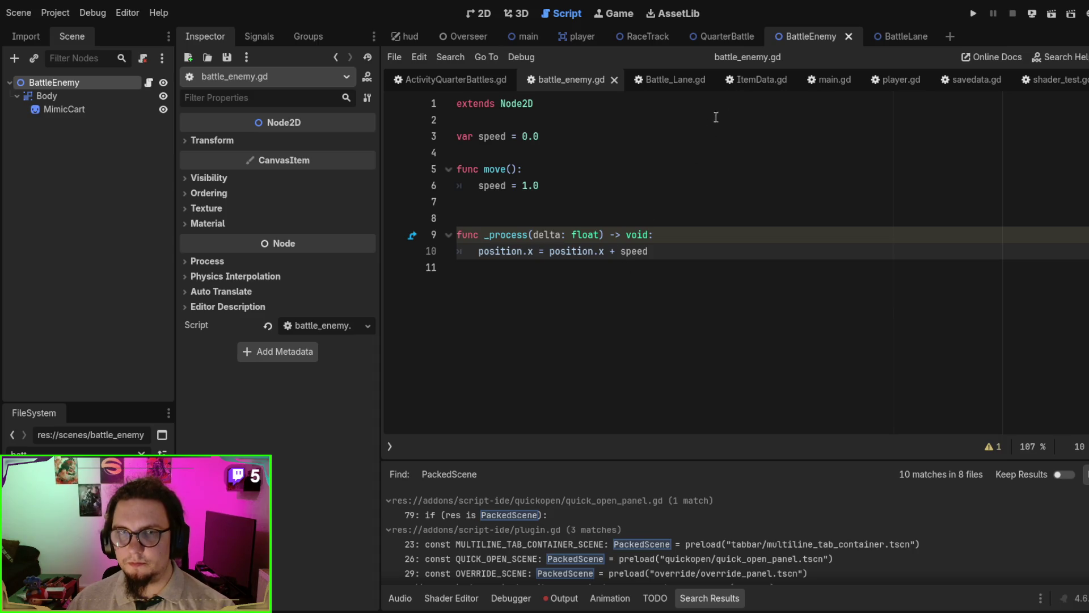
{"action": "left_click", "coordinate": [881, 40]}
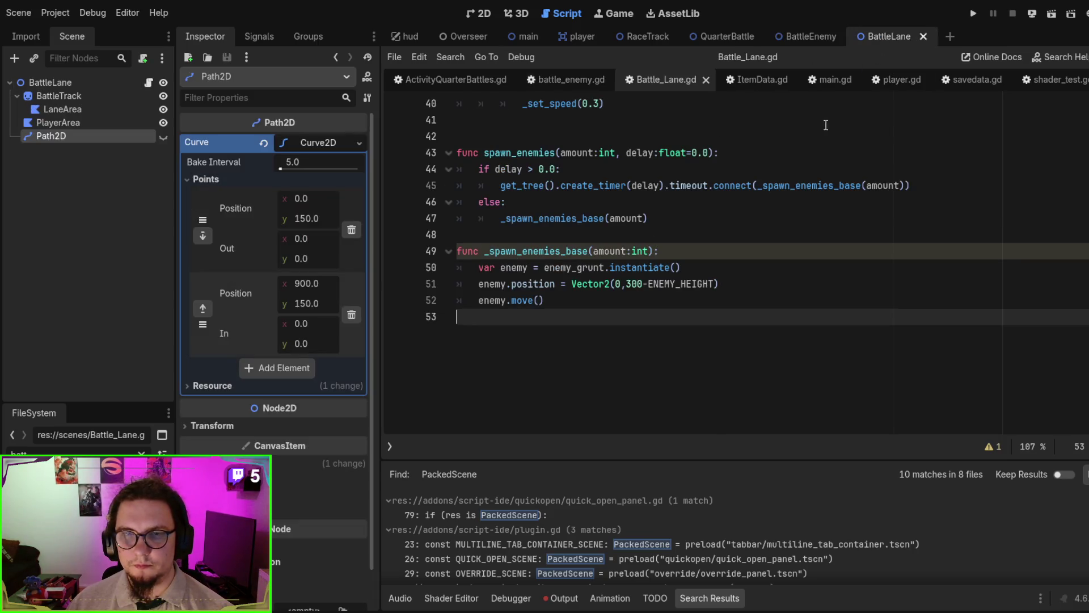
- Add an empty line at the end of _ready and select the get_tree().create_timer(delay).timeout. call on line 46
{"action": "left_click", "coordinate": [592, 288]}
{"action": "key", "text": "ctrl+z"}
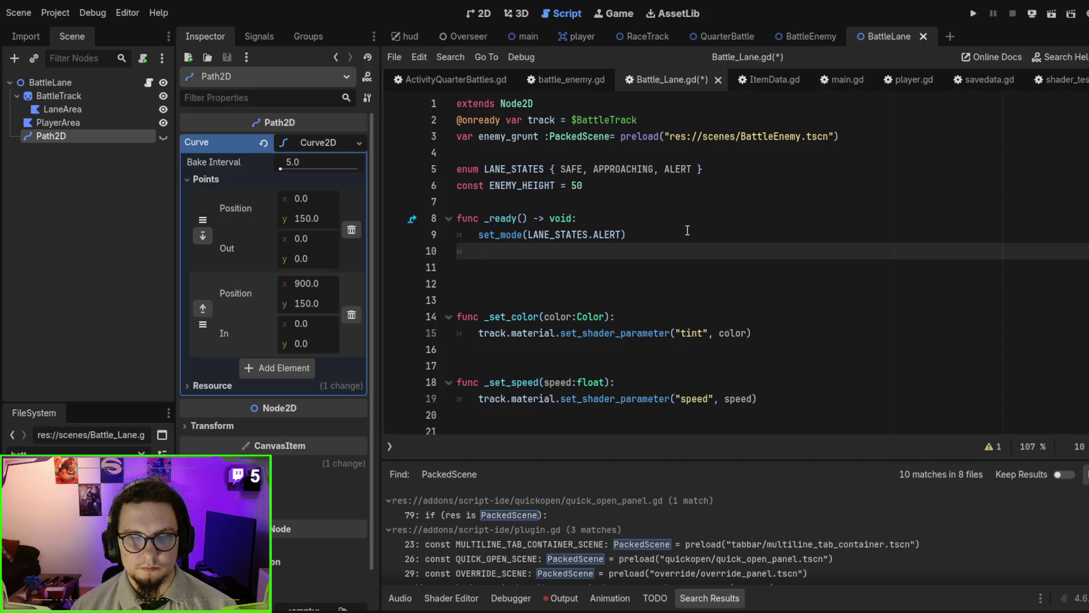
{"action": "scroll", "coordinate": [738, 215], "scroll_direction": "down", "scroll_amount": 9}
{"action": "scroll", "coordinate": [777, 202], "scroll_direction": "down", "scroll_amount": 2}
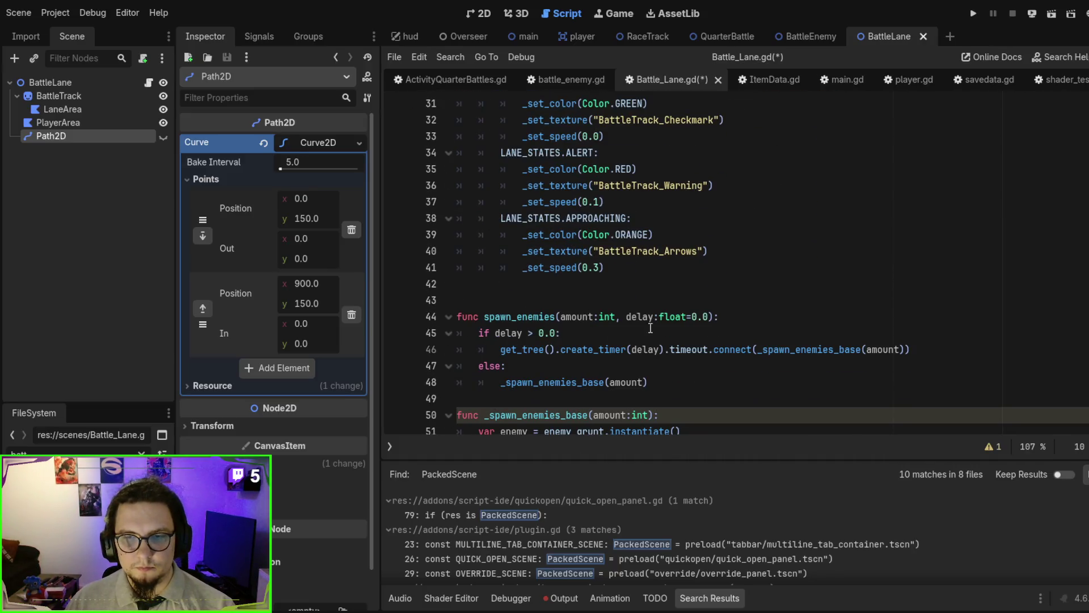
{"action": "mouse_move", "coordinate": [495, 349]}
{"action": "left_mouse_down"}
{"action": "mouse_move", "coordinate": [748, 345]}
{"action": "mouse_move", "coordinate": [567, 335]}
{"action": "mouse_move", "coordinate": [760, 349]}
{"action": "mouse_move", "coordinate": [714, 349]}
{"action": "left_mouse_up"}
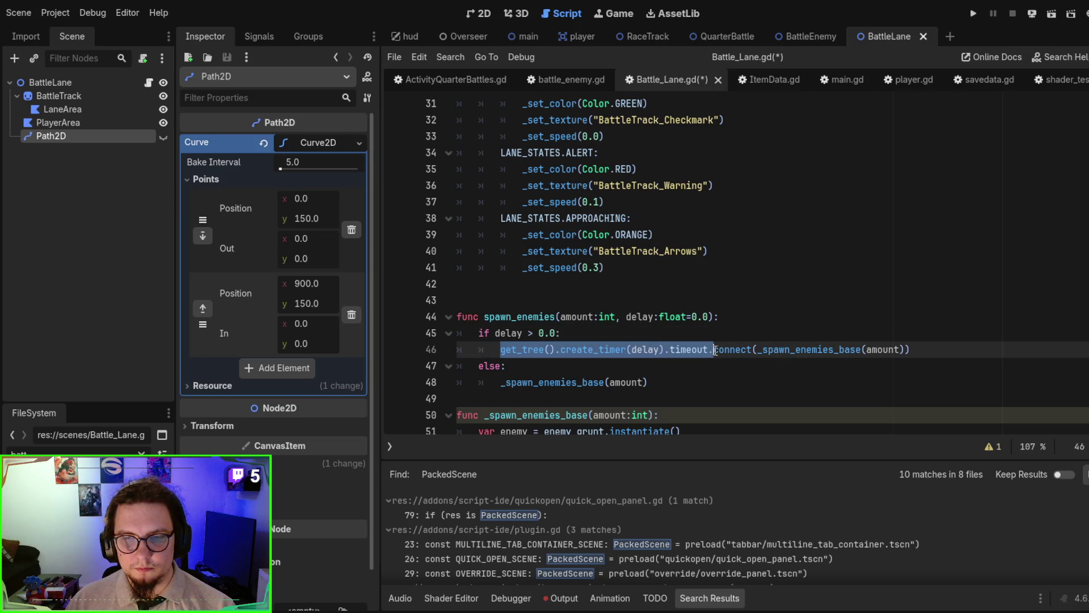
{"action": "scroll", "coordinate": [688, 266], "scroll_direction": "up", "scroll_amount": 10}
- Paste the timer call into _ready and attach a connect(func(): lambda calling spawn_enemies
{"action": "left_click", "coordinate": [611, 235]}
{"action": "left_click", "coordinate": [631, 250]}
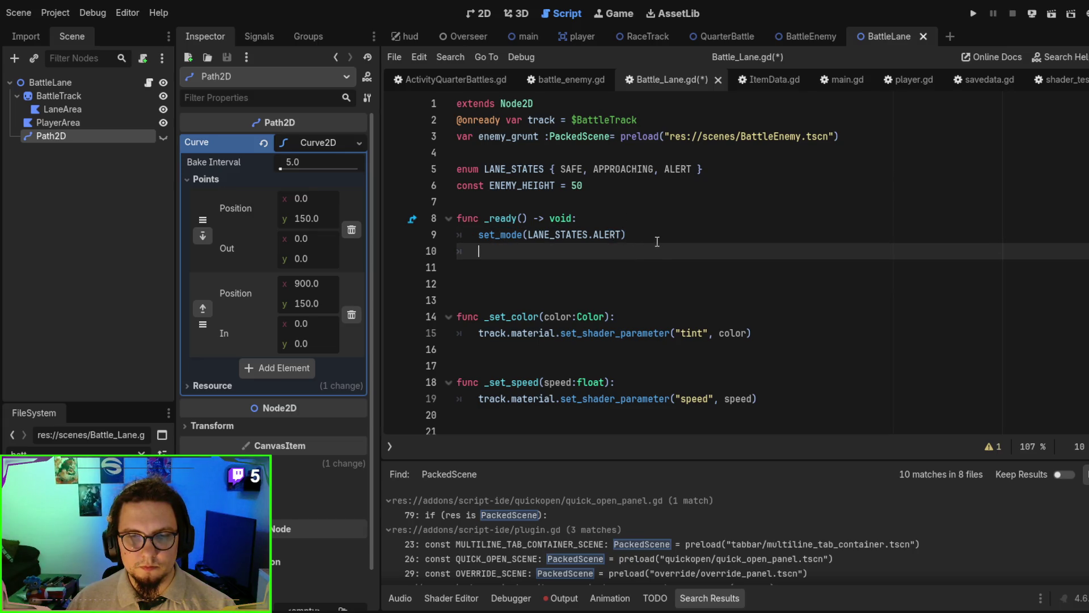
{"action": "type", "text": "get_tree().create_timer(delay).timeout."}
{"action": "type", "text": "connect(f"}
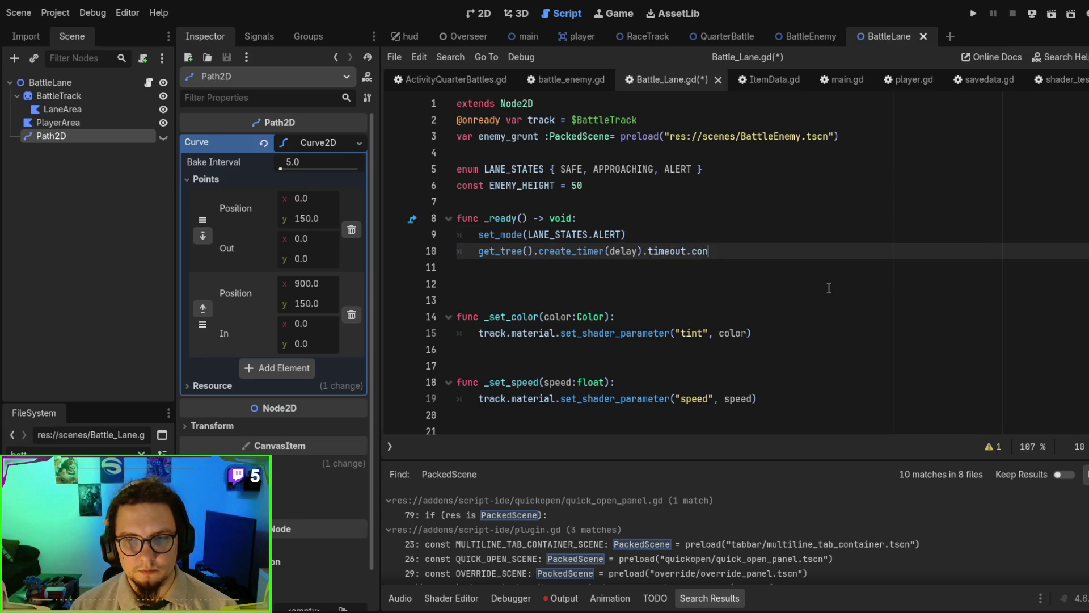
{"action": "type", "text": "unc()"}
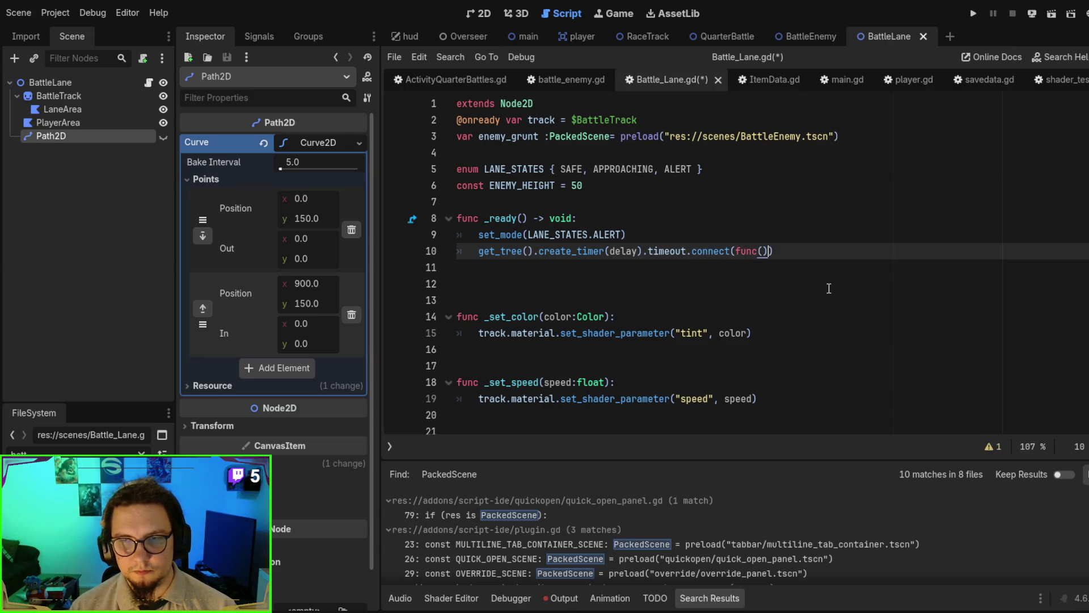
{"action": "key", "text": "Return"}
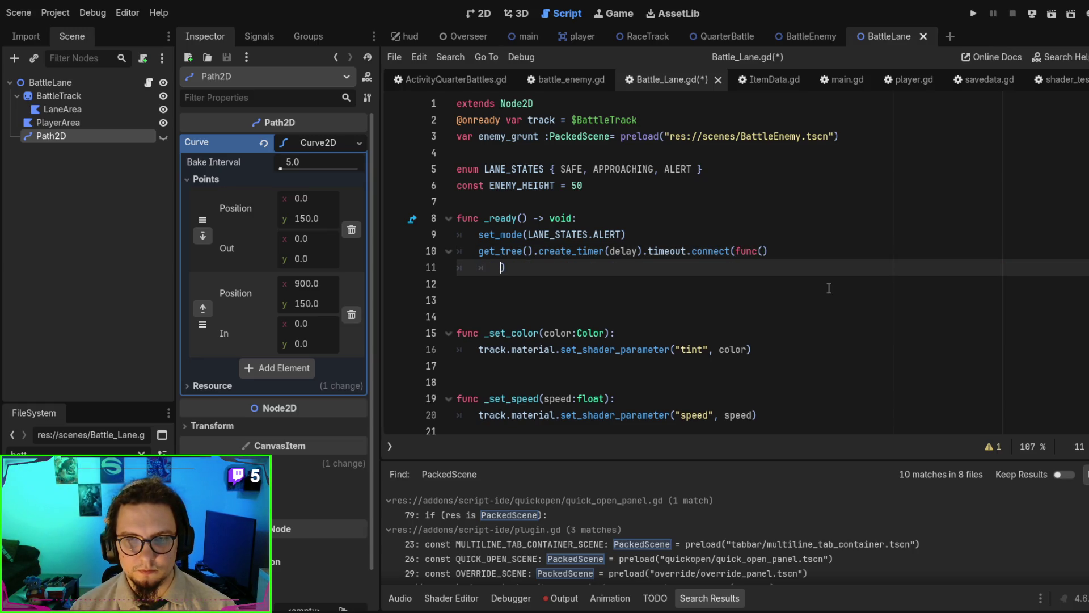
{"action": "type", "text": "spawn_"}
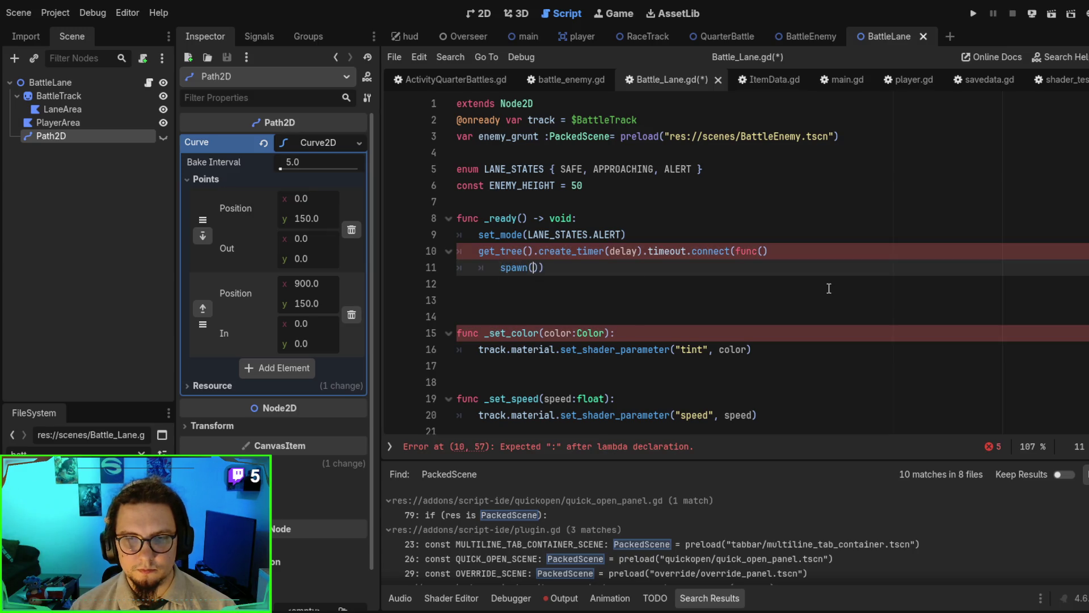
{"action": "key", "text": "Return"}
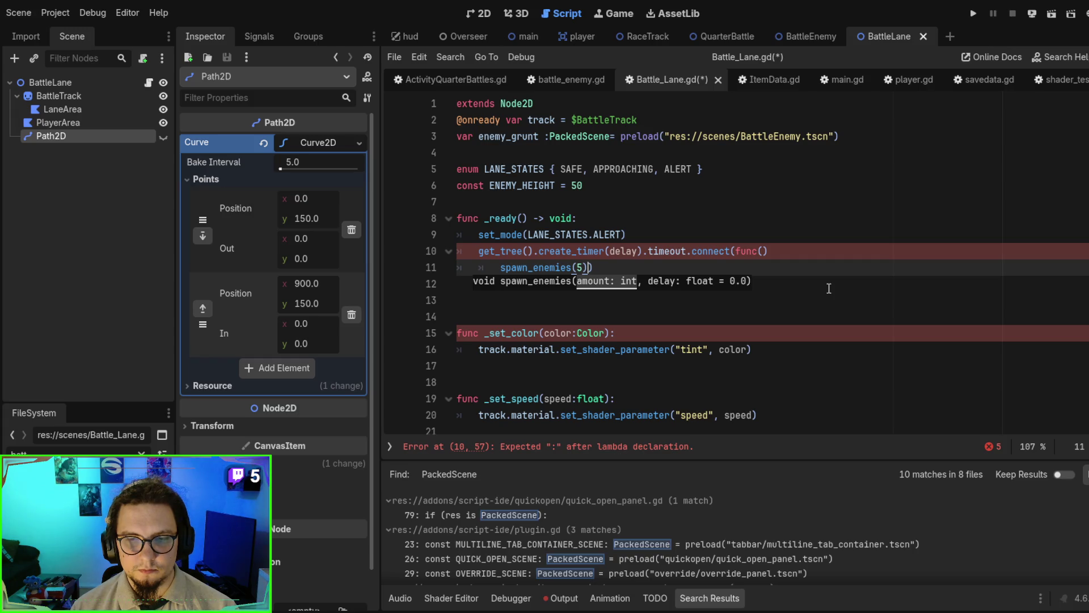
{"action": "left_click", "coordinate": [785, 246]}
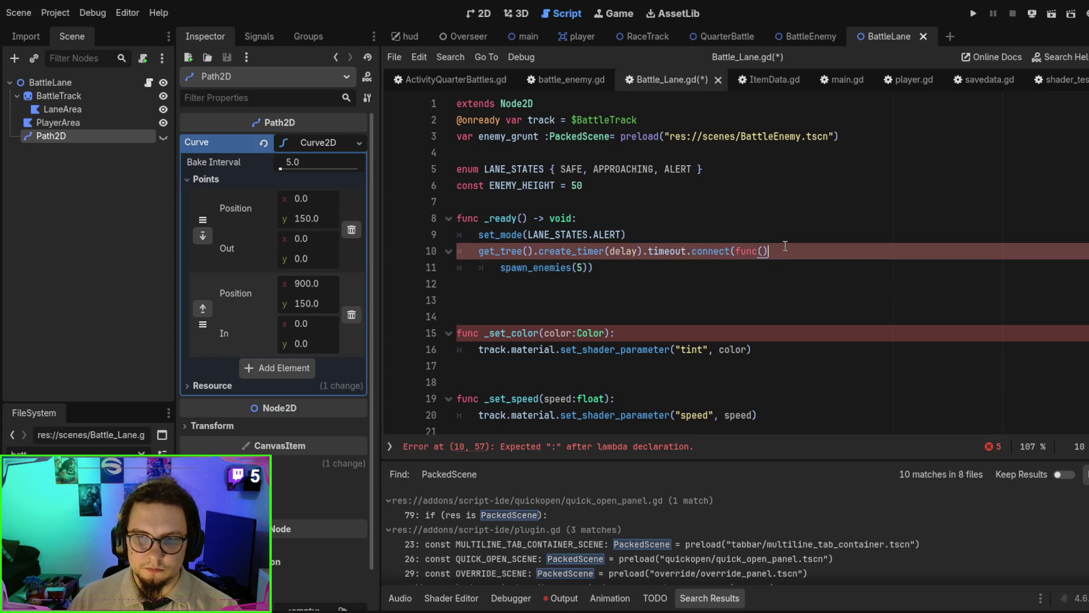
{"action": "type", "text": ":"}
- Replace delay with 5 so the timer waits 5 seconds, and save the script
{"action": "left_click", "coordinate": [677, 300]}
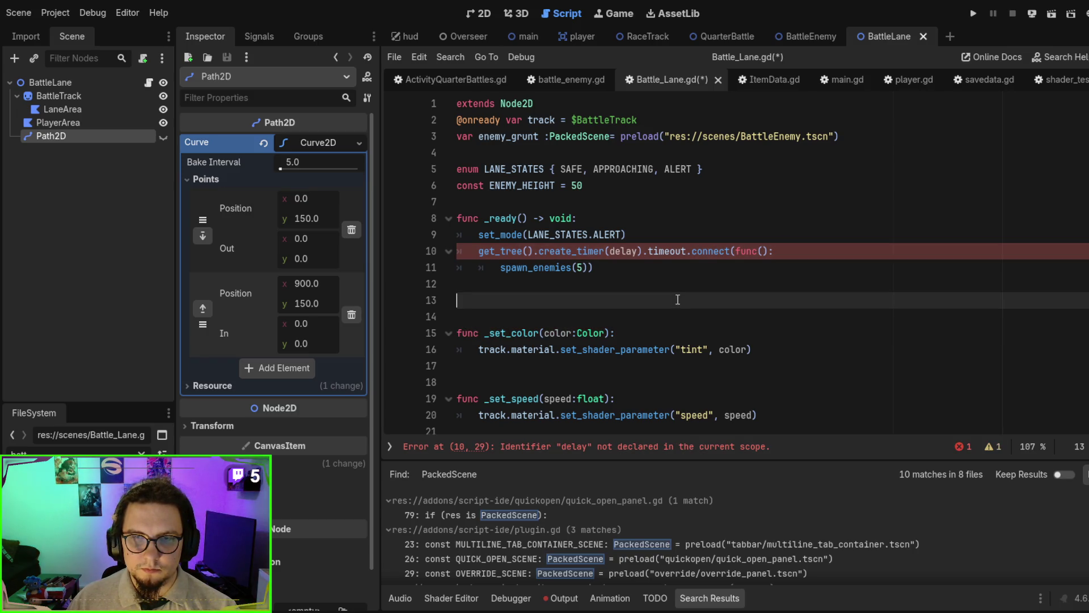
{"action": "double_click", "coordinate": [626, 251]}
{"action": "type", "text": "5"}
{"action": "left_click", "coordinate": [663, 268]}
{"action": "key", "text": "ctrl+s"}
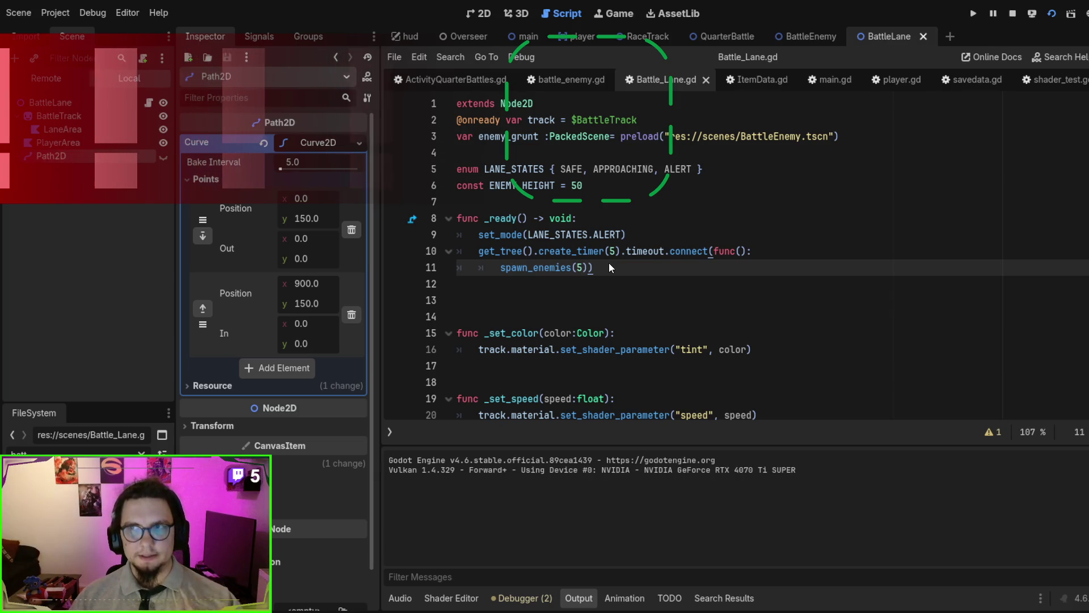
- Insert a blank line after the enemy instantiate line in _spawn_enemies_base, then select the BattleLane root node
{"action": "scroll", "coordinate": [807, 271], "scroll_direction": "down", "scroll_amount": 15}
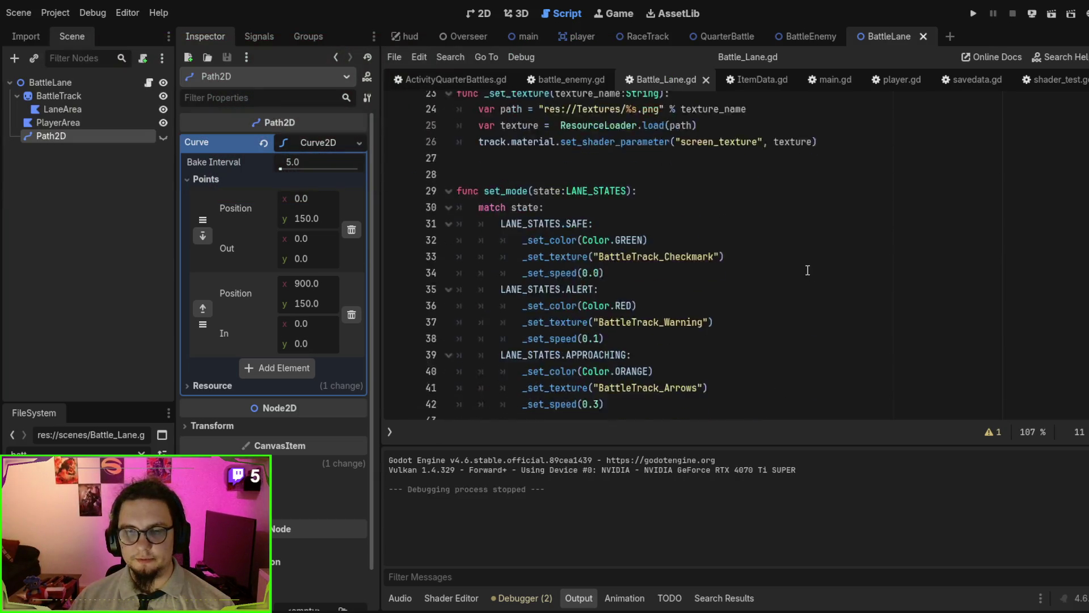
{"action": "scroll", "coordinate": [808, 270], "scroll_direction": "up", "scroll_amount": 2}
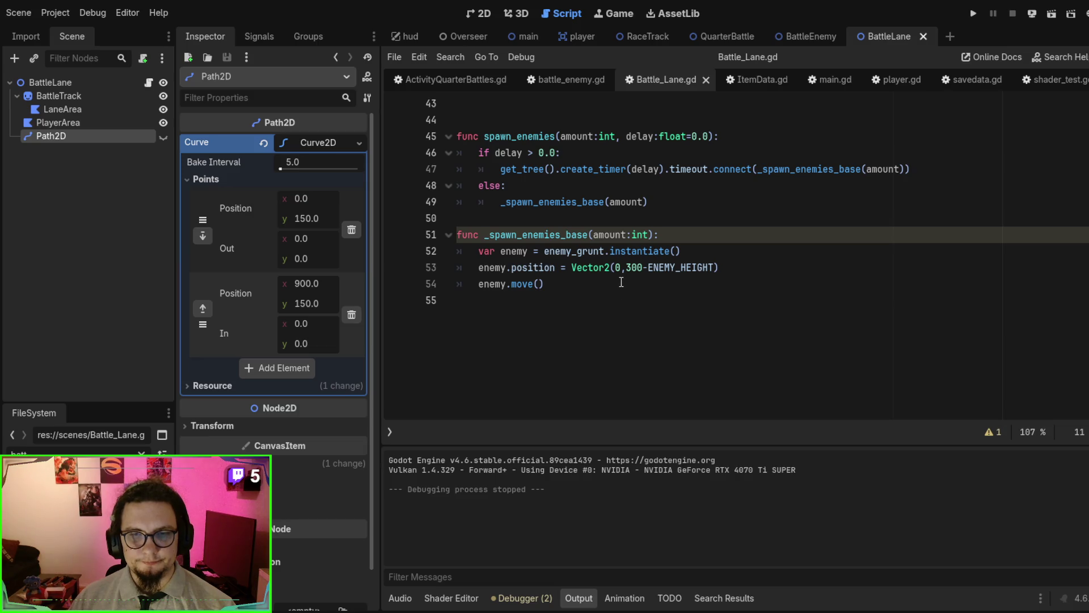
{"action": "left_click", "coordinate": [775, 318]}
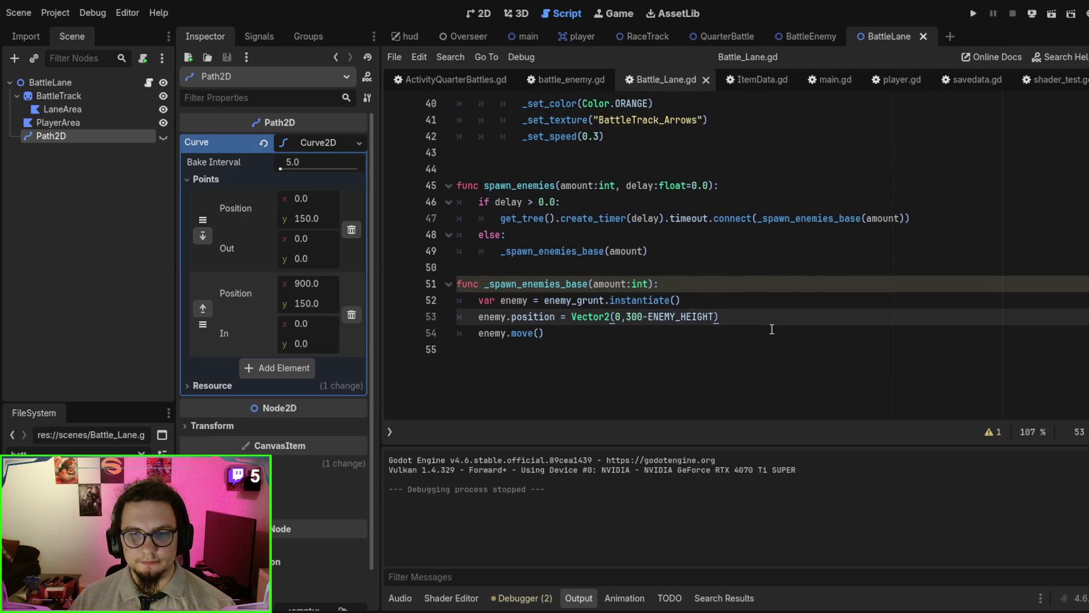
{"action": "left_click", "coordinate": [774, 334]}
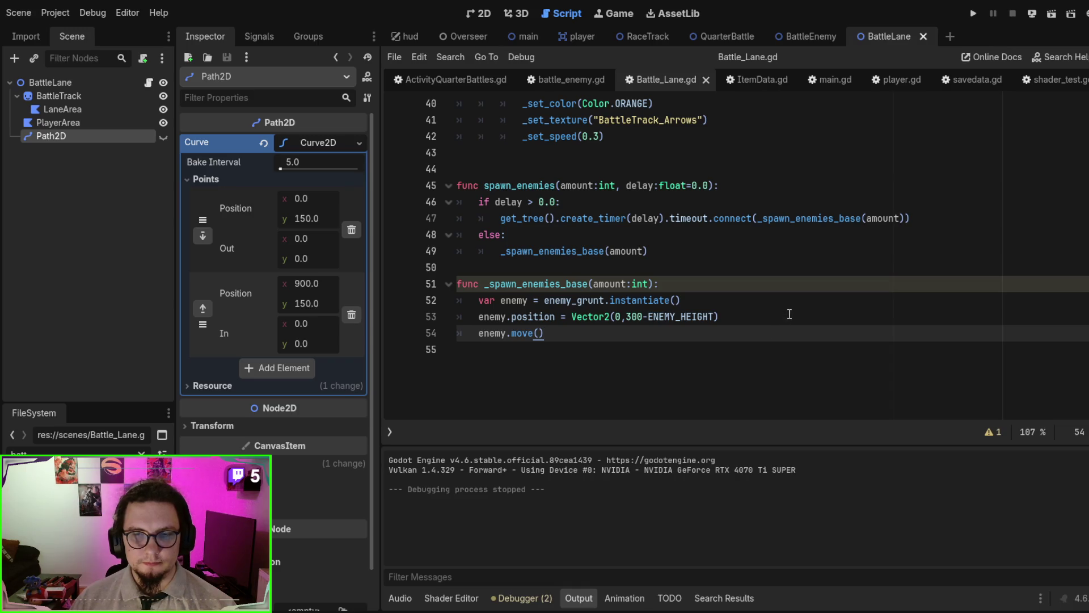
{"action": "left_click", "coordinate": [789, 312]}
{"action": "left_click", "coordinate": [786, 302]}
{"action": "key", "text": "Return"}
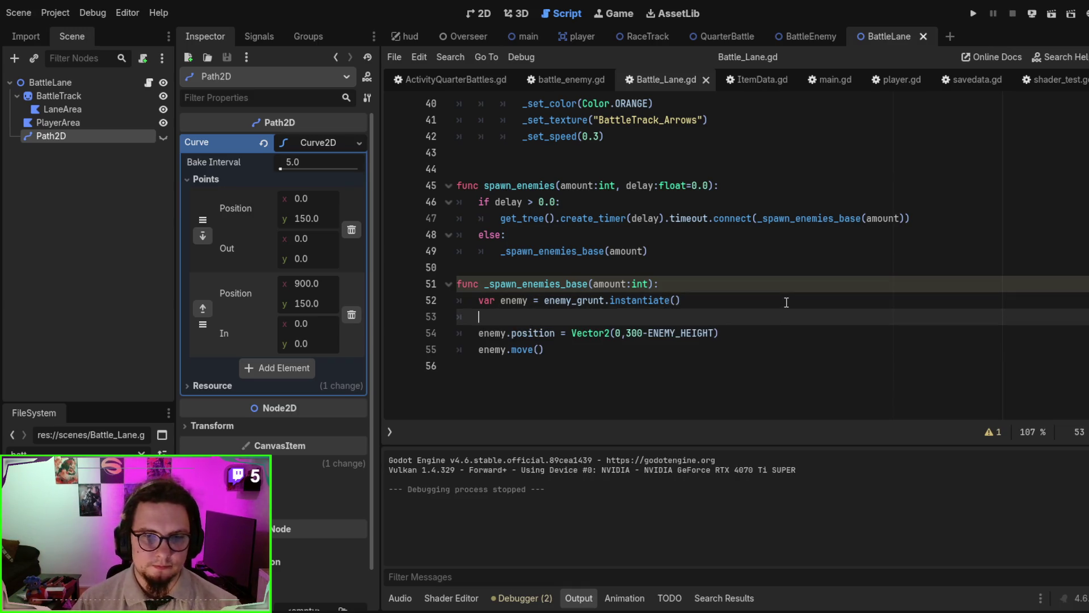
{"action": "type", "text": "$"}
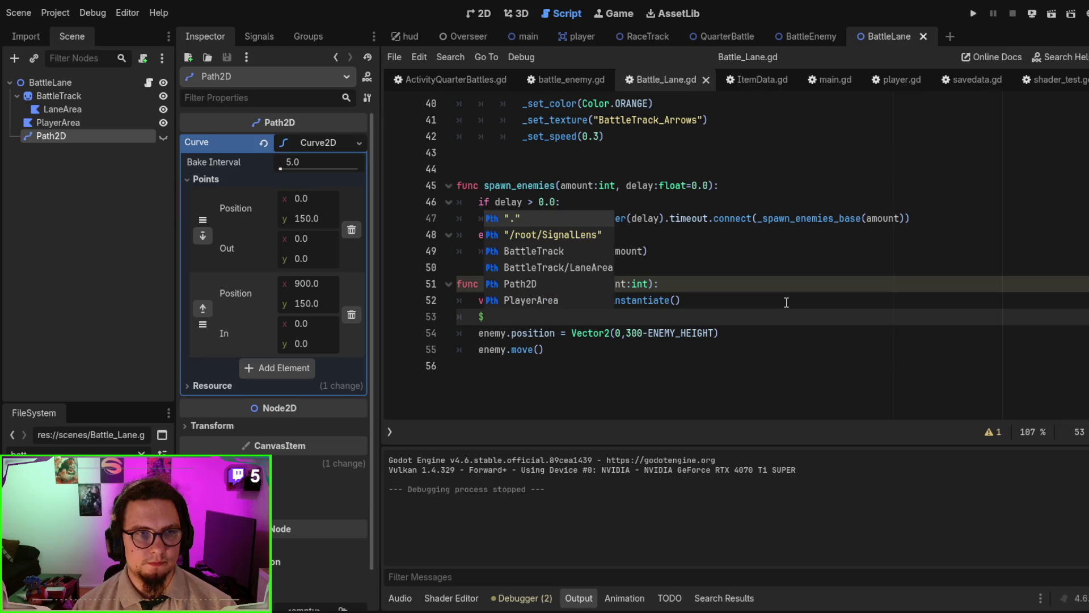
{"action": "key", "text": "BackSpace"}
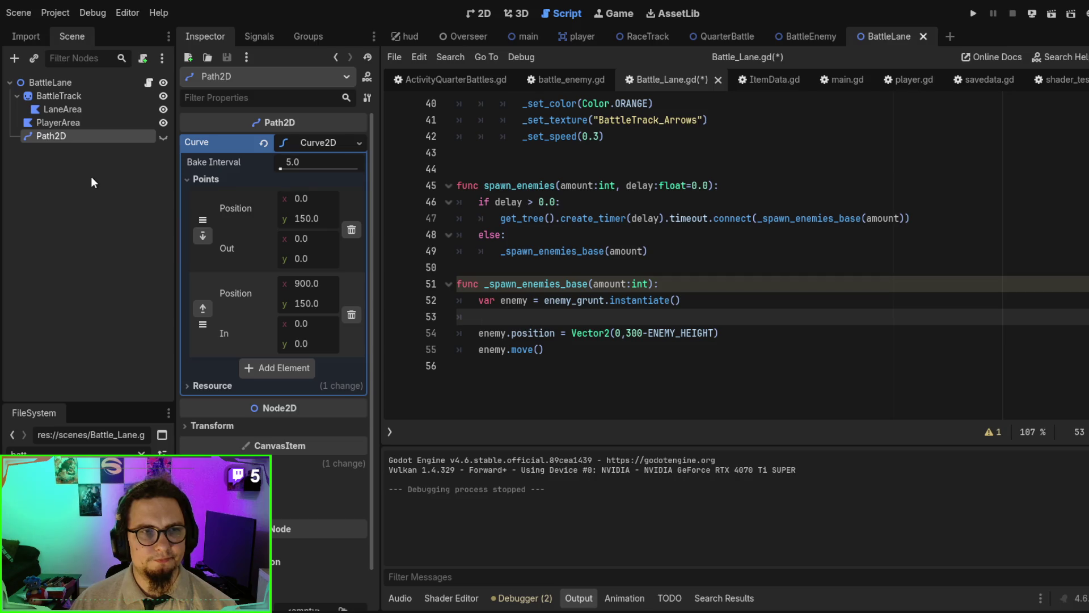
{"action": "left_click", "coordinate": [39, 82]}
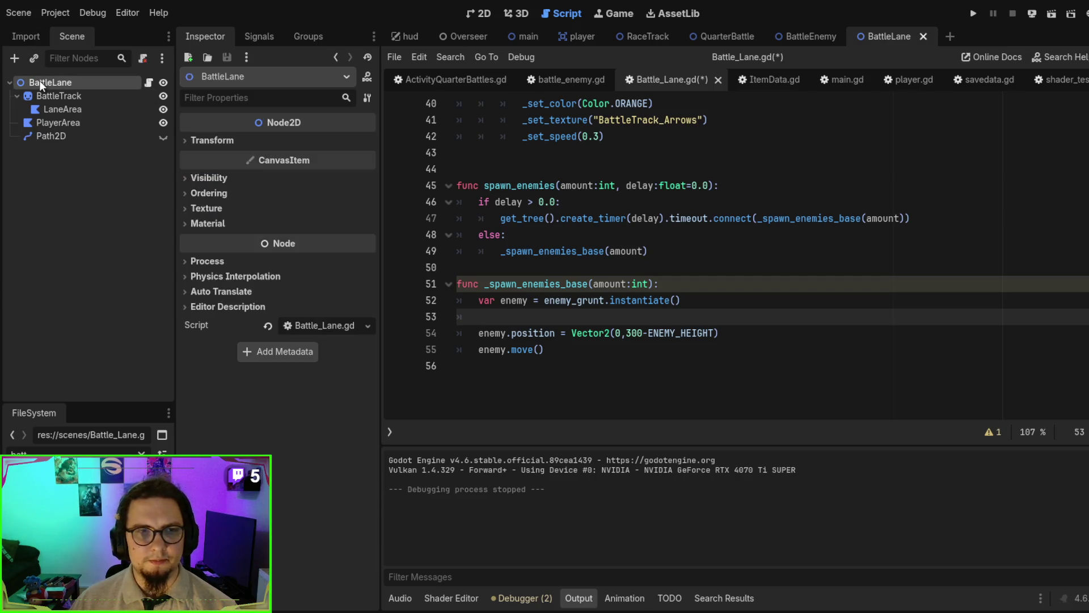
{"action": "left_click", "coordinate": [802, 29]}
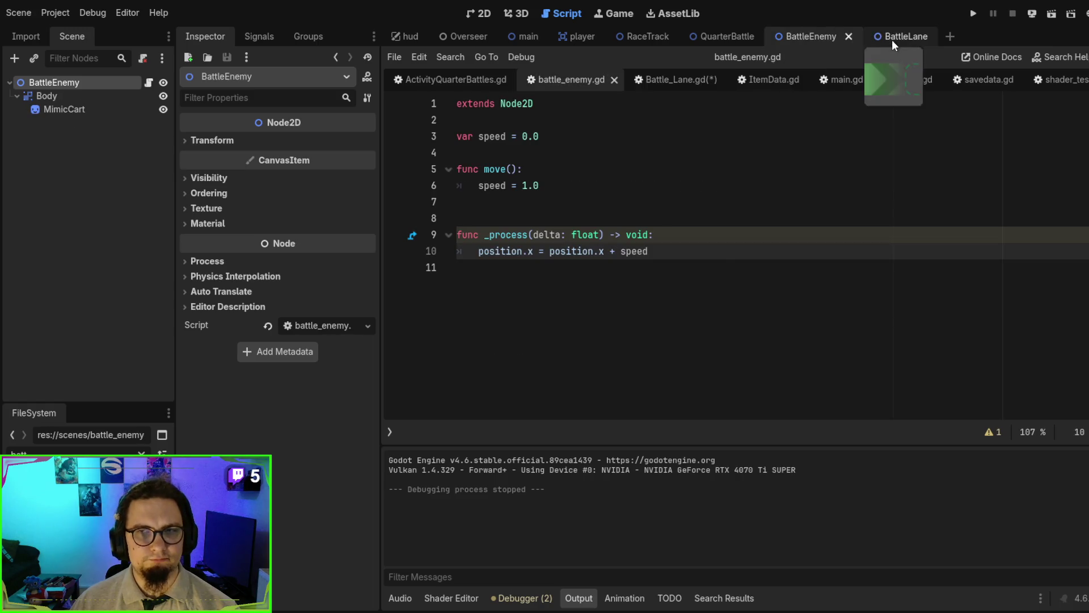
{"action": "left_click", "coordinate": [892, 37]}
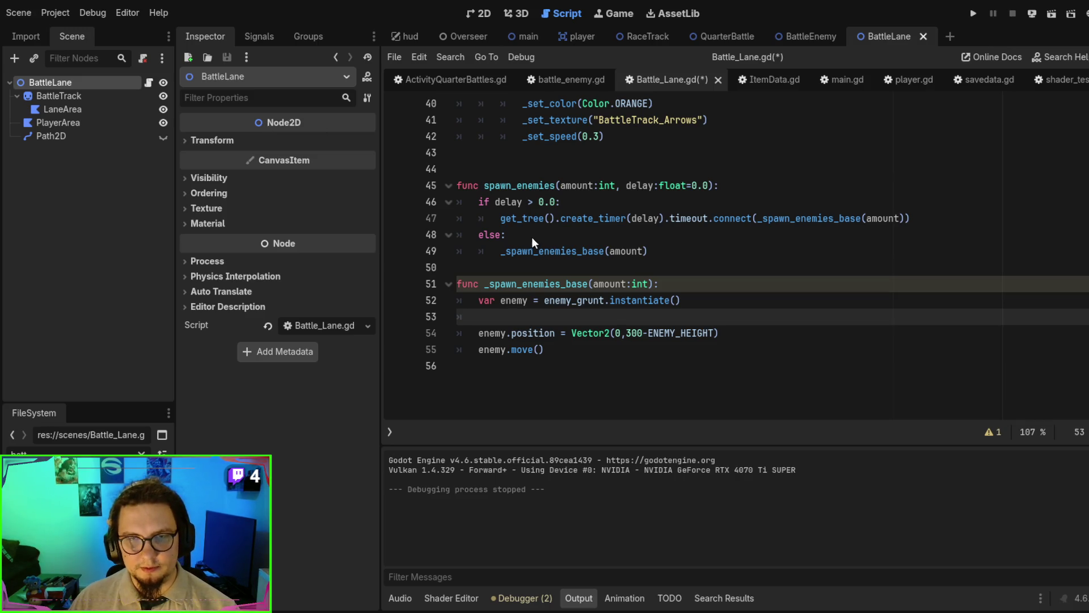
{"action": "key", "text": "ctrl+a"}
{"action": "key", "text": "Return"}
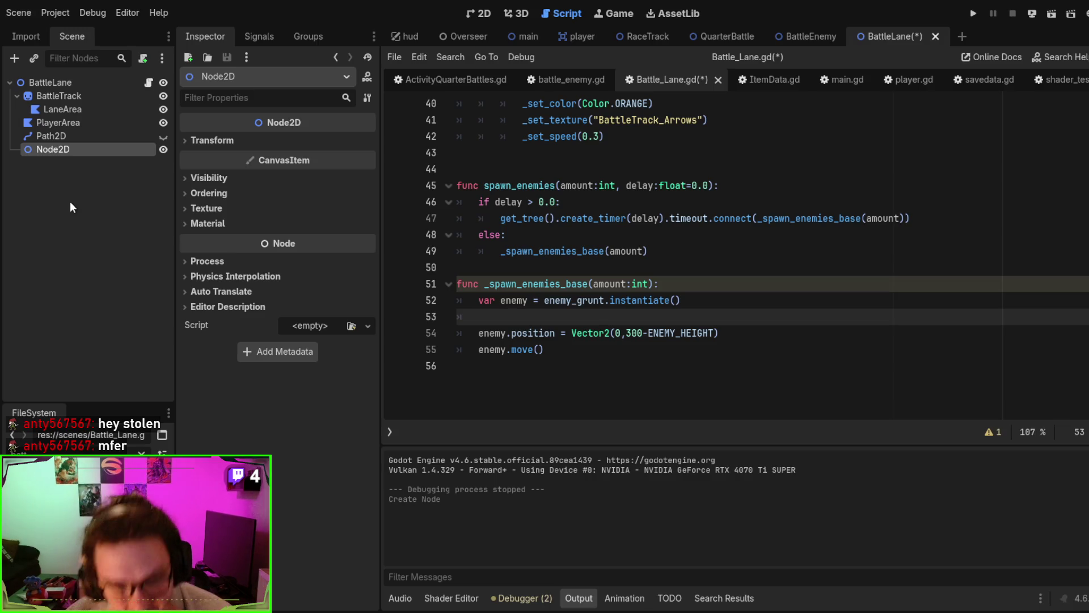
- Rename the new Node2D to 'Enemies' and return to the _spawn_enemies_base code in the script
{"action": "key", "text": "F2"}
{"action": "type", "text": "Enemies"}
{"action": "key", "text": "Return"}
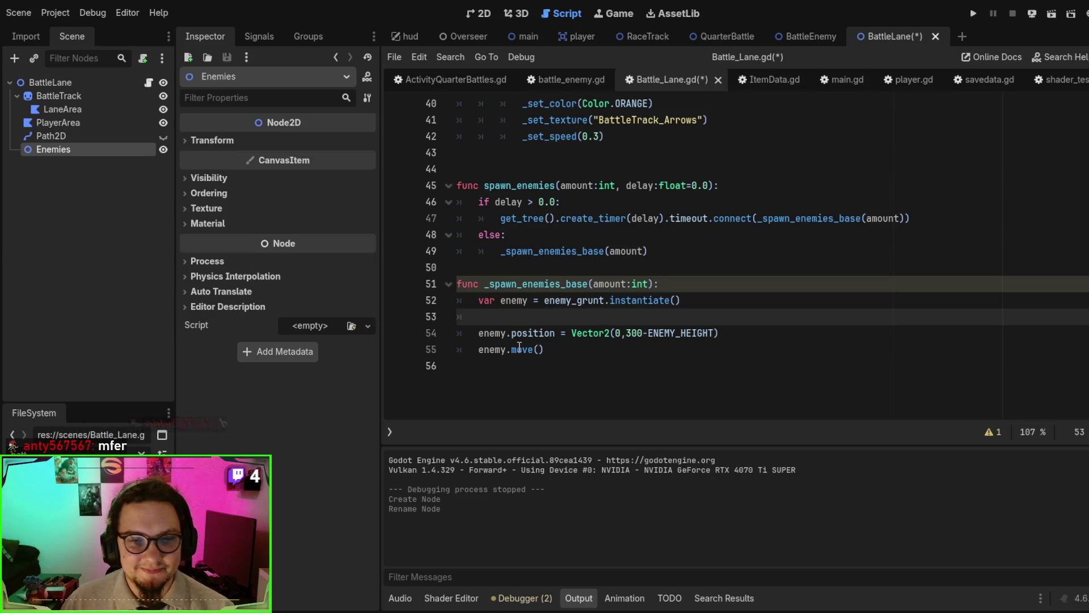
{"action": "left_click", "coordinate": [559, 320]}
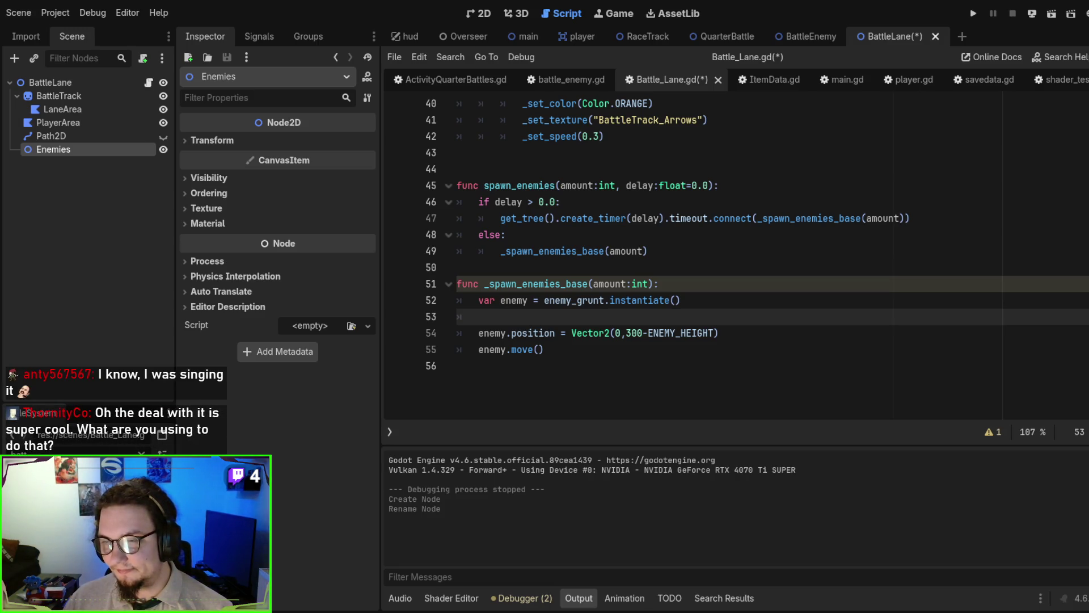
{"action": "key", "text": "Up"}
{"action": "key", "text": "Up"}
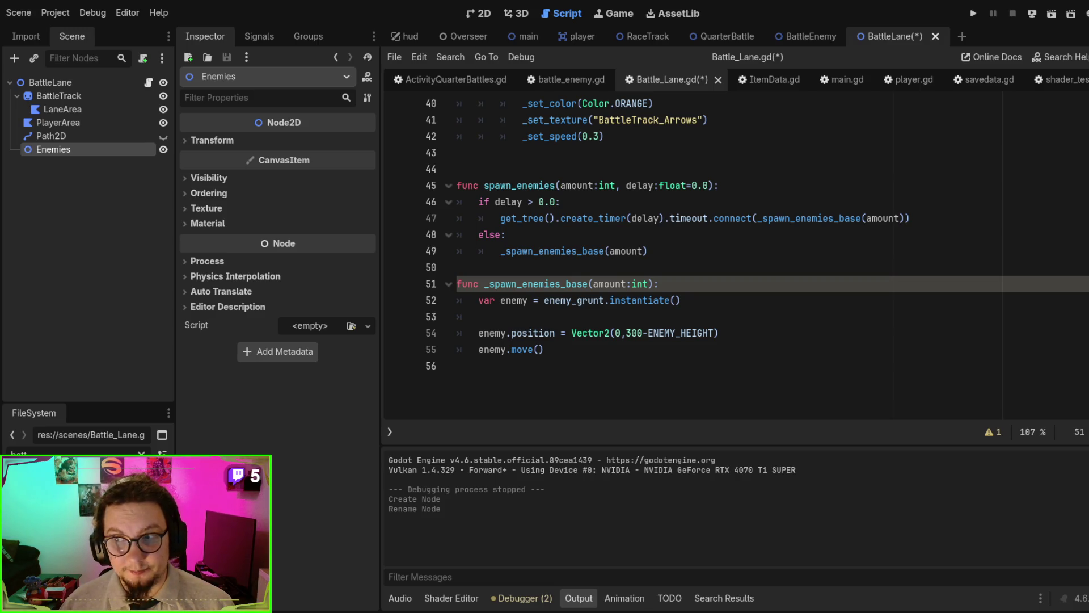
- Scroll through Battle_Lane.gd to review spawn_enemies and _spawn_enemies_base
{"action": "scroll", "coordinate": [738, 256], "scroll_direction": "up", "scroll_amount": 2}
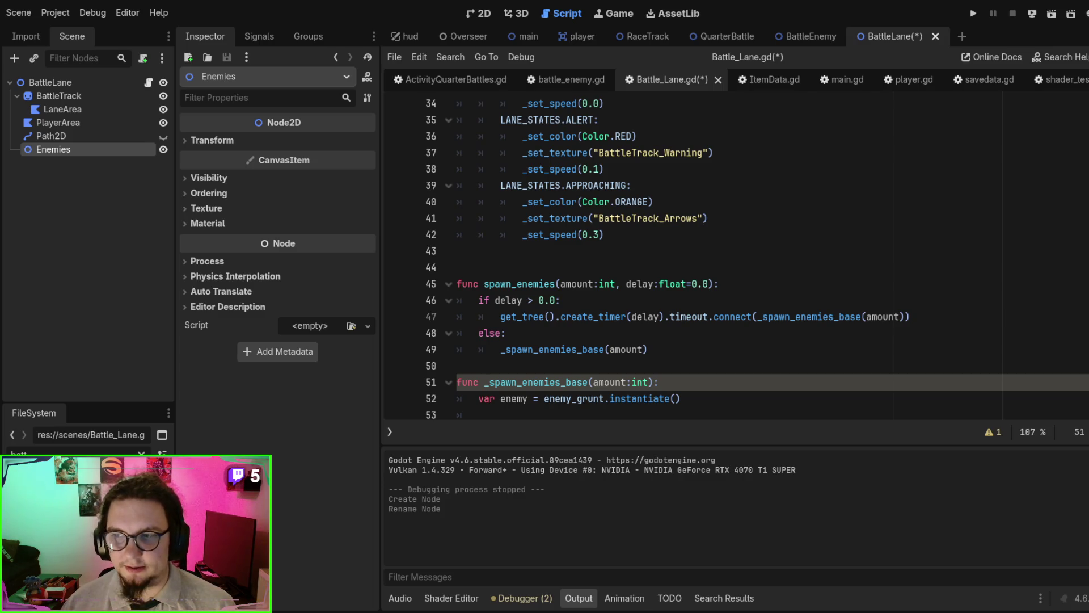
{"action": "scroll", "coordinate": [737, 255], "scroll_direction": "down", "scroll_amount": 1}
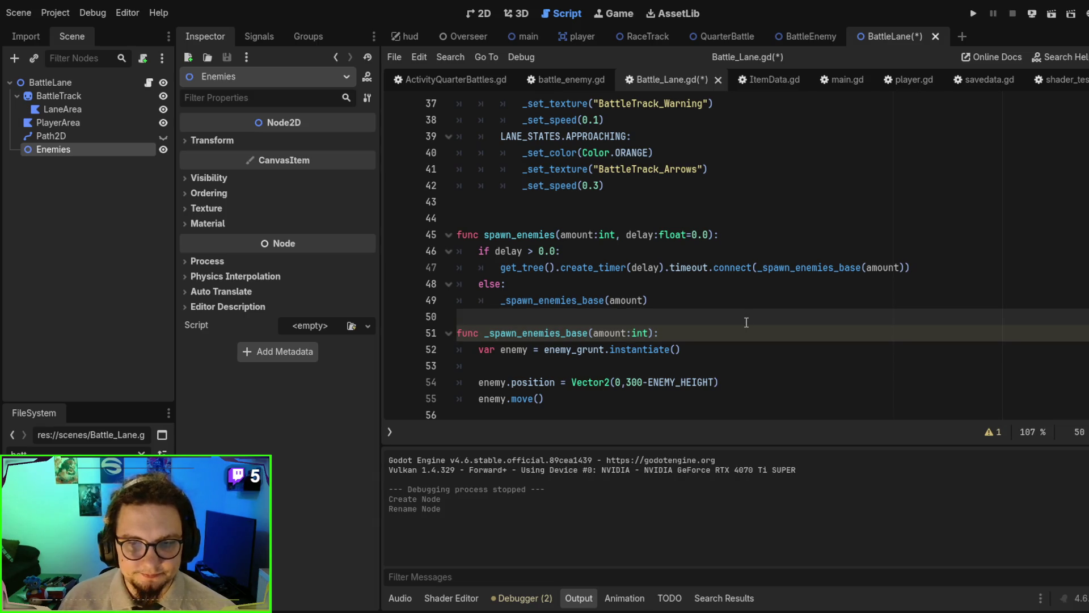
- Add two blank lines before _spawn_enemies_base and save the script
{"action": "key", "text": "Return"}
{"action": "key", "text": "Return"}
{"action": "key", "text": "Up"}
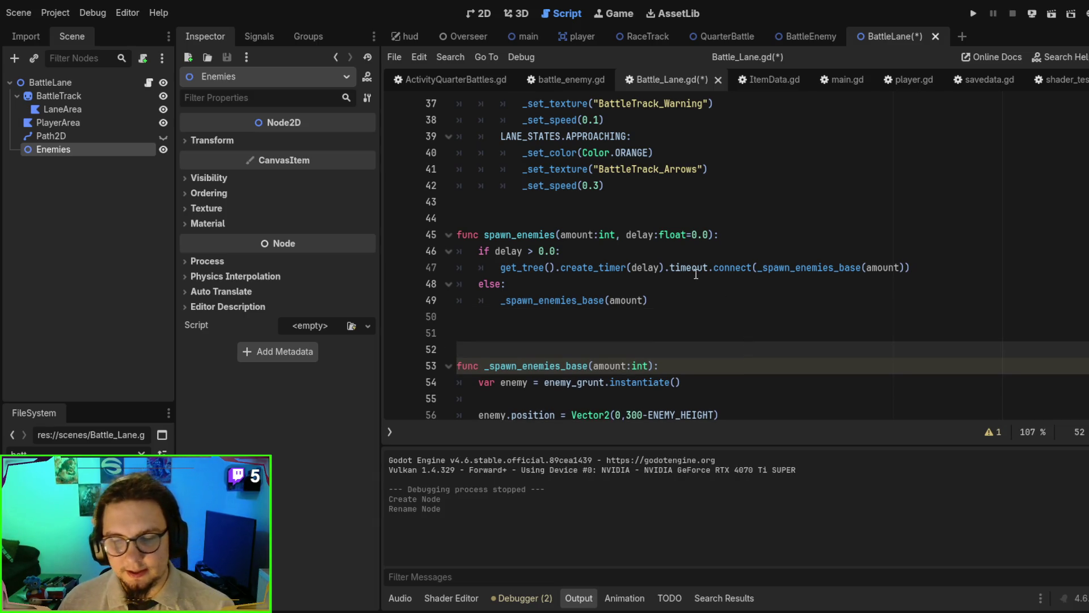
{"action": "key", "text": "ctrl+s"}
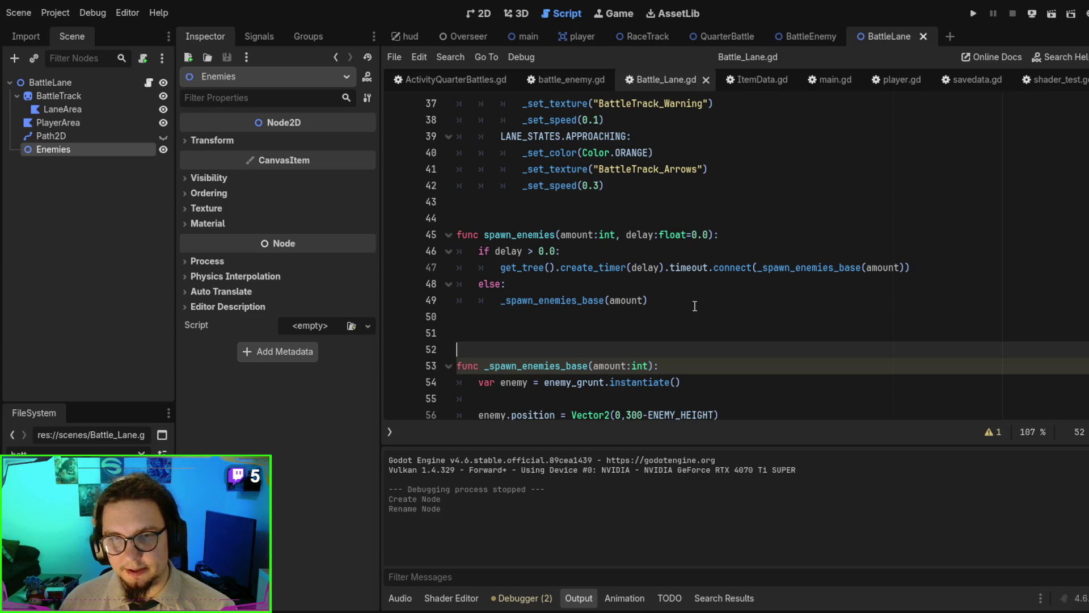
- Remove the extra empty line 13 after _ready, save, and add a blank line above func _ready
{"action": "scroll", "coordinate": [694, 306], "scroll_direction": "up", "scroll_amount": 5}
{"action": "scroll", "coordinate": [652, 318], "scroll_direction": "down", "scroll_amount": 2}
{"action": "scroll", "coordinate": [638, 322], "scroll_direction": "up", "scroll_amount": 3}
{"action": "scroll", "coordinate": [638, 322], "scroll_direction": "up", "scroll_amount": 7}
{"action": "left_click", "coordinate": [629, 304]}
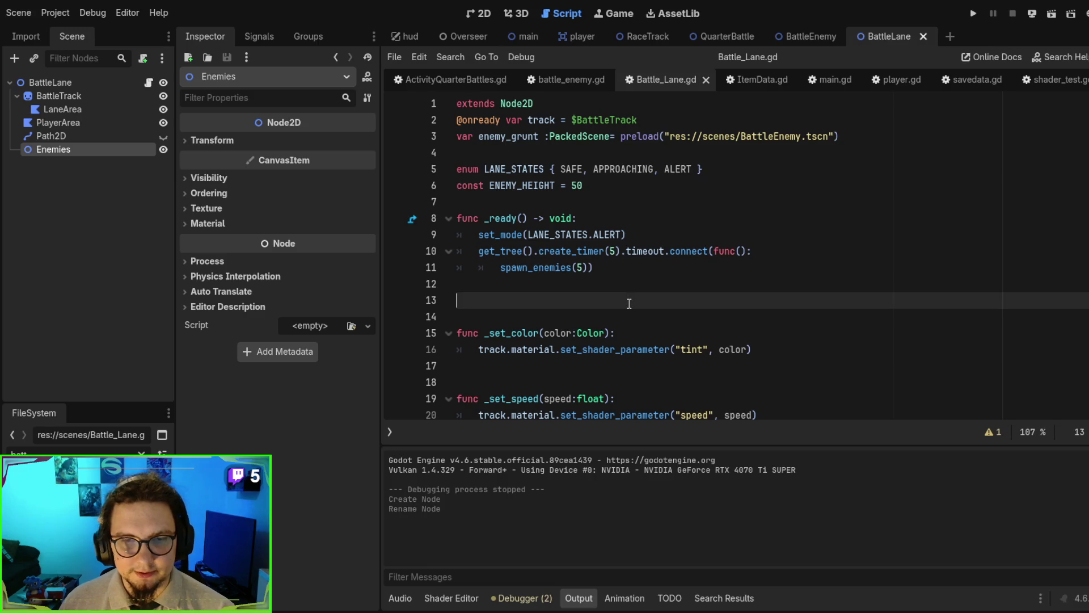
{"action": "key", "text": "BackSpace"}
{"action": "key", "text": "ctrl+s"}
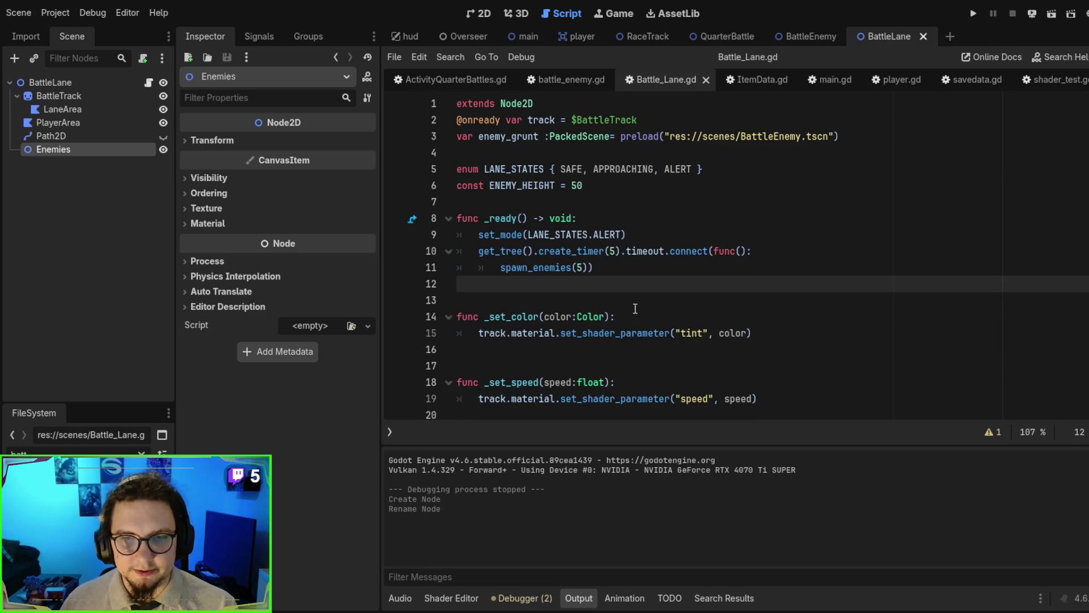
{"action": "left_click", "coordinate": [514, 202]}
{"action": "key", "text": "Return"}
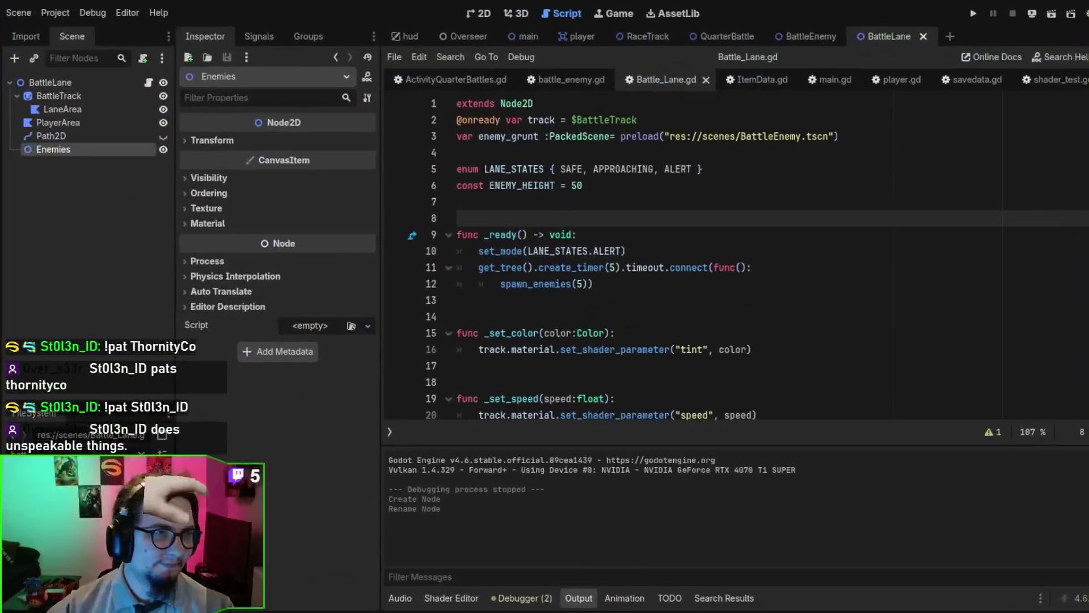
{"action": "left_click", "coordinate": [838, 325]}
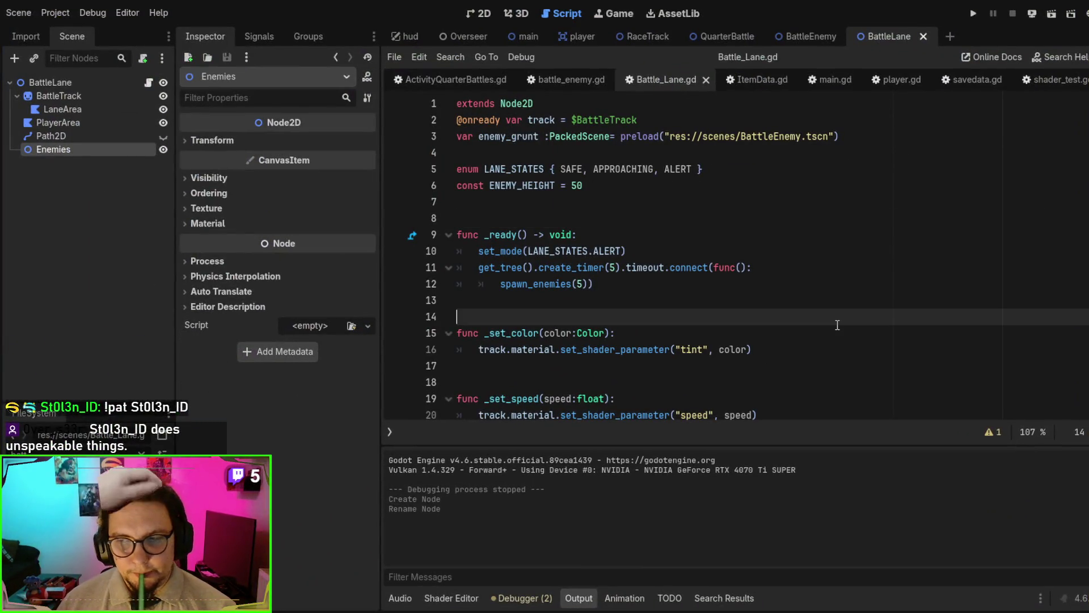
{"action": "scroll", "coordinate": [837, 324], "scroll_direction": "down", "scroll_amount": 7}
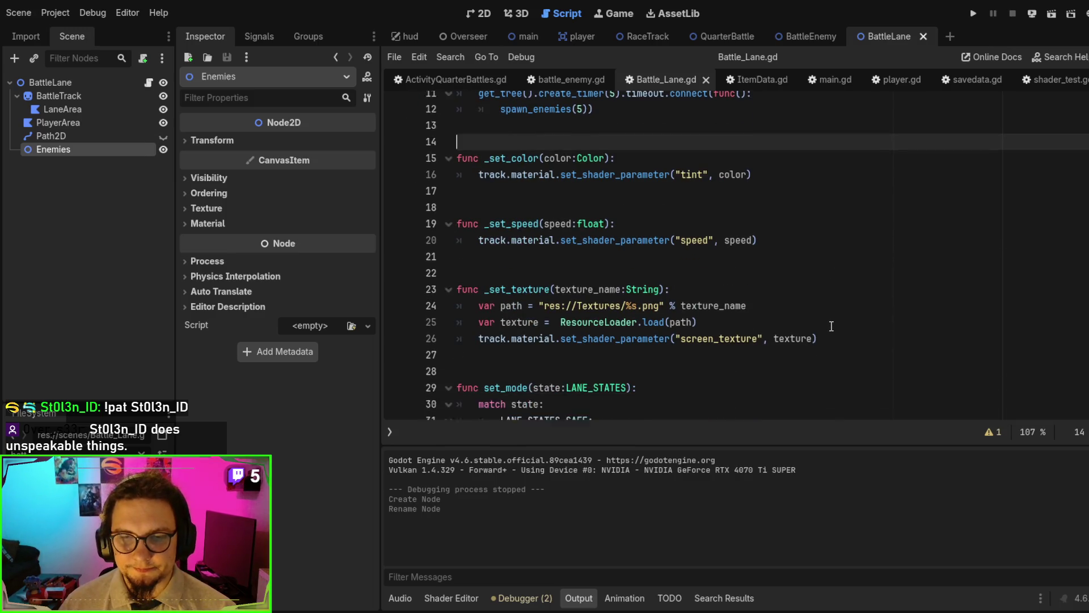
{"action": "left_click", "coordinate": [818, 301]}
{"action": "key", "text": "F6"}
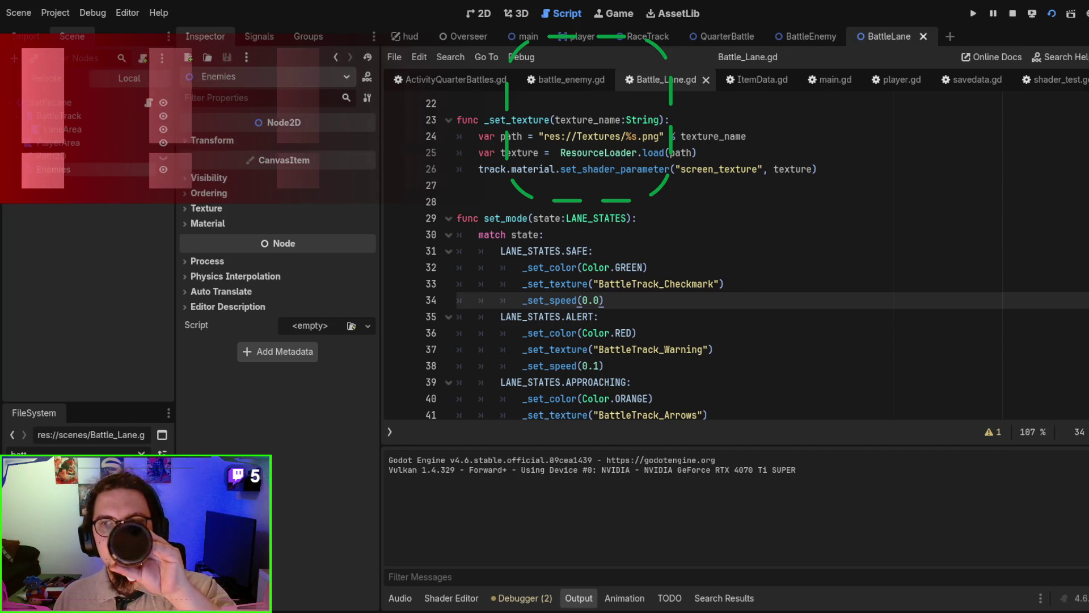
{"action": "key", "text": "F8"}
{"action": "scroll", "coordinate": [927, 316], "scroll_direction": "down", "scroll_amount": 8}
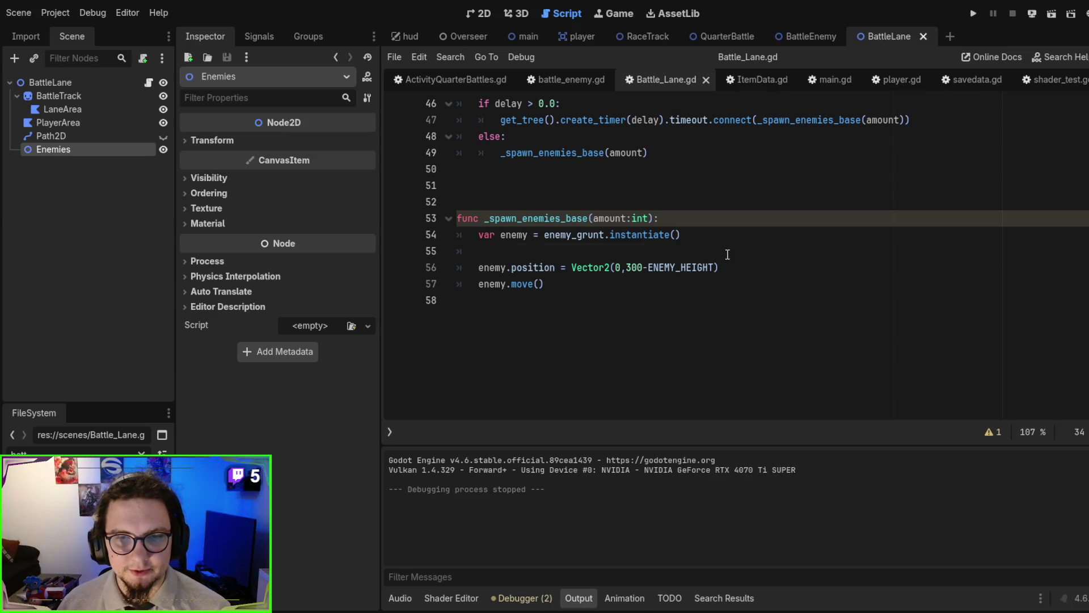
- Add $Enemies.add_child(enemy) after the instantiate line, then save and run the scene with F5
{"action": "left_click", "coordinate": [727, 254]}
{"action": "type", "text": "$"}
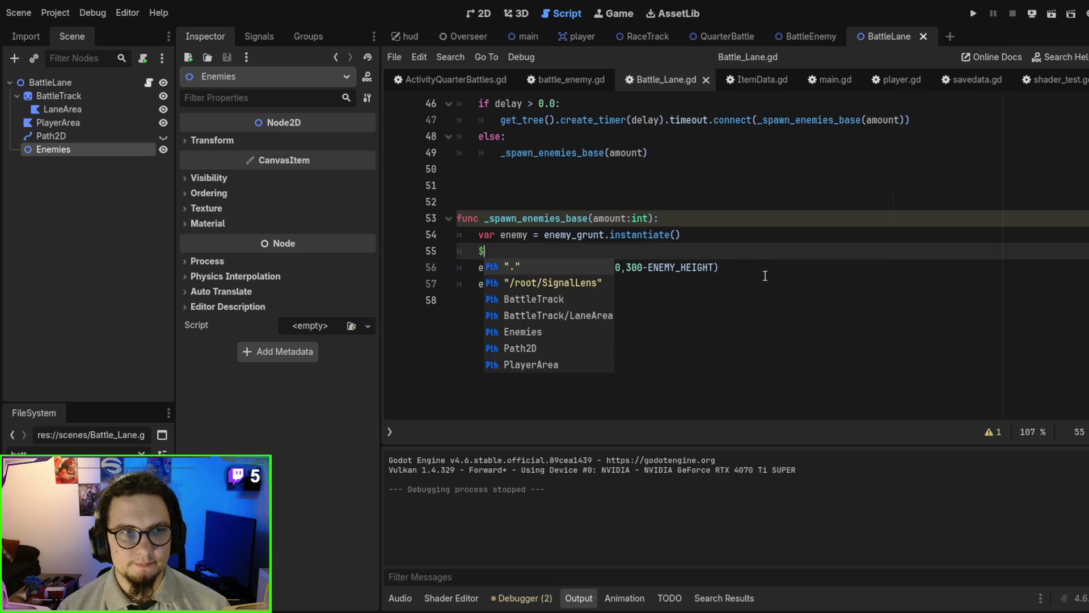
{"action": "type", "text": "emies.a"}
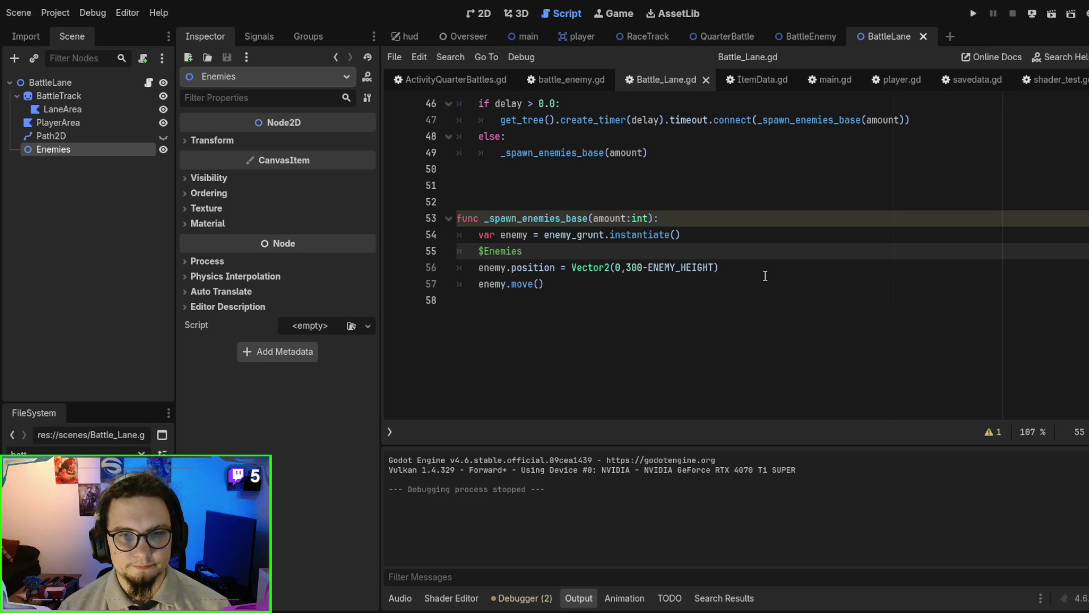
{"action": "type", "text": "dd_ch"}
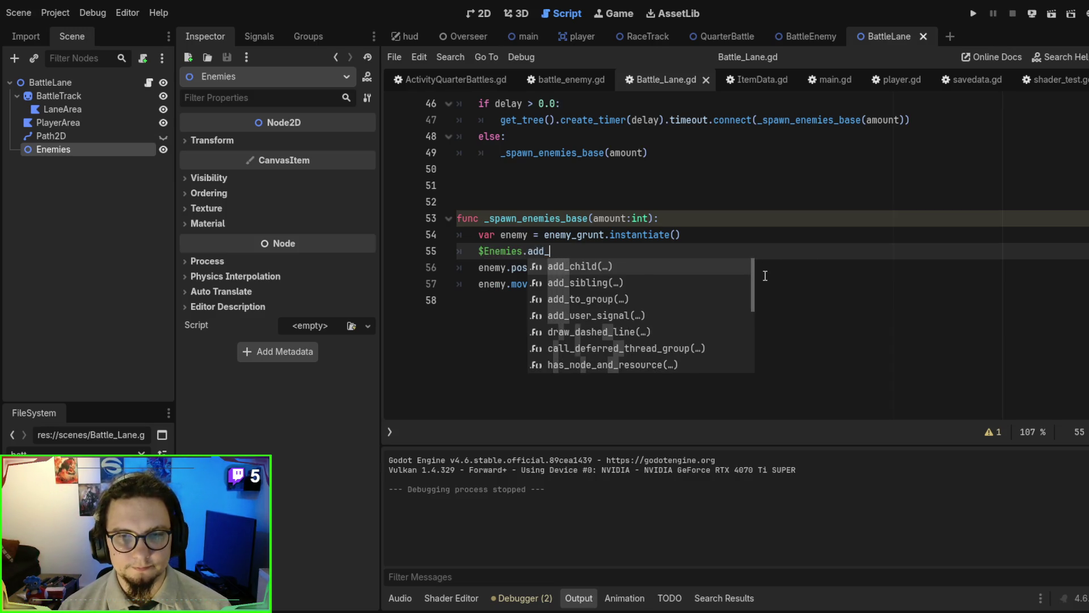
{"action": "key", "text": "Return"}
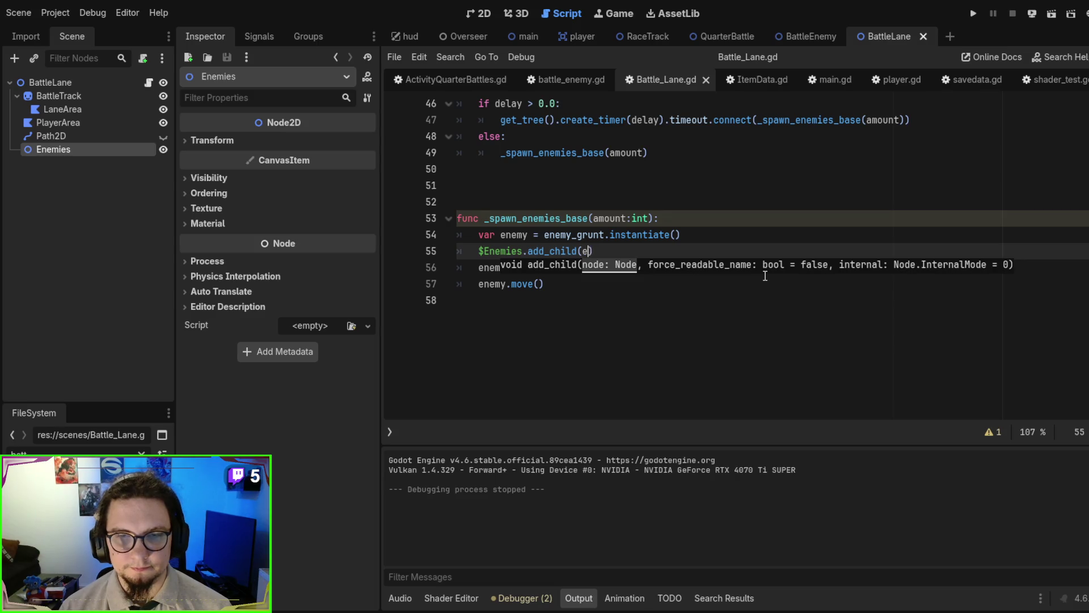
{"action": "key", "text": "F5"}
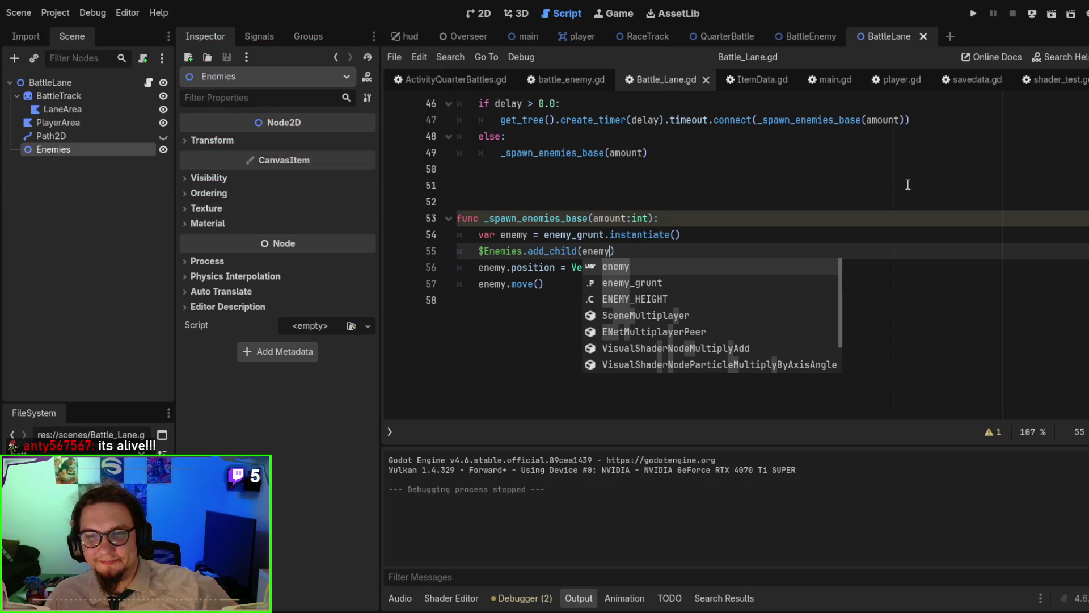
- Select the amount parameter in the function header to see where it is used
{"action": "left_click", "coordinate": [747, 222]}
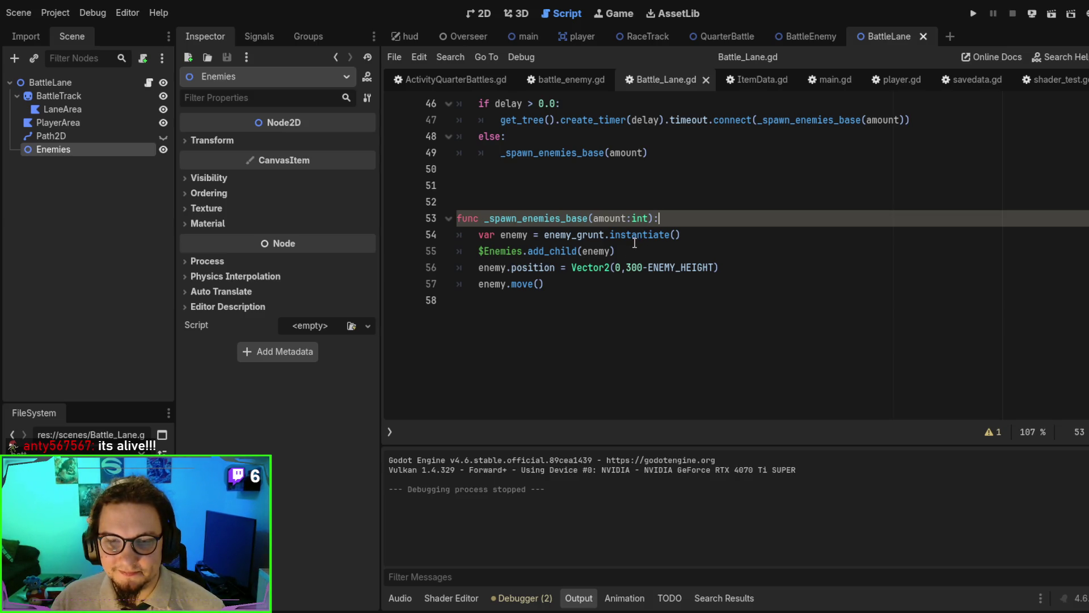
{"action": "double_click", "coordinate": [610, 218]}
{"action": "scroll", "coordinate": [624, 239], "scroll_direction": "up", "scroll_amount": 2}
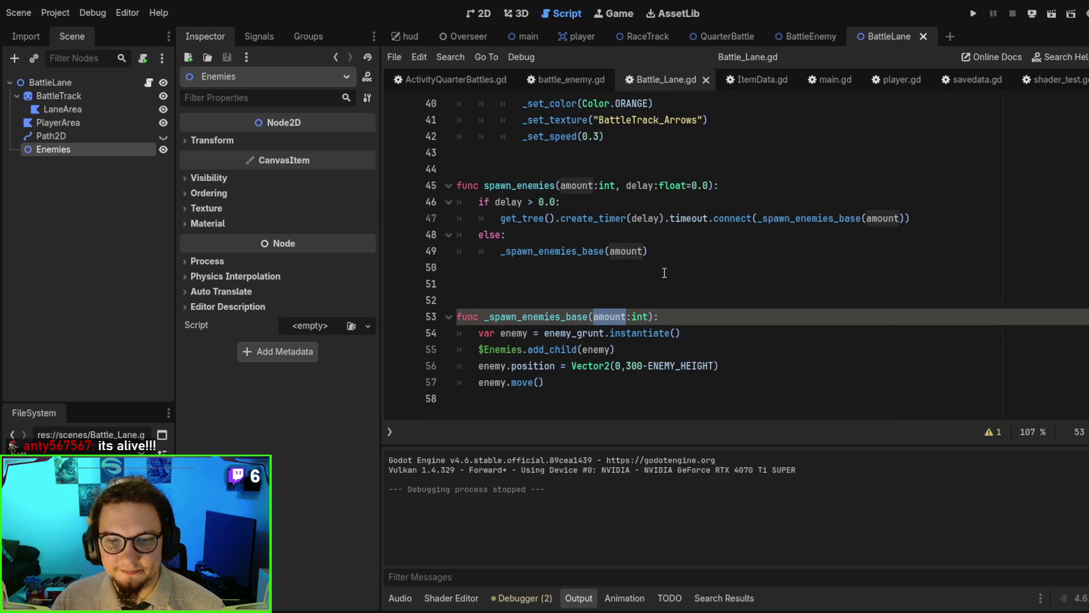
{"action": "left_click", "coordinate": [679, 319]}
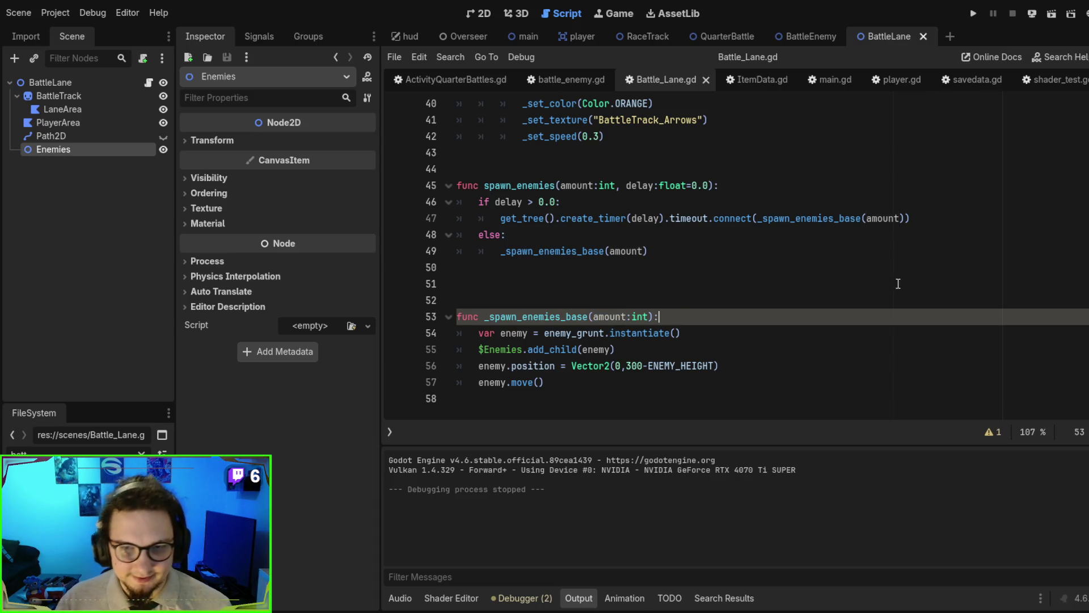
- Add a 'for i in amount' loop to _spawn_enemies_base that calls _spawn_enemy()
{"action": "key", "text": "Return"}
{"action": "type", "text": "fo"}
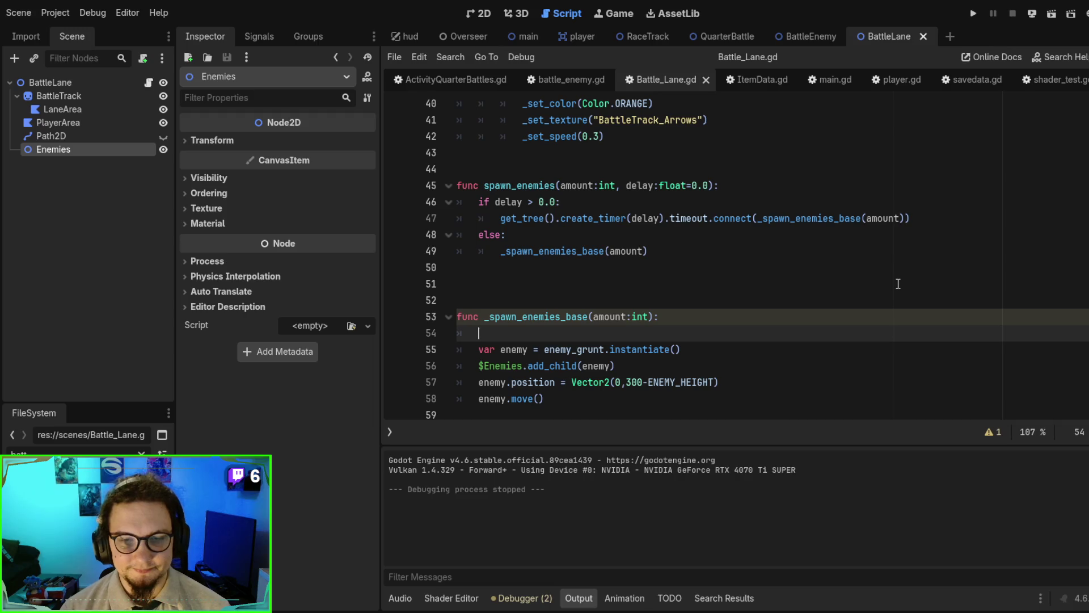
{"action": "type", "text": "r"}
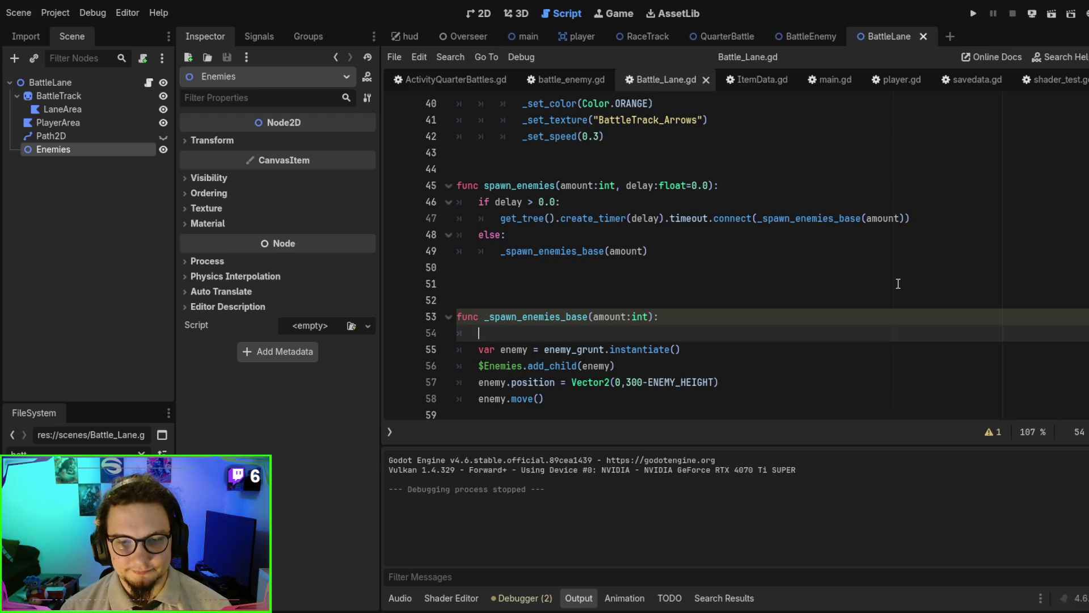
{"action": "type", "text": " amount "}
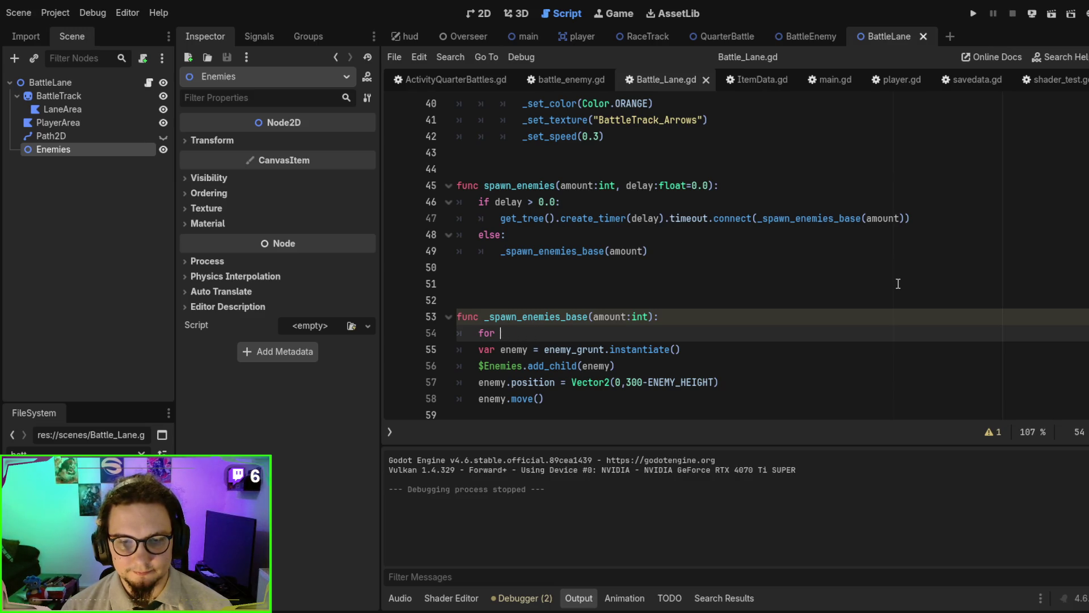
{"action": "type", "text": "ammou"}
{"action": "key", "text": "BackSpace"}
{"action": "key", "text": "BackSpace"}
{"action": "key", "text": "BackSpace"}
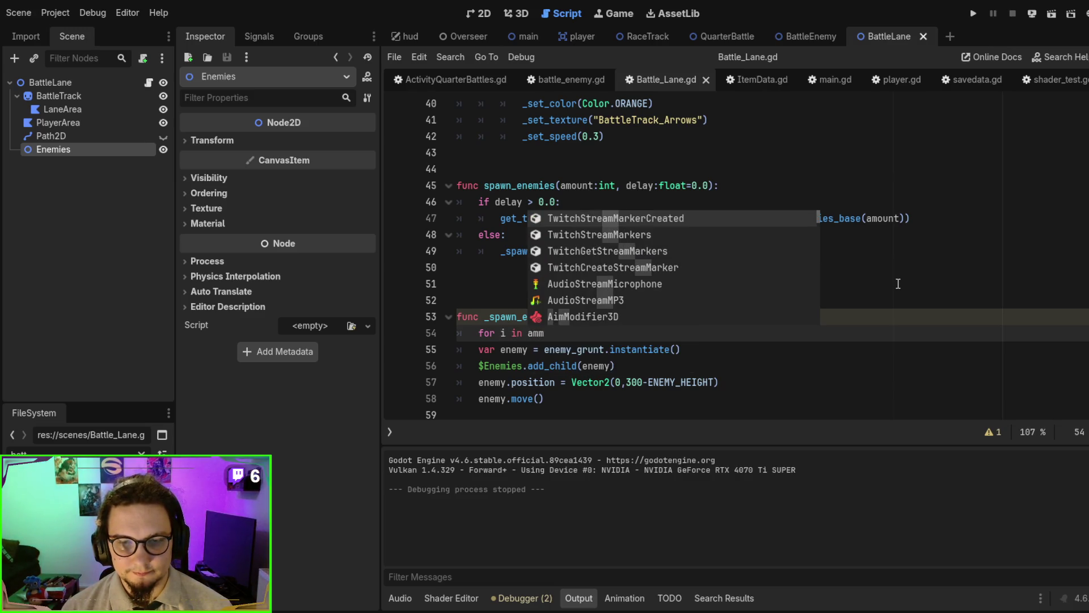
{"action": "type", "text": "ount:"}
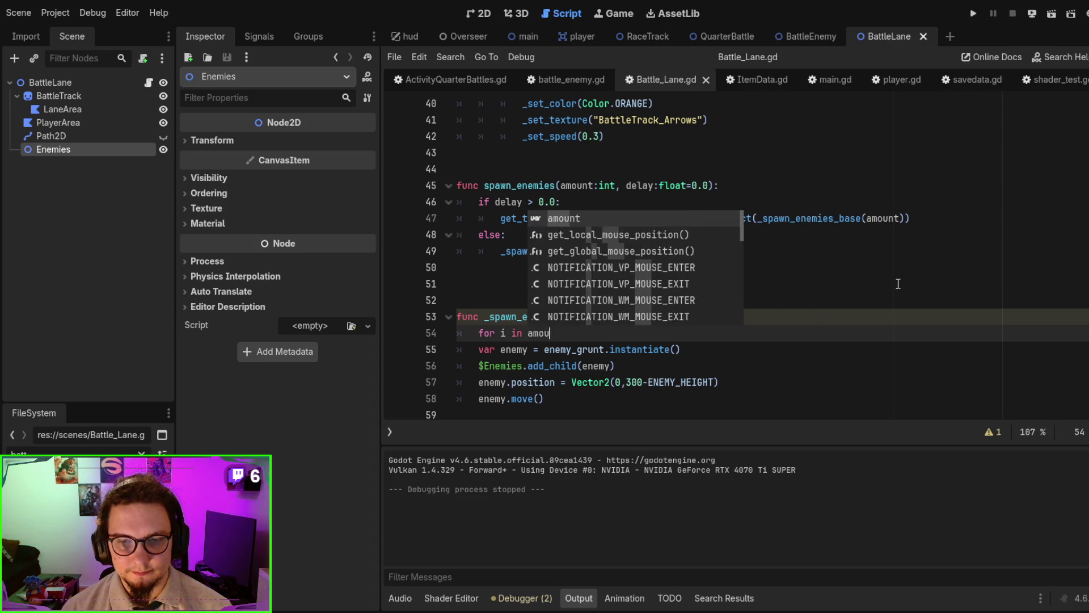
{"action": "key", "text": "Return"}
{"action": "type", "text": "spawwn "}
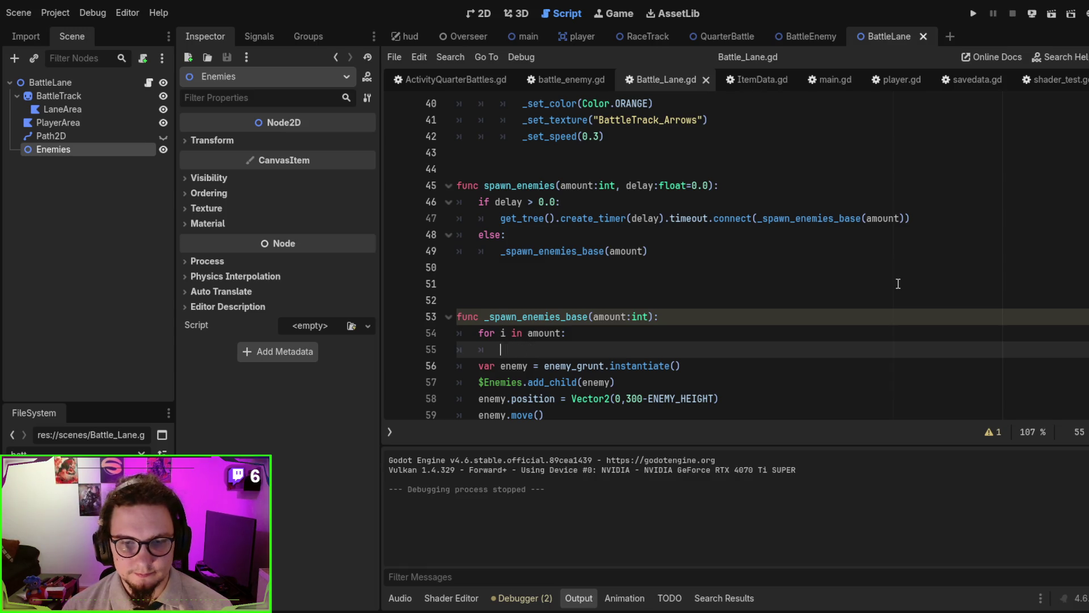
{"action": "type", "text": "spawn_enemy("}
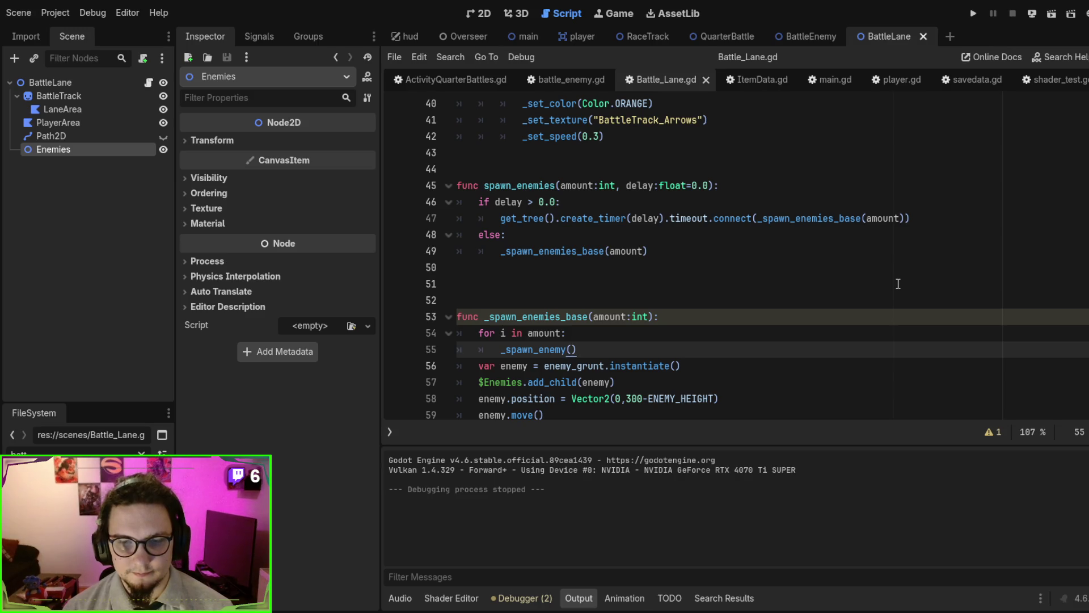
- Declare 'func _spawn_enemy():' above the remaining spawn code, then save and run the scene
{"action": "key", "text": "Return"}
{"action": "key", "text": "Return"}
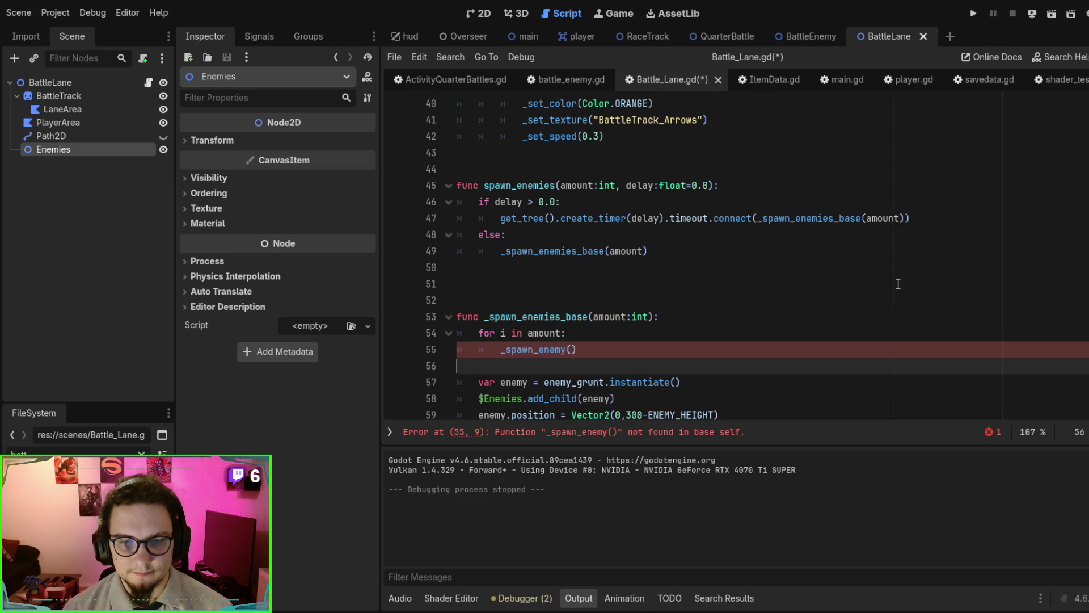
{"action": "type", "text": "spawn_enemy()"}
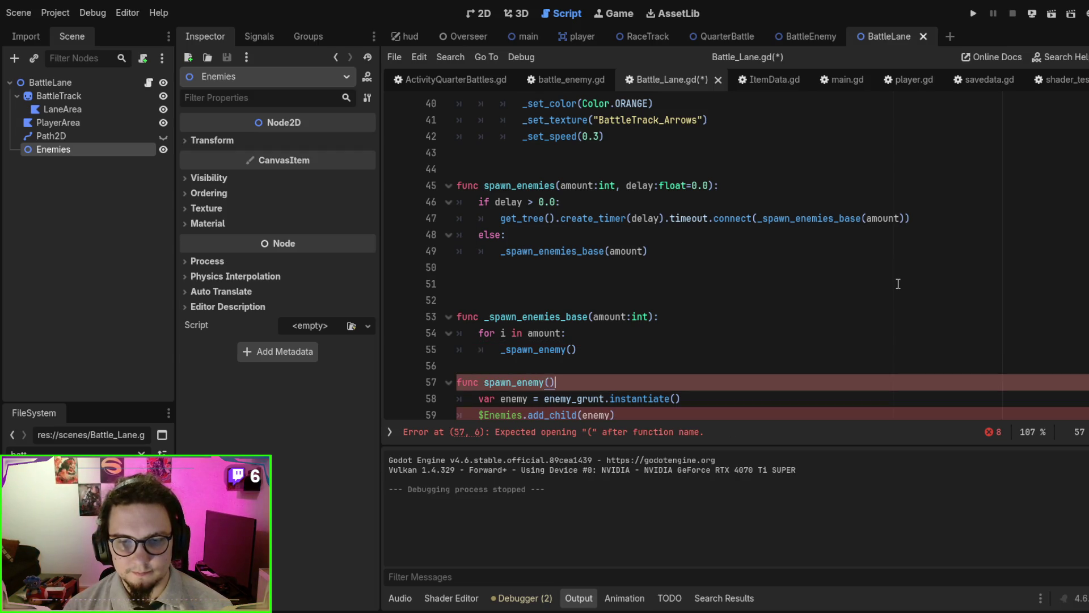
{"action": "type", "text": ":"}
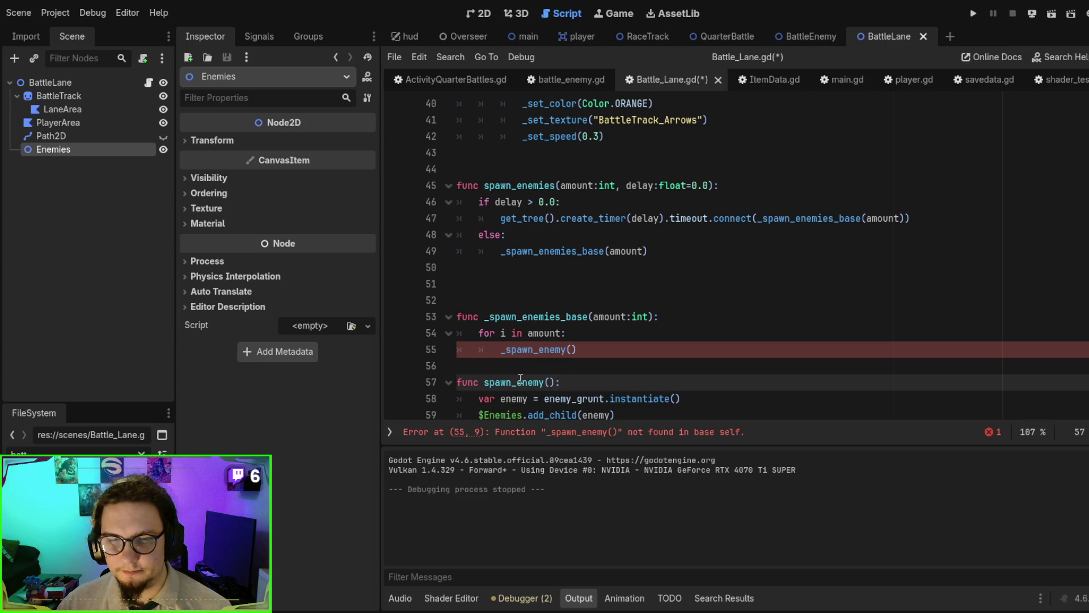
{"action": "type", "text": "_"}
{"action": "key", "text": "F6"}
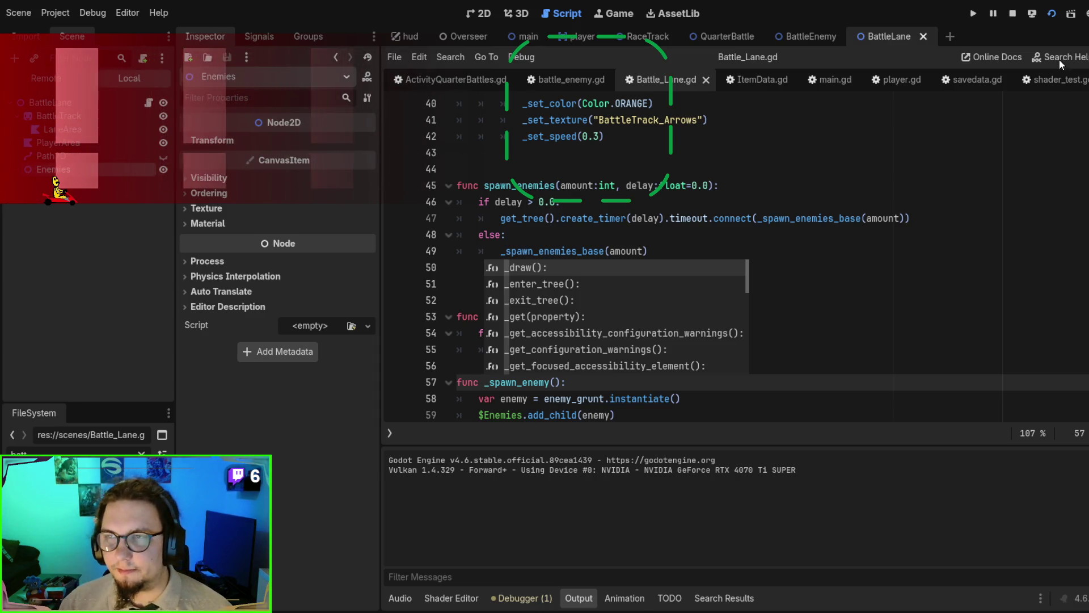
- Stop the running test game and return to the Battle Lane script
{"action": "key", "text": "F8"}
{"action": "left_click", "coordinate": [1007, 383]}
{"action": "scroll", "coordinate": [847, 318], "scroll_direction": "down", "scroll_amount": 4}
{"action": "scroll", "coordinate": [831, 306], "scroll_direction": "up", "scroll_amount": 2}
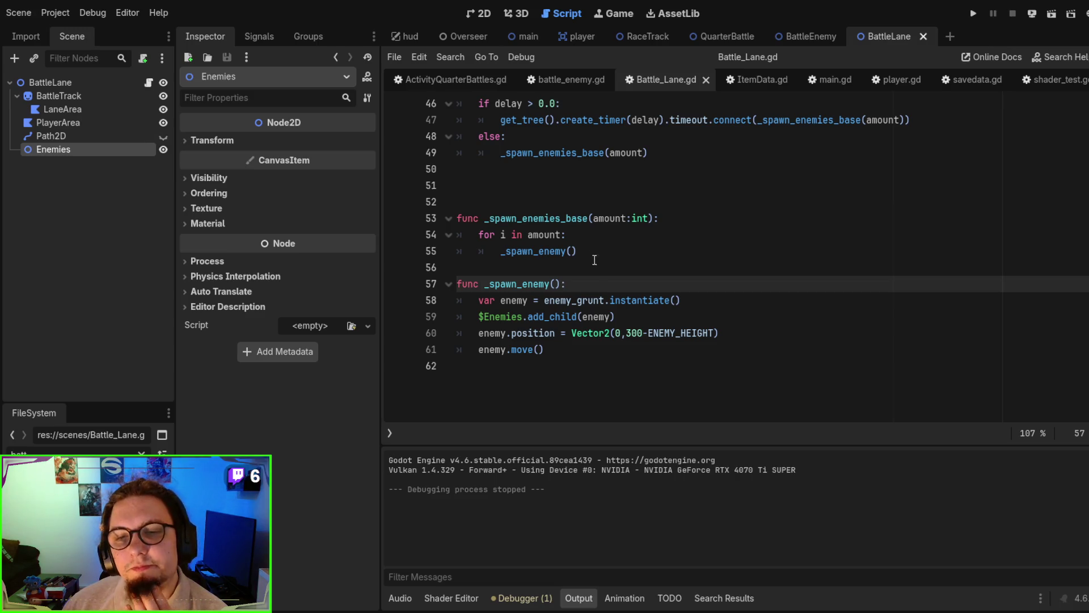
- Rewrite line 60's spawn position as Vector2(0,(300-ENEMY_HEIGHT)/2)
{"action": "double_click", "coordinate": [638, 333]}
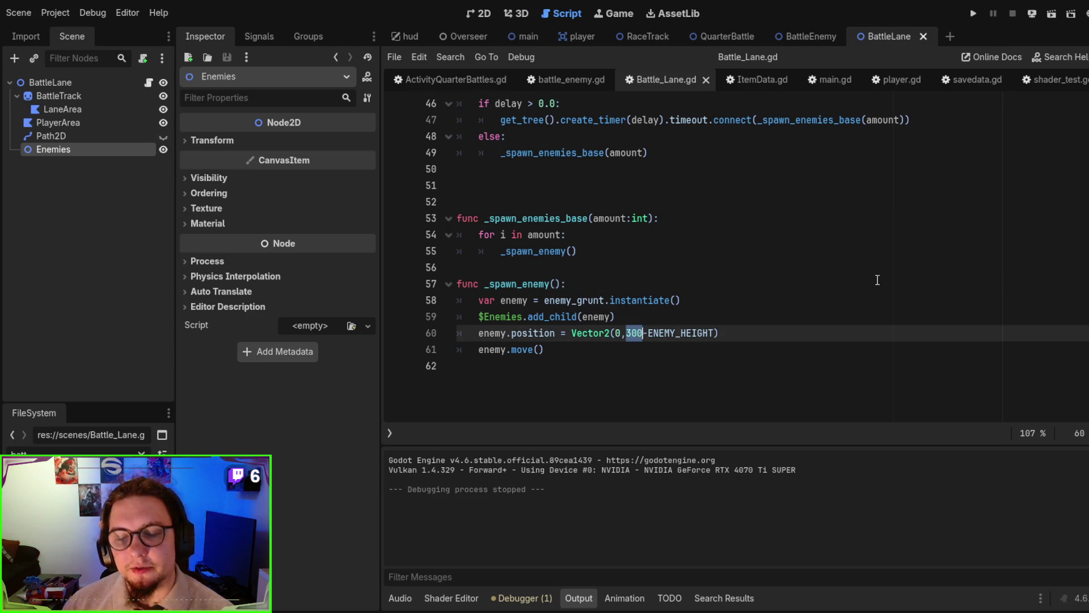
{"action": "key", "text": "BackSpace"}
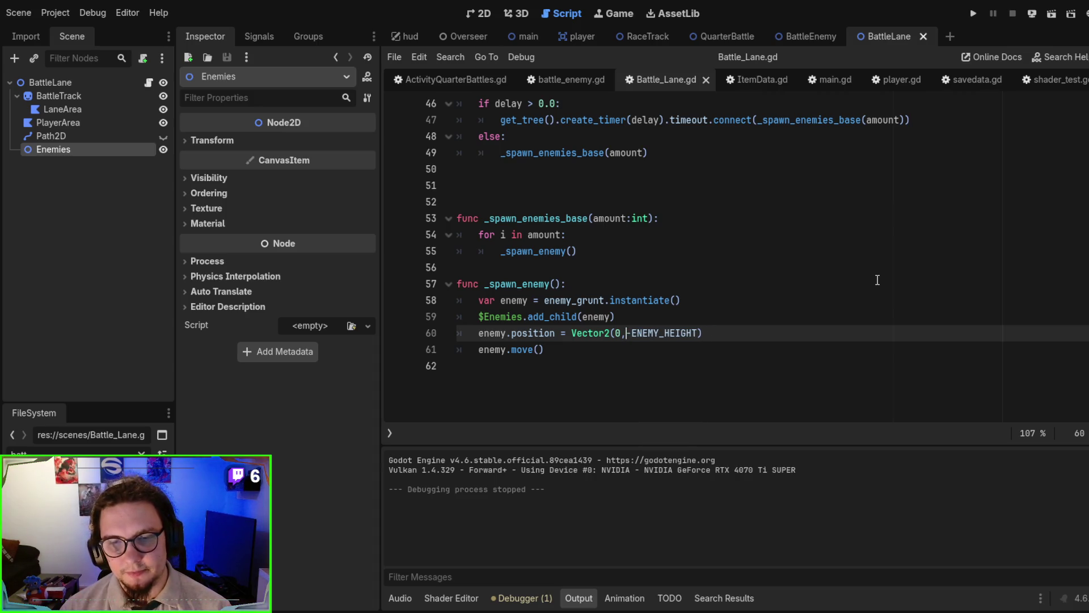
{"action": "type", "text": "300/20"}
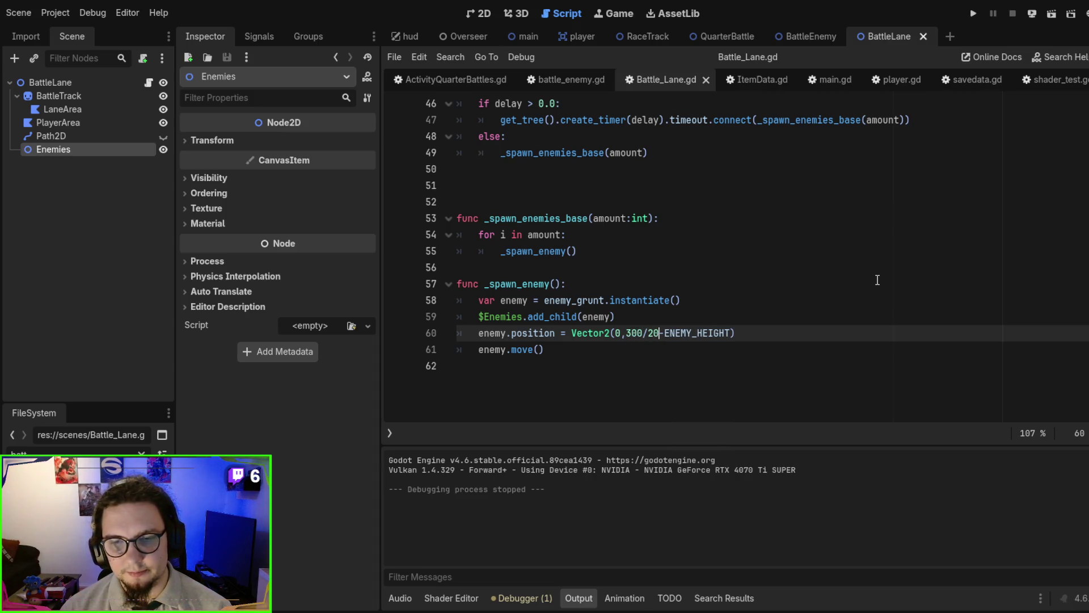
{"action": "key", "text": "BackSpace"}
{"action": "key", "text": "BackSpace"}
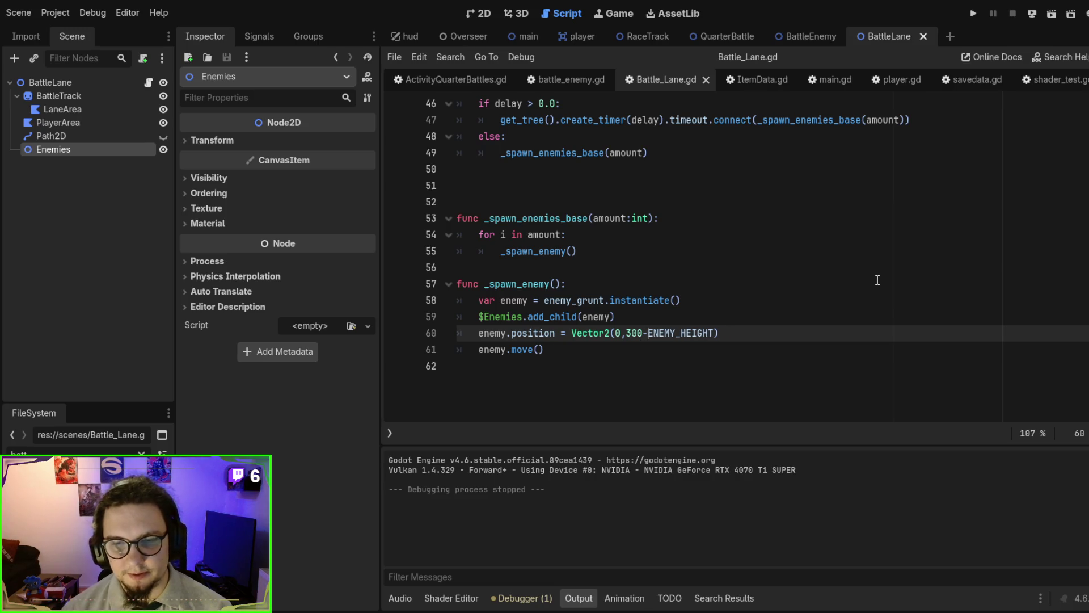
{"action": "key", "text": "Right"}
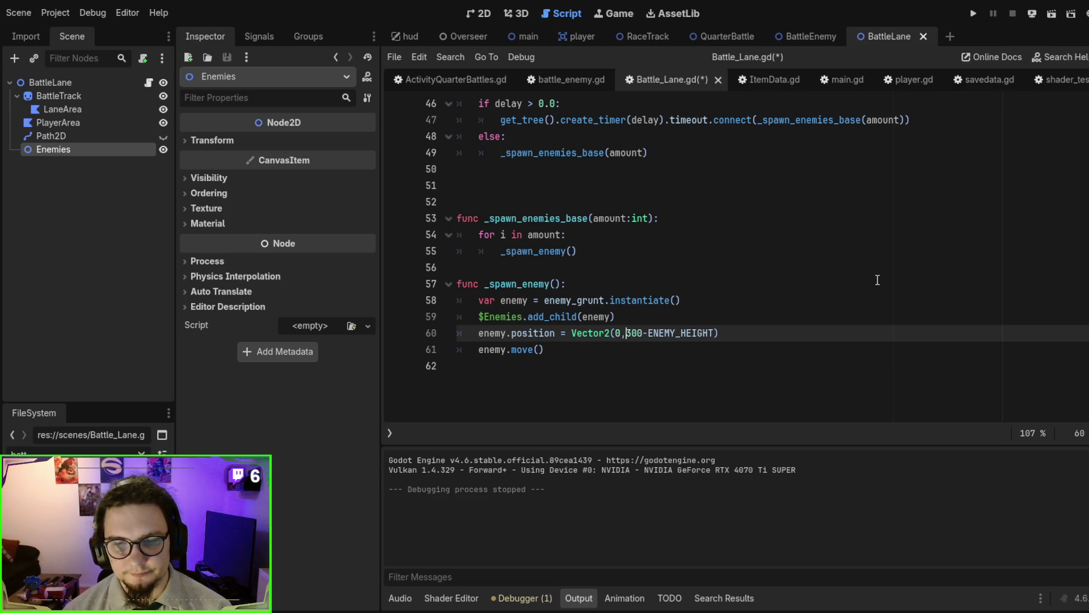
{"action": "type", "text": "("}
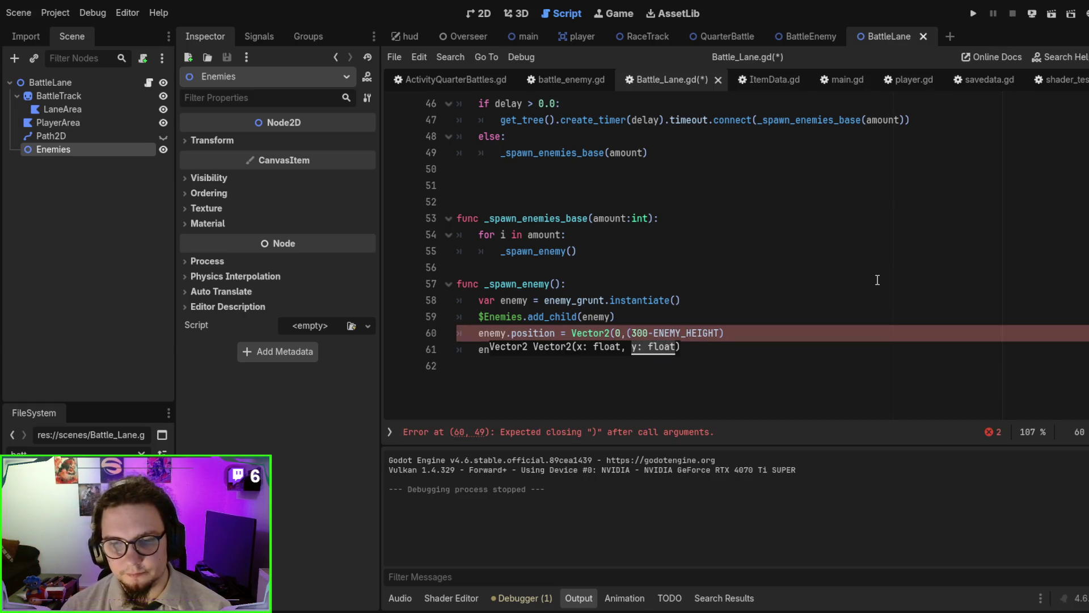
{"action": "key", "text": "End"}
{"action": "key", "text": "BackSpace"}
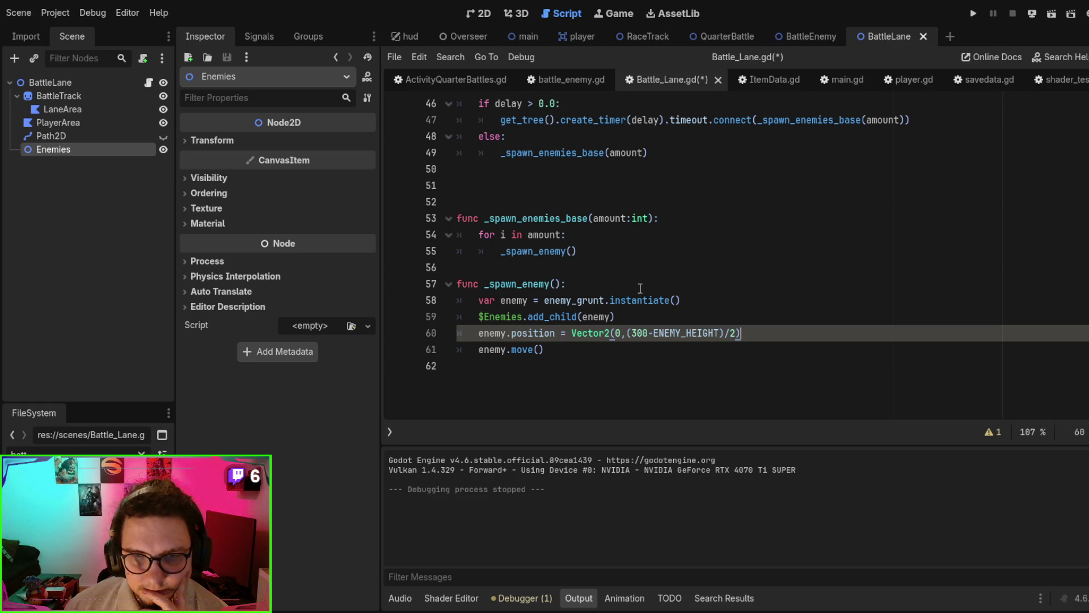
{"action": "left_click", "coordinate": [554, 283]}
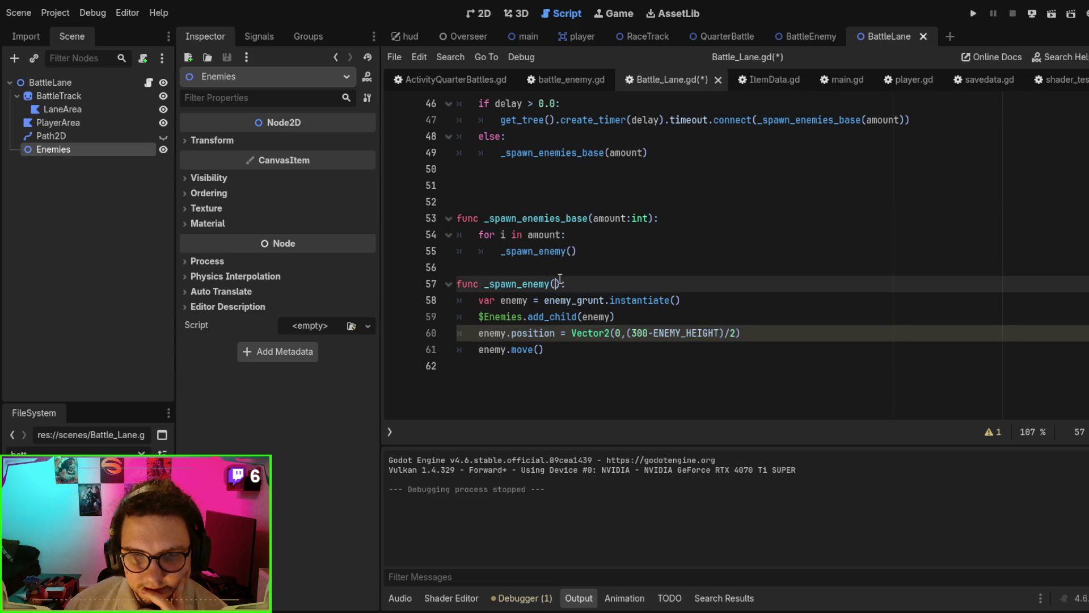
- Give _spawn_enemy an offset:float parameter
{"action": "type", "text": "fset:"}
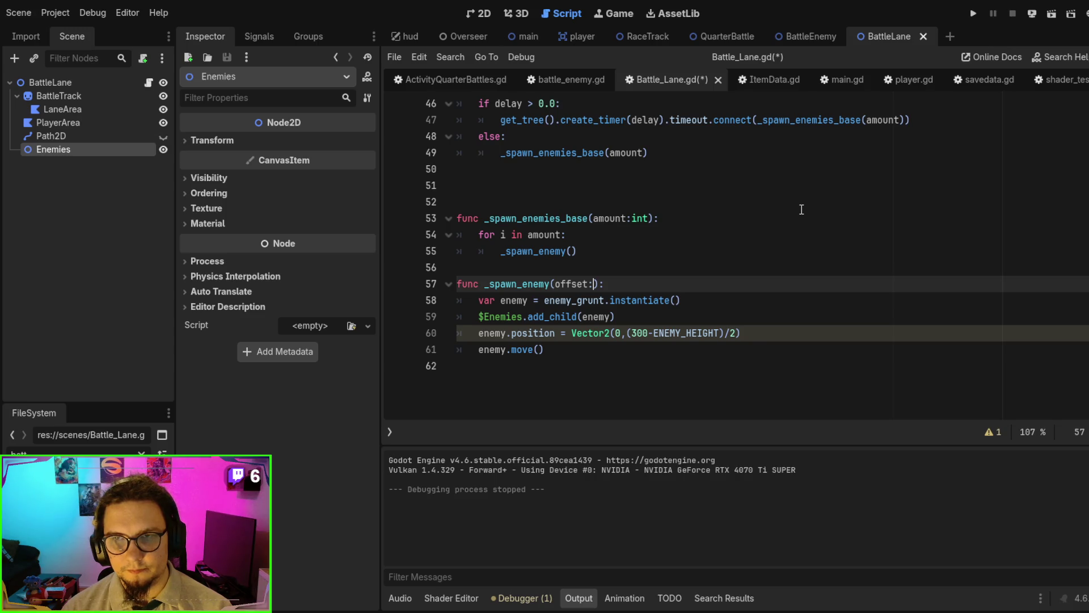
{"action": "type", "text": "flao"}
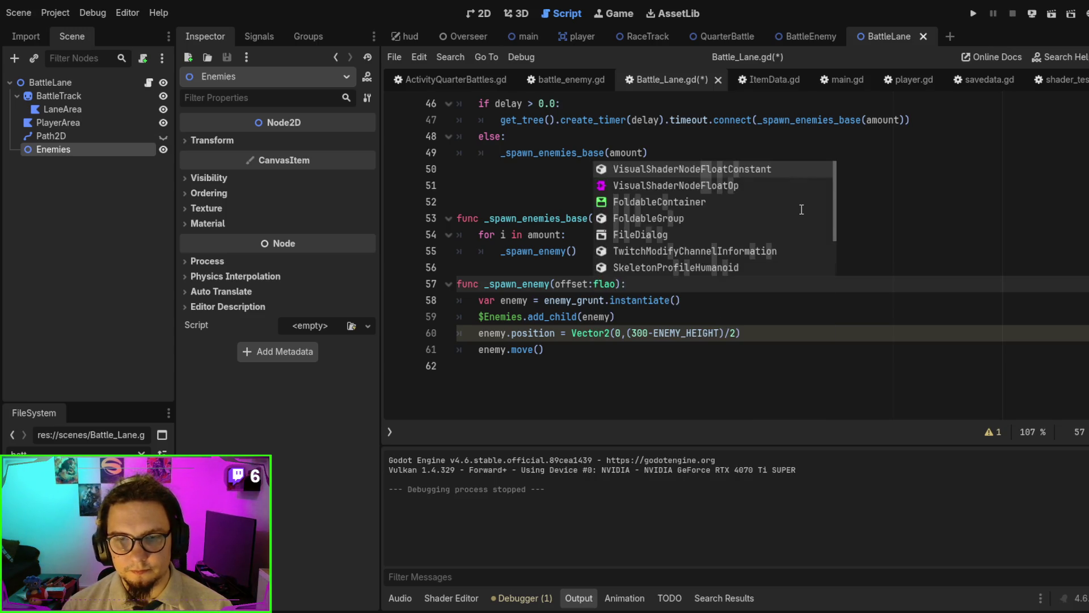
{"action": "type", "text": "a"}
{"action": "key", "text": "Return"}
{"action": "key", "text": "Up"}
{"action": "key", "text": "Up"}
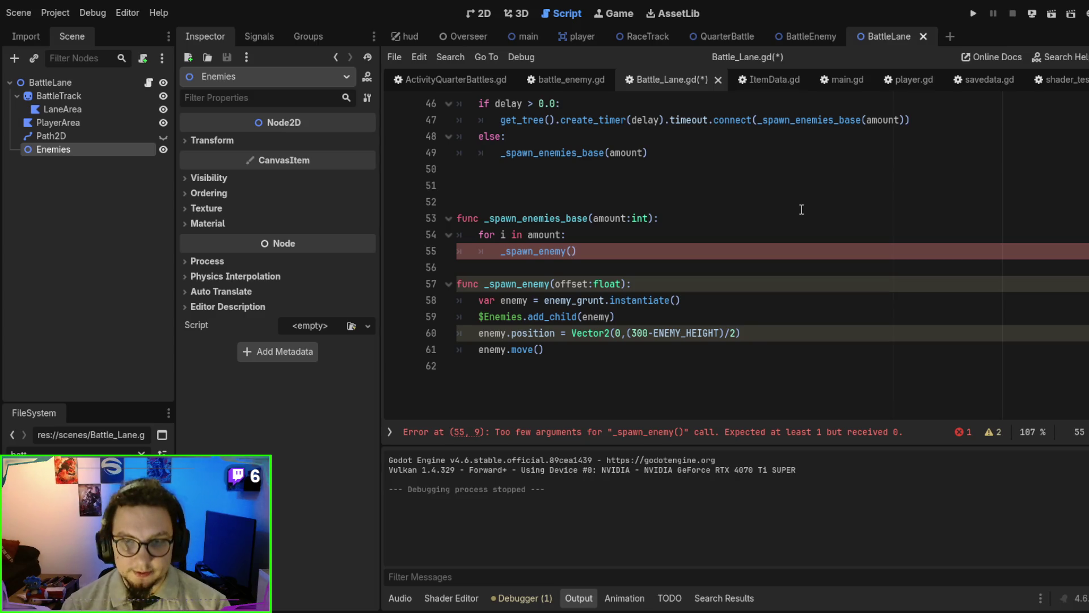
- Pass (200/amount)*i-100 as the argument to _spawn_enemy on line 55
{"action": "key", "text": "ctrl+space"}
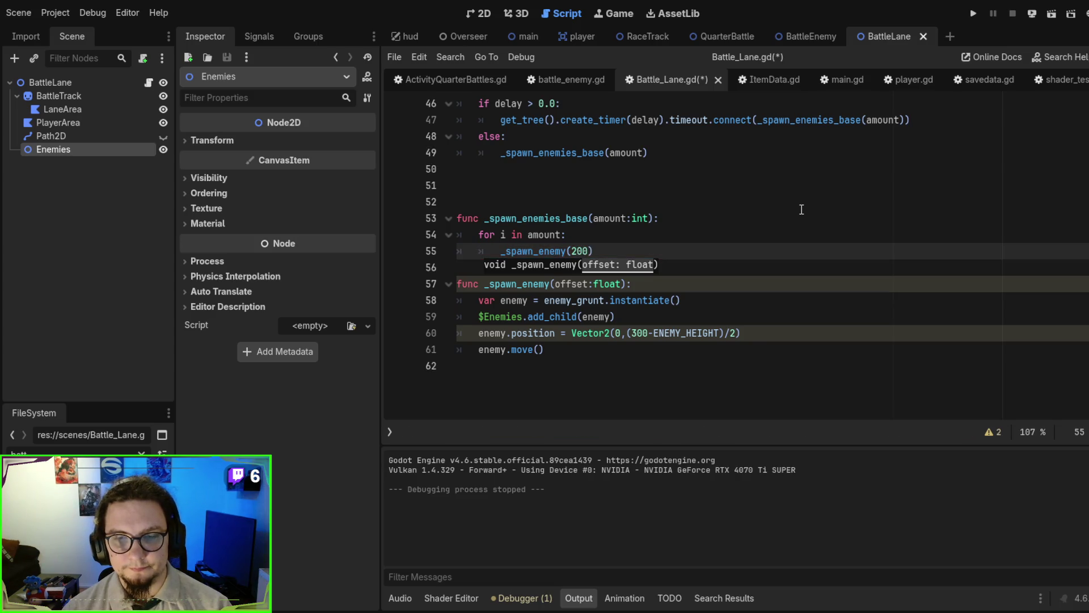
{"action": "type", "text": "nt"}
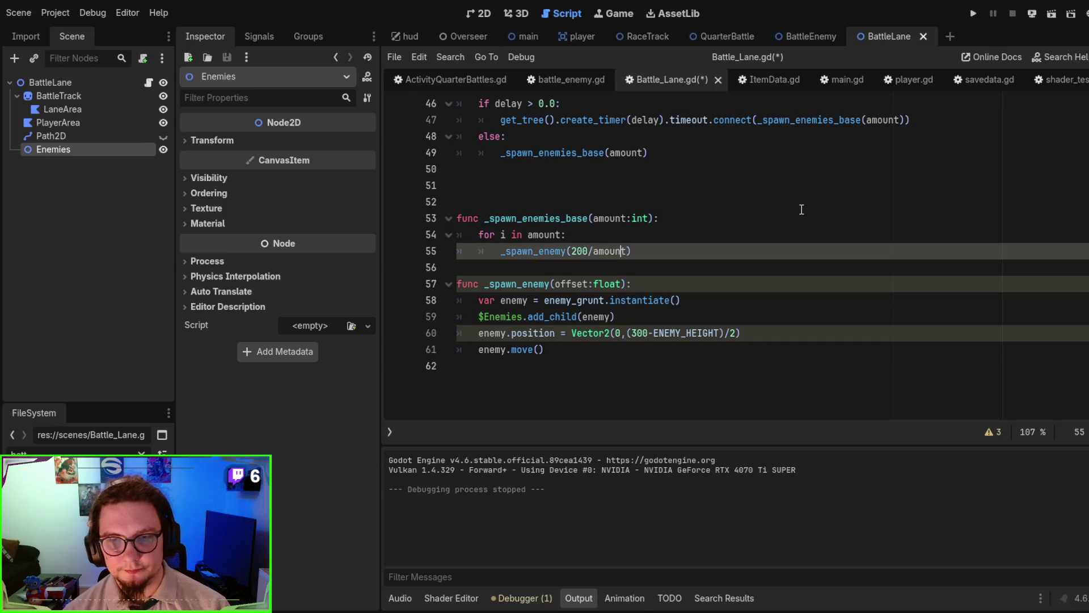
{"action": "type", "text": "("}
{"action": "key", "text": "Right"}
{"action": "key", "text": "End"}
{"action": "key", "text": "BackSpace"}
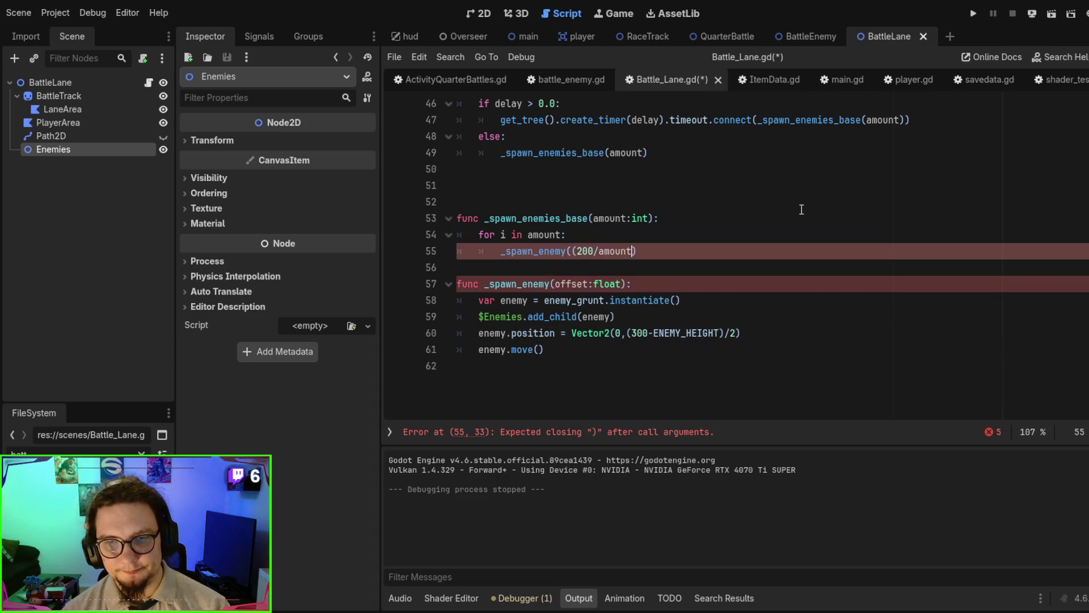
{"action": "type", "text": ")*"}
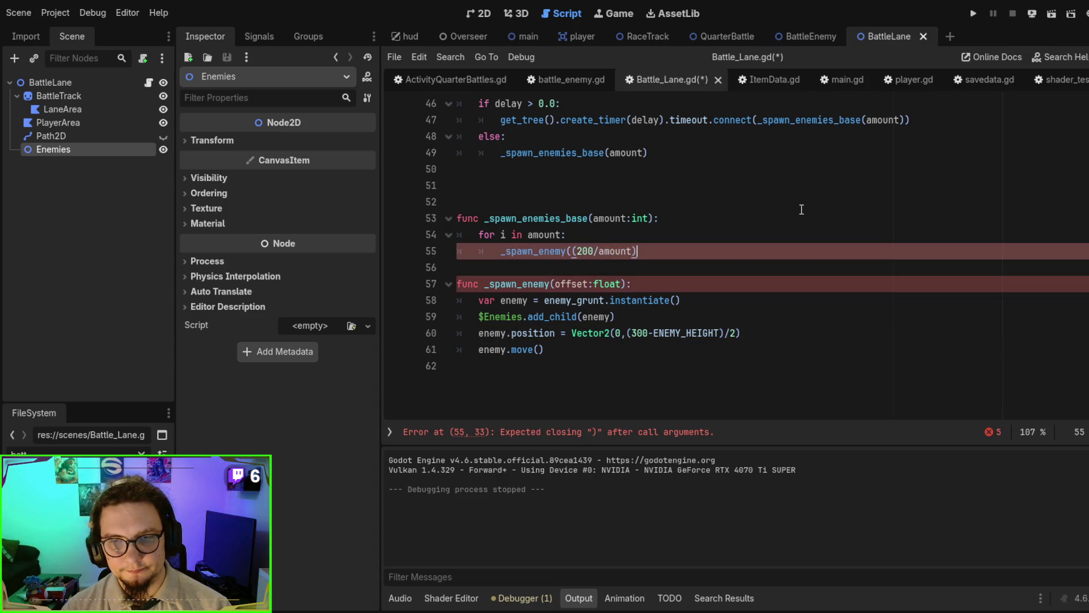
{"action": "type", "text": "i"}
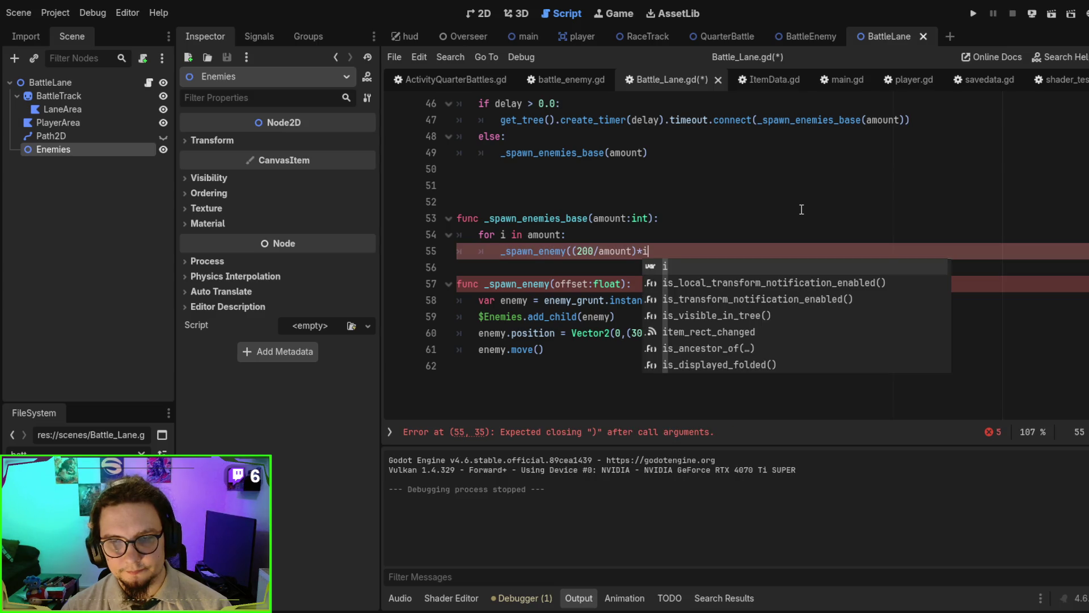
{"action": "key", "text": "Escape"}
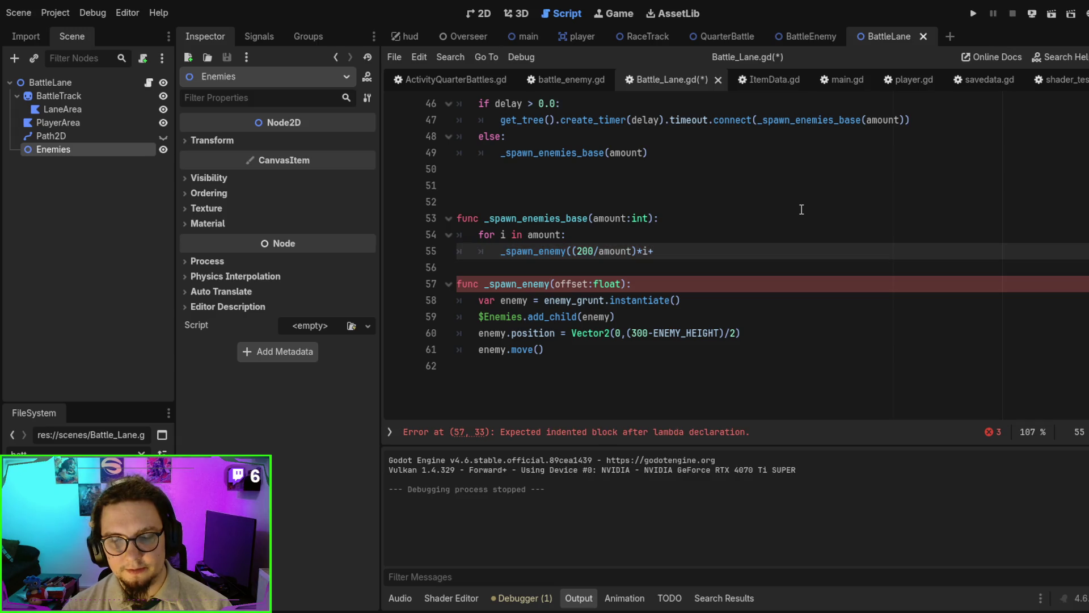
{"action": "key", "text": "BackSpace"}
{"action": "type", "text": "-"}
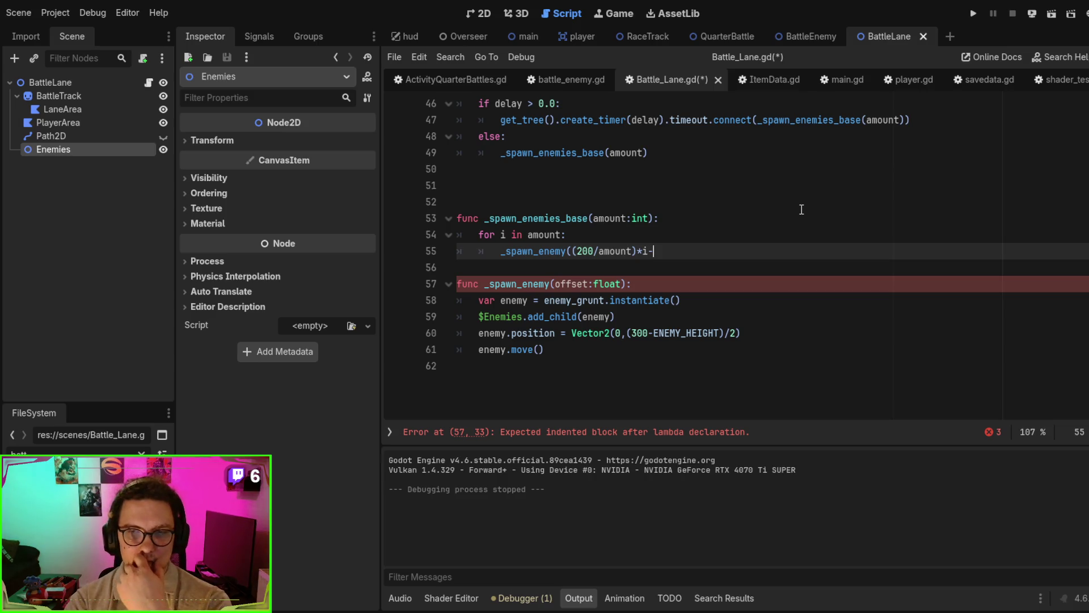
{"action": "type", "text": "100"}
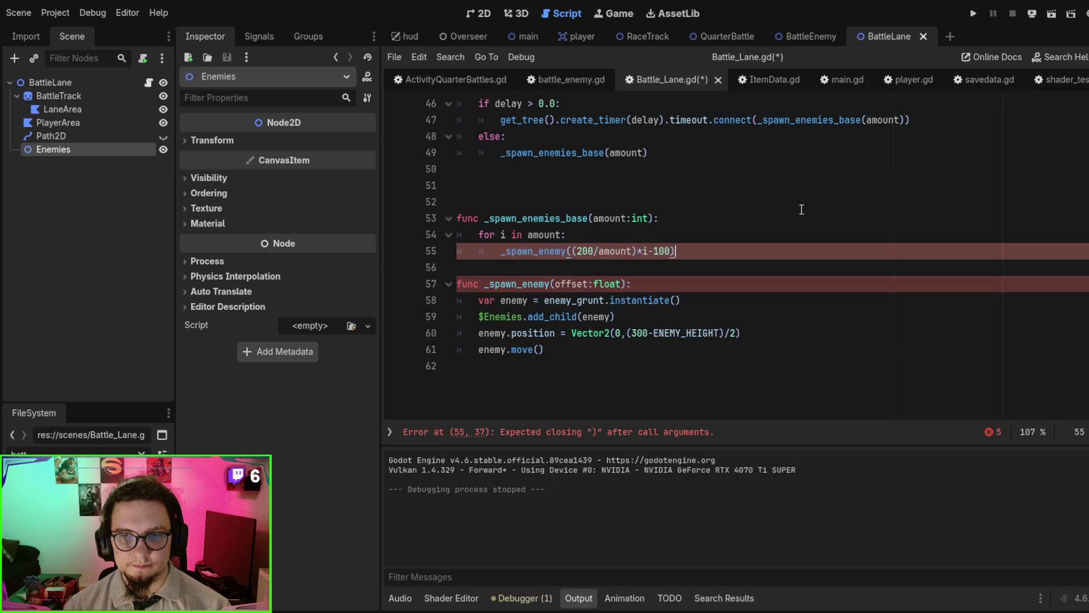
{"action": "type", "text": ")"}
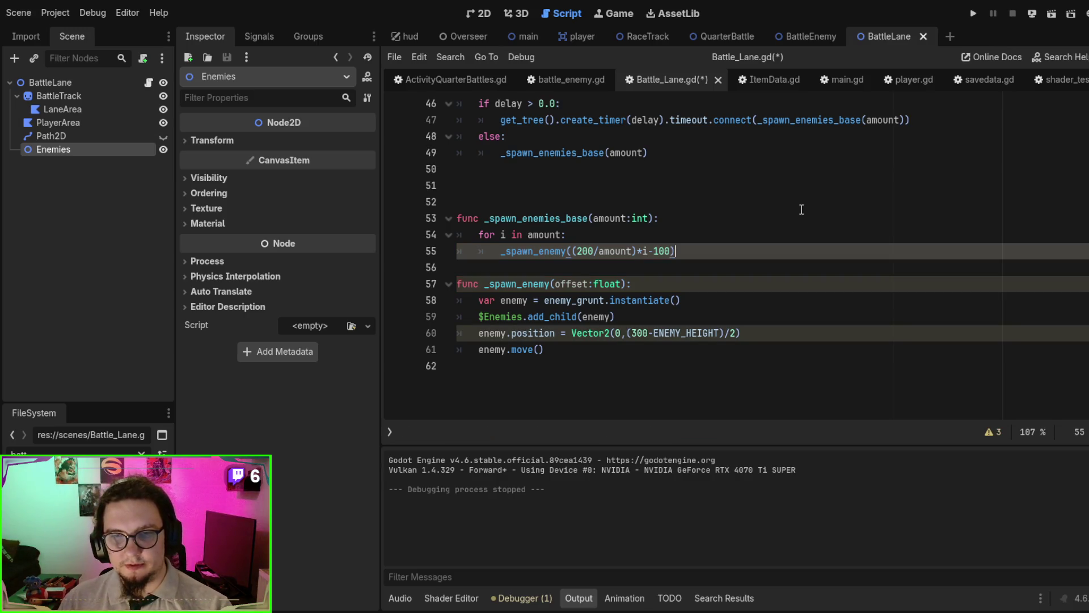
- Save and run the scene to test the spawning, then stop it
{"action": "key", "text": "F6"}
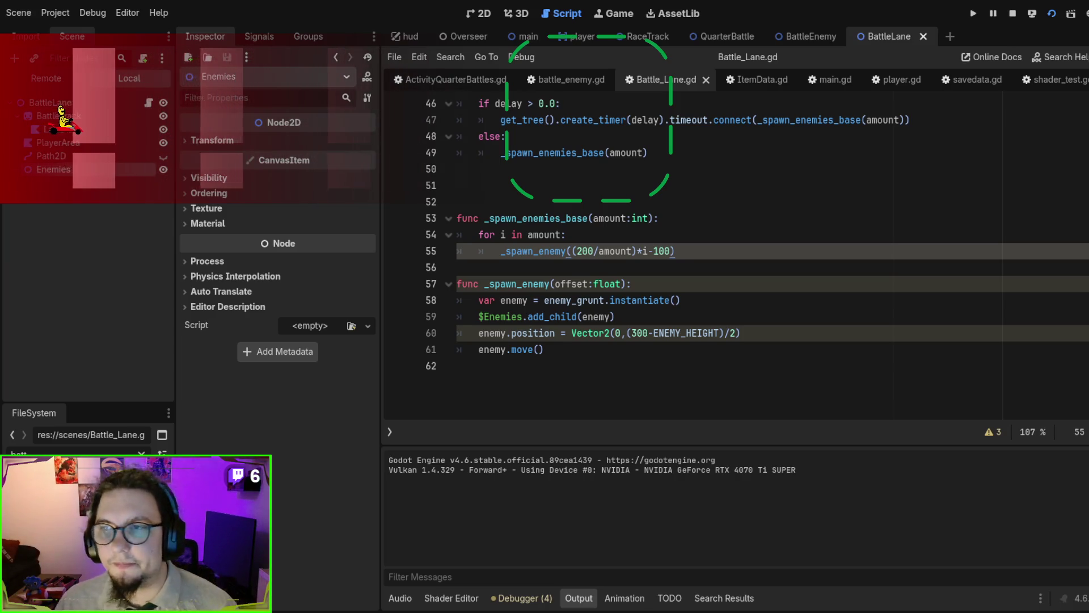
{"action": "key", "text": "F8"}
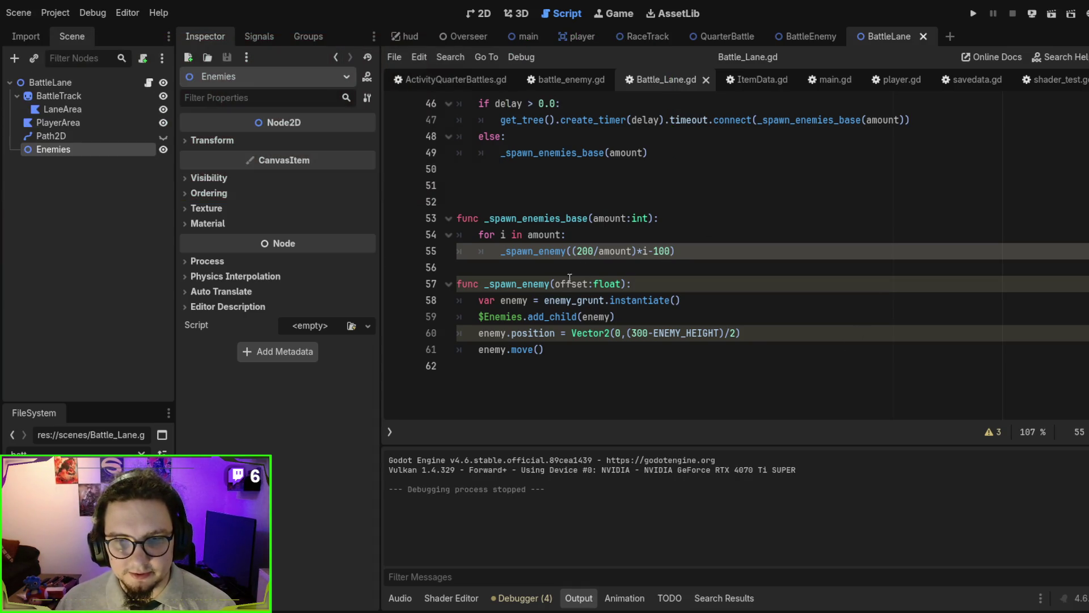
{"action": "double_click", "coordinate": [569, 284]}
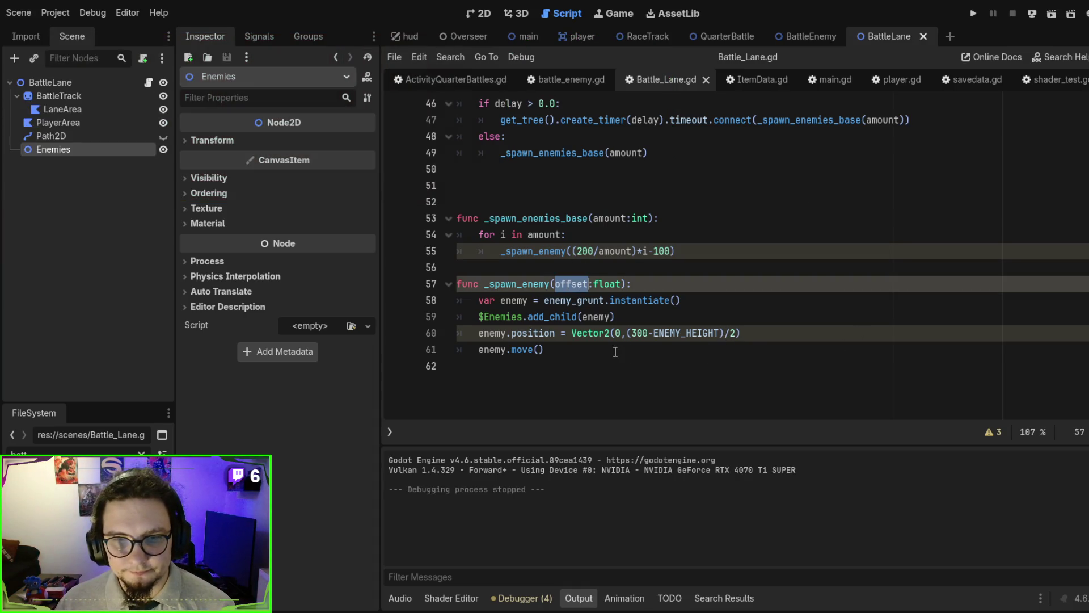
- Append +offset to the spawn y-position on line 60, then save, run and stop the game
{"action": "left_click", "coordinate": [736, 334]}
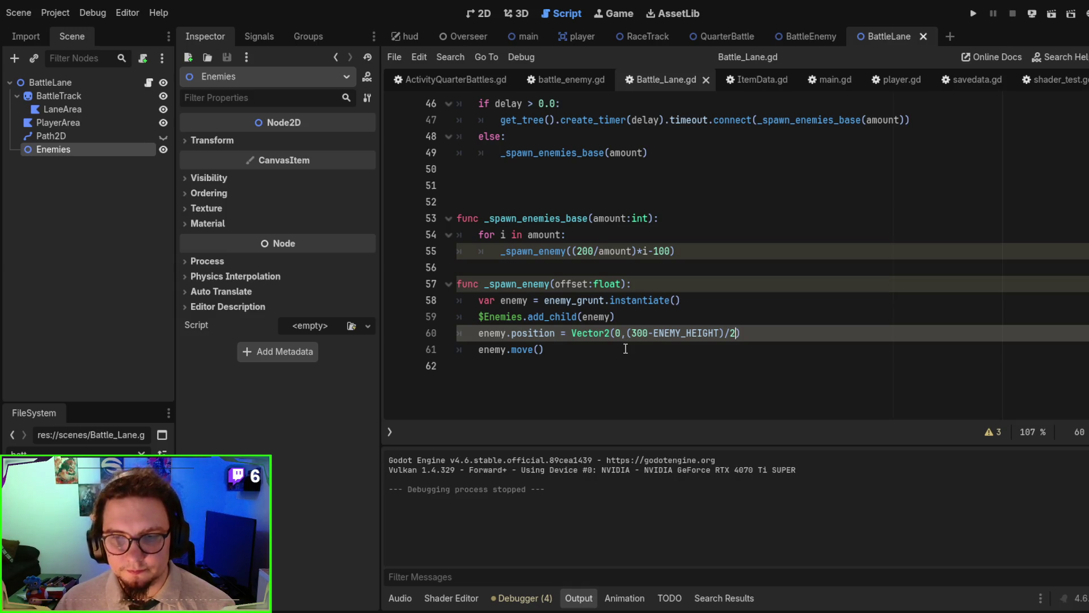
{"action": "type", "text": "-offset"}
{"action": "key", "text": "BackSpace"}
{"action": "key", "text": "BackSpace"}
{"action": "key", "text": "BackSpace"}
{"action": "type", "text": "offset"}
{"action": "key", "text": "BackSpace"}
{"action": "key", "text": "BackSpace"}
{"action": "key", "text": "BackSpace"}
{"action": "key", "text": "BackSpace"}
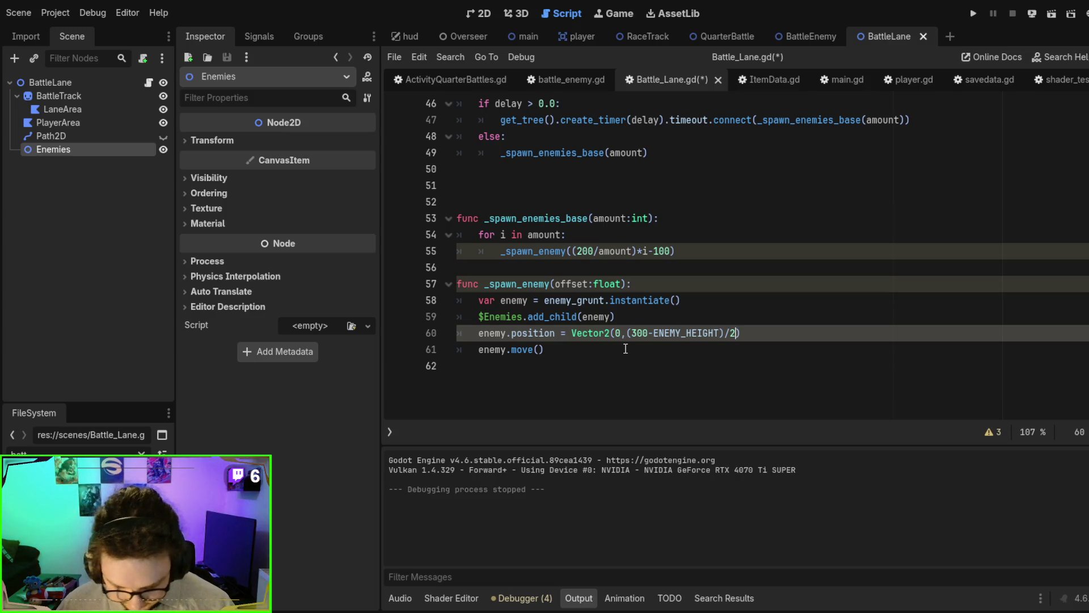
{"action": "type", "text": "+offset"}
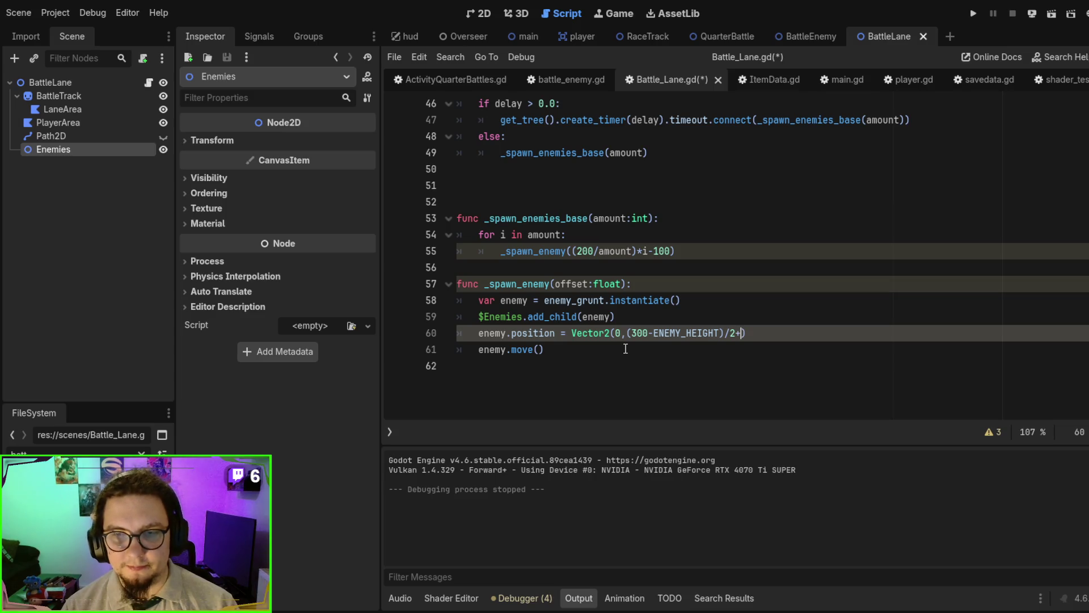
{"action": "key", "text": "F6"}
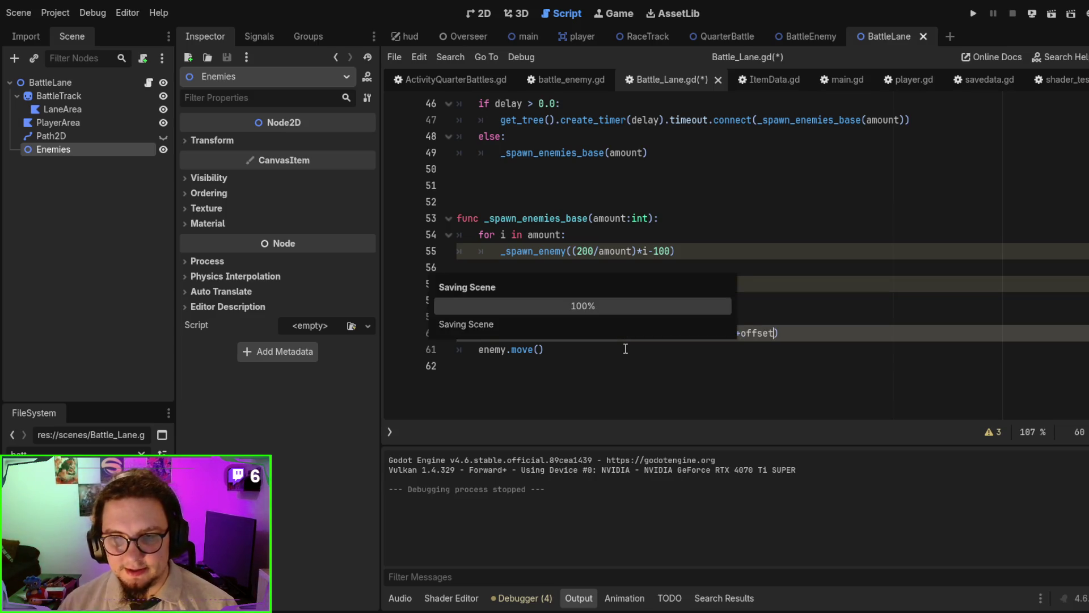
{"action": "key", "text": "F5"}
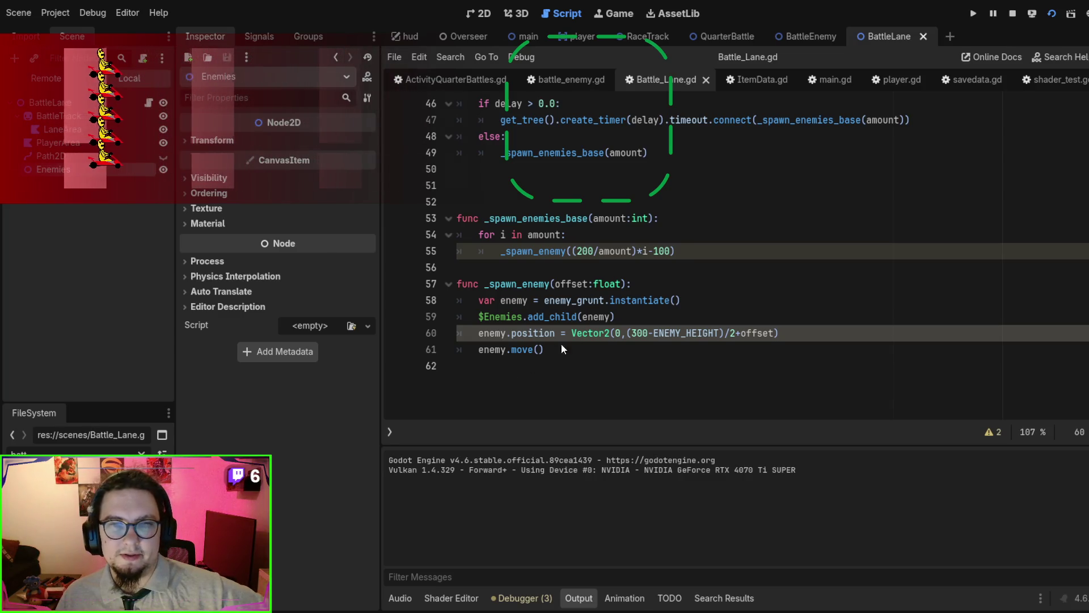
{"action": "key", "text": "F8"}
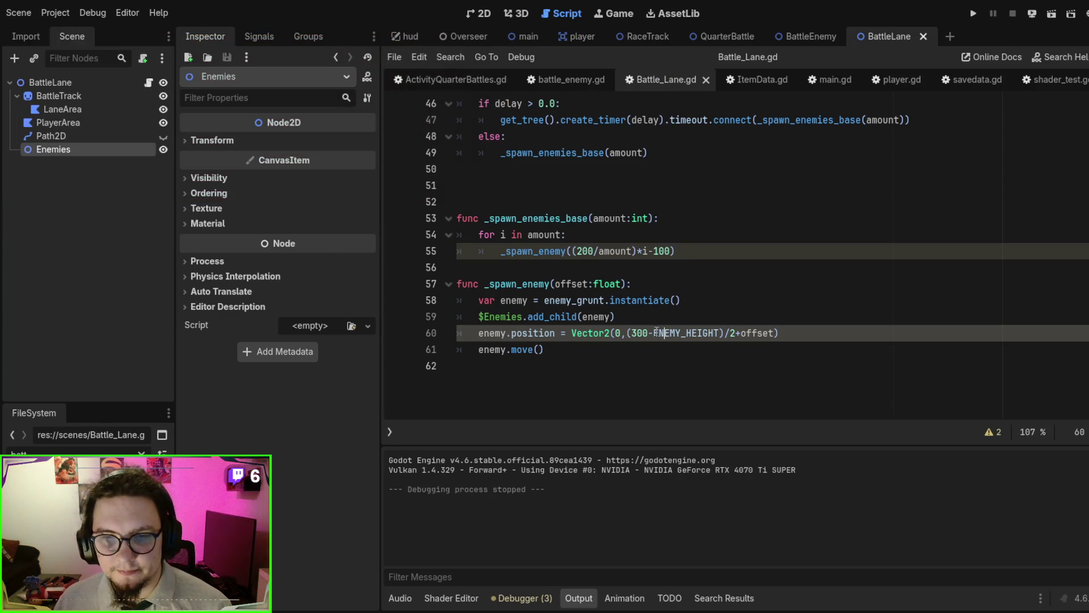
- Move -ENEMY_HEIGHT after offset on line 60, then save, run and stop the scene
{"action": "left_click_drag", "start_coordinate": [650, 334], "coordinate": [722, 335]}
{"action": "key", "text": "BackSpace"}
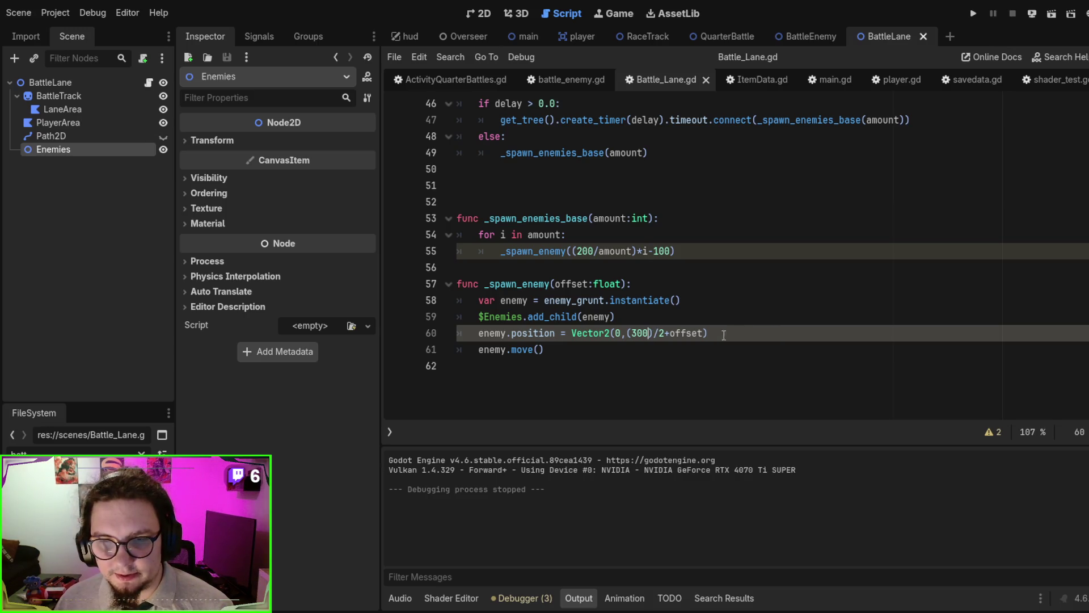
{"action": "type", "text": "-ENEMY_HEIGHT"}
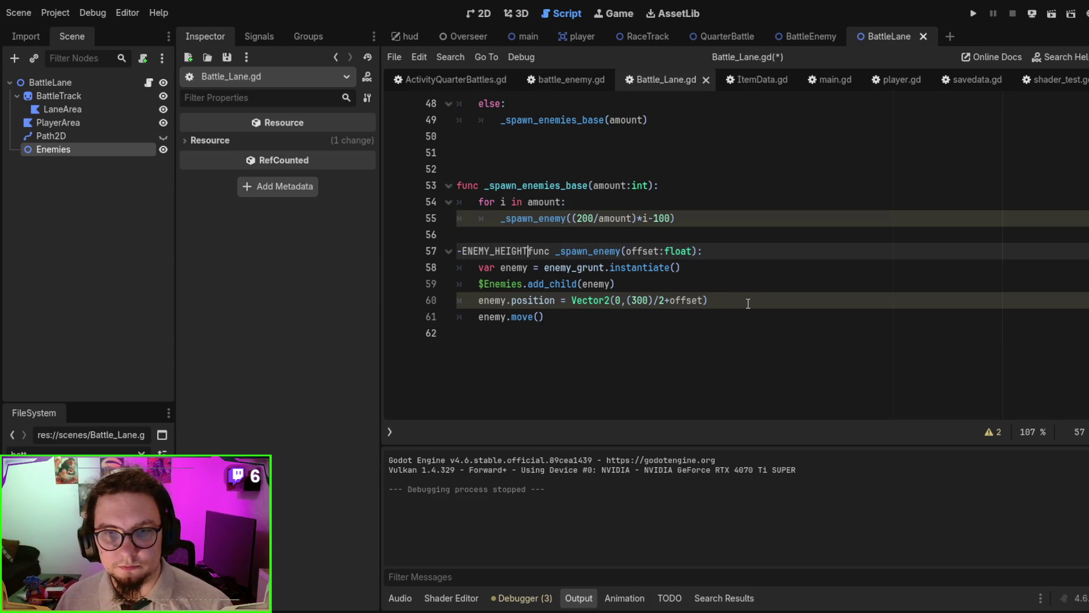
{"action": "key", "text": "ctrl+z"}
{"action": "left_click", "coordinate": [703, 301]}
{"action": "type", "text": "-ENEMY_HEIGHT"}
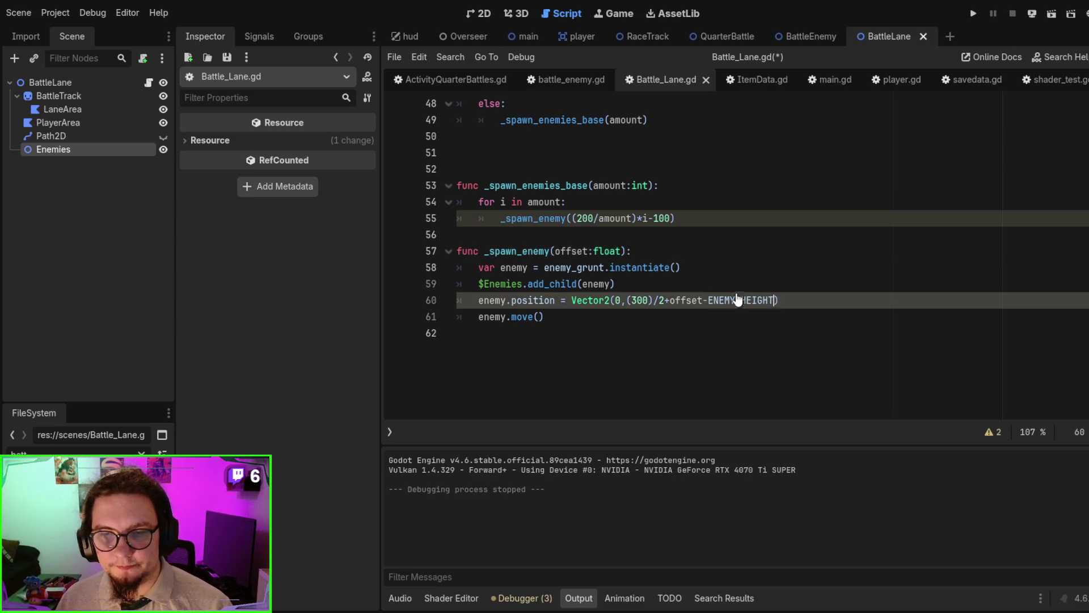
{"action": "key", "text": "F6"}
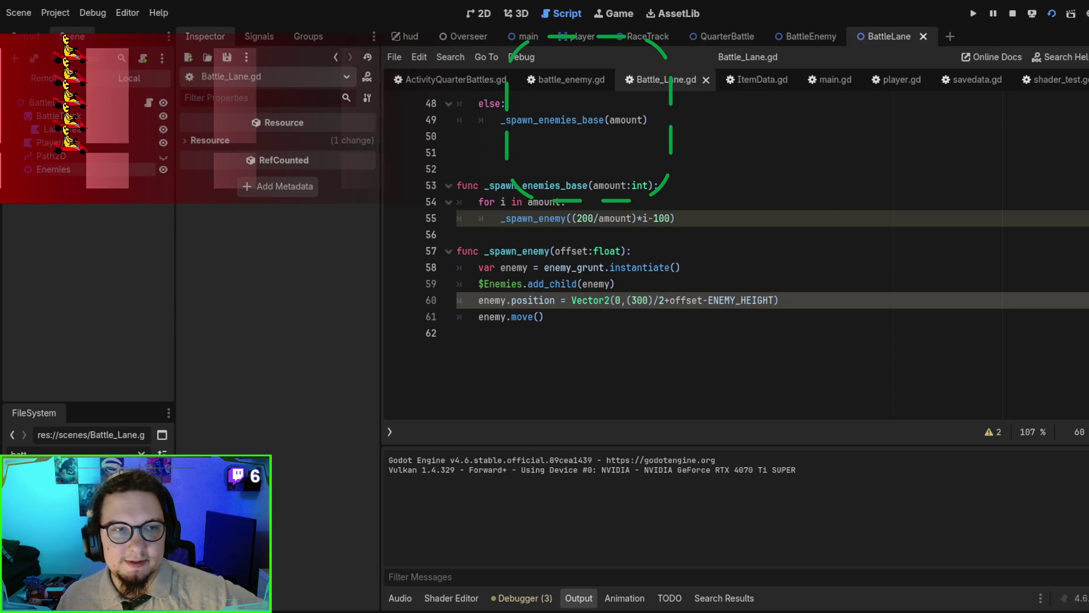
{"action": "key", "text": "F8"}
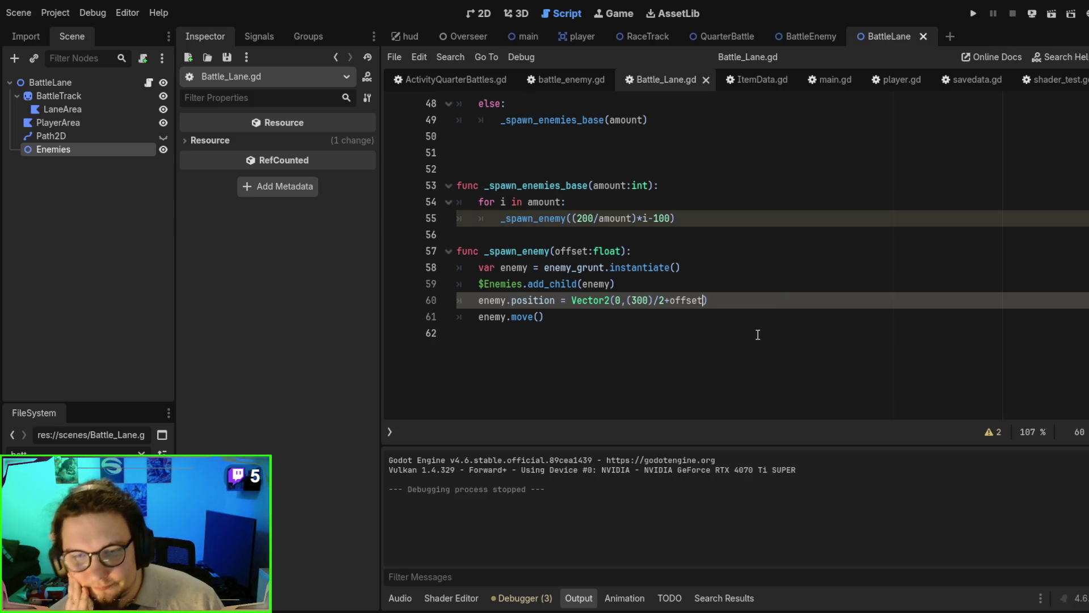
- Restore (300-ENEMY_HEIGHT) on line 60, set a breakpoint there, and run to it
{"action": "key", "text": "ctrl+z"}
{"action": "key", "text": "ctrl+z"}
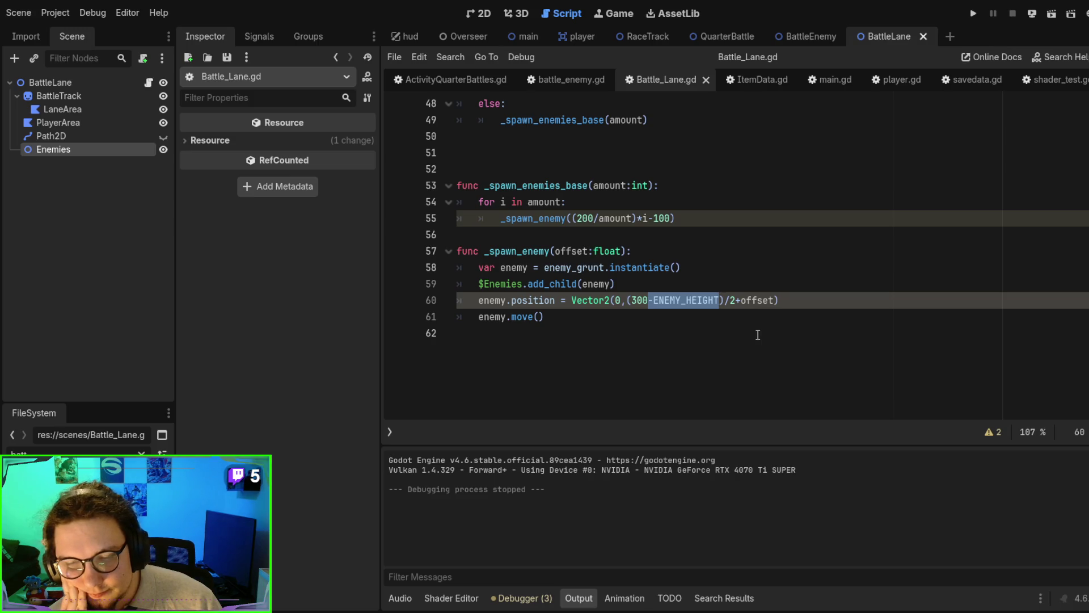
{"action": "left_click", "coordinate": [397, 300]}
{"action": "left_click", "coordinate": [534, 251]}
{"action": "key", "text": "F6"}
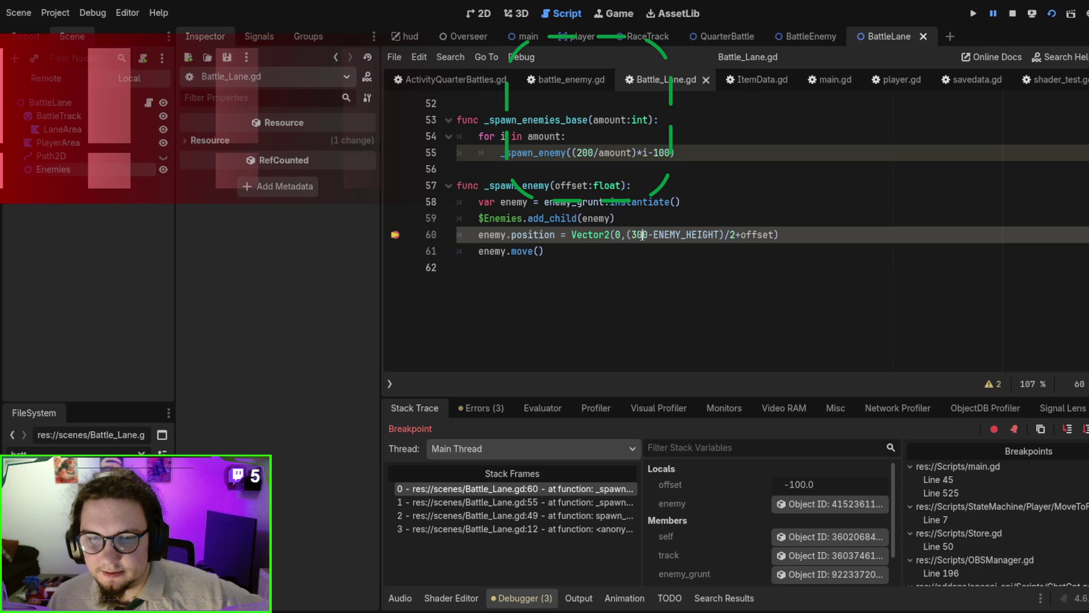
- Rewrite line 60 as Vector2(0,(300)/2+offset+ENEMY_HEIGHT)
{"action": "double_click", "coordinate": [678, 237]}
{"action": "left_click", "coordinate": [637, 234]}
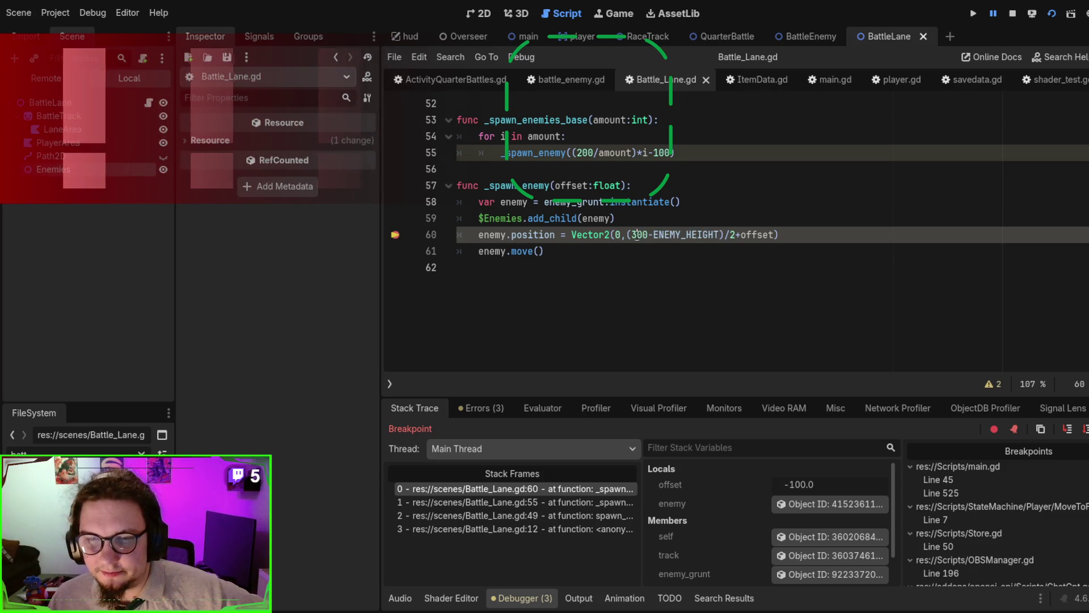
{"action": "double_click", "coordinate": [732, 235]}
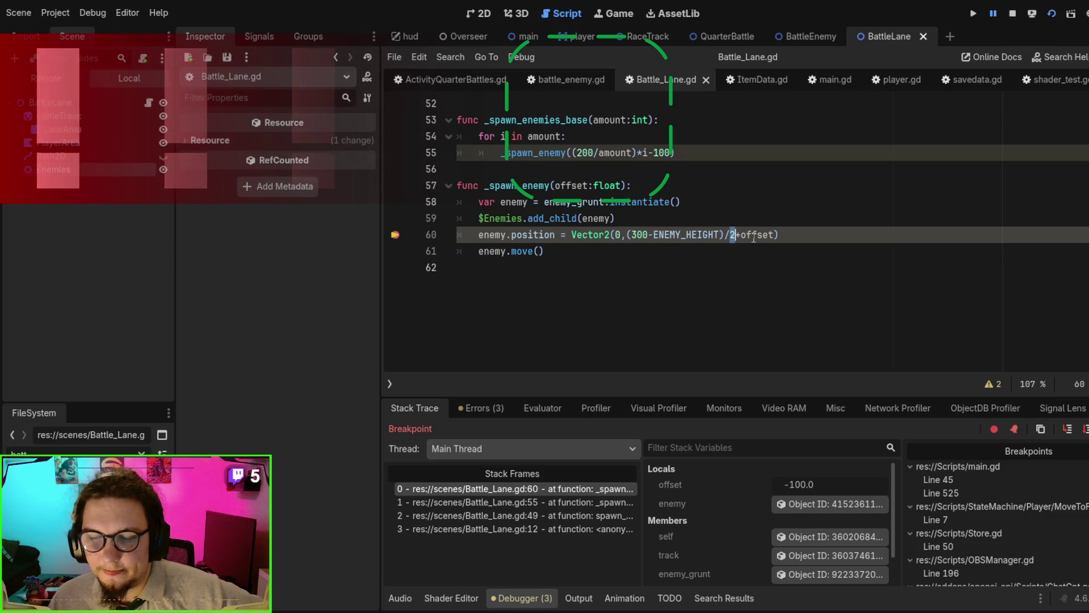
{"action": "left_click_drag", "start_coordinate": [649, 234], "coordinate": [720, 234]}
{"action": "key", "text": "BackSpace"}
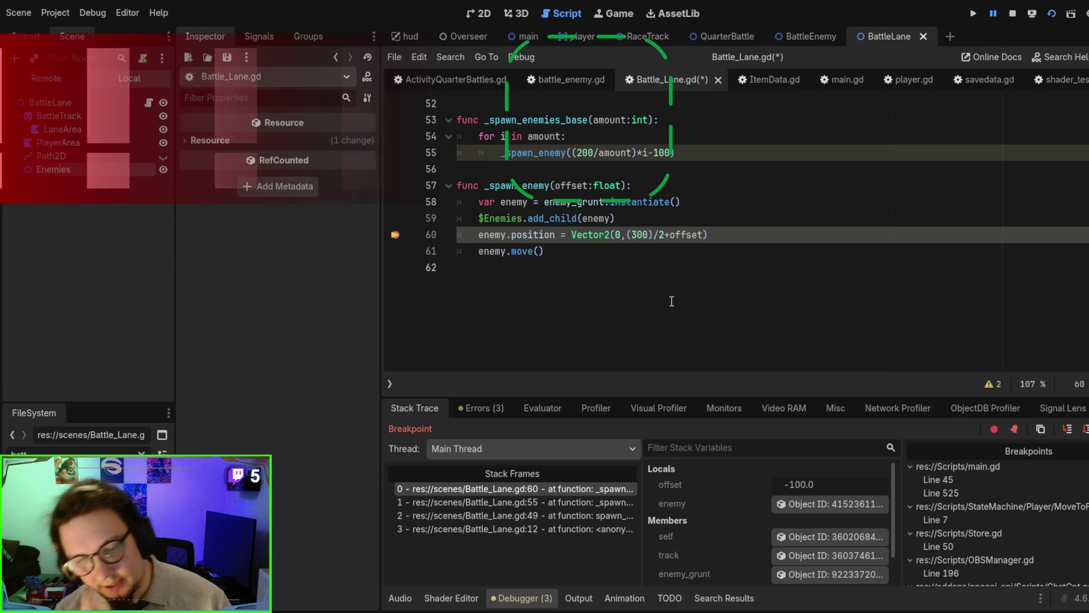
{"action": "key", "text": "Right"}
{"action": "type", "text": "-ENEMY_HEIGHT"}
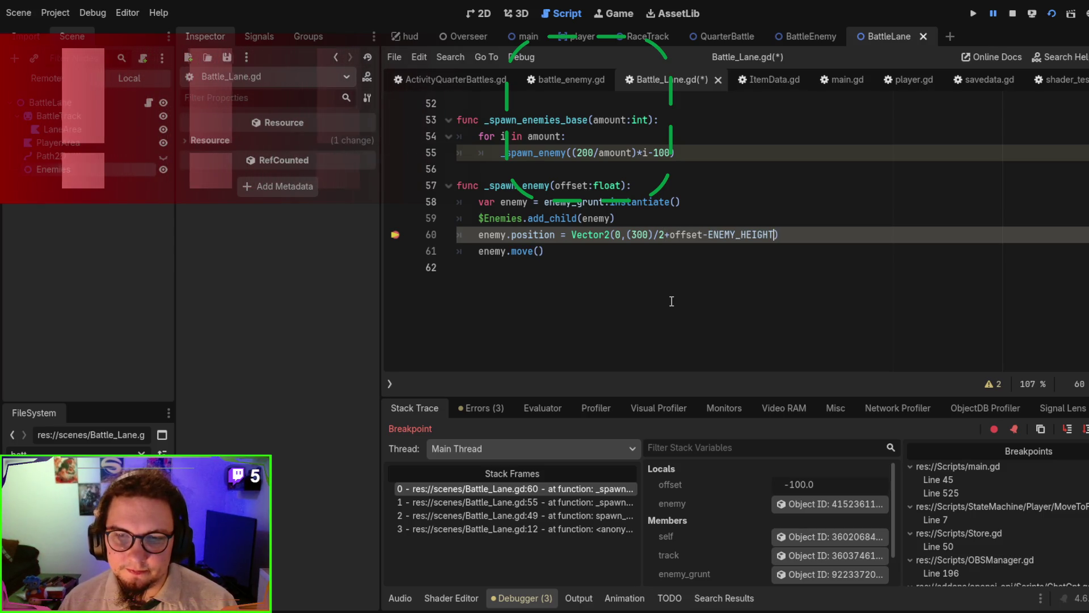
{"action": "key", "text": "Right"}
{"action": "key", "text": "shift+Right"}
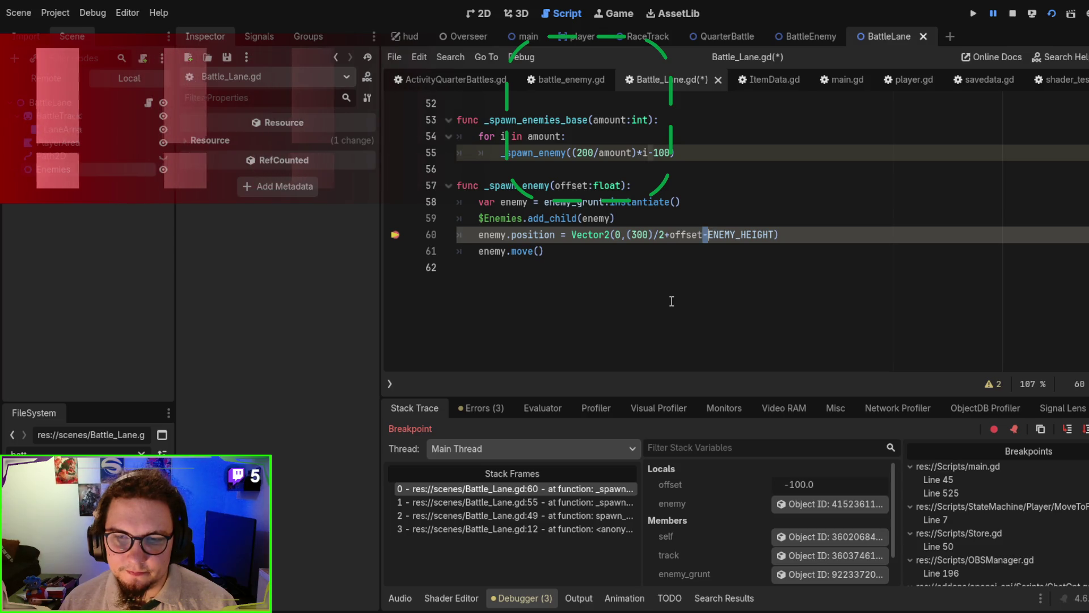
{"action": "type", "text": "+"}
- Rerun the scene, remove the line 60 breakpoint, resume, then stop the game
{"action": "key", "text": "F5"}
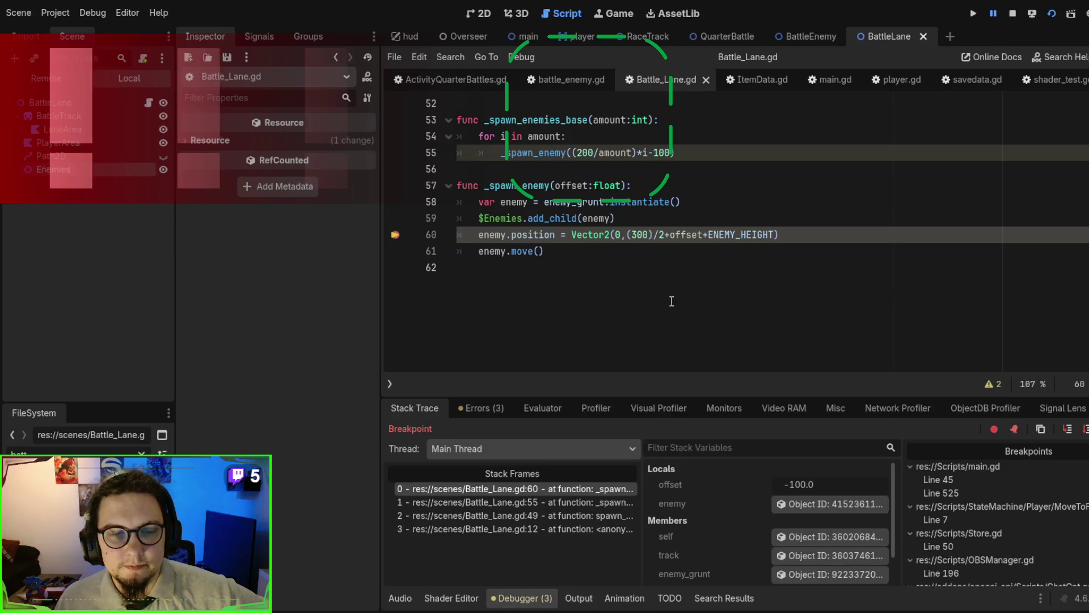
{"action": "left_click", "coordinate": [414, 238]}
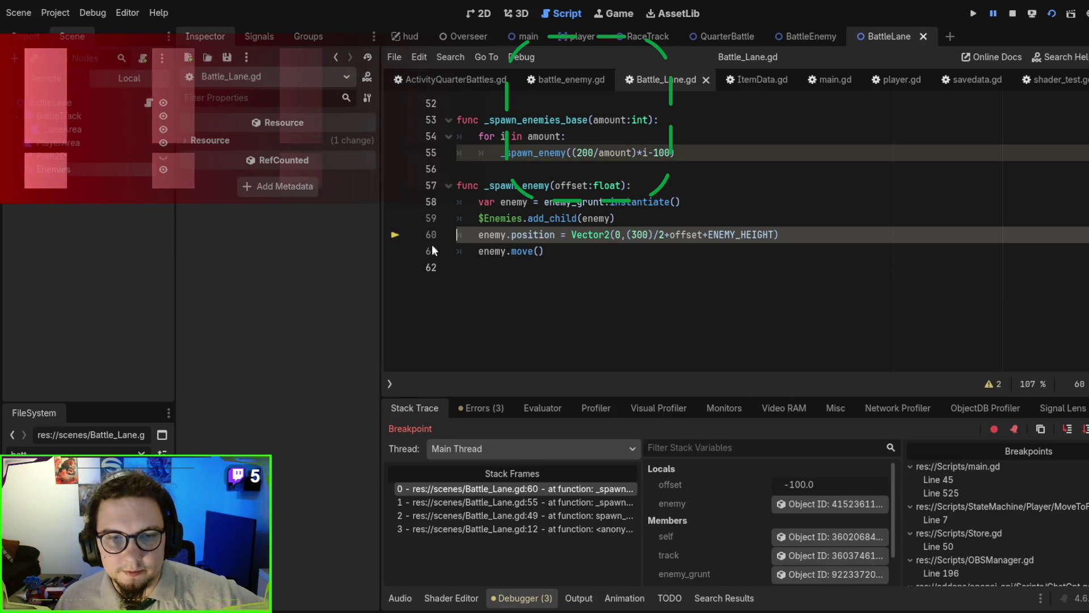
{"action": "key", "text": "F12"}
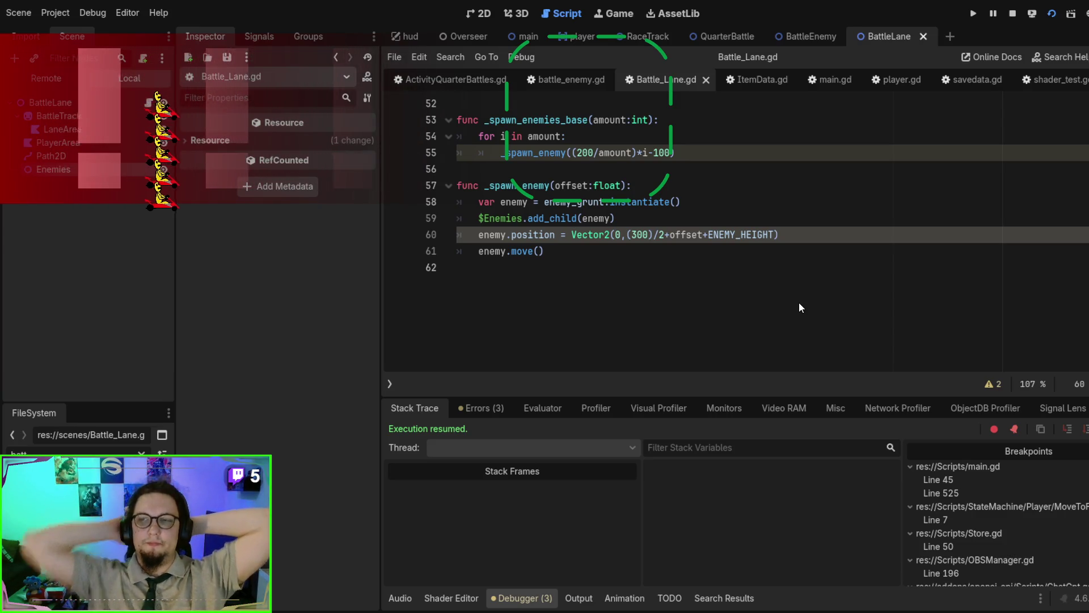
{"action": "key", "text": "F8"}
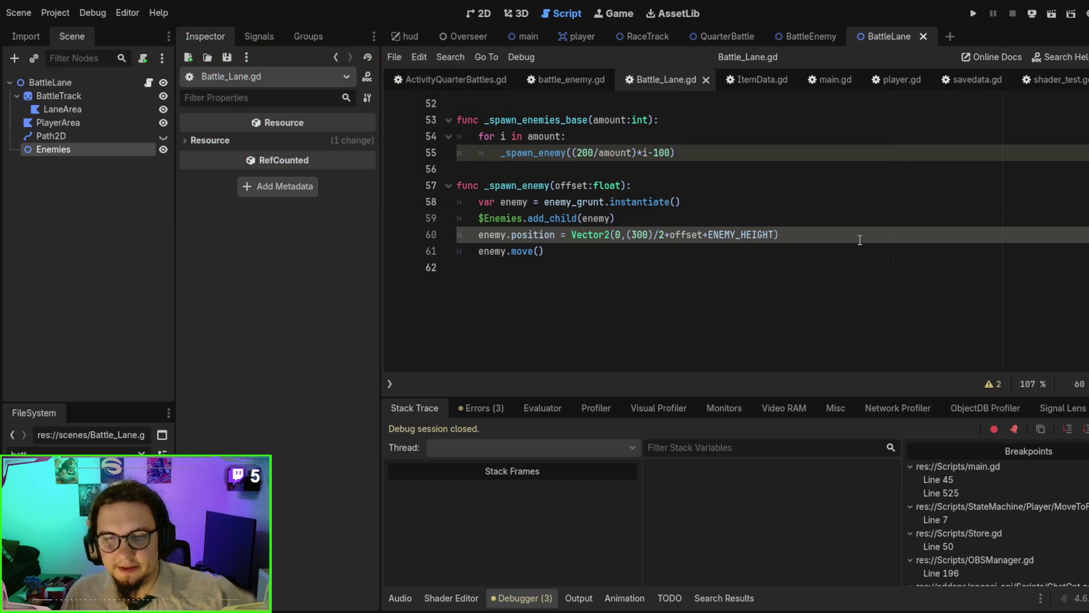
- Change line 60 to Vector2(0,(150)+offset), then run to the breakpoint and continue
{"action": "left_click_drag", "start_coordinate": [703, 234], "coordinate": [776, 234]}
{"action": "key", "text": "BackSpace"}
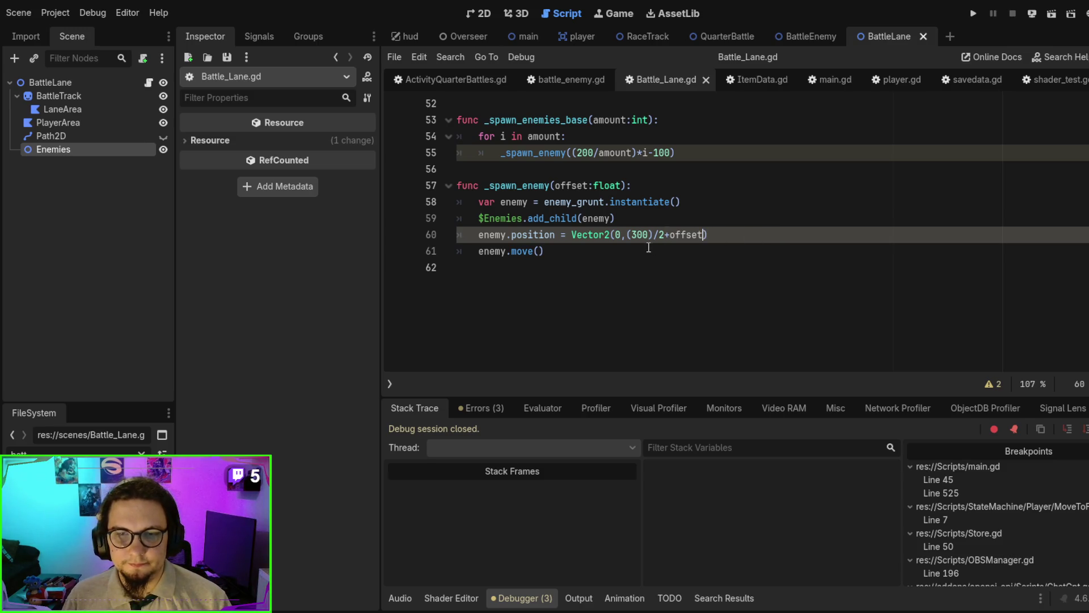
{"action": "left_click_drag", "start_coordinate": [631, 235], "coordinate": [668, 234]}
{"action": "type", "text": "150"}
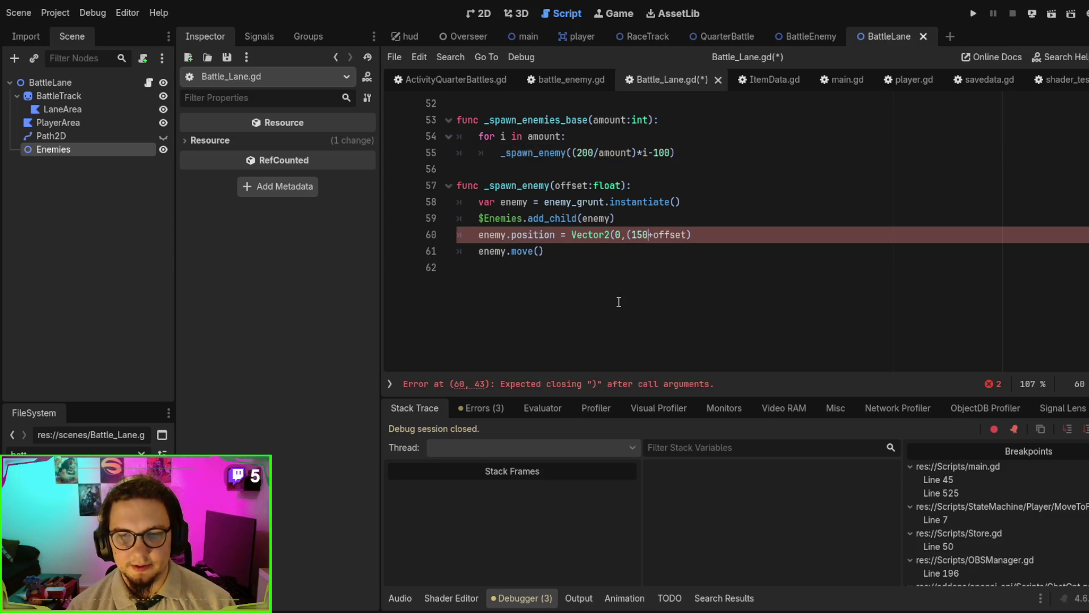
{"action": "type", "text": ")"}
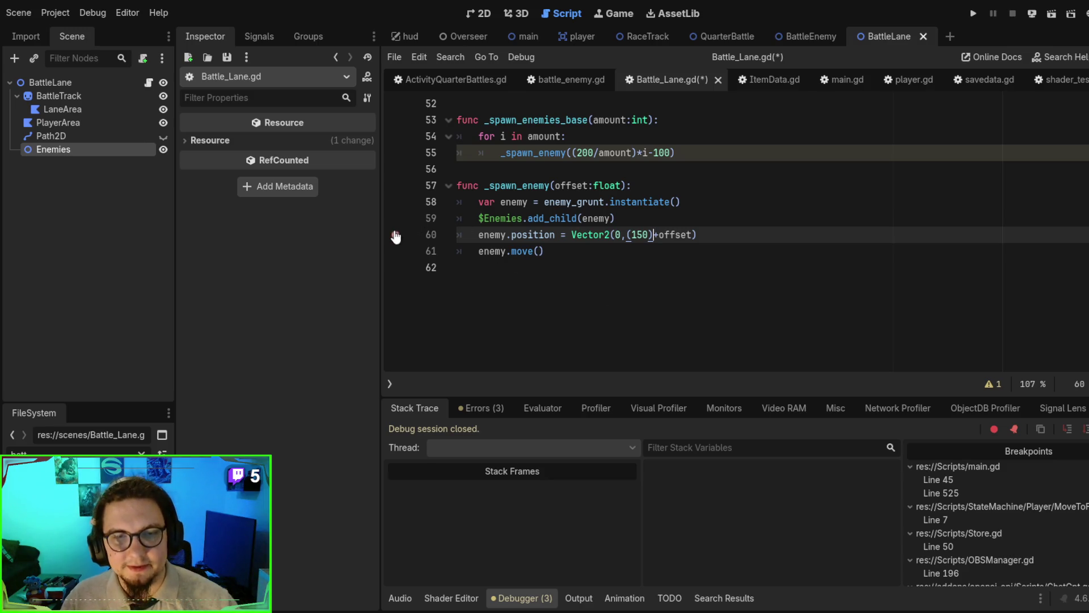
{"action": "key", "text": "F5"}
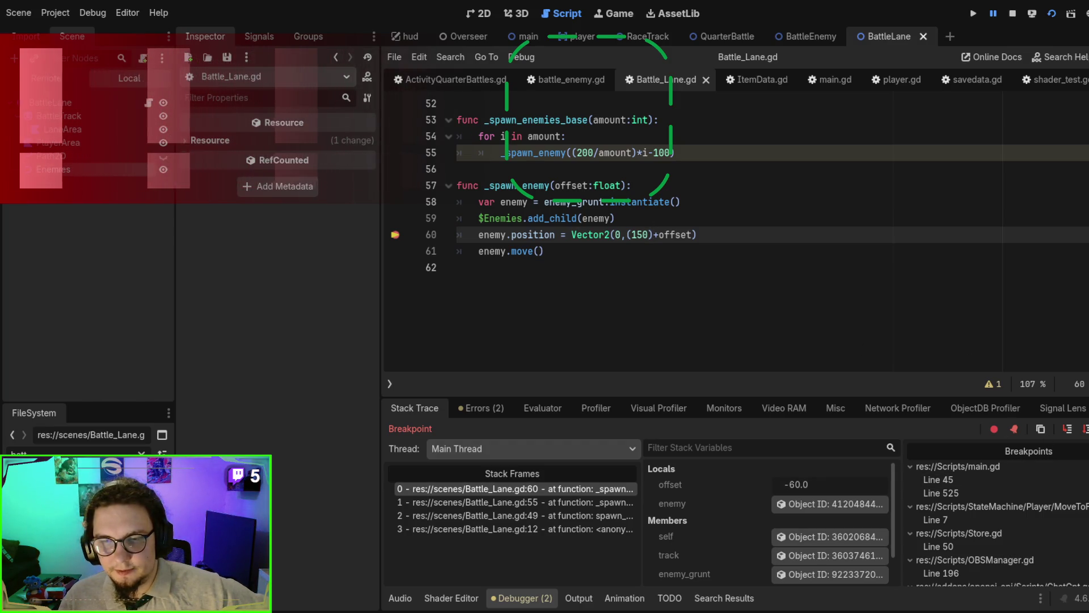
{"action": "key", "text": "F12"}
{"action": "key", "text": "F12"}
{"action": "key", "text": "F12"}
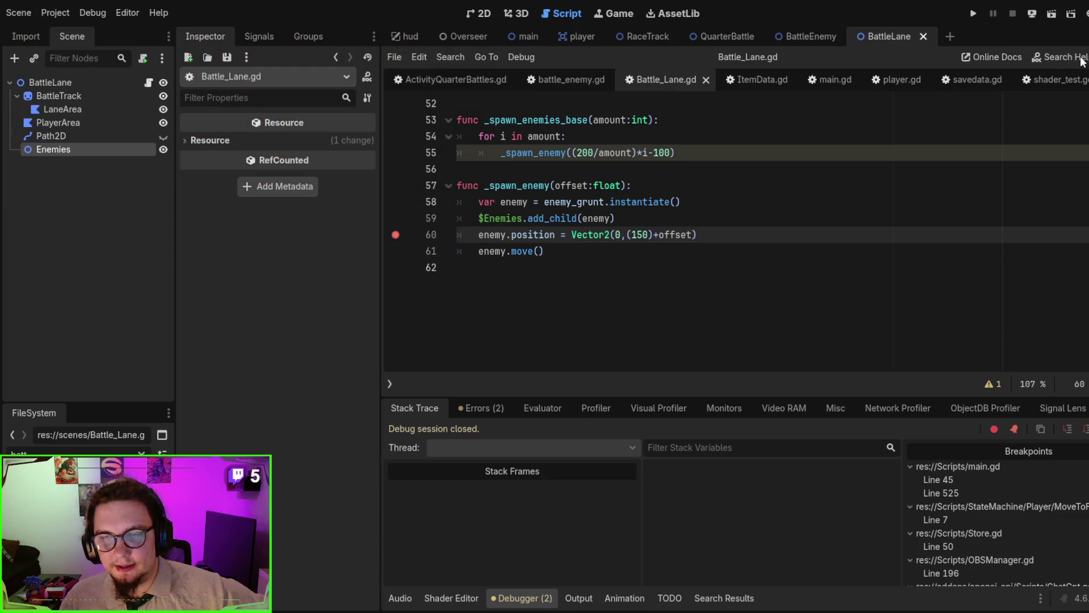
- Undo line 60 back to Vector2(0,(300-ENEMY_HEIGHT)/2+offset)
{"action": "scroll", "coordinate": [626, 273], "scroll_direction": "up", "scroll_amount": 2}
{"action": "left_click", "coordinate": [640, 289]}
{"action": "left_click", "coordinate": [680, 317]}
{"action": "key", "text": "ctrl+z"}
{"action": "key", "text": "ctrl+z"}
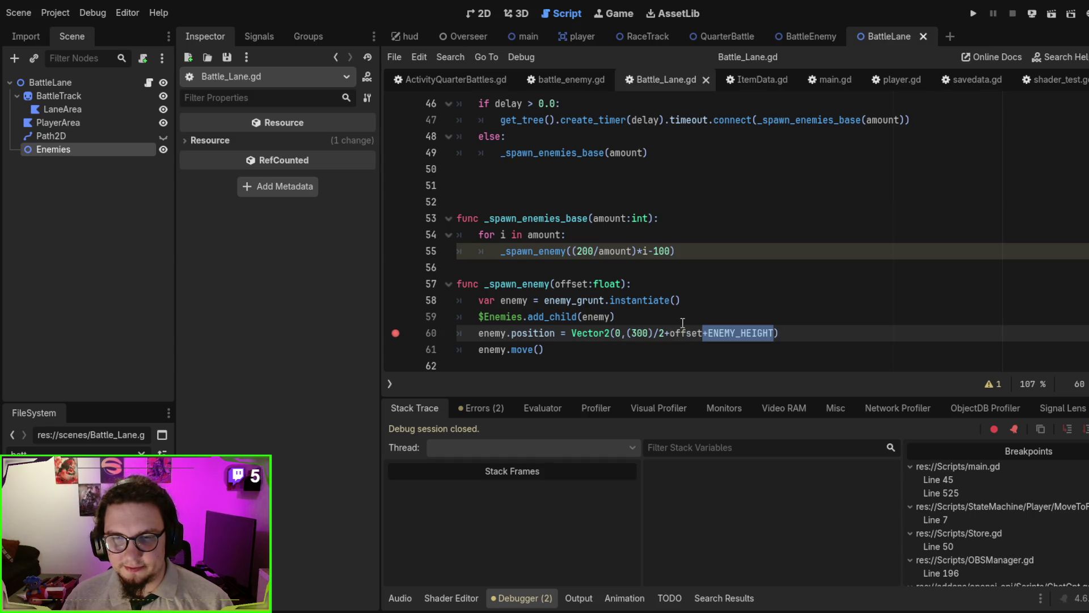
{"action": "key", "text": "ctrl+z"}
{"action": "key", "text": "ctrl+z"}
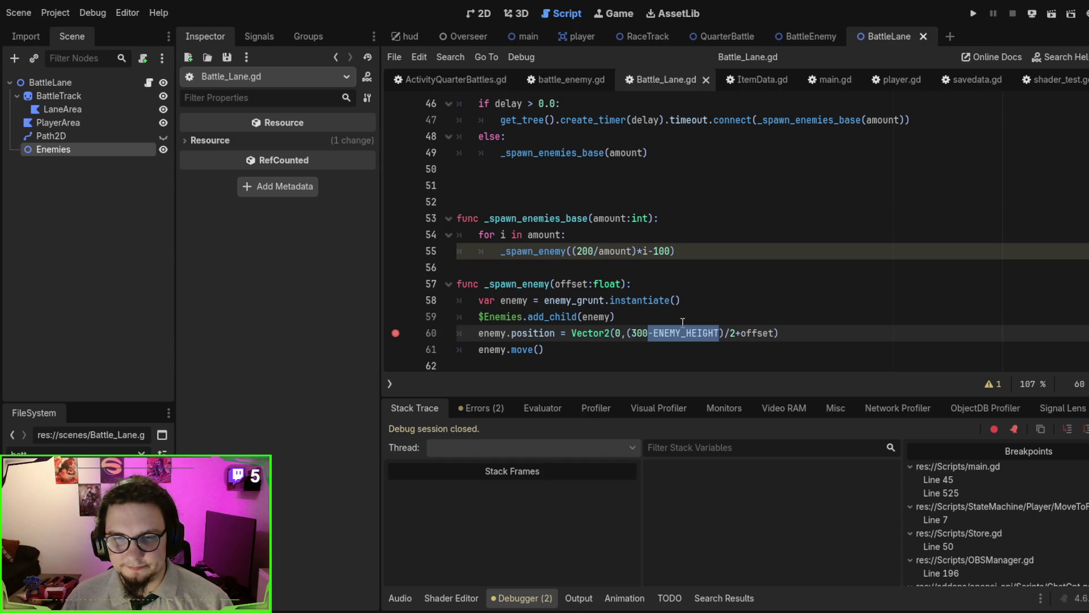
{"action": "key", "text": "ctrl+z"}
- Change line 55 to call _spawn_enemy((200/(amount-1))*i-100) with balanced parentheses
{"action": "left_click", "coordinate": [643, 247]}
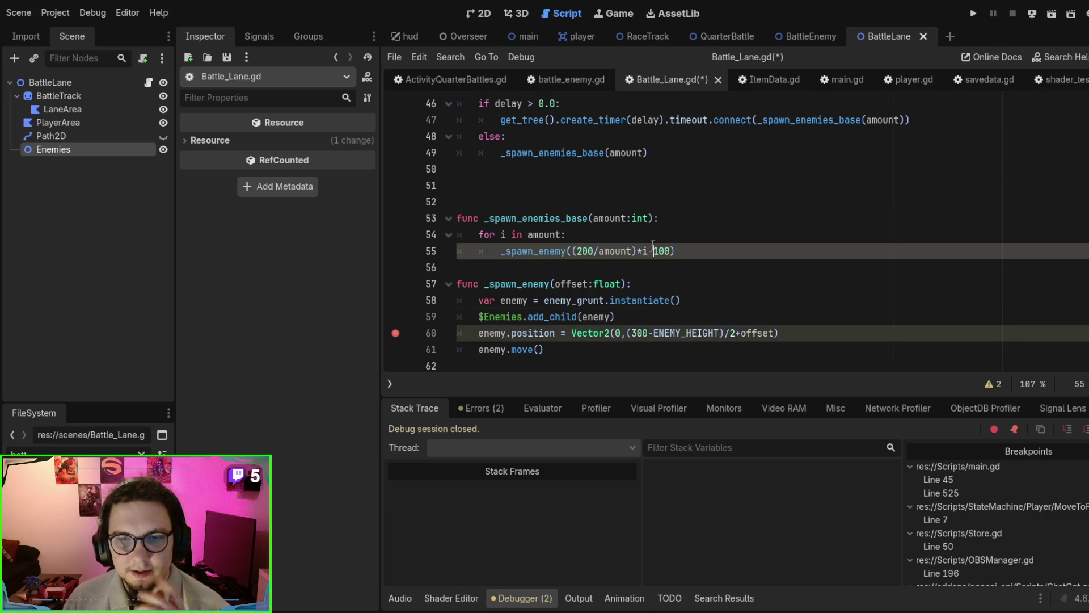
{"action": "double_click", "coordinate": [644, 249]}
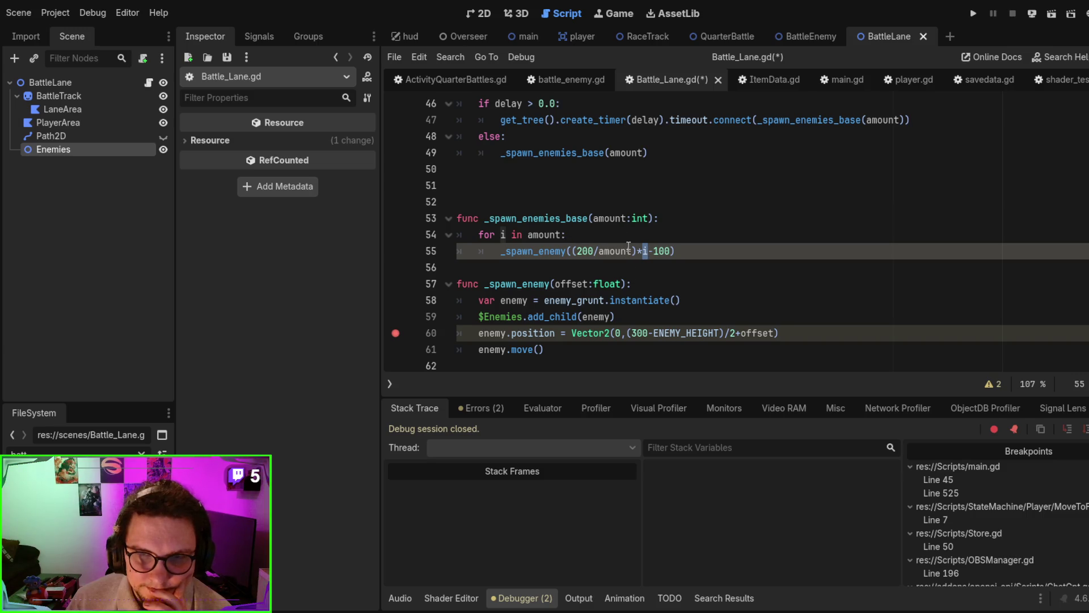
{"action": "left_click", "coordinate": [601, 251]}
{"action": "key", "text": "BackSpace"}
{"action": "key", "text": "BackSpace"}
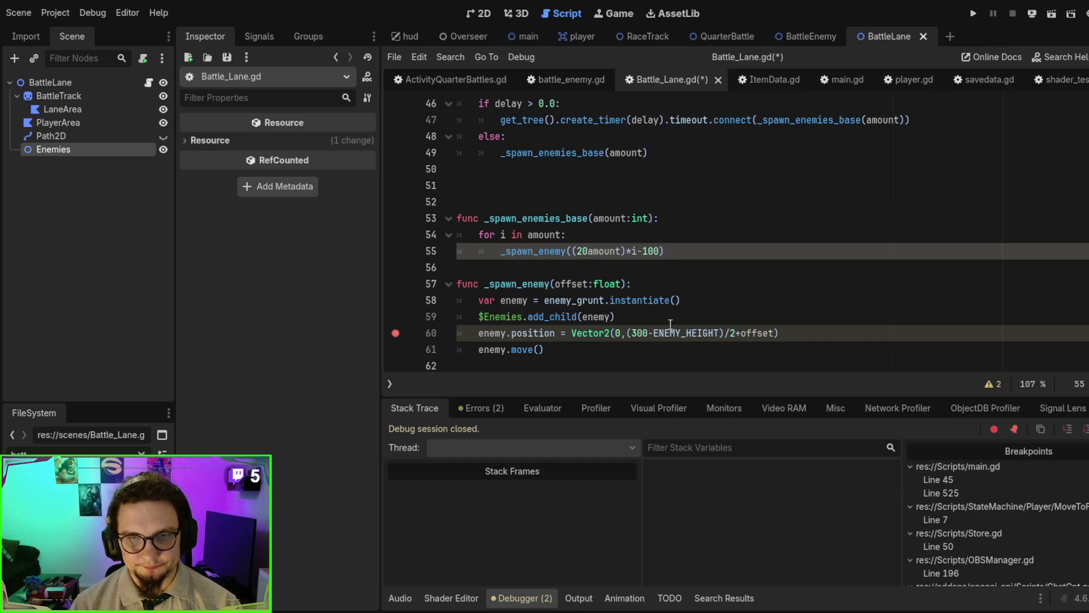
{"action": "type", "text": "0/("}
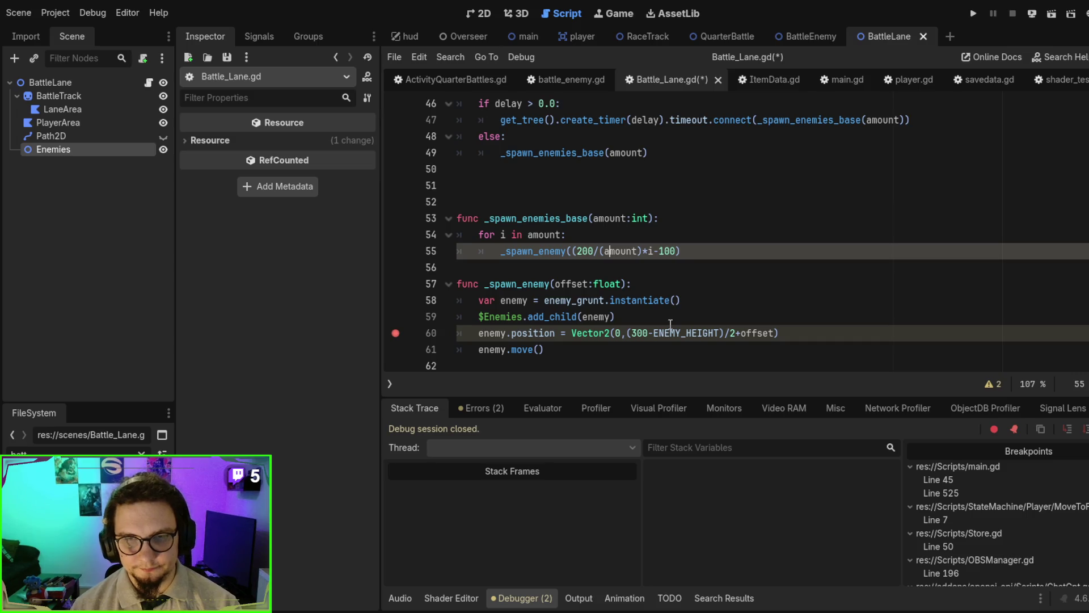
{"action": "type", "text": "-1"}
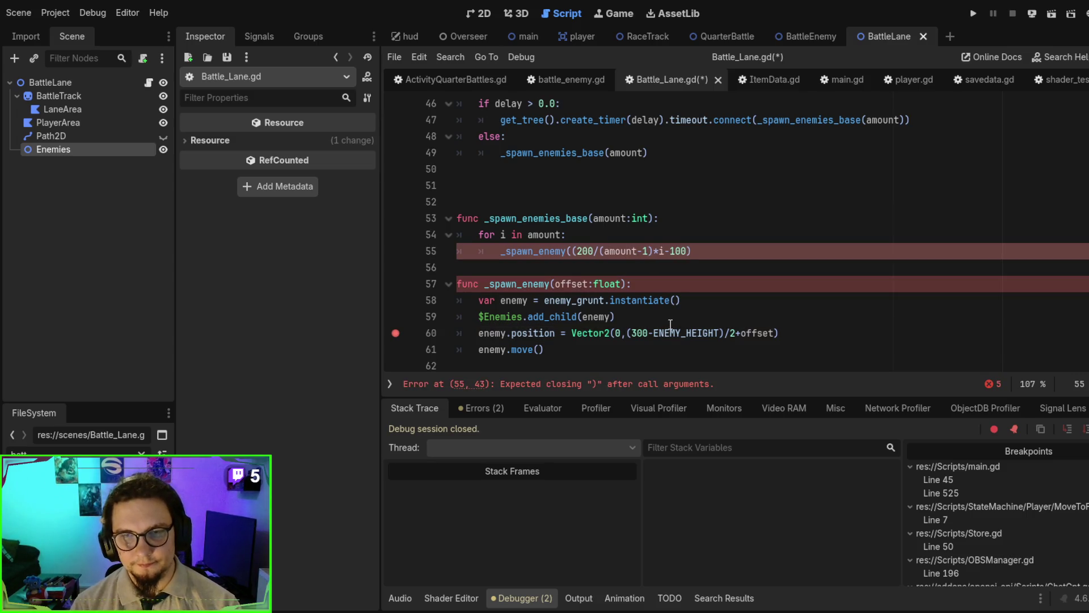
{"action": "key", "text": "Up"}
{"action": "key", "text": "Up"}
{"action": "key", "text": "Up"}
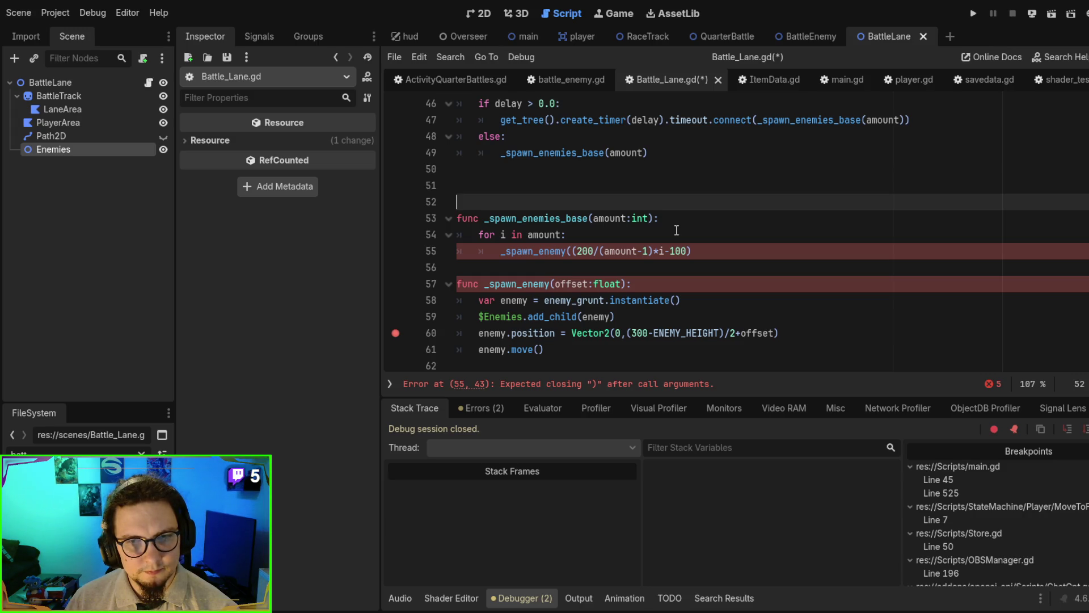
{"action": "left_click", "coordinate": [653, 251]}
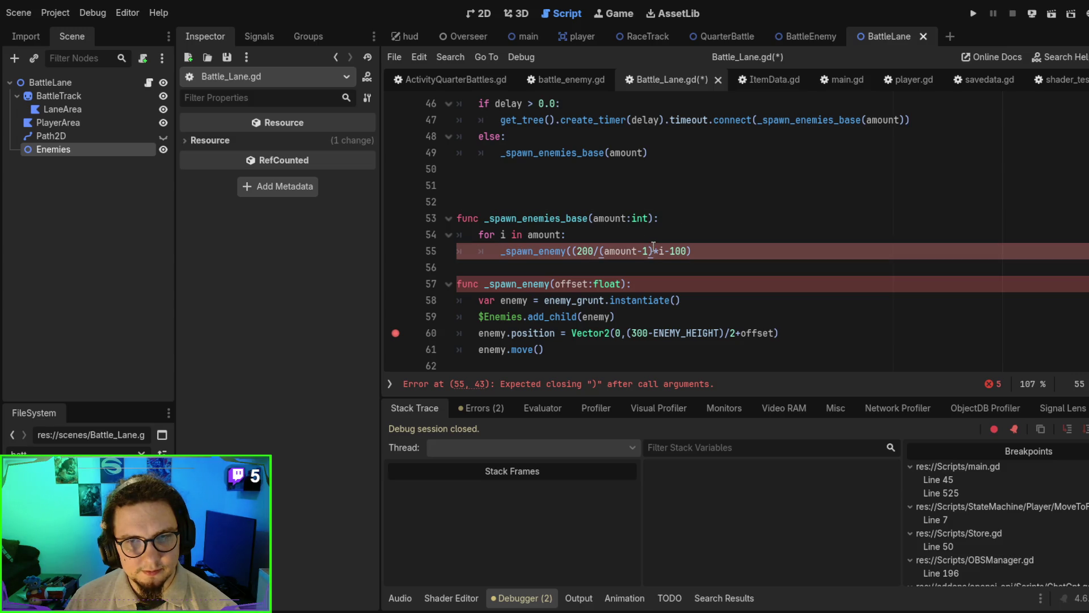
{"action": "type", "text": ")("}
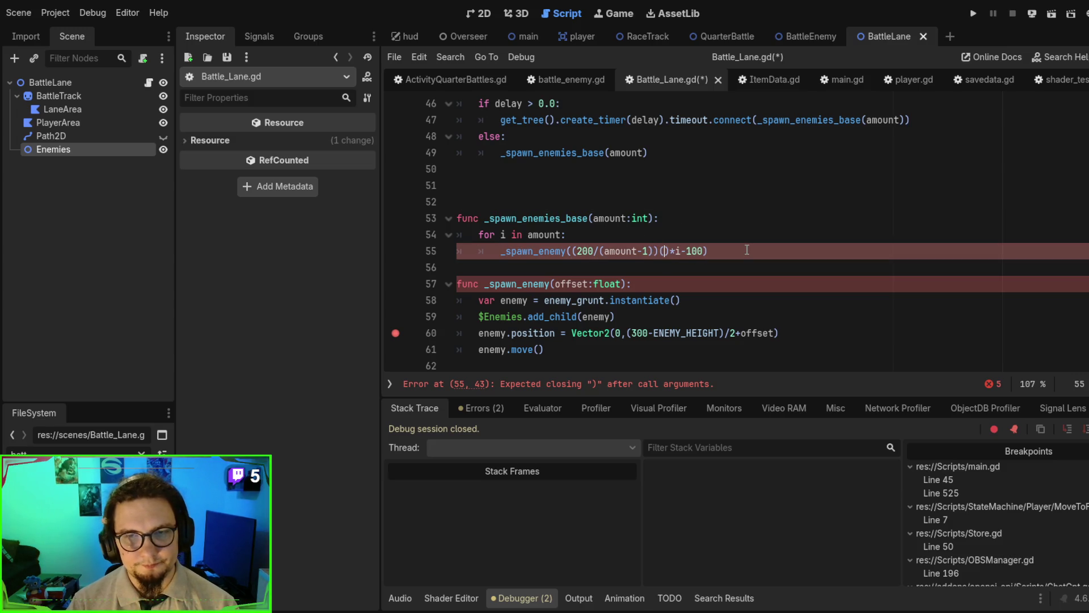
{"action": "key", "text": "BackSpace"}
- Save and run the scene, resuming past the breakpoint stops
{"action": "key", "text": "F6"}
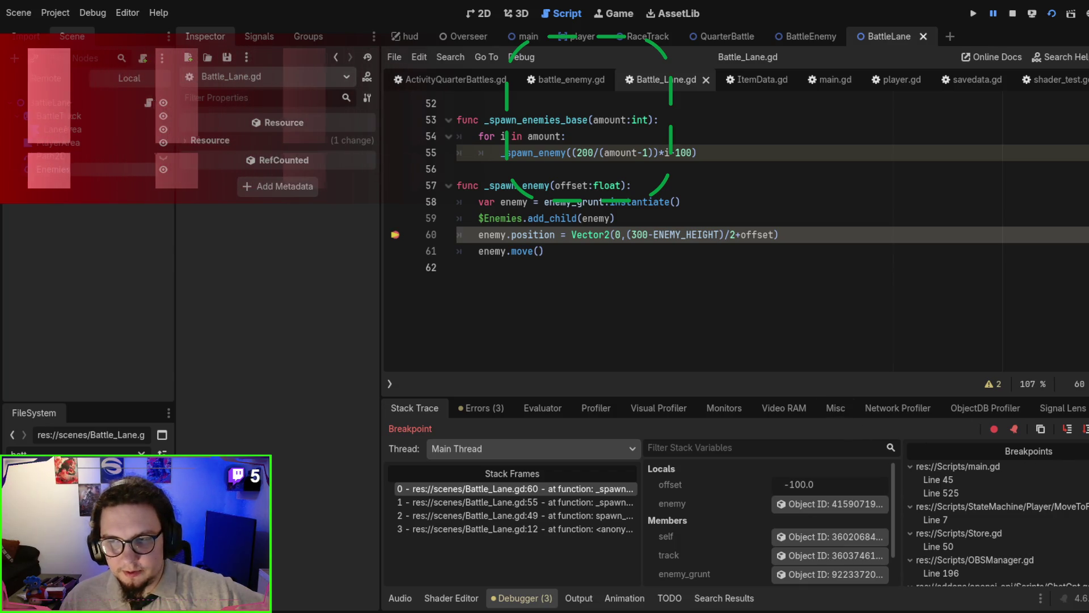
{"action": "key", "text": "F12"}
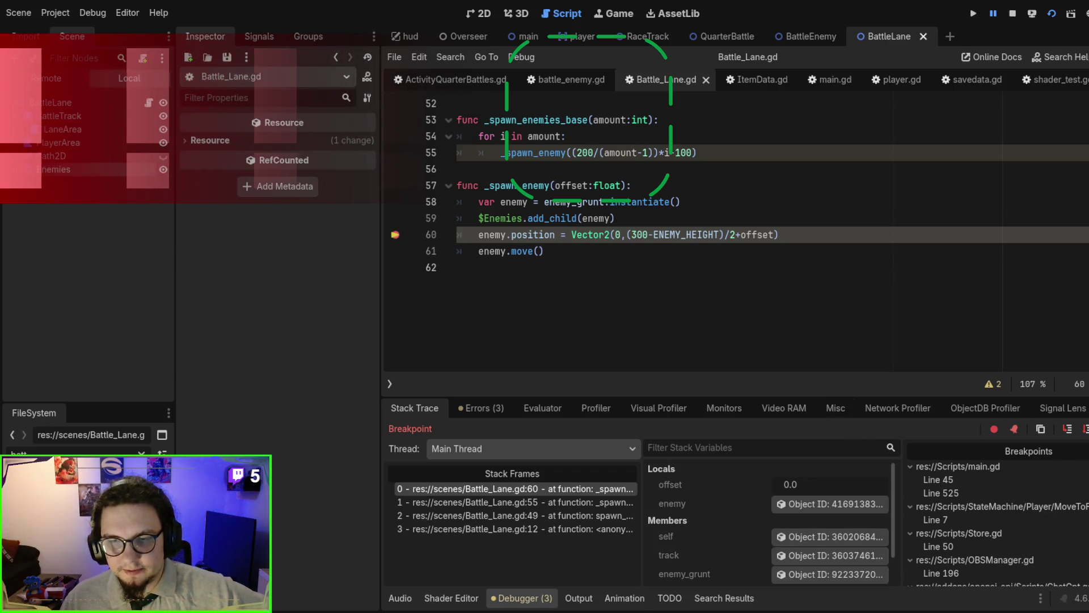
{"action": "key", "text": "F12"}
{"action": "key", "text": "F12"}
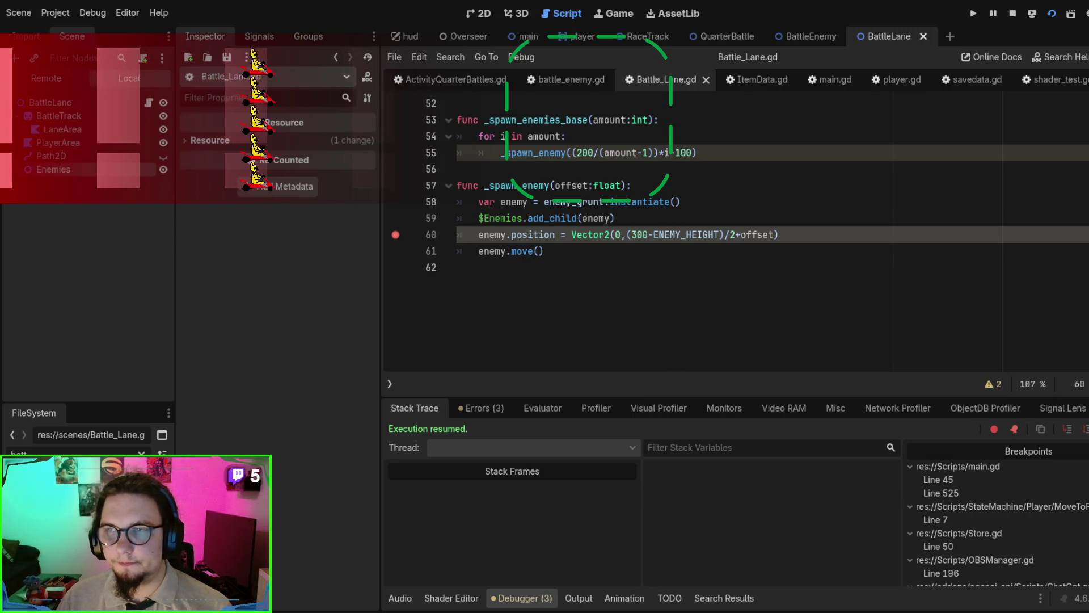
{"action": "key", "text": "Down"}
{"action": "key", "text": "Down"}
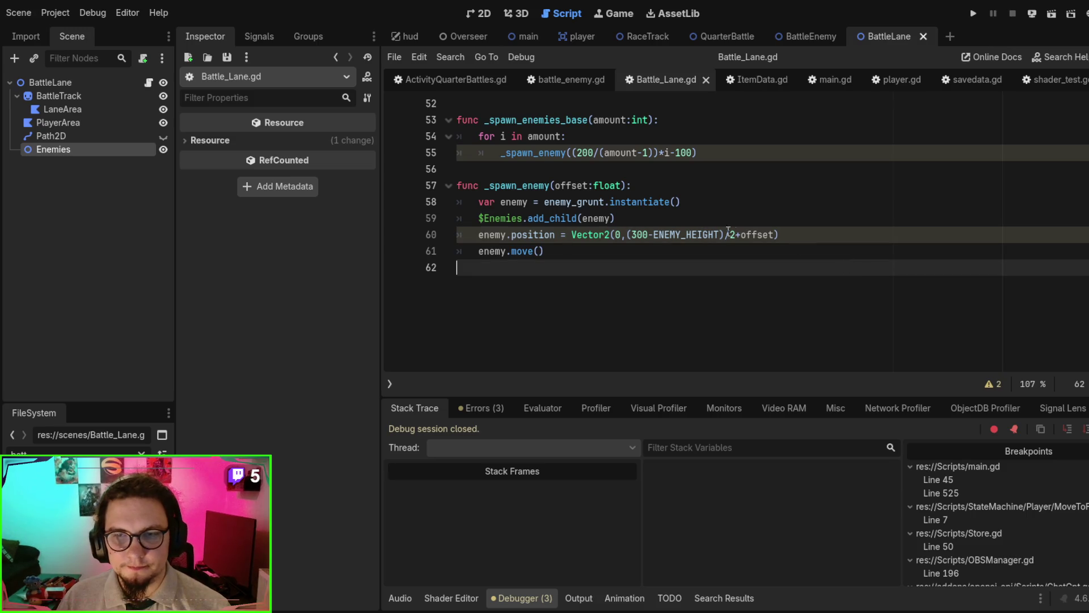
- Set the spawned enemy's x position on line 60 to randf()*50
{"action": "left_click", "coordinate": [617, 234]}
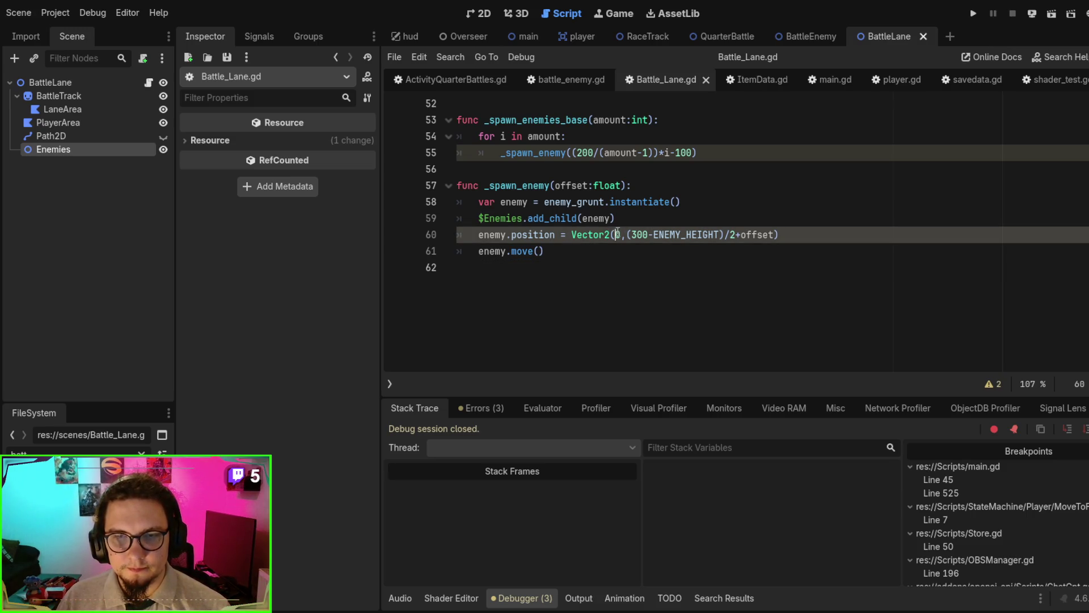
{"action": "type", "text": "randf("}
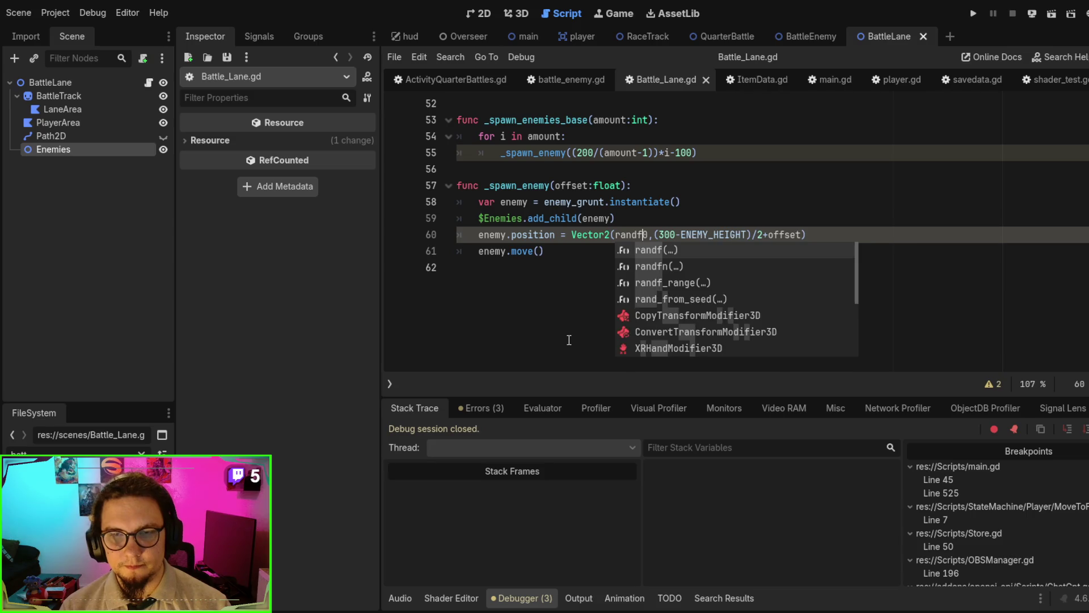
{"action": "type", "text": ")"}
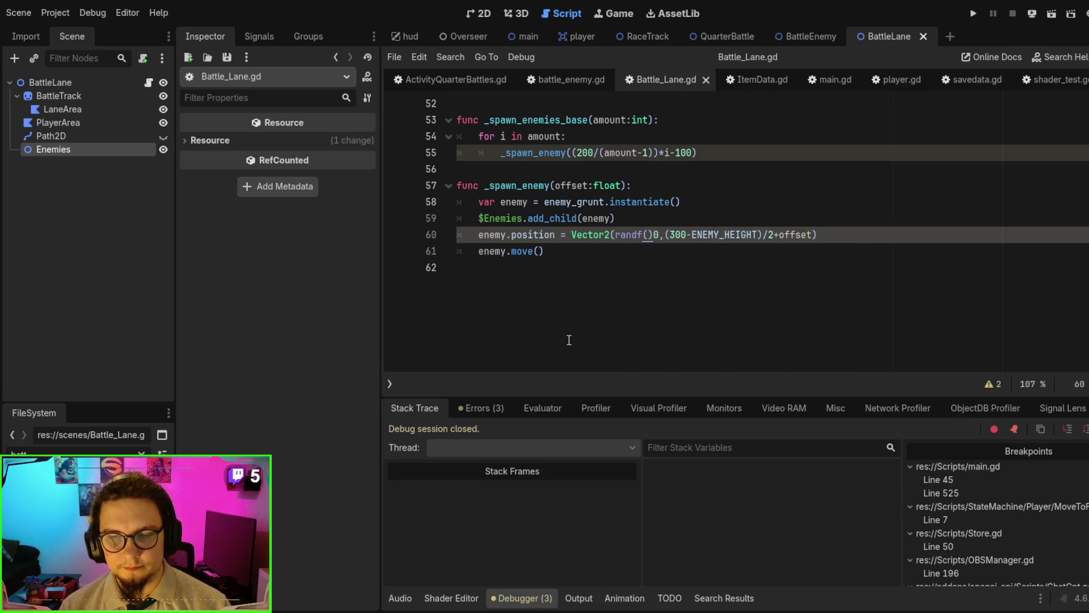
{"action": "type", "text": "*5"}
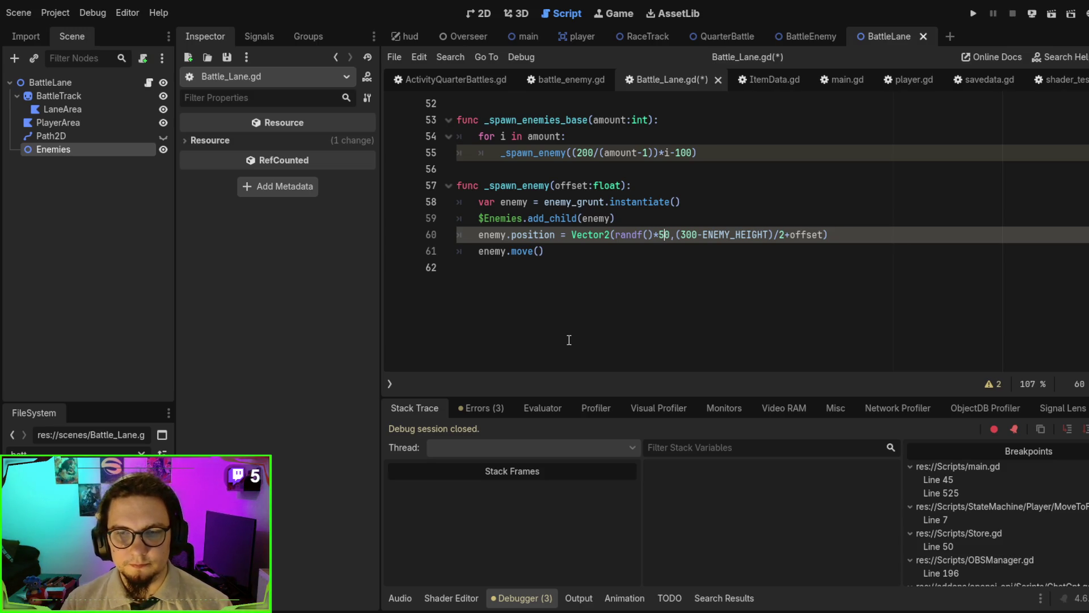
{"action": "left_click", "coordinate": [645, 274]}
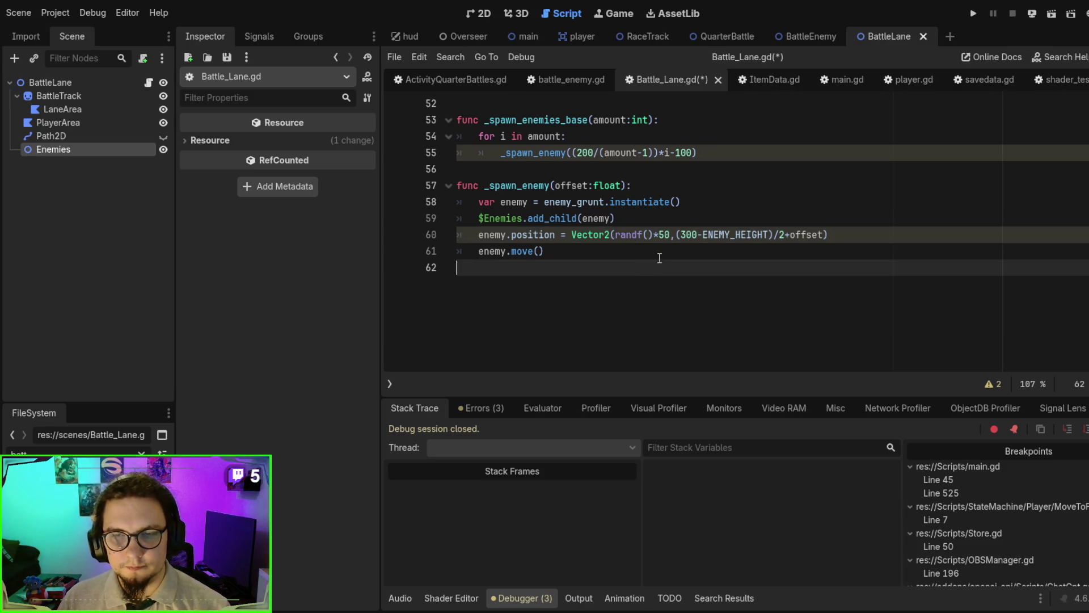
{"action": "scroll", "coordinate": [661, 257], "scroll_direction": "up", "scroll_amount": 3}
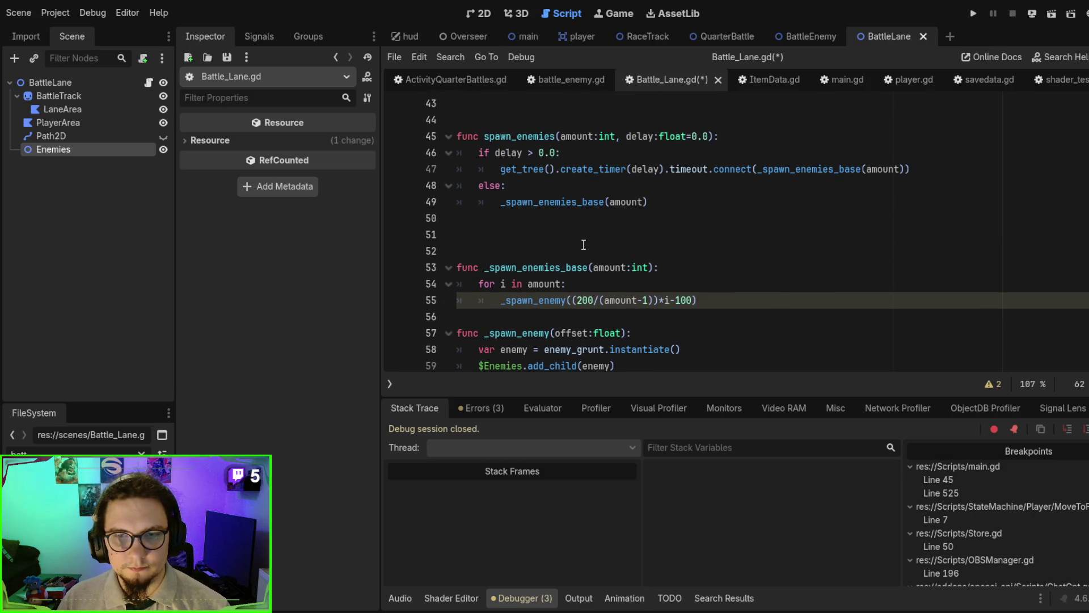
{"action": "scroll", "coordinate": [572, 244], "scroll_direction": "up", "scroll_amount": 14}
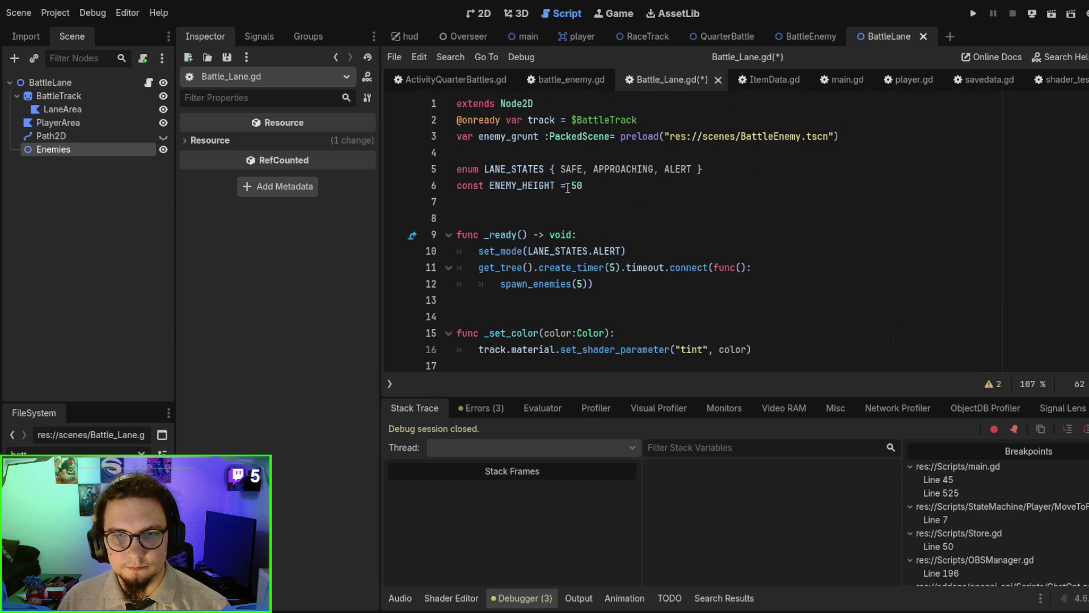
{"action": "left_click", "coordinate": [569, 189]}
{"action": "scroll", "coordinate": [581, 277], "scroll_direction": "down", "scroll_amount": 1}
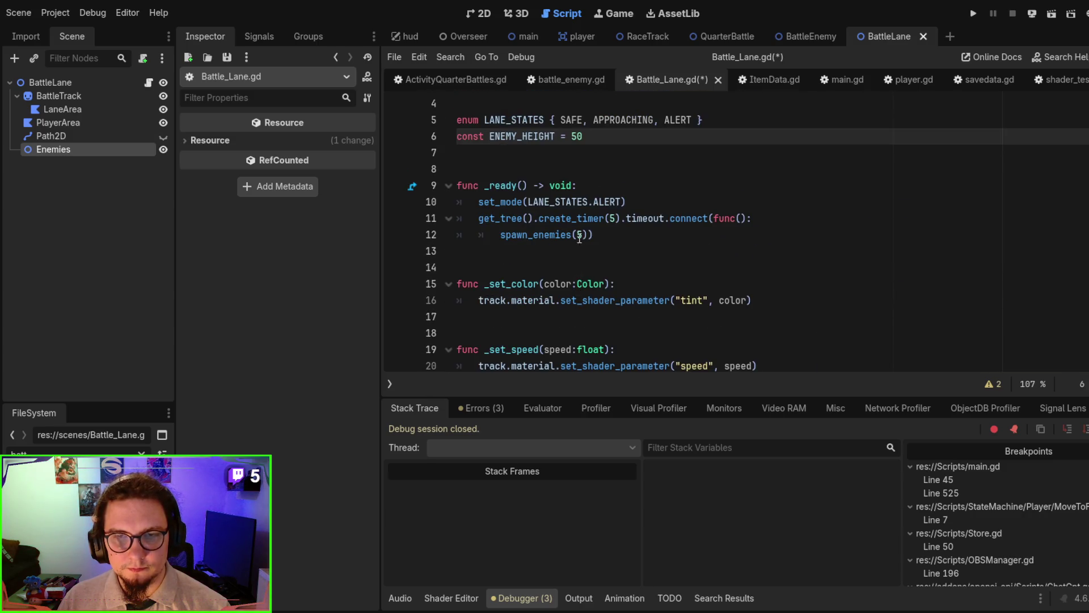
- Change spawn_enemies(5) to spawn_enemies(55), then save, run and stop the scene
{"action": "left_click", "coordinate": [578, 234]}
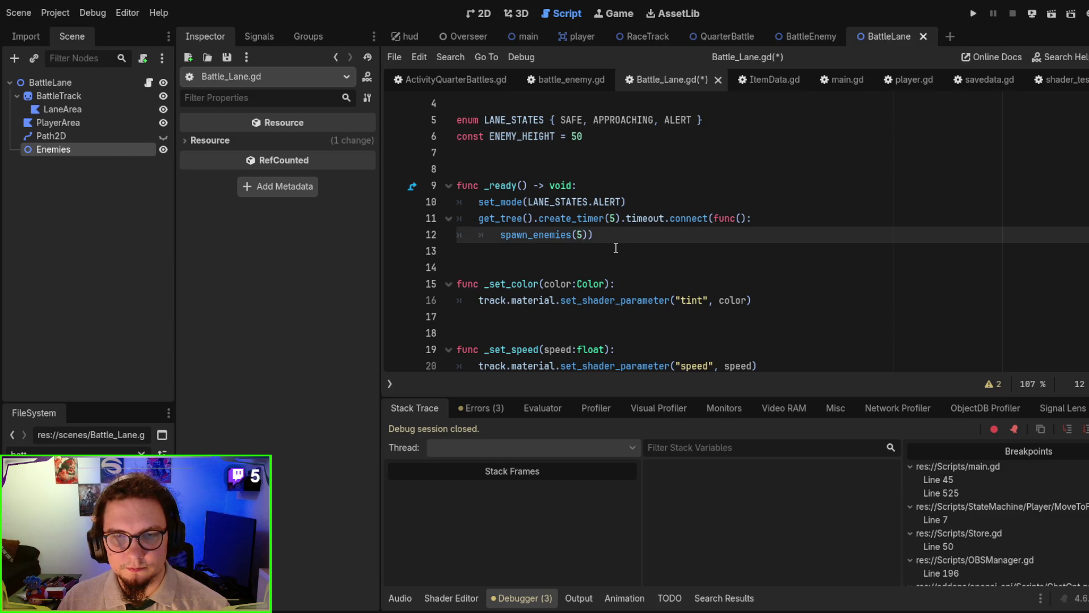
{"action": "type", "text": "5"}
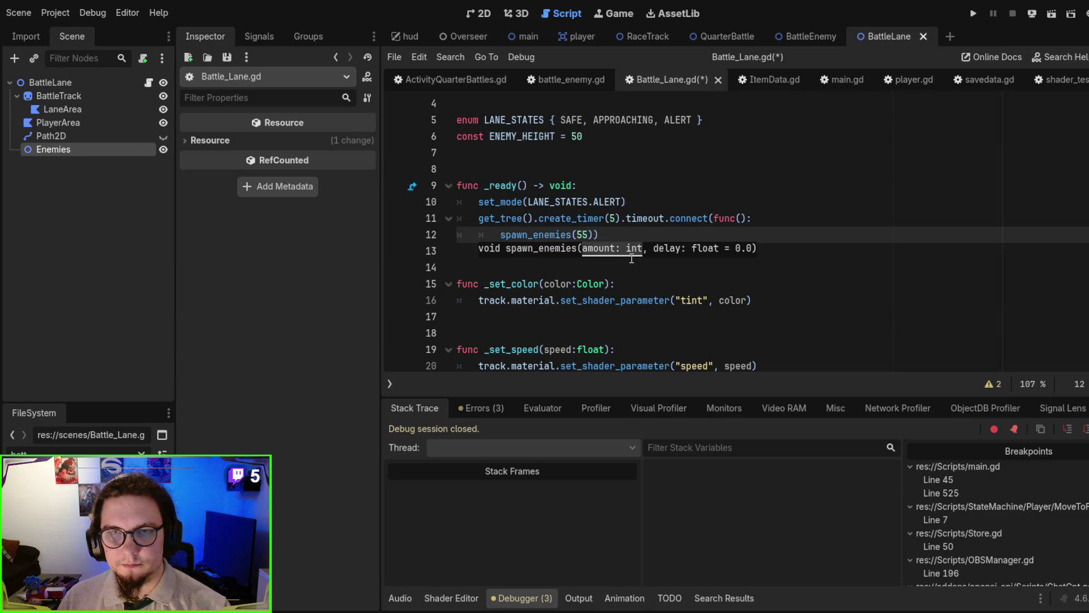
{"action": "key", "text": "F6"}
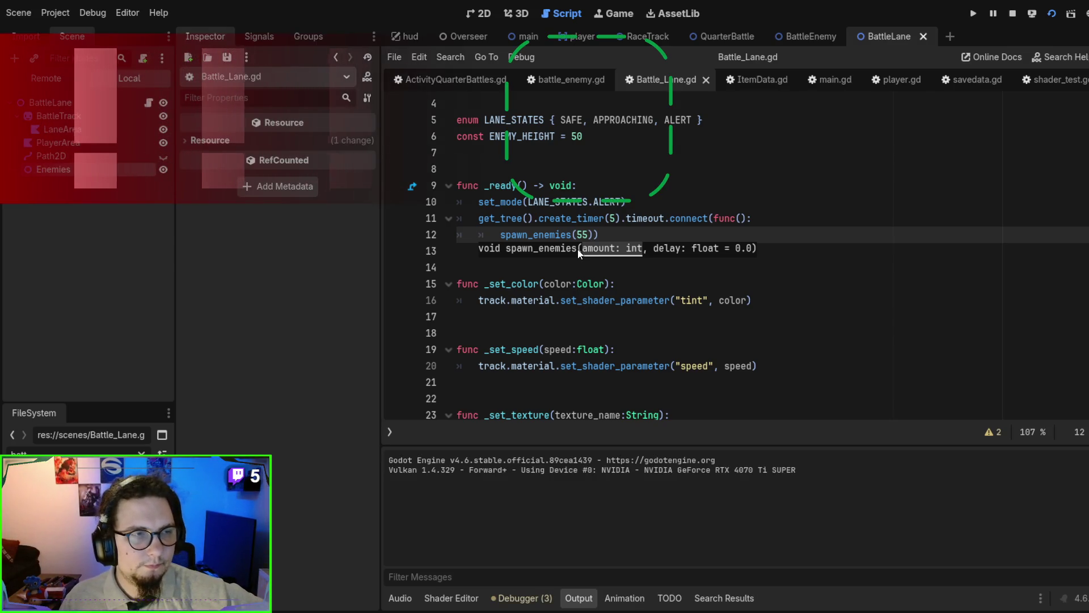
{"action": "key", "text": "F8"}
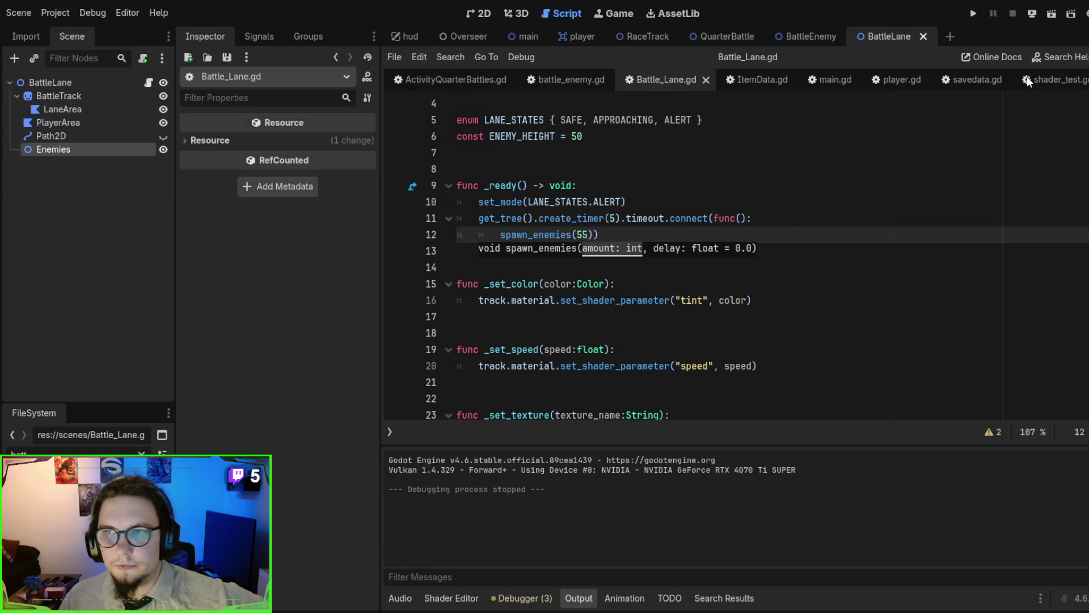
- Move the timer lambda's closing parenthesis onto its own line 13
{"action": "key", "text": "Down"}
{"action": "left_click", "coordinate": [596, 234]}
{"action": "type", "text": ")"}
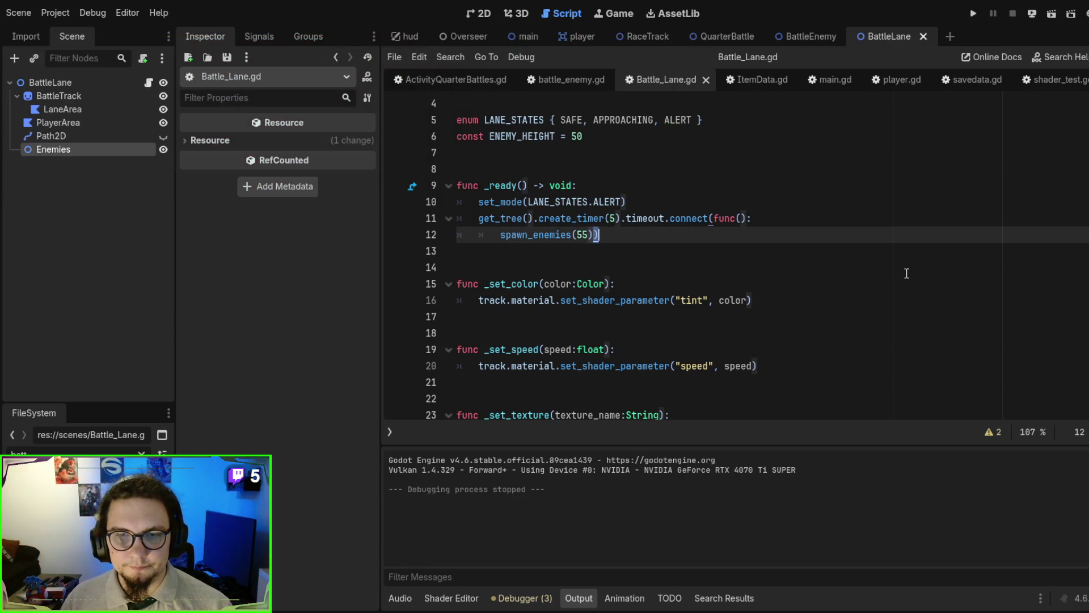
{"action": "key", "text": "Left"}
{"action": "key", "text": "Return"}
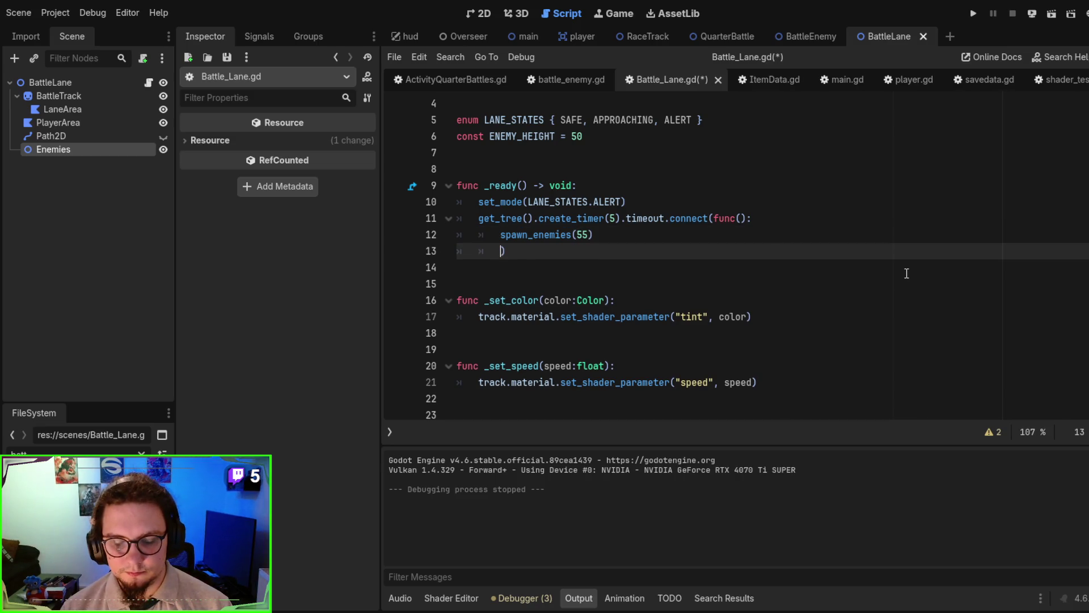
- Add set_mode(LANE_STATES.APPROACHING) after spawn_enemies(55) in the timer callback
{"action": "key", "text": "BackSpace"}
{"action": "key", "text": "BackSpace"}
{"action": "key", "text": "Return"}
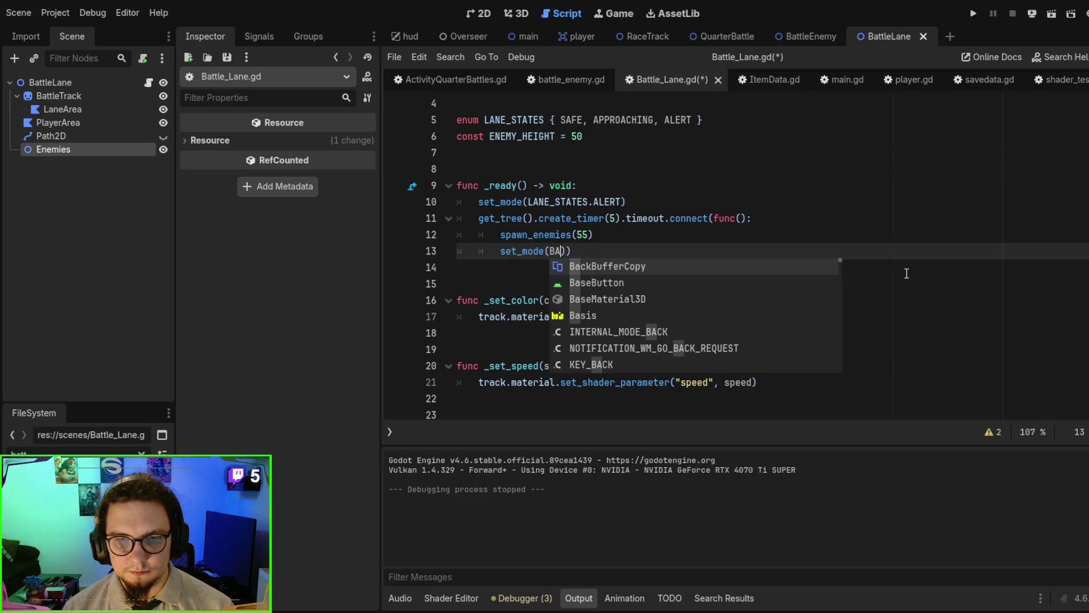
{"action": "key", "text": "BackSpace"}
{"action": "type", "text": "at"}
{"action": "key", "text": "BackSpace"}
{"action": "key", "text": "BackSpace"}
{"action": "type", "text": "ATT"}
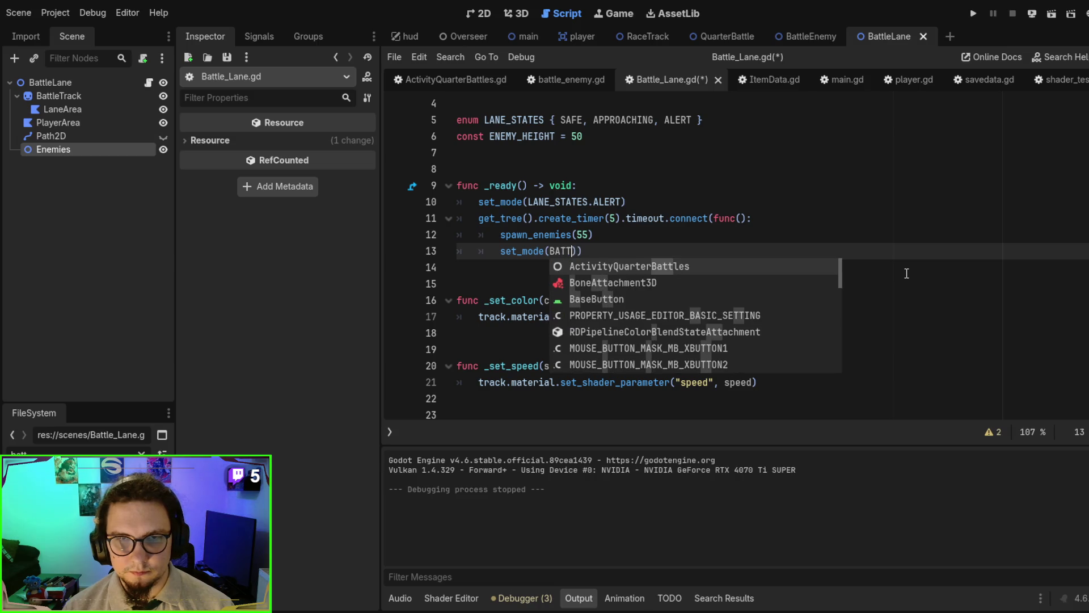
{"action": "key", "text": "BackSpace"}
{"action": "key", "text": "BackSpace"}
{"action": "key", "text": "BackSpace"}
{"action": "type", "text": "LA"}
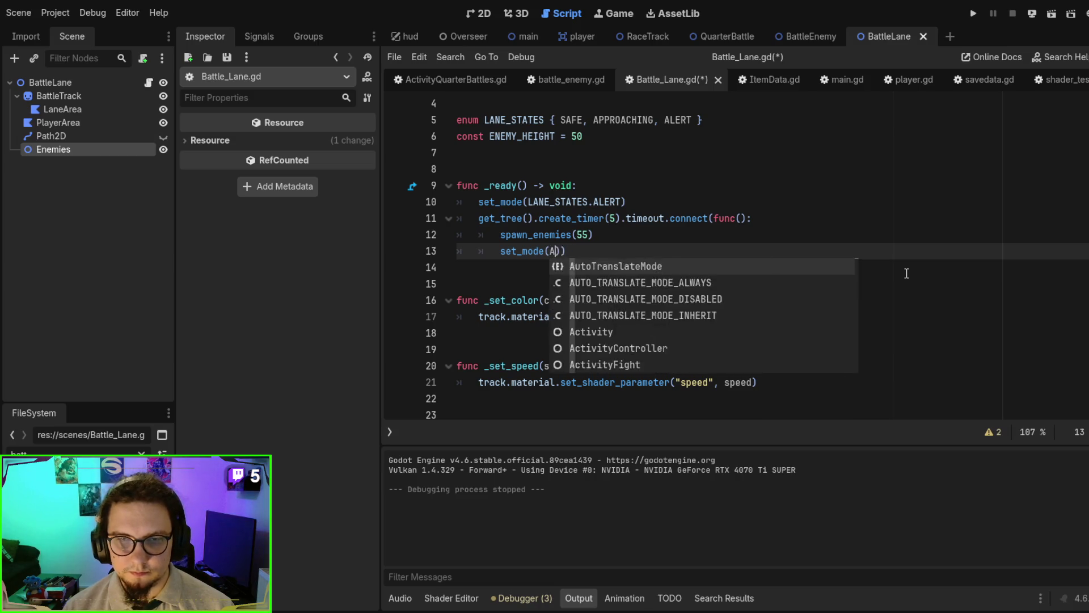
{"action": "type", "text": "n"}
{"action": "key", "text": "Return"}
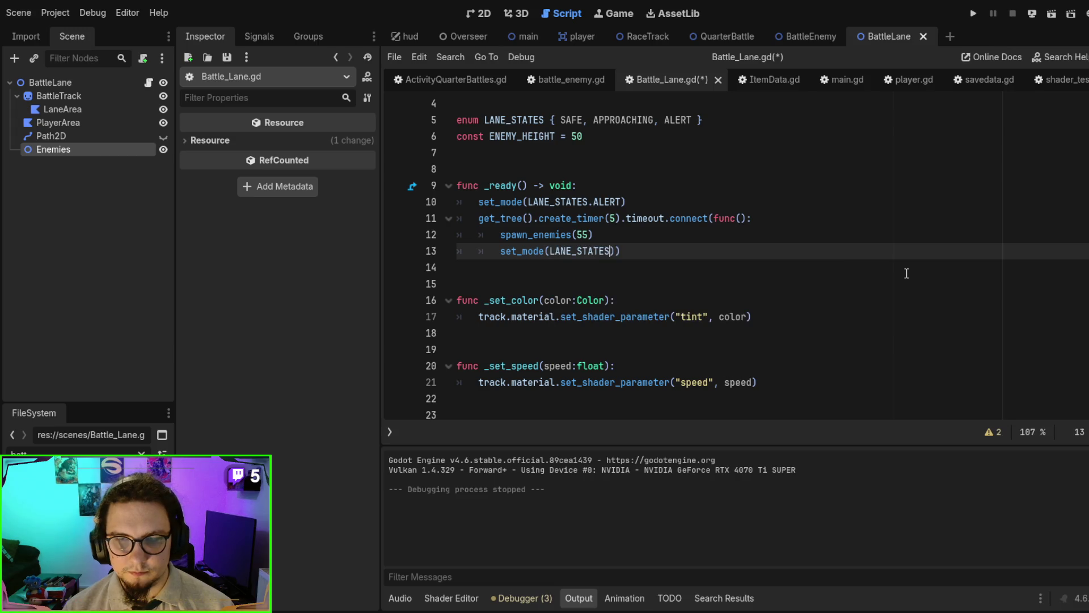
{"action": "type", "text": "app"}
{"action": "key", "text": "Return"}
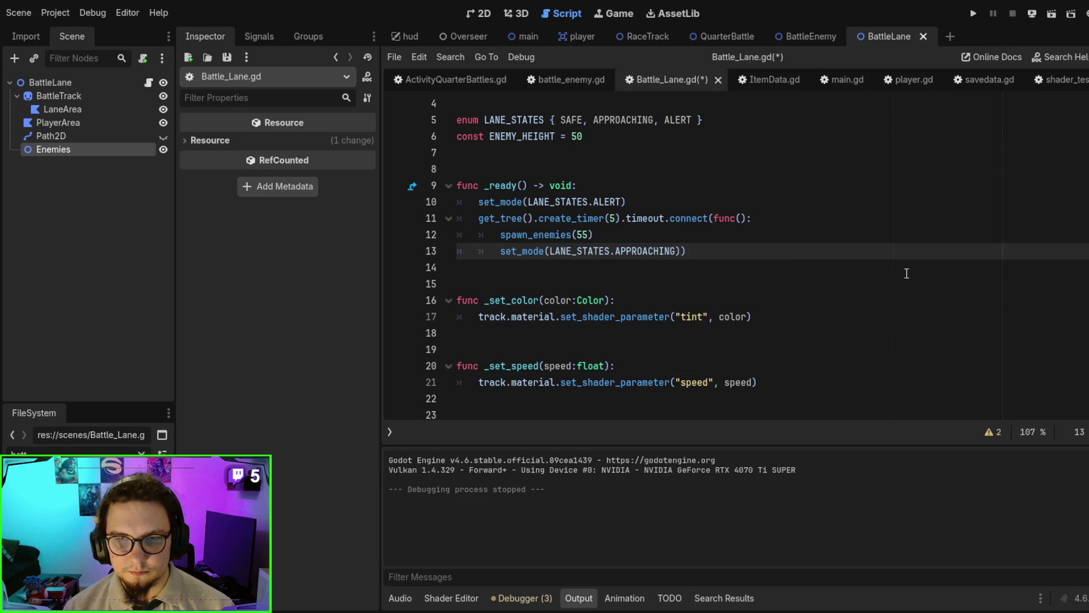
- Save and run the scene to test the approaching lane mode
{"action": "key", "text": "F6"}
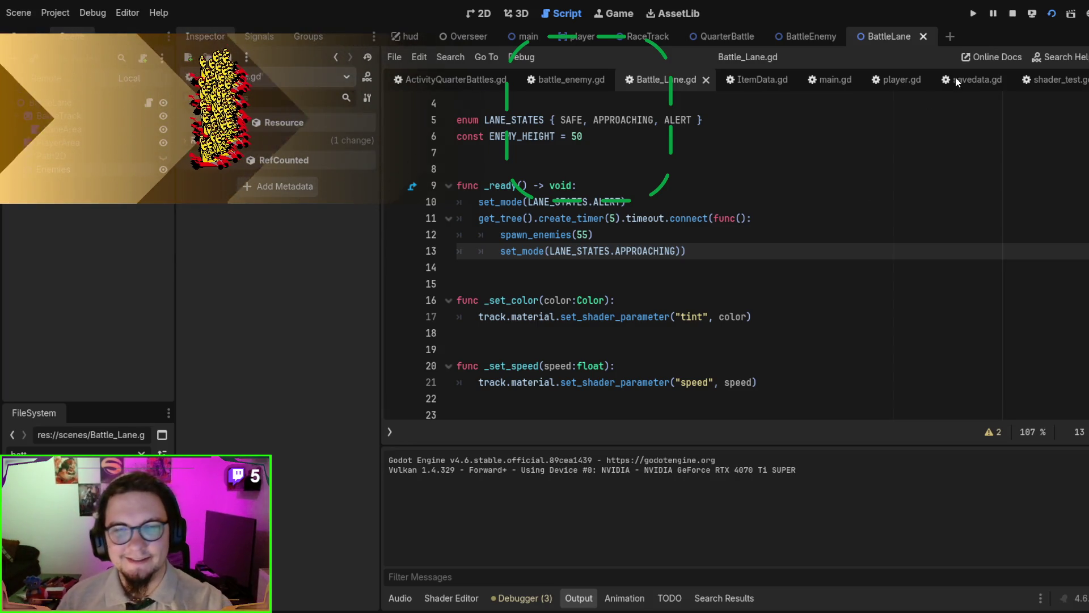
{"action": "scroll", "coordinate": [935, 319], "scroll_direction": "down", "scroll_amount": 6}
{"action": "scroll", "coordinate": [853, 317], "scroll_direction": "down", "scroll_amount": 8}
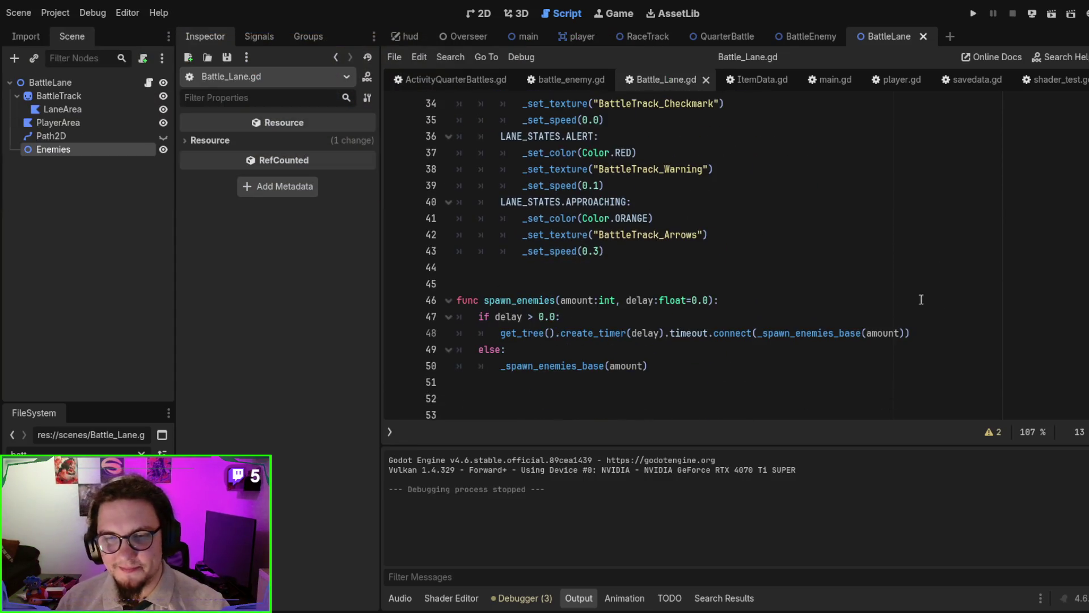
- Declare safe_zone = 50 on line 53 as a const instead of a var
{"action": "scroll", "coordinate": [839, 320], "scroll_direction": "down", "scroll_amount": 1}
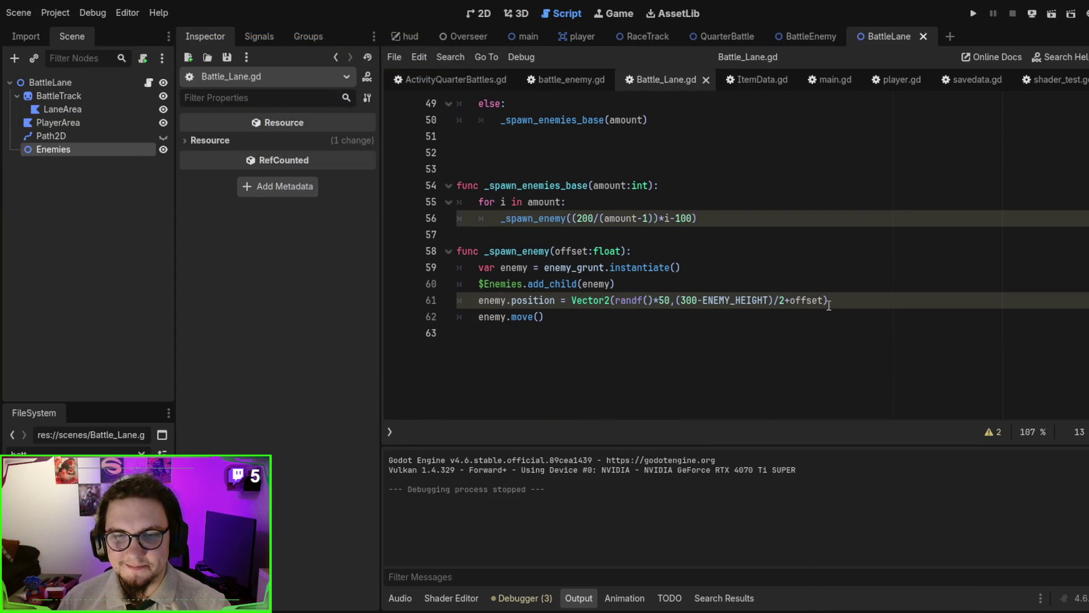
{"action": "left_click", "coordinate": [722, 238]}
{"action": "scroll", "coordinate": [794, 227], "scroll_direction": "up", "scroll_amount": 1}
{"action": "left_click", "coordinate": [849, 221]}
{"action": "type", "text": "var safe_zone"}
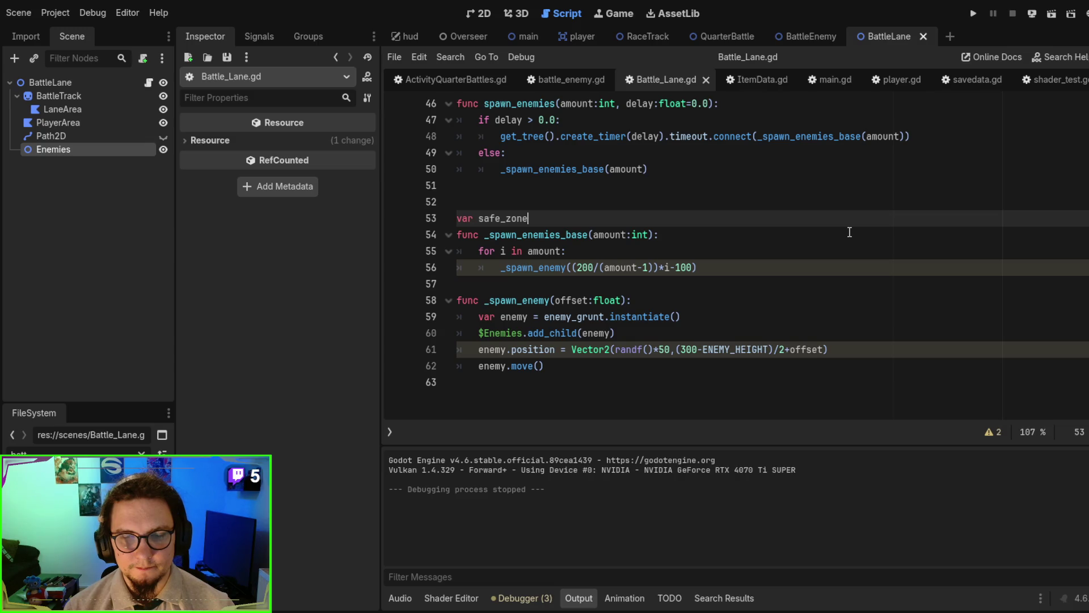
{"action": "type", "text": "50"}
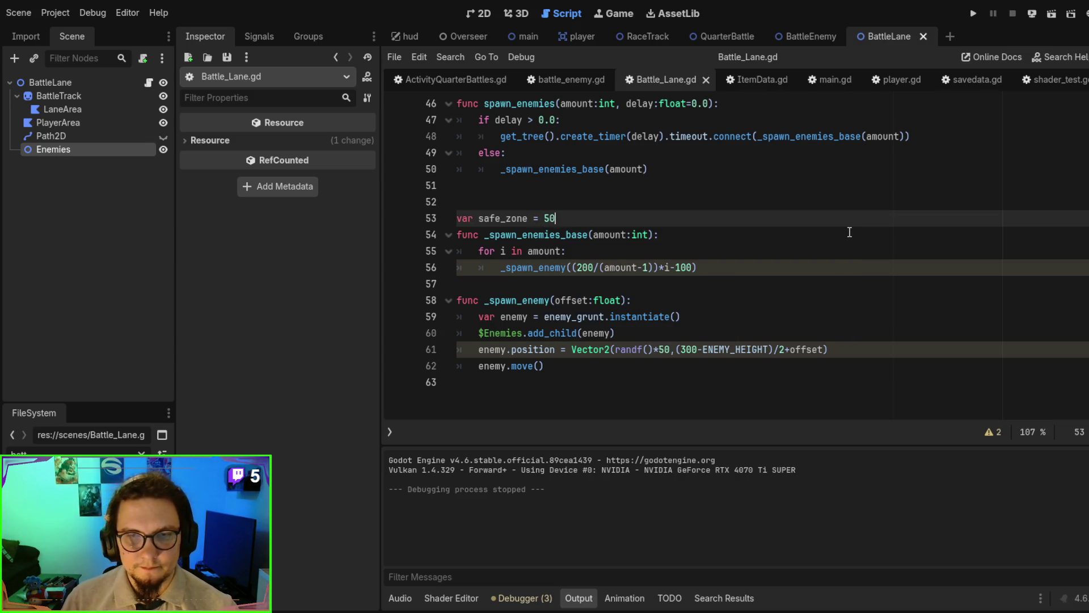
{"action": "double_click", "coordinate": [465, 217]}
{"action": "type", "text": "const"}
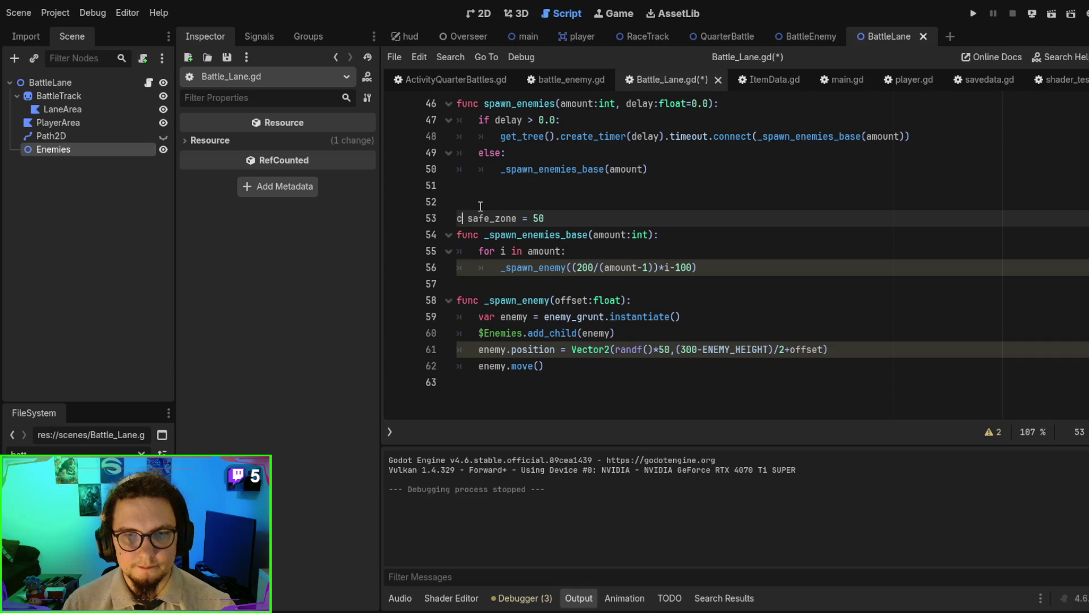
- Replace the 200 and 100 in line 56's spawn offset with safe_zone expressions, and save
{"action": "double_click", "coordinate": [505, 217]}
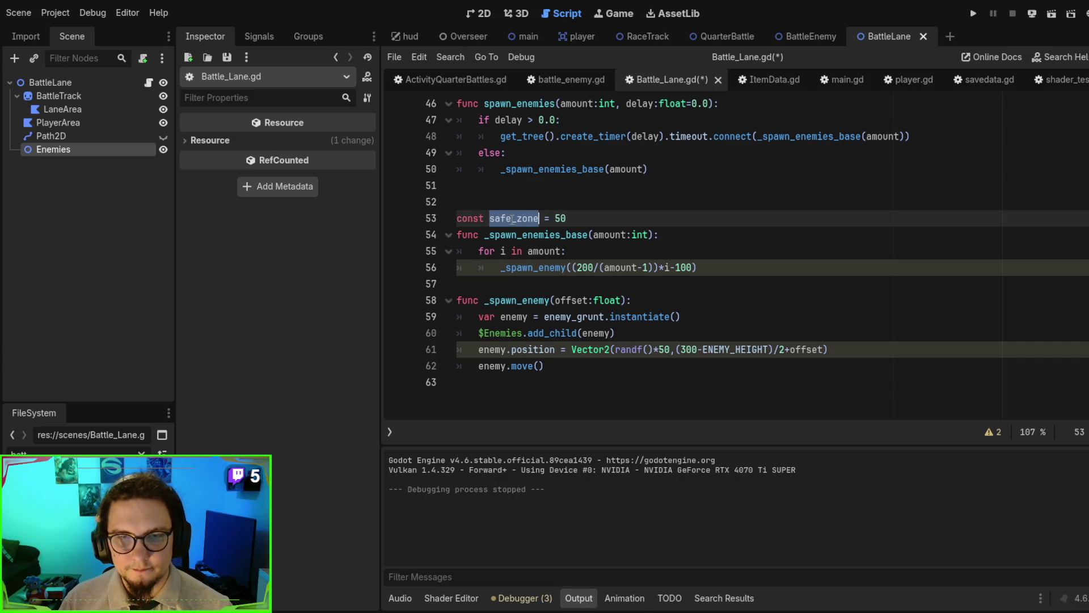
{"action": "left_click", "coordinate": [584, 267]}
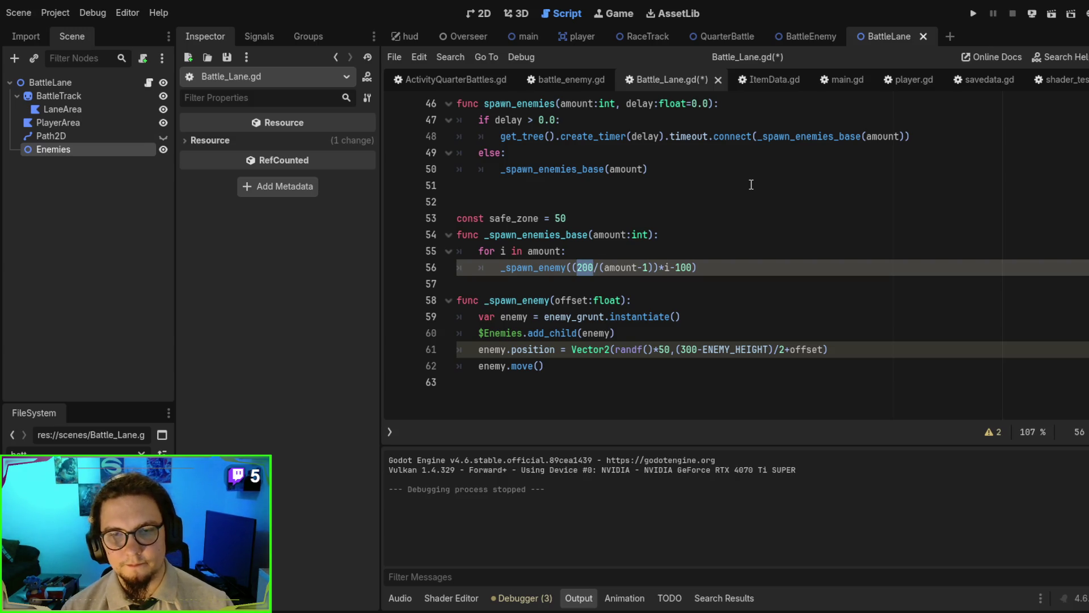
{"action": "type", "text": "("}
{"action": "key", "text": "BackSpace"}
{"action": "key", "text": "BackSpace"}
{"action": "type", "text": "*safe_zone"}
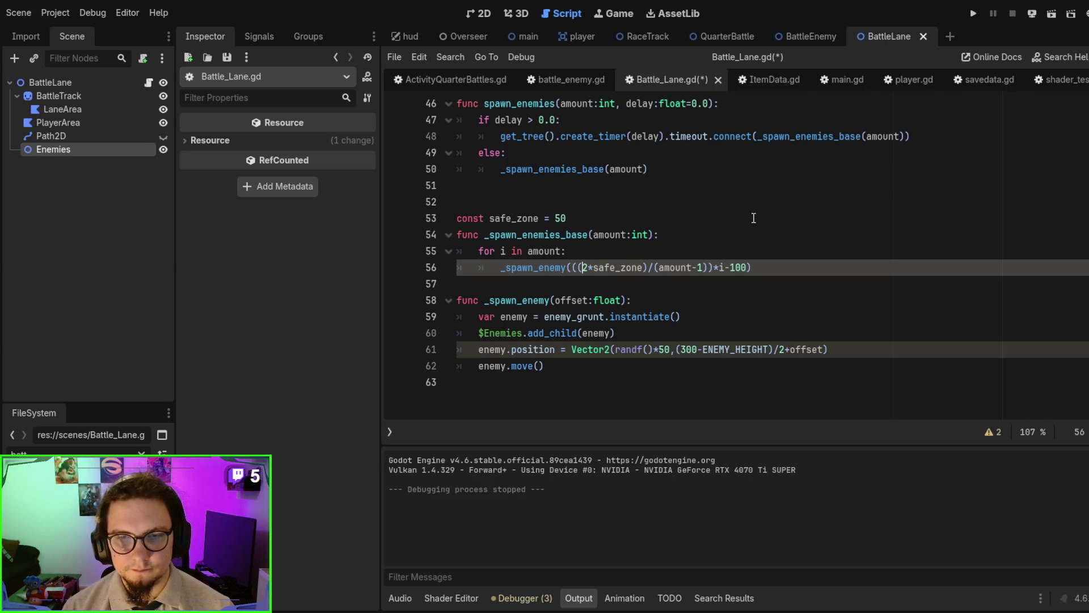
{"action": "type", "text": "300-"}
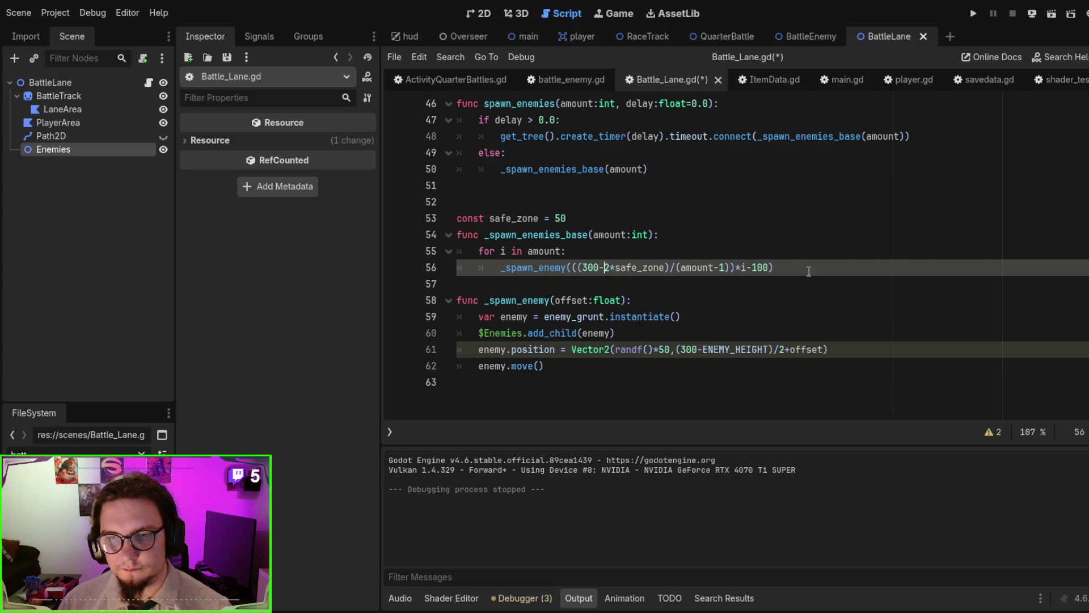
{"action": "double_click", "coordinate": [764, 268]}
{"action": "type", "text": "("}
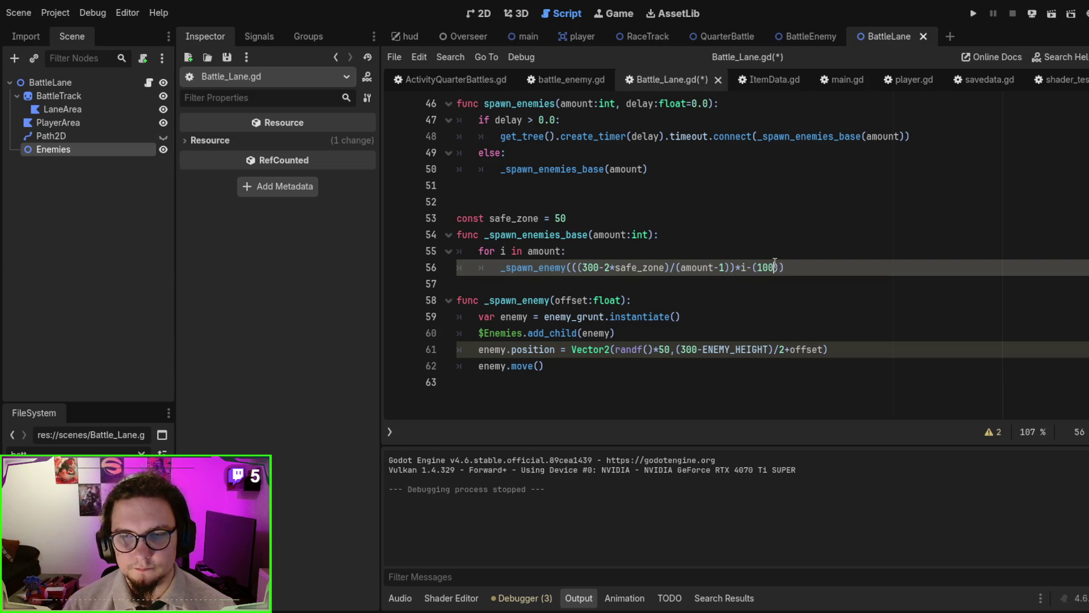
{"action": "key", "text": "BackSpace"}
{"action": "key", "text": "BackSpace"}
{"action": "key", "text": "BackSpace"}
{"action": "type", "text": "2*"}
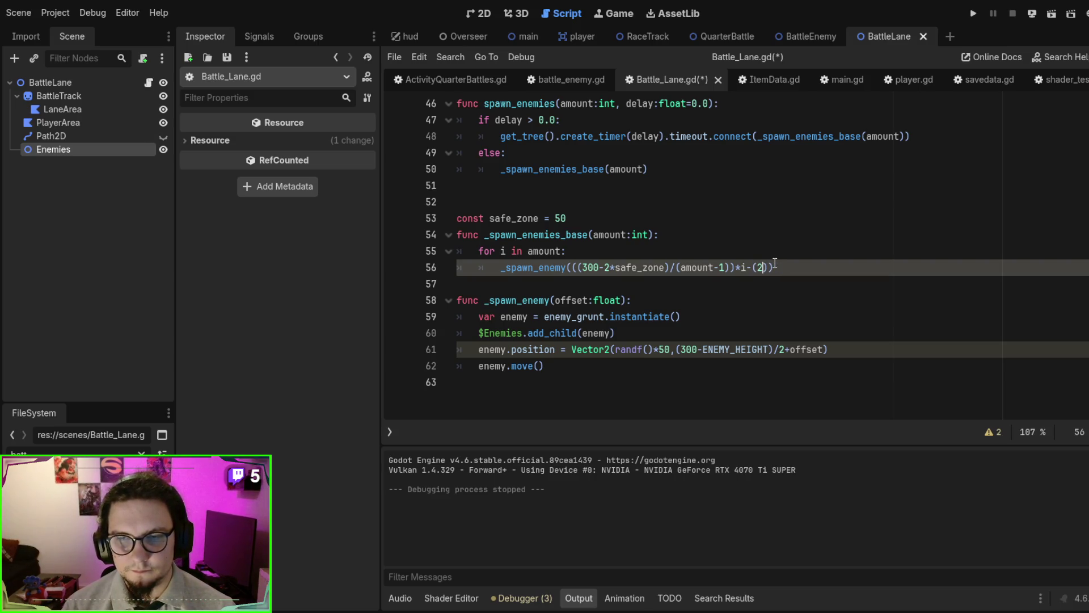
{"action": "type", "text": "safe_zone"}
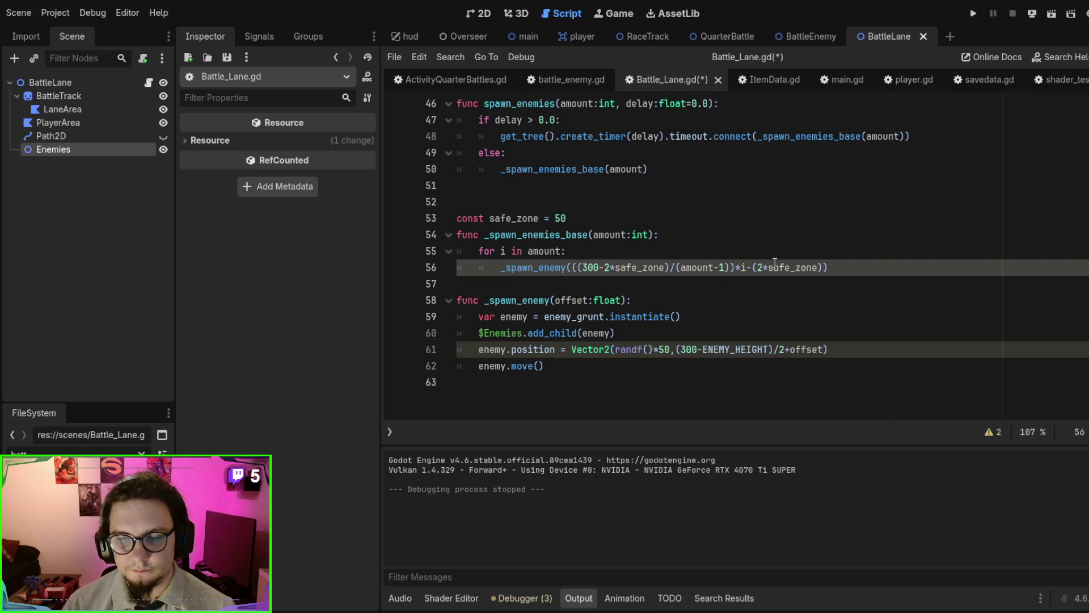
{"action": "key", "text": "ctrl+s"}
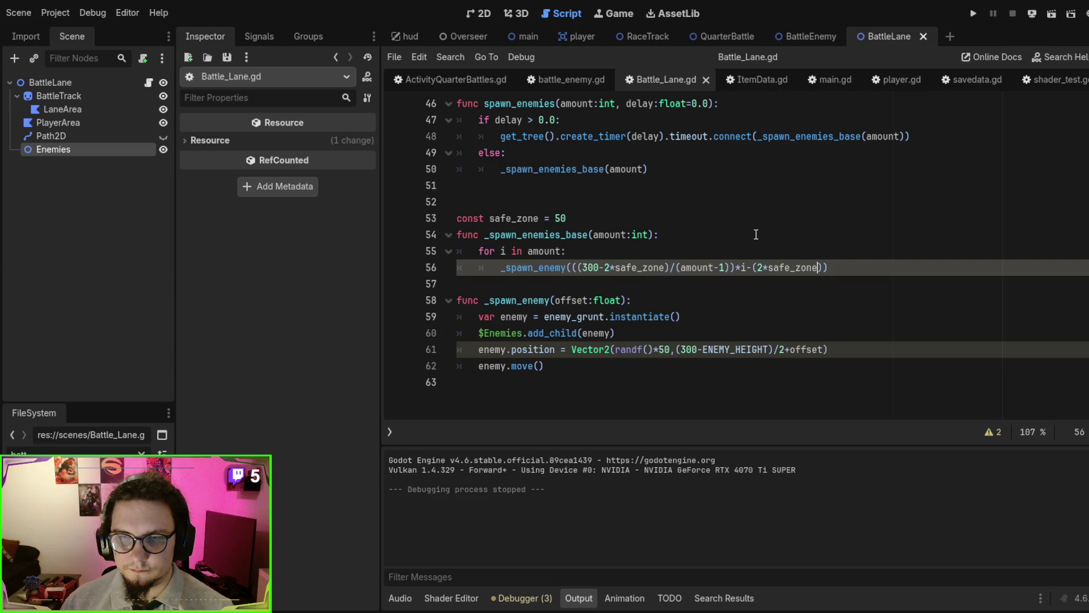
- Fix the trailing term to (2*safe_zone), test-running and stopping the scene twice
{"action": "left_click_drag", "start_coordinate": [754, 268], "coordinate": [767, 266]}
{"action": "key", "text": "BackSpace"}
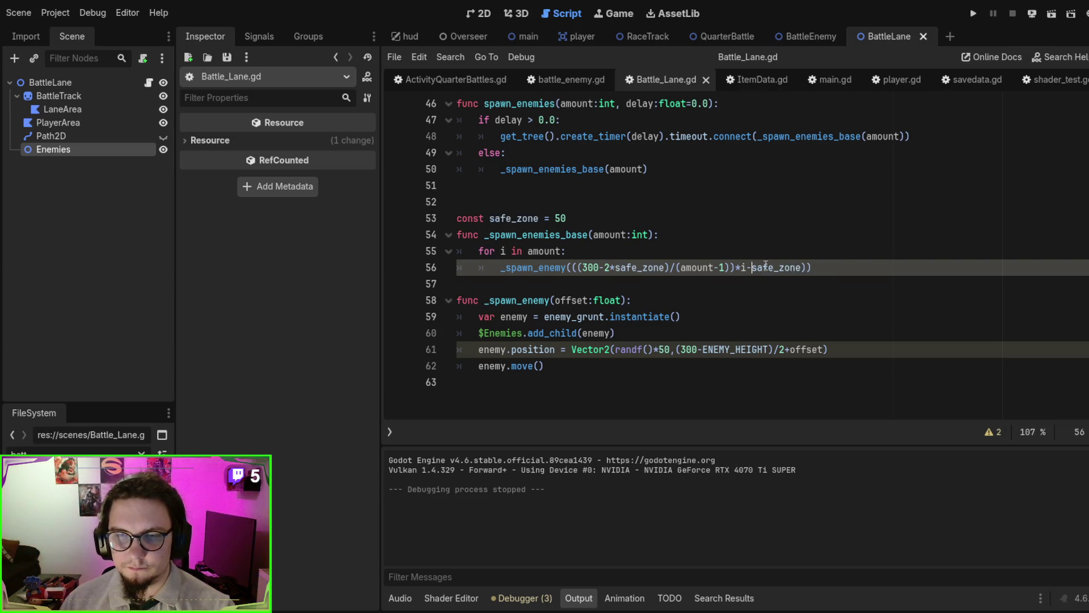
{"action": "type", "text": "("}
{"action": "key", "text": "F6"}
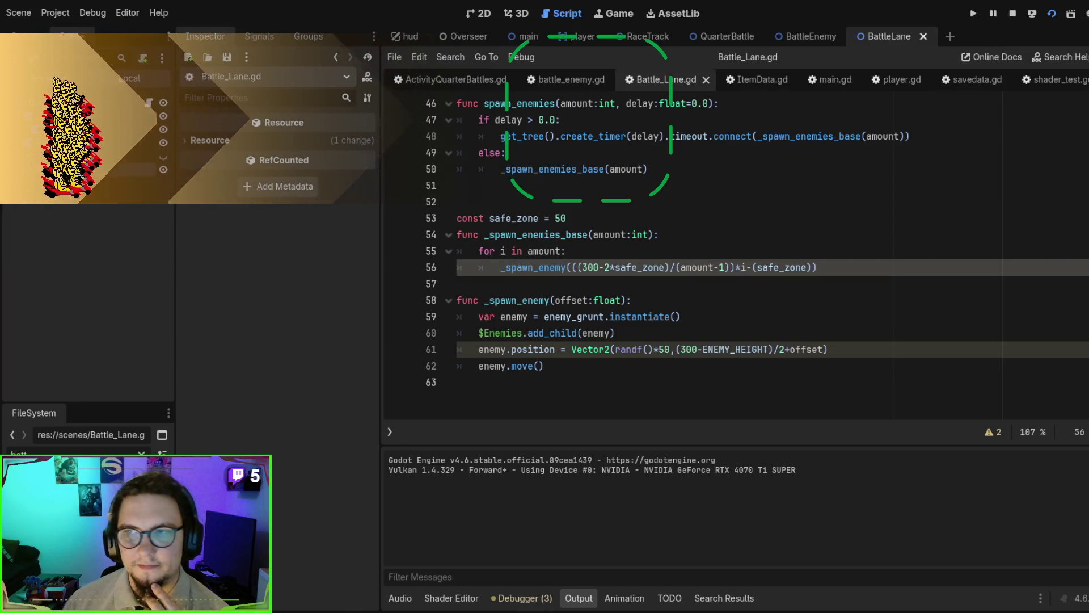
{"action": "key", "text": "F8"}
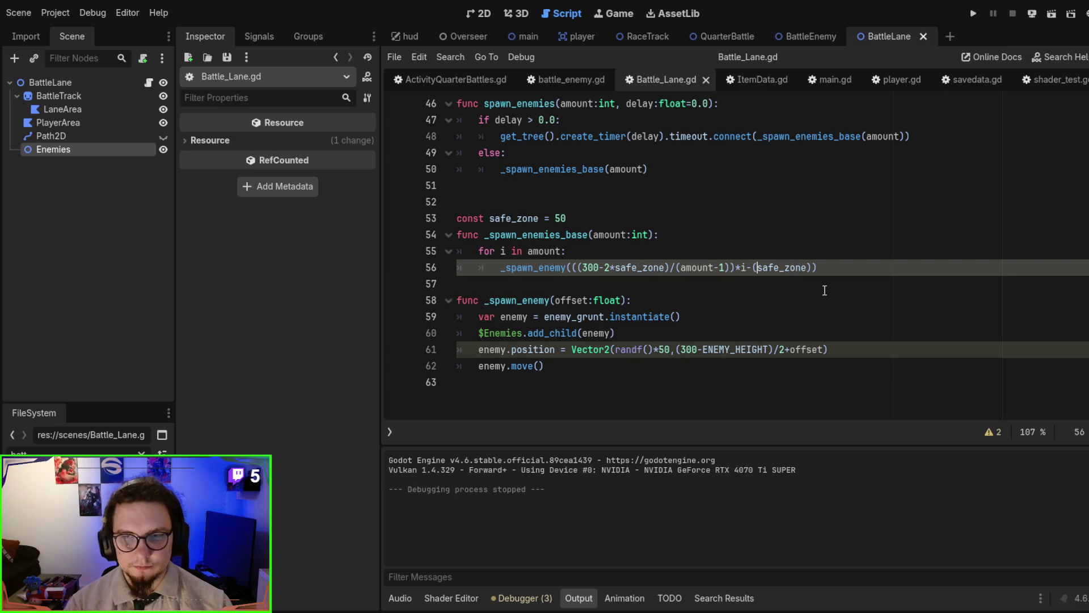
{"action": "type", "text": "2*"}
{"action": "key", "text": "F6"}
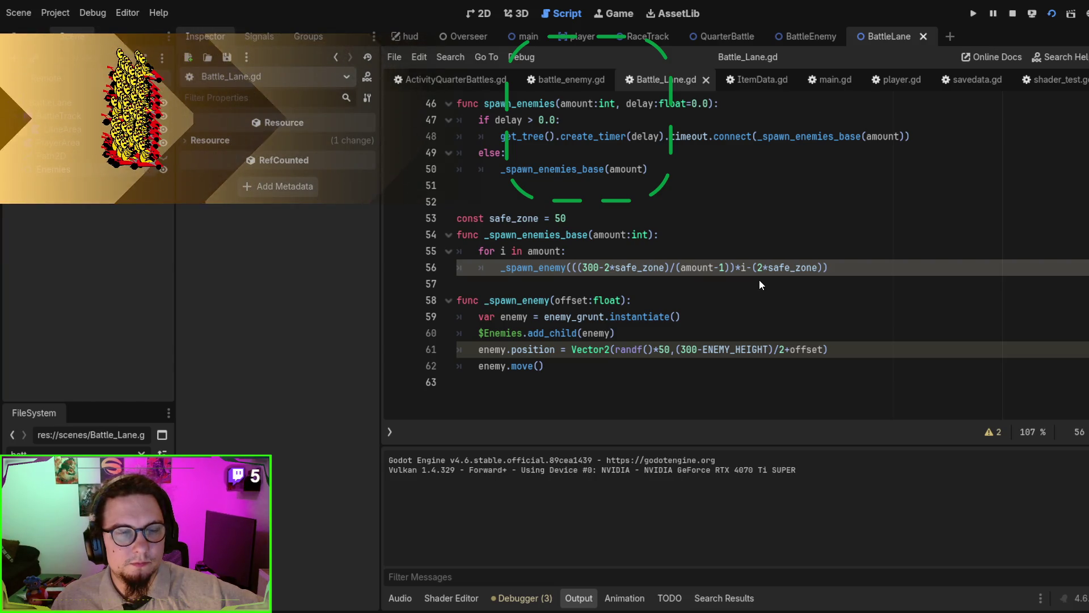
{"action": "key", "text": "F8"}
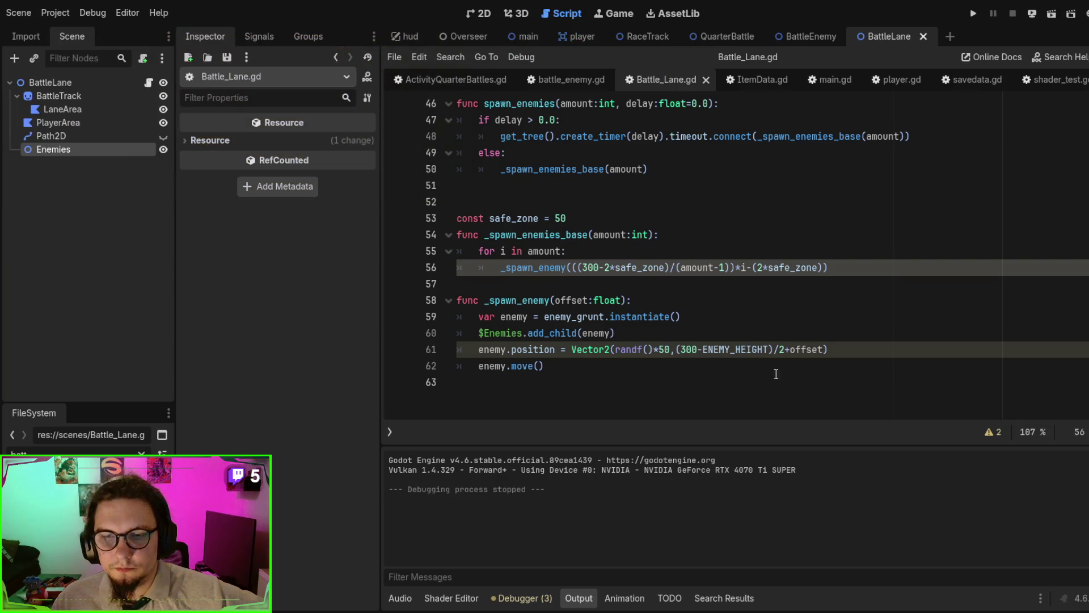
- Add const SPREAD = 100 on line 54
{"action": "left_click", "coordinate": [590, 219]}
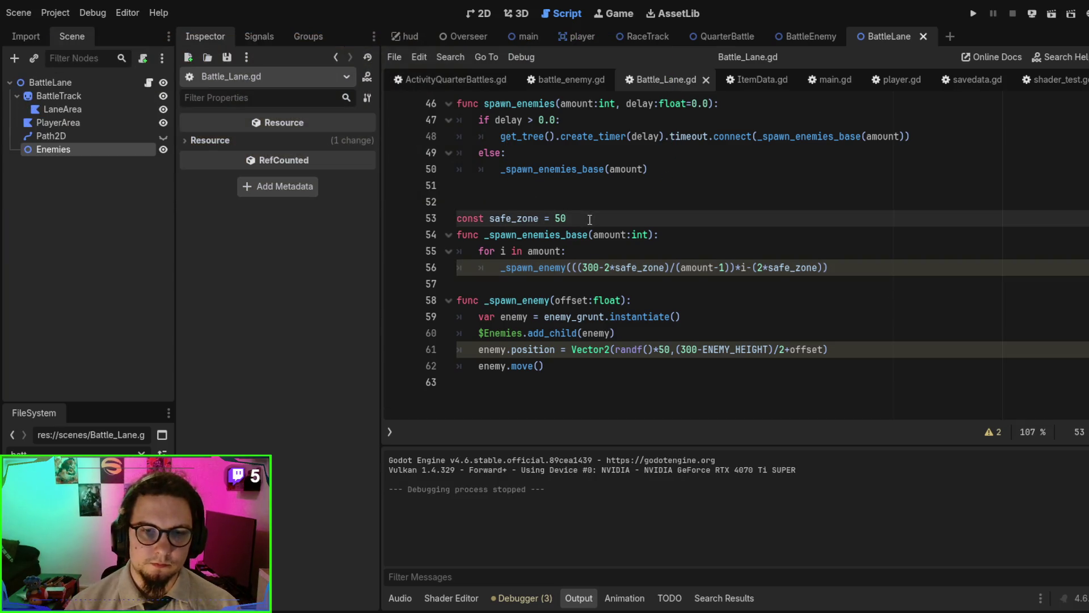
{"action": "key", "text": "Return"}
{"action": "type", "text": "const spread "}
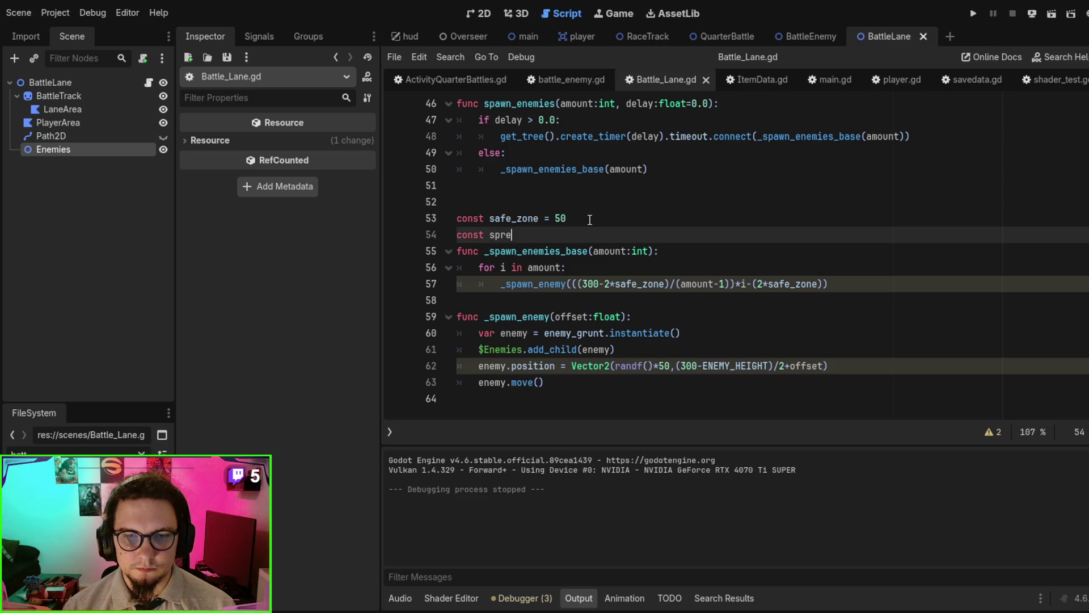
{"action": "type", "text": "= "}
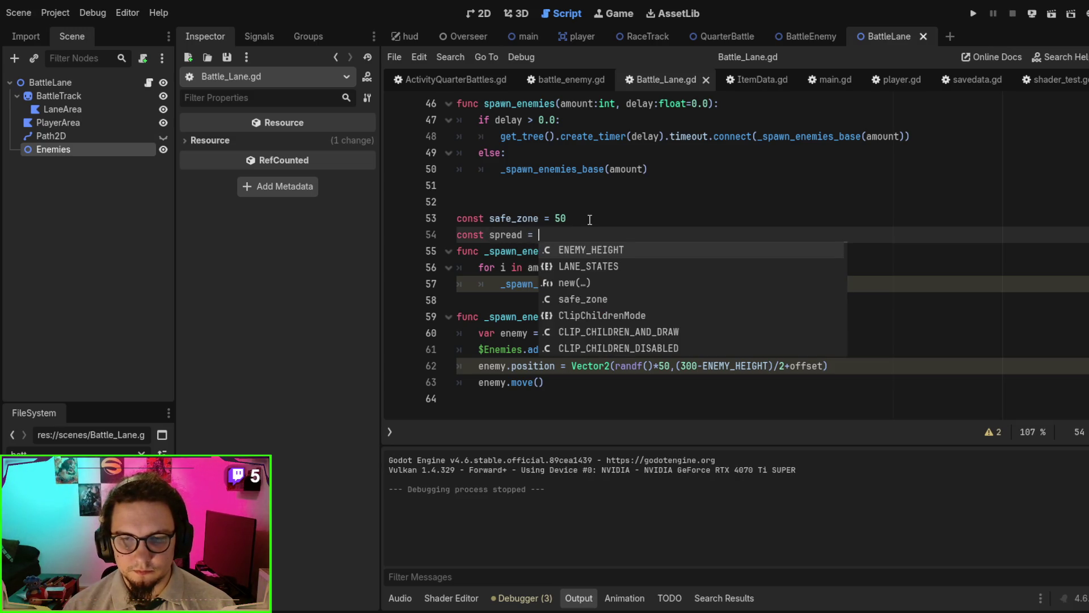
{"action": "type", "text": "100"}
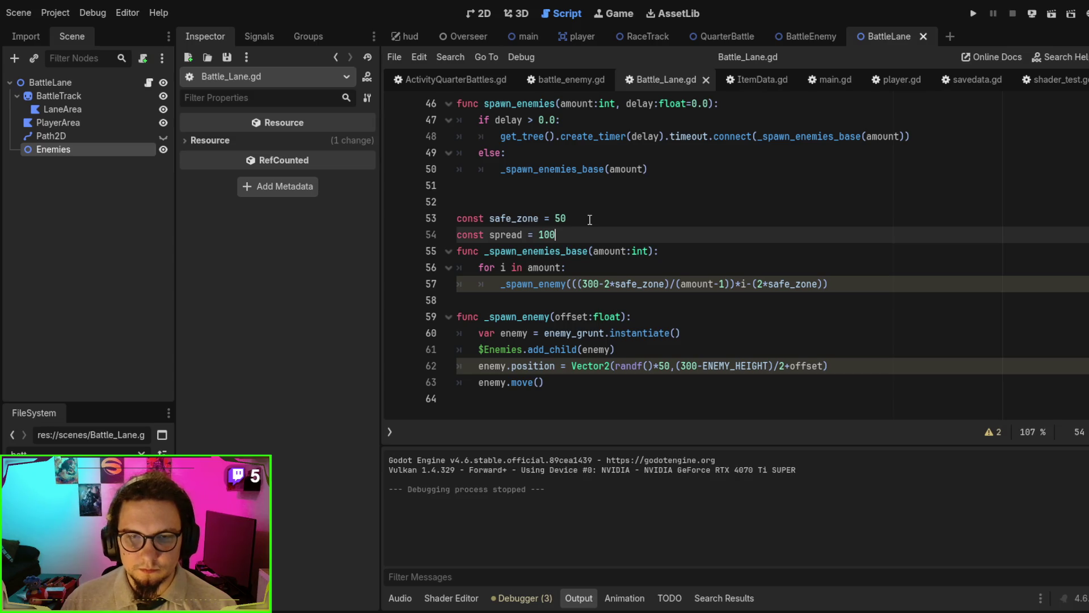
{"action": "double_click", "coordinate": [508, 235]}
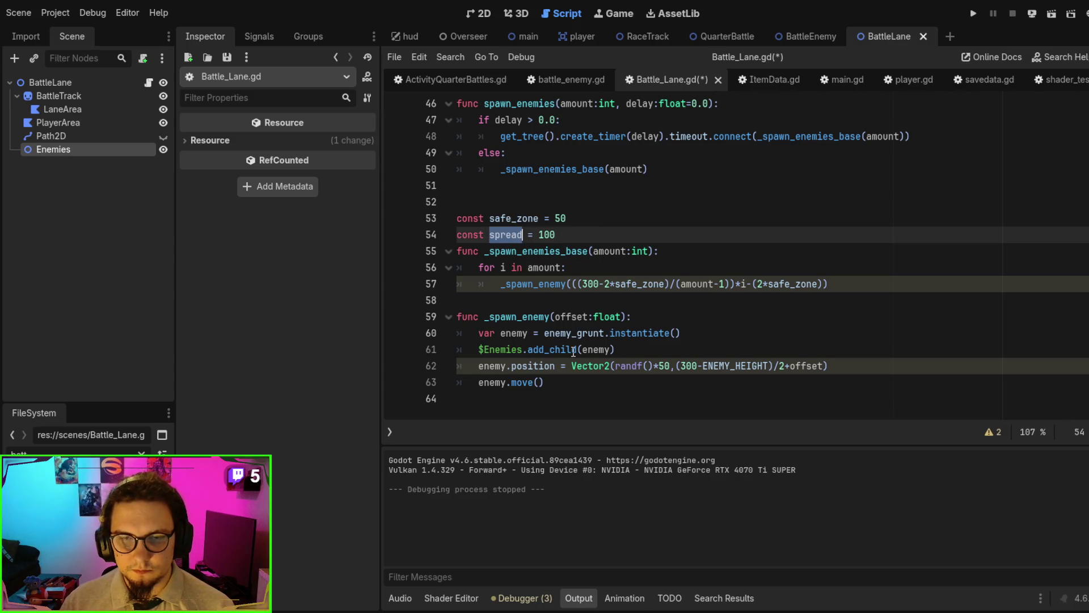
{"action": "type", "text": "SRPE"}
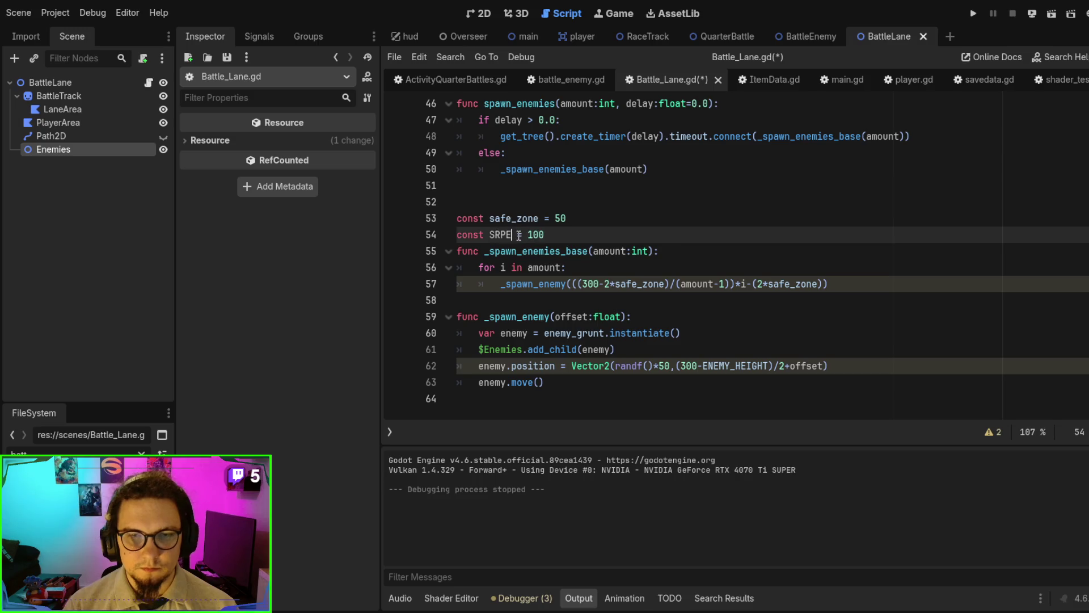
{"action": "key", "text": "BackSpace"}
{"action": "key", "text": "BackSpace"}
{"action": "type", "text": "PREAD"}
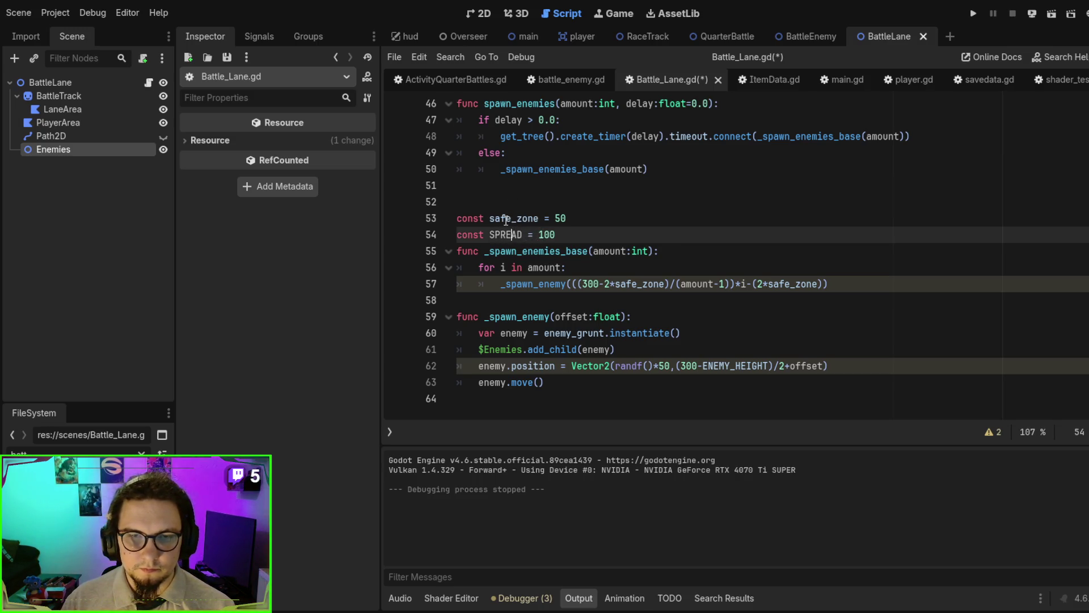
- Rename safe_zone to SAFE_ZONE, updating both uses on line 57
{"action": "double_click", "coordinate": [506, 220]}
{"action": "type", "text": "SAFE_XON"}
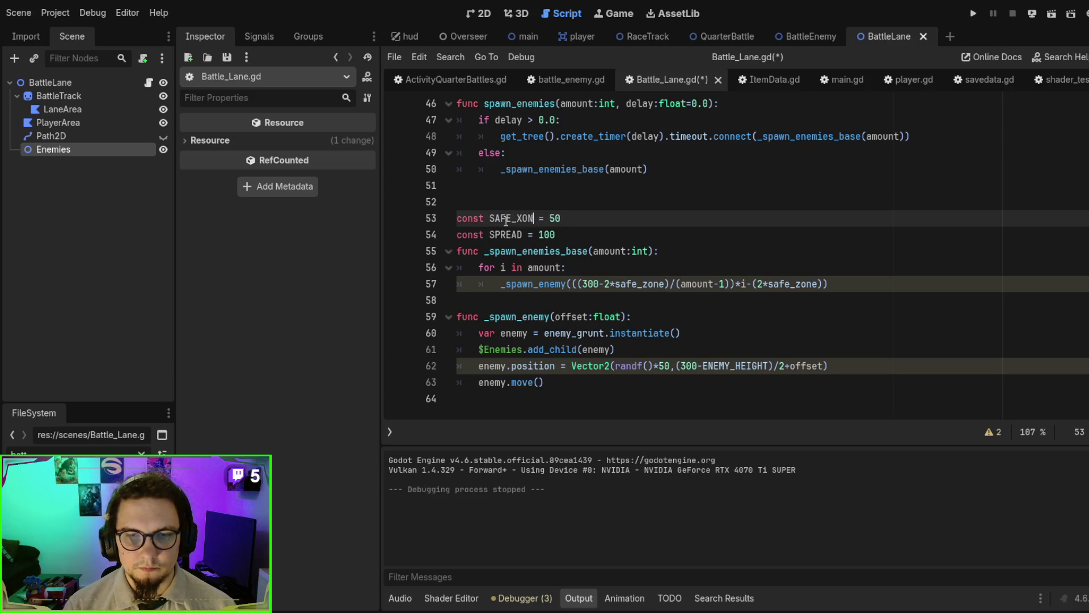
{"action": "key", "text": "BackSpace"}
{"action": "key", "text": "BackSpace"}
{"action": "key", "text": "BackSpace"}
{"action": "type", "text": "ZONE"}
{"action": "key", "text": "ctrl+c"}
{"action": "double_click", "coordinate": [640, 284]}
{"action": "key", "text": "ctrl+v"}
{"action": "double_click", "coordinate": [796, 284]}
{"action": "key", "text": "ctrl+v"}
- Replace randf()*50 with randf()*SPREAD on line 62, run the scene, and open BattleEnemy
{"action": "double_click", "coordinate": [507, 234]}
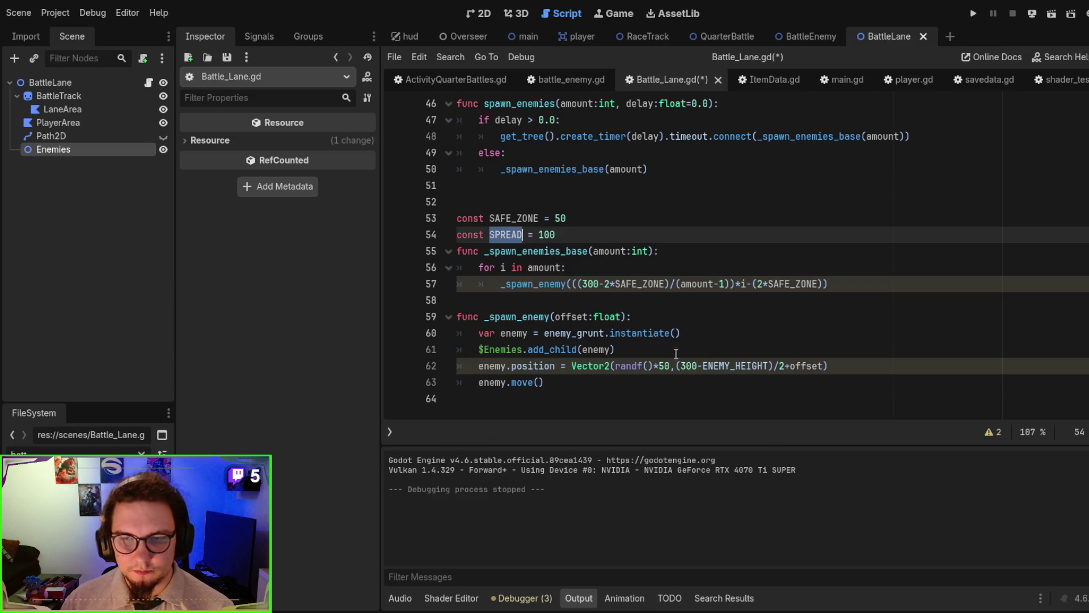
{"action": "left_click", "coordinate": [809, 363]}
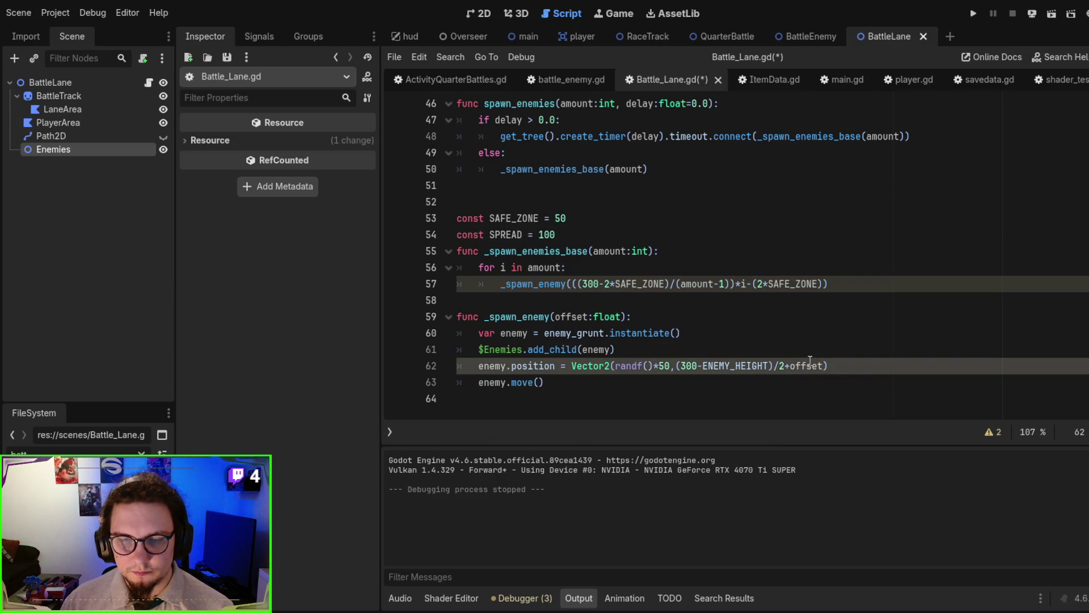
{"action": "left_click", "coordinate": [599, 333]}
{"action": "double_click", "coordinate": [664, 366]}
{"action": "type", "text": "SPREAD"}
{"action": "key", "text": "F6"}
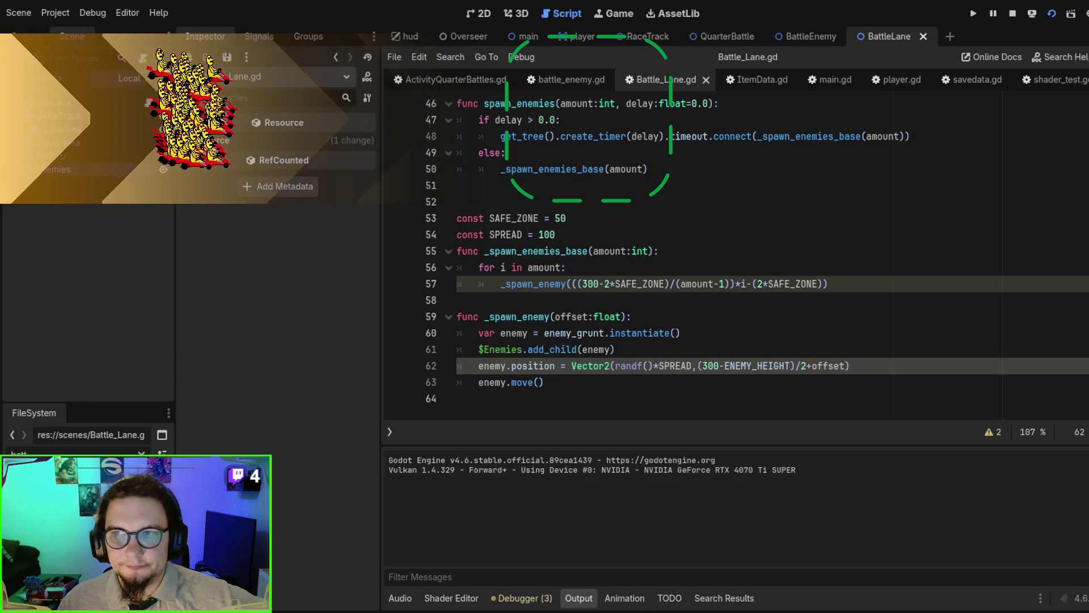
{"action": "left_click", "coordinate": [800, 28]}
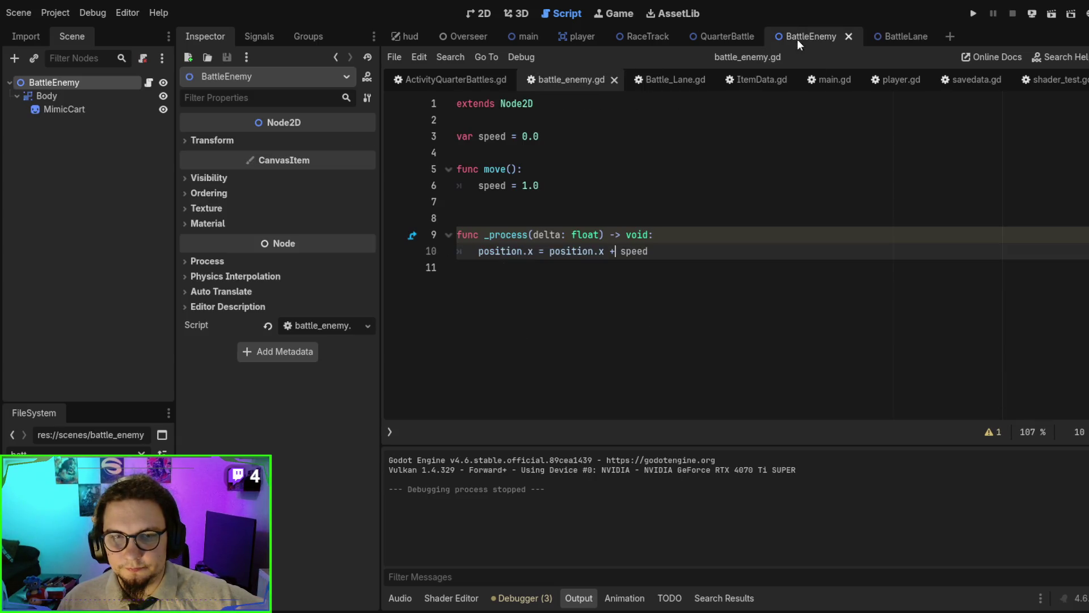
- Back in the BattleLane scene, start 'func deal_damage' on line 66 below _spawn_enemy
{"action": "left_click", "coordinate": [690, 278]}
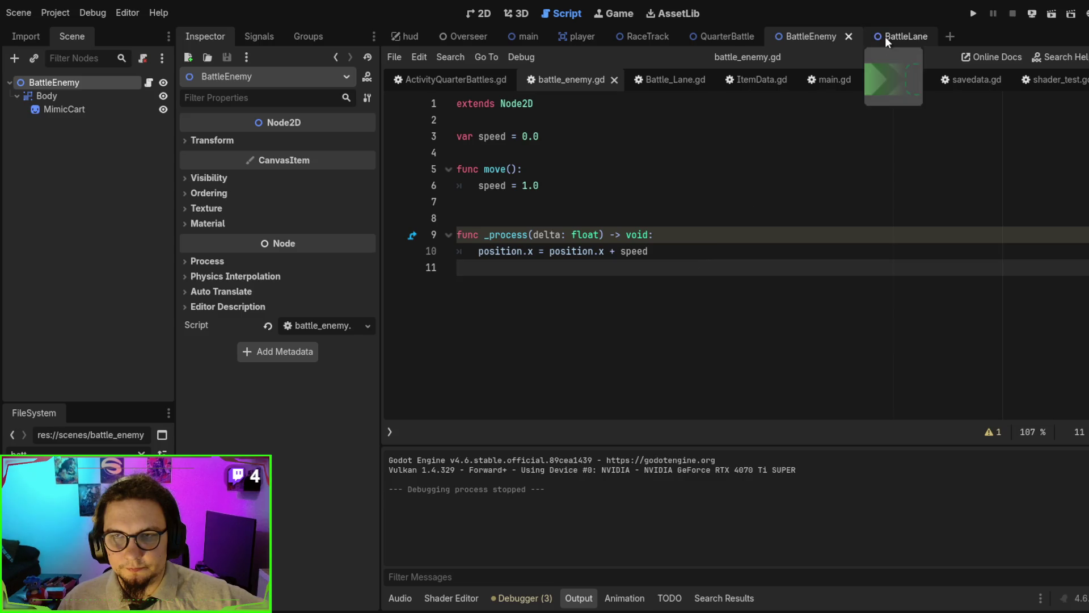
{"action": "left_click", "coordinate": [891, 36]}
{"action": "left_click", "coordinate": [716, 395]}
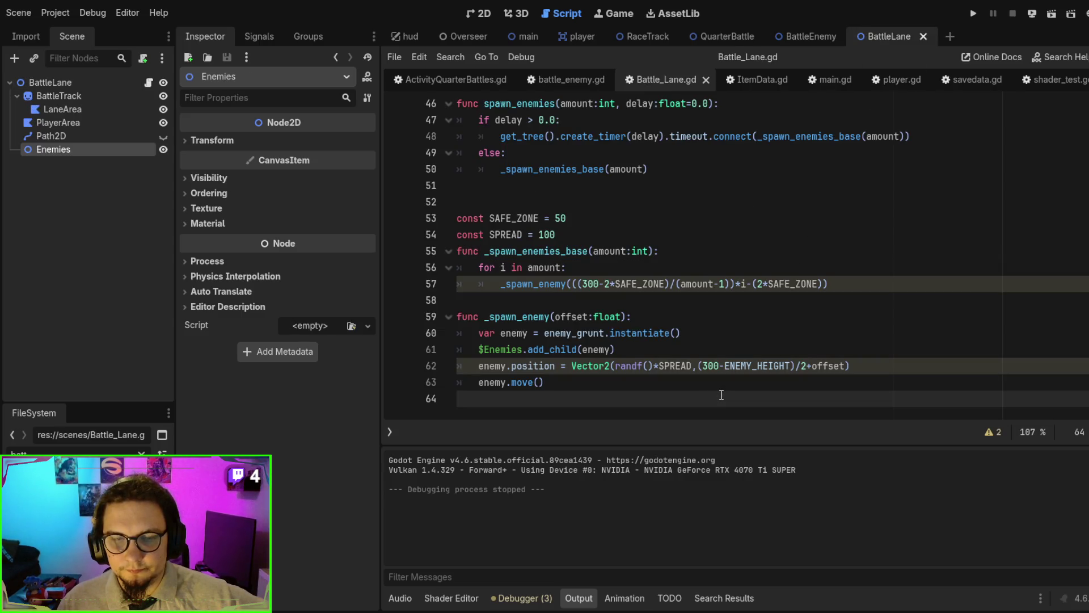
{"action": "key", "text": "Return"}
{"action": "key", "text": "Return"}
{"action": "key", "text": "Return"}
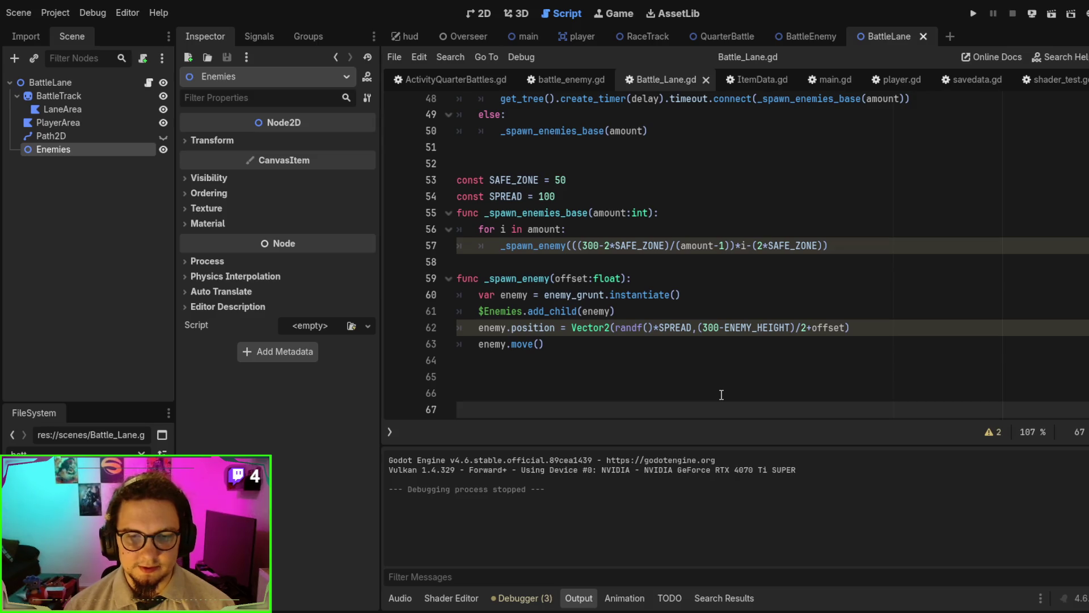
{"action": "left_click", "coordinate": [721, 395]}
{"action": "type", "text": "func "}
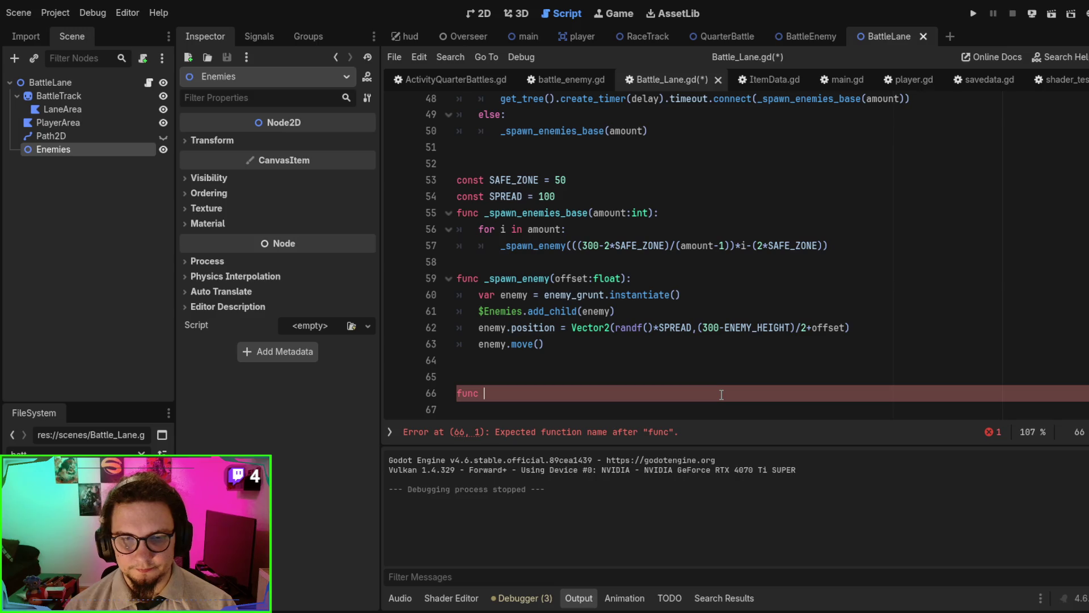
{"action": "type", "text": "deal_dama"}
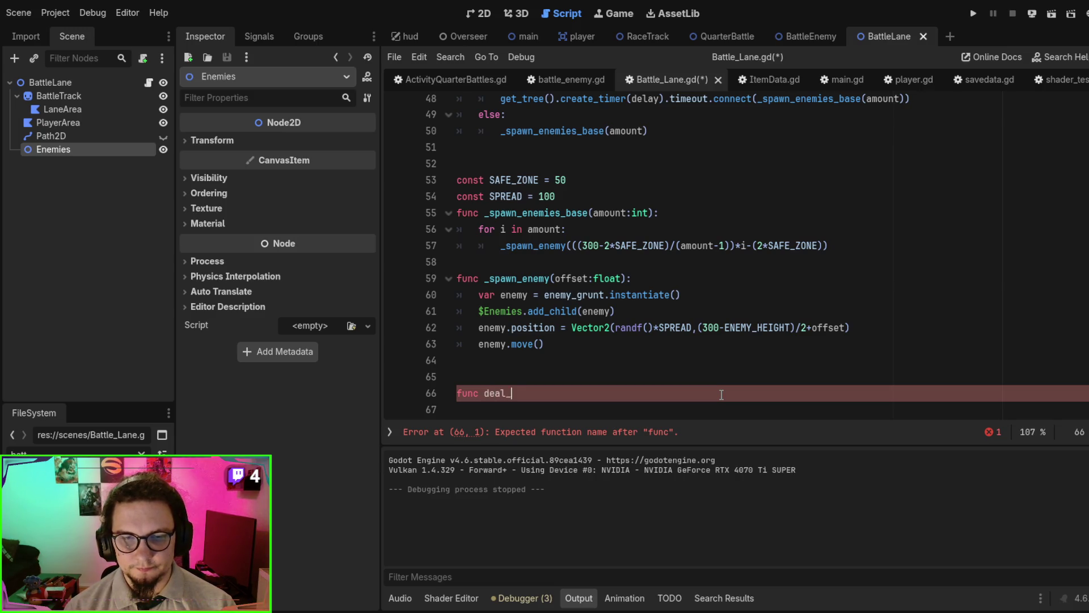
{"action": "type", "text": "ge"}
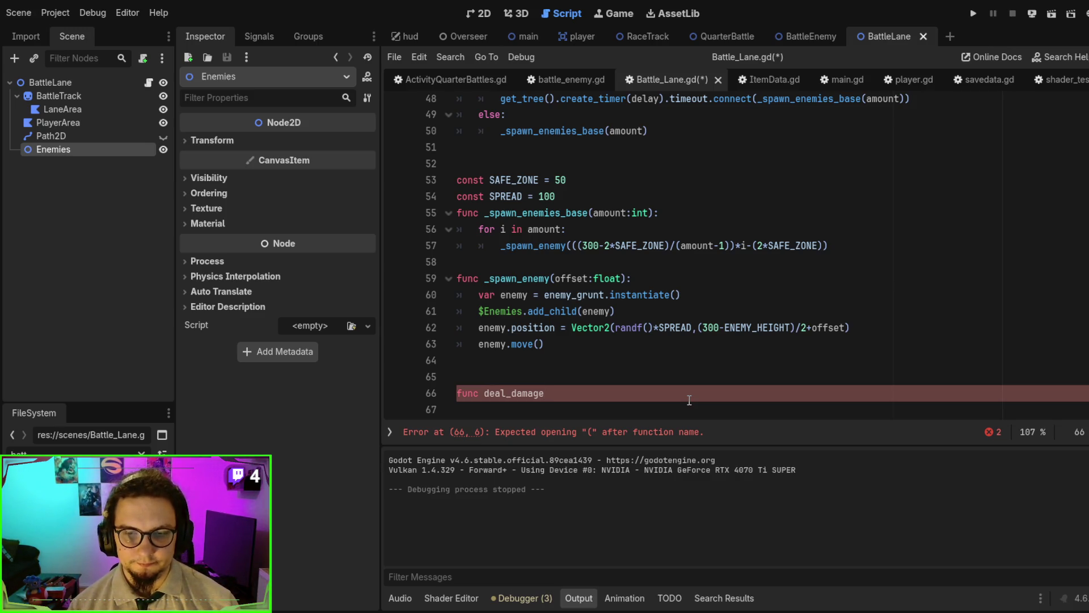
- Give deal_damage an amount:int parameter and write 'for enemey in $Enemies.get_children()'
{"action": "type", "text": "()"}
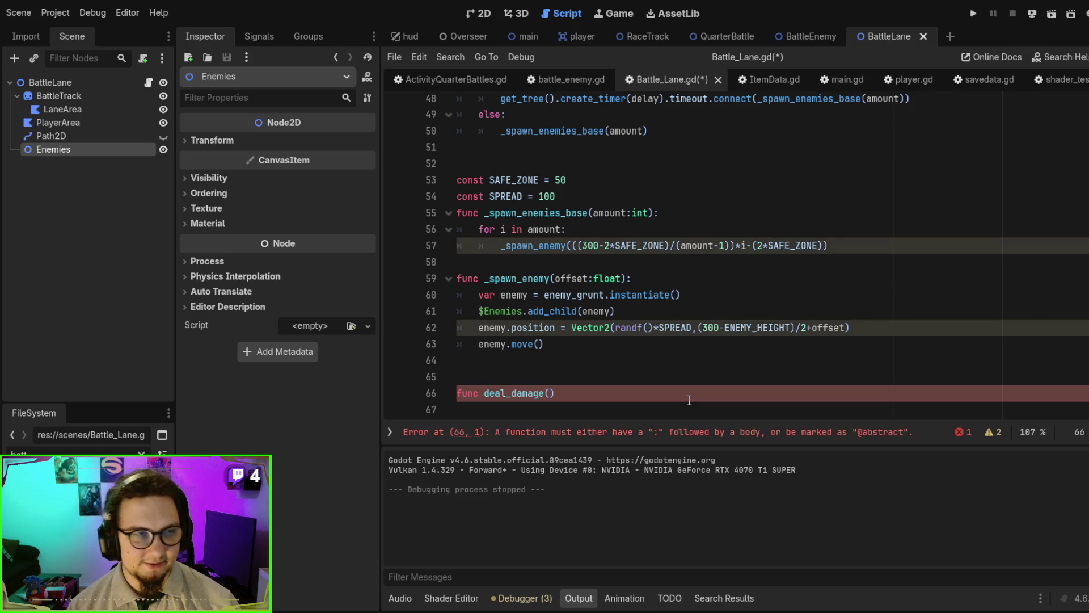
{"action": "type", "text": "amount"}
{"action": "type", "text": ":da"}
{"action": "key", "text": "BackSpace"}
{"action": "key", "text": "BackSpace"}
{"action": "type", "text": "int):"}
{"action": "key", "text": "Return"}
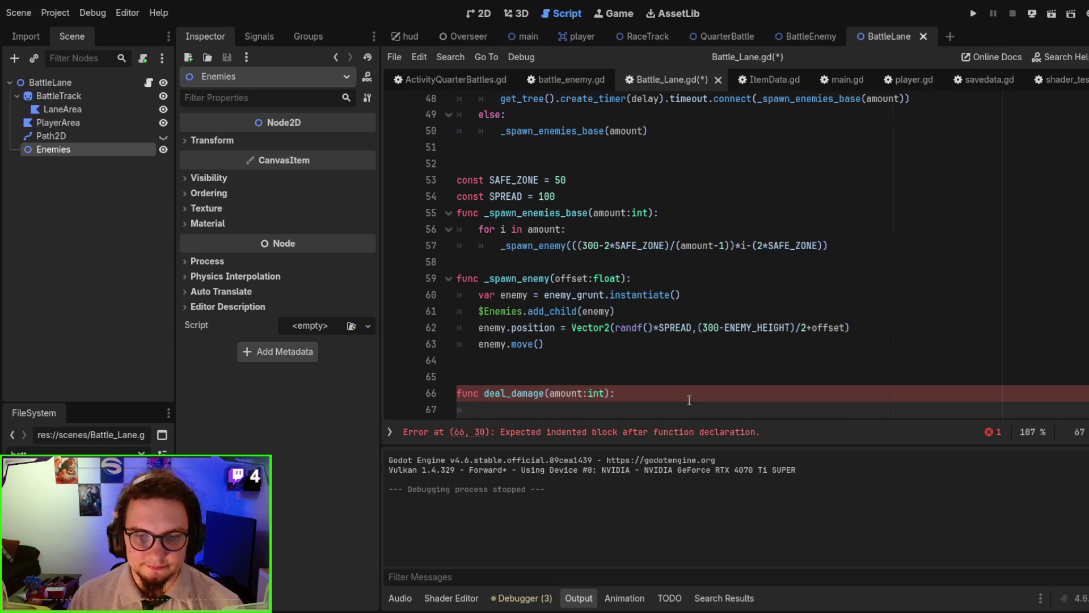
{"action": "scroll", "coordinate": [644, 278], "scroll_direction": "down", "scroll_amount": 3}
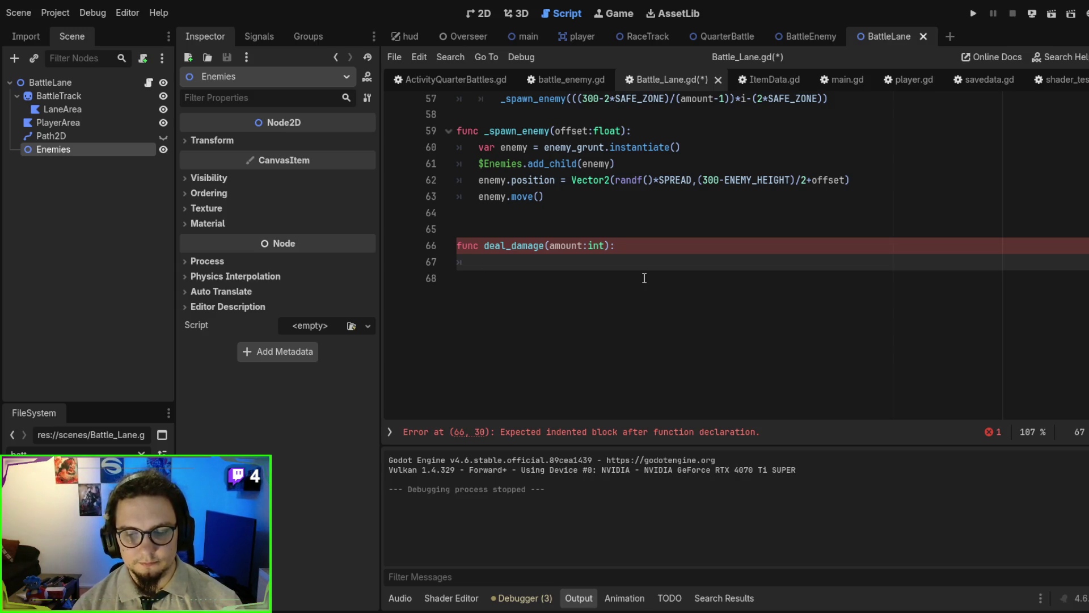
{"action": "type", "text": "$"}
{"action": "key", "text": "BackSpace"}
{"action": "type", "text": "for enemey in $"}
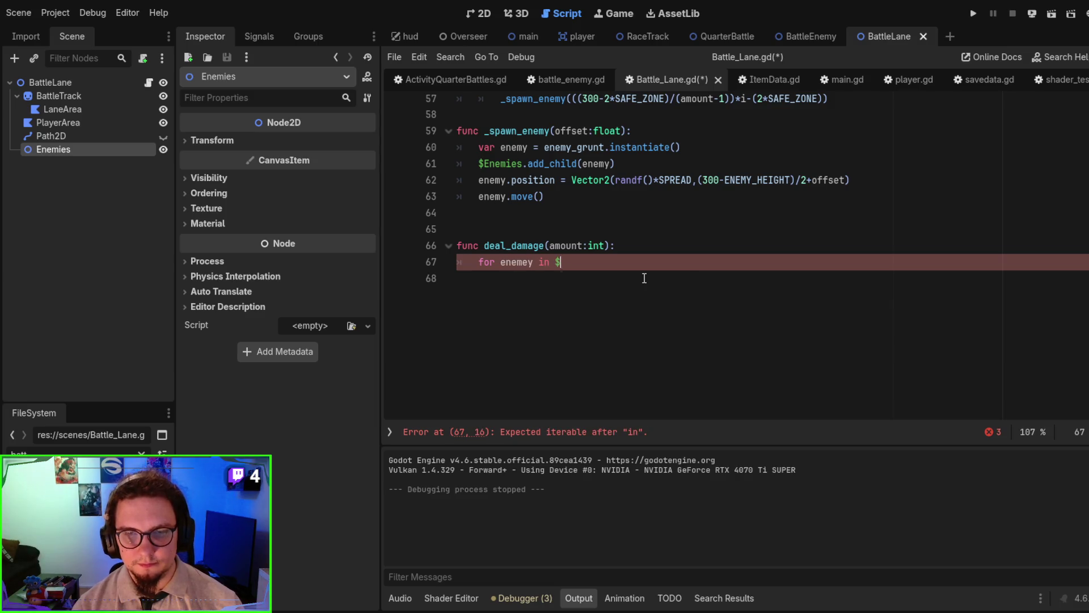
{"action": "type", "text": "enemies"}
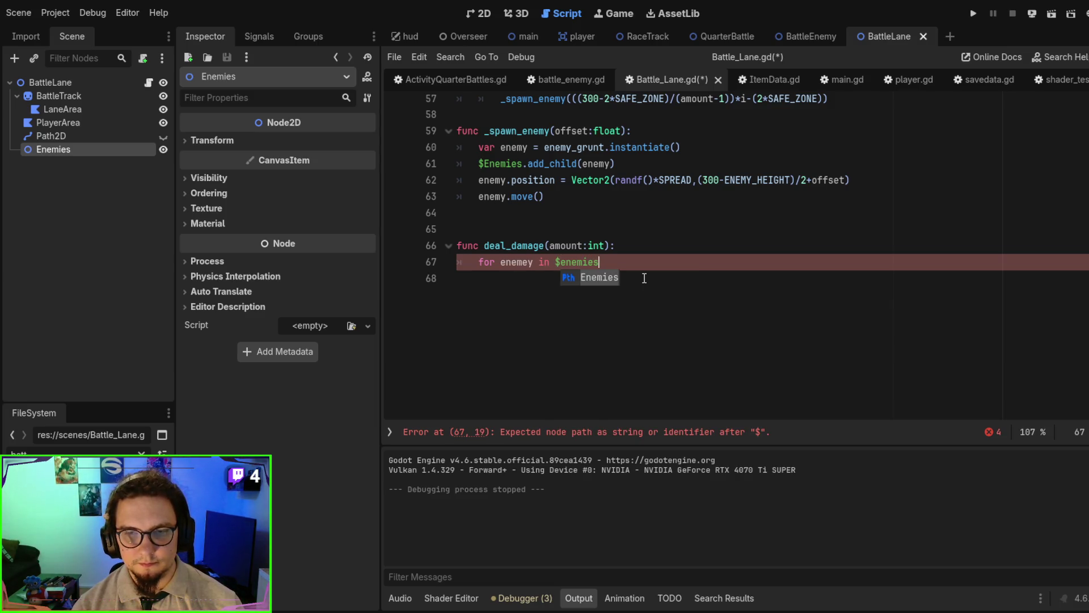
{"action": "key", "text": "Return"}
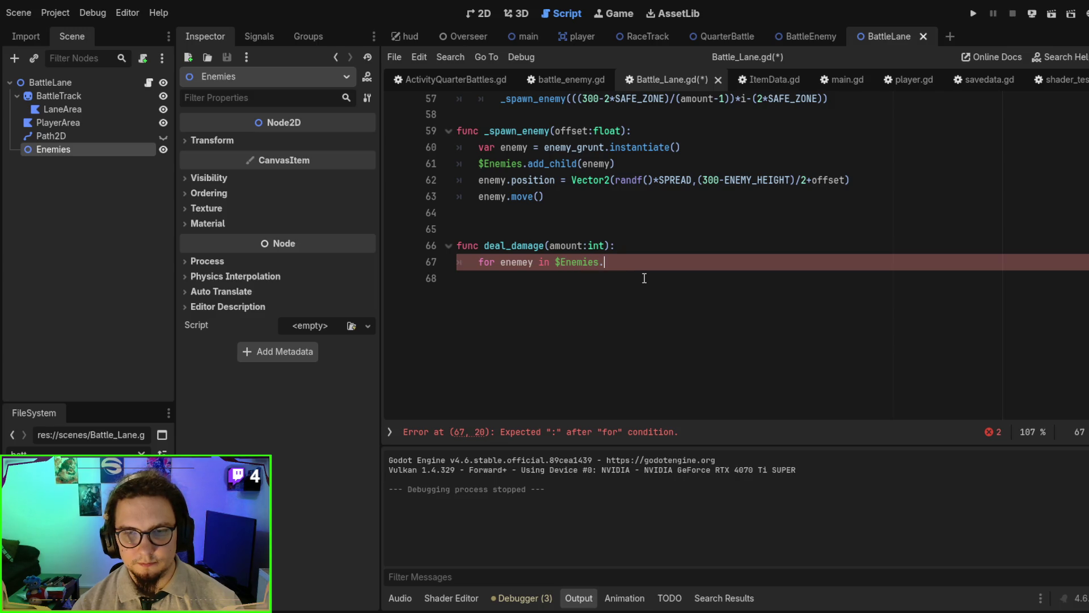
{"action": "type", "text": "get_childre"}
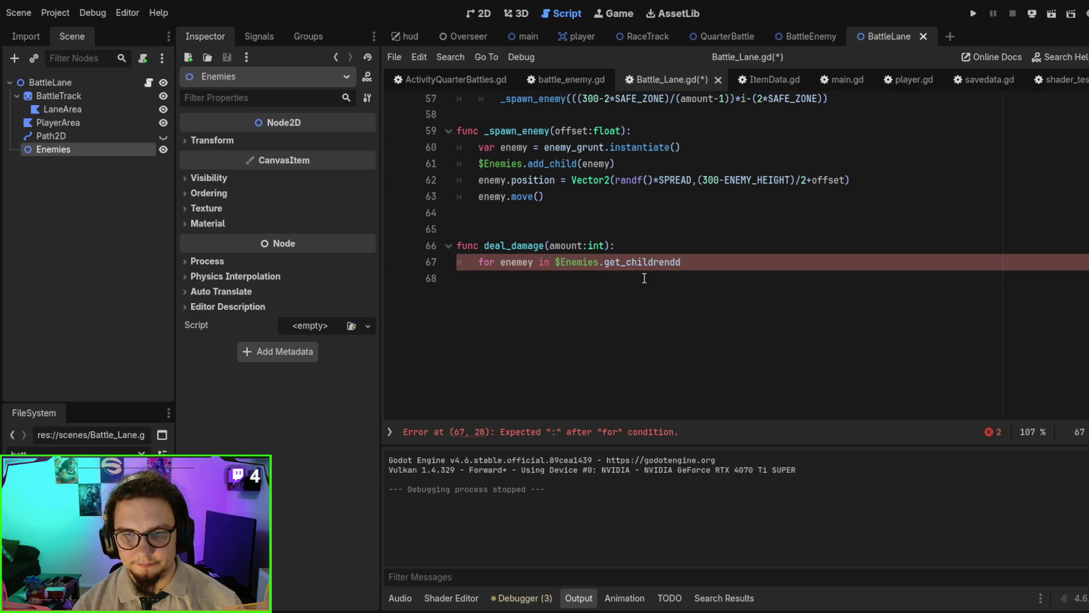
{"action": "type", "text": "n"}
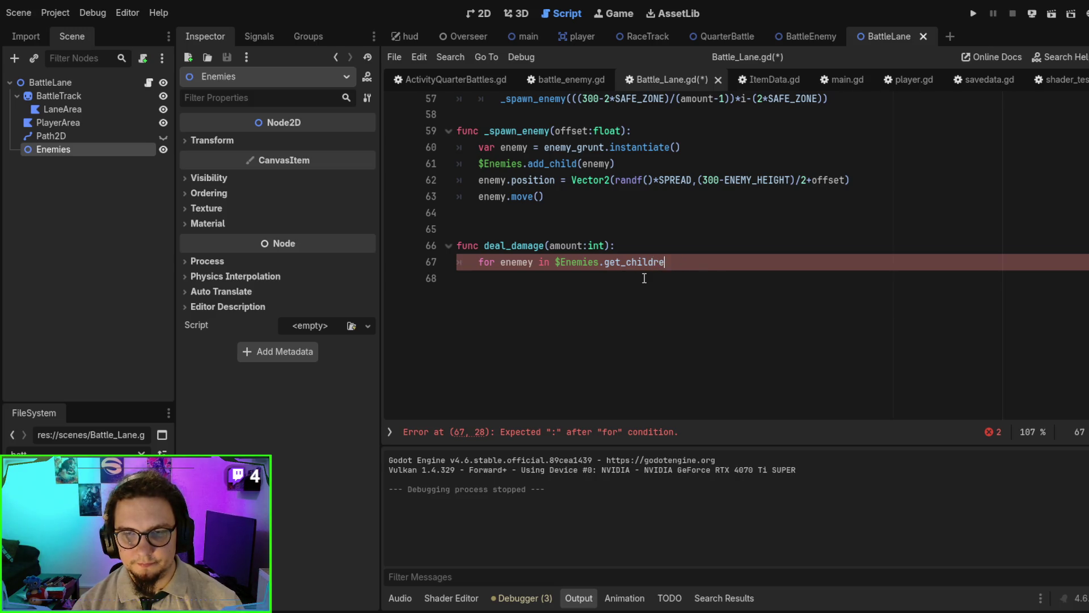
{"action": "key", "text": "Return"}
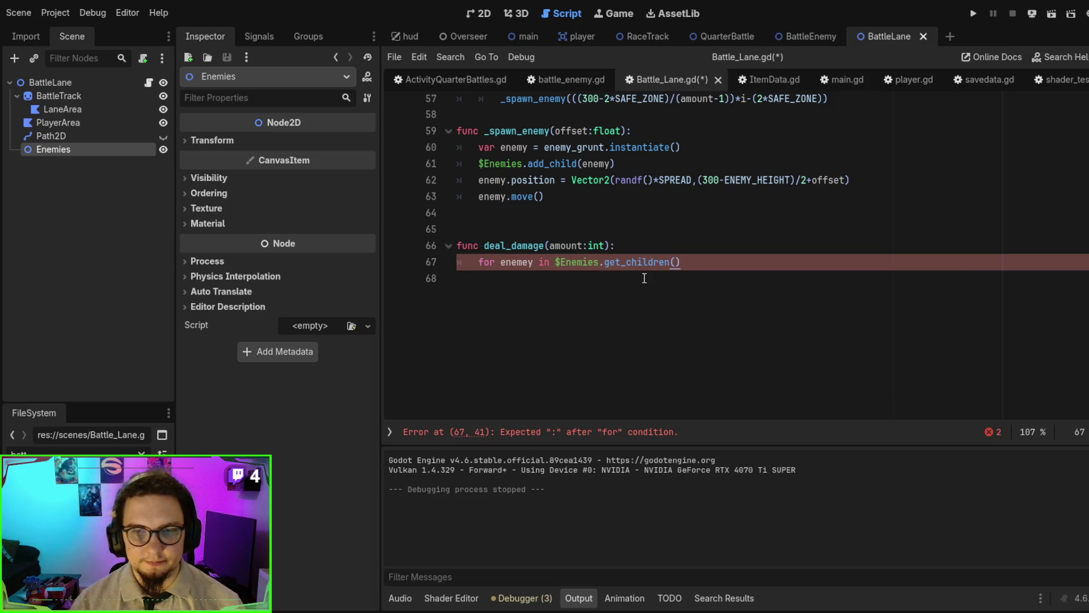
- Cut the $Enemies.get_children() iterable from the loop and go to the empty line below preload
{"action": "left_click", "coordinate": [554, 261], "text": "shift"}
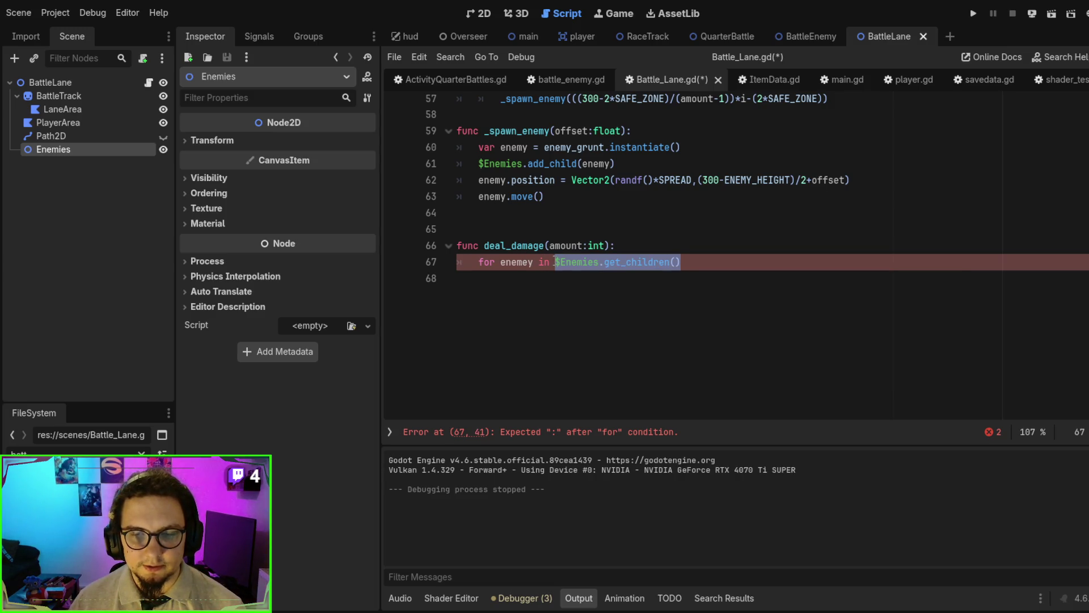
{"action": "key", "text": "ctrl+x"}
{"action": "scroll", "coordinate": [567, 256], "scroll_direction": "up", "scroll_amount": 15}
{"action": "left_click", "coordinate": [523, 135]}
{"action": "left_click", "coordinate": [522, 152]}
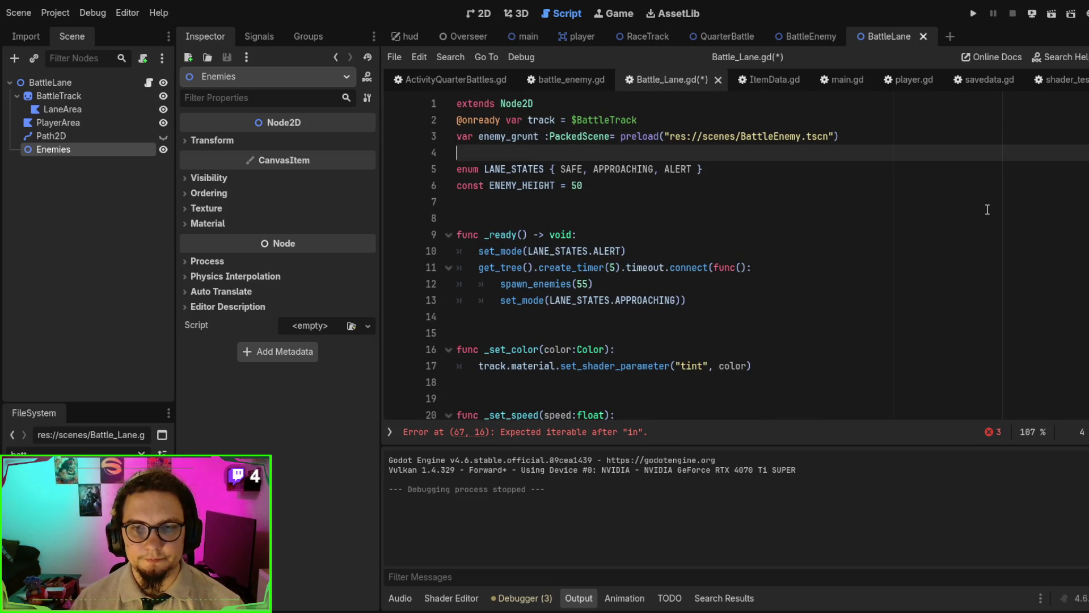
- Declare 'var enemies:' with a get(): accessor below the preload line
{"action": "key", "text": "Return"}
{"action": "key", "text": "Return"}
{"action": "key", "text": "Up"}
{"action": "type", "text": "va"}
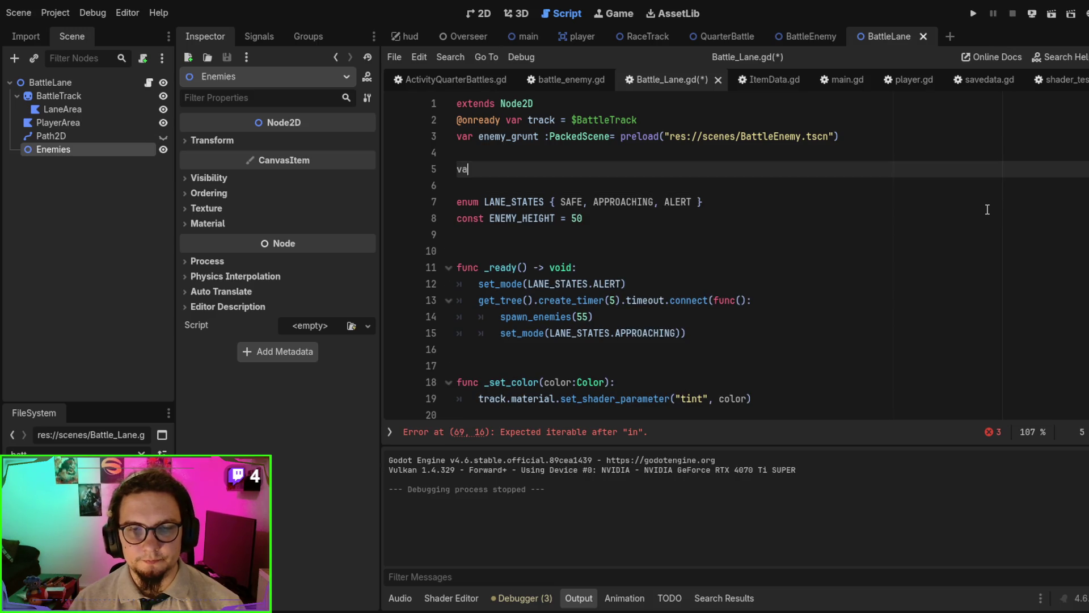
{"action": "type", "text": "r enemies "}
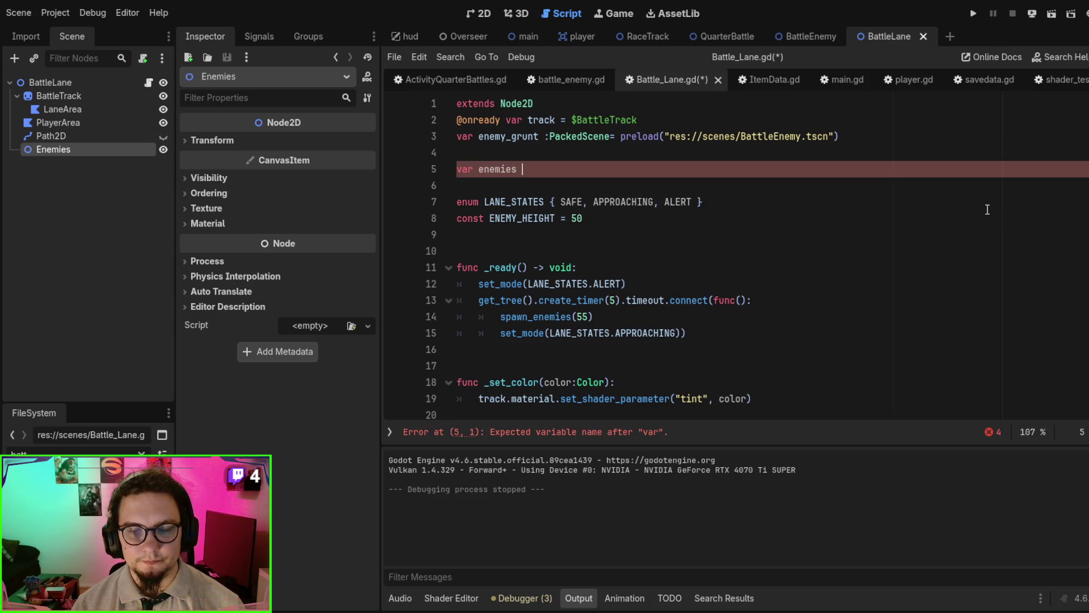
{"action": "type", "text": ":"}
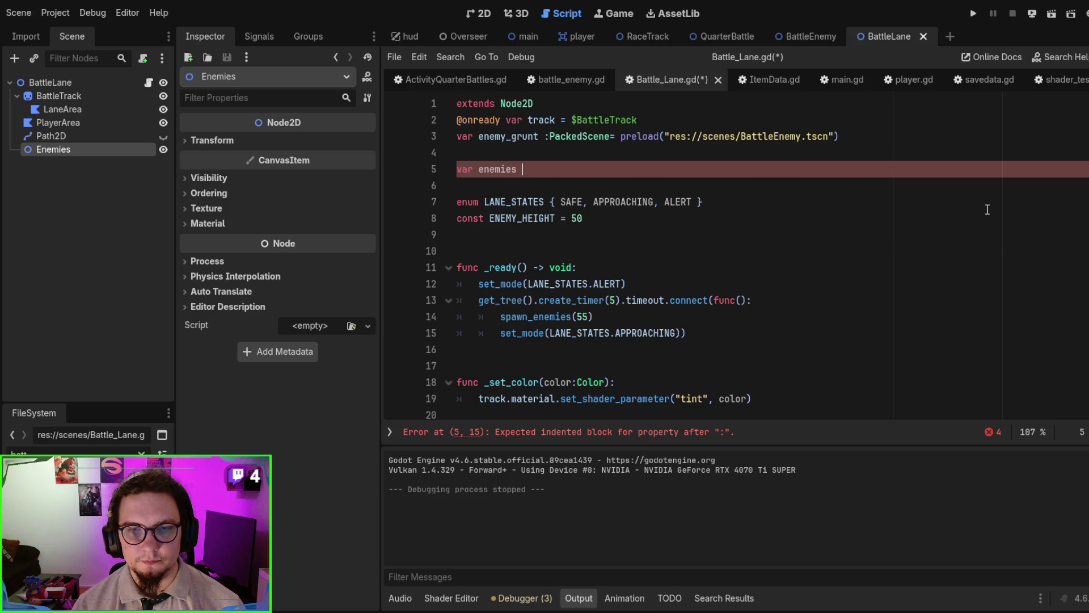
{"action": "key", "text": "BackSpace"}
{"action": "key", "text": "BackSpace"}
{"action": "type", "text": ":"}
{"action": "key", "text": "Return"}
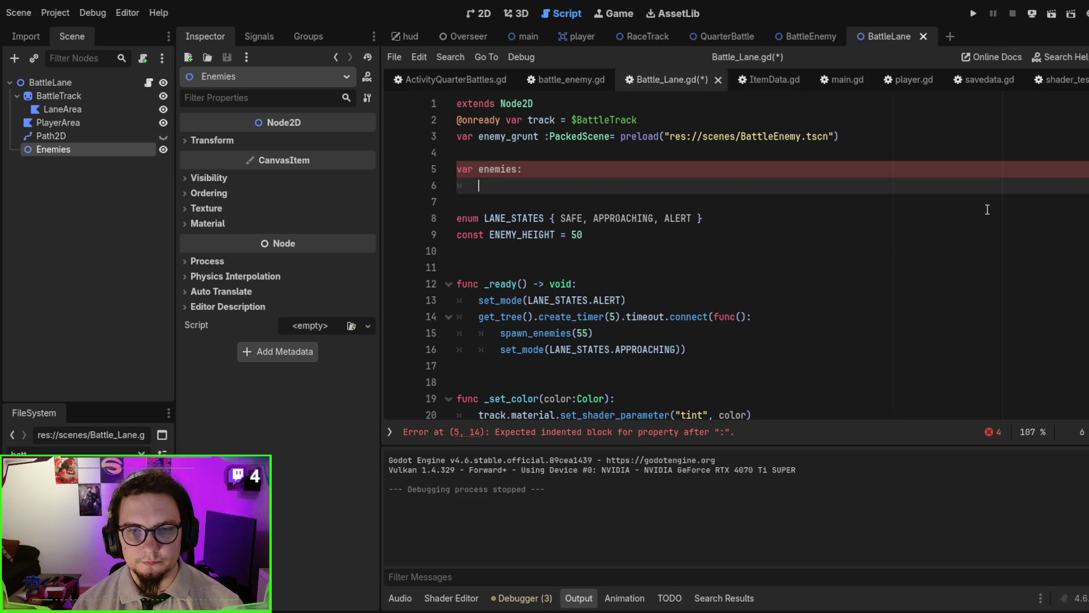
{"action": "type", "text": "get():"}
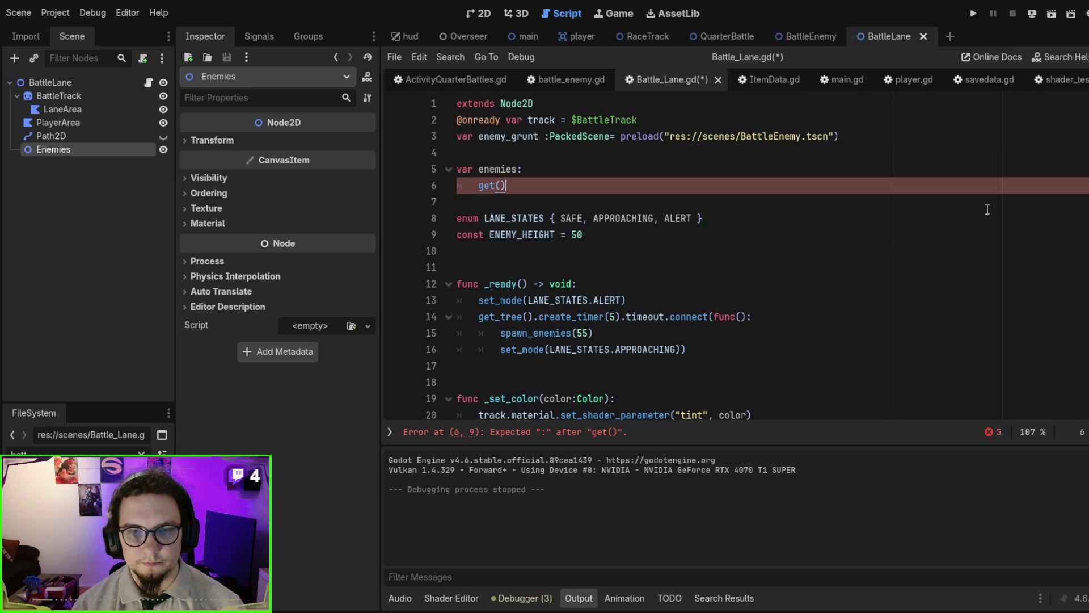
- Make the enemies getter return $Enemies.get_children()
{"action": "key", "text": "Return"}
{"action": "type", "text": "rerturn"}
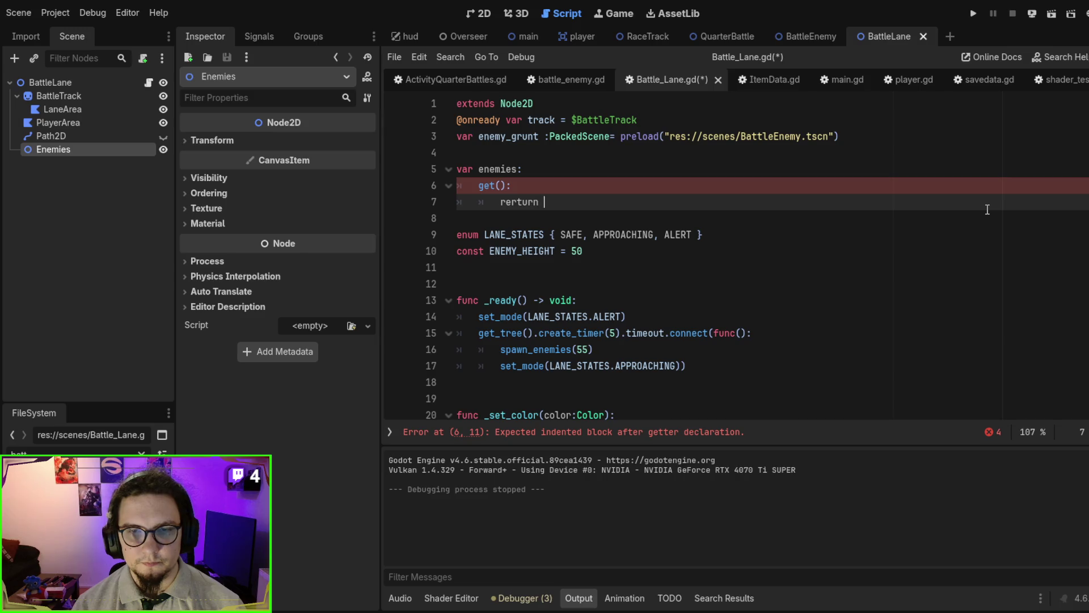
{"action": "key", "text": "BackSpace"}
{"action": "key", "text": "BackSpace"}
{"action": "key", "text": "BackSpace"}
{"action": "type", "text": "tu"}
{"action": "key", "text": "BackSpace"}
{"action": "type", "text": "urn $Enemies.get_children()"}
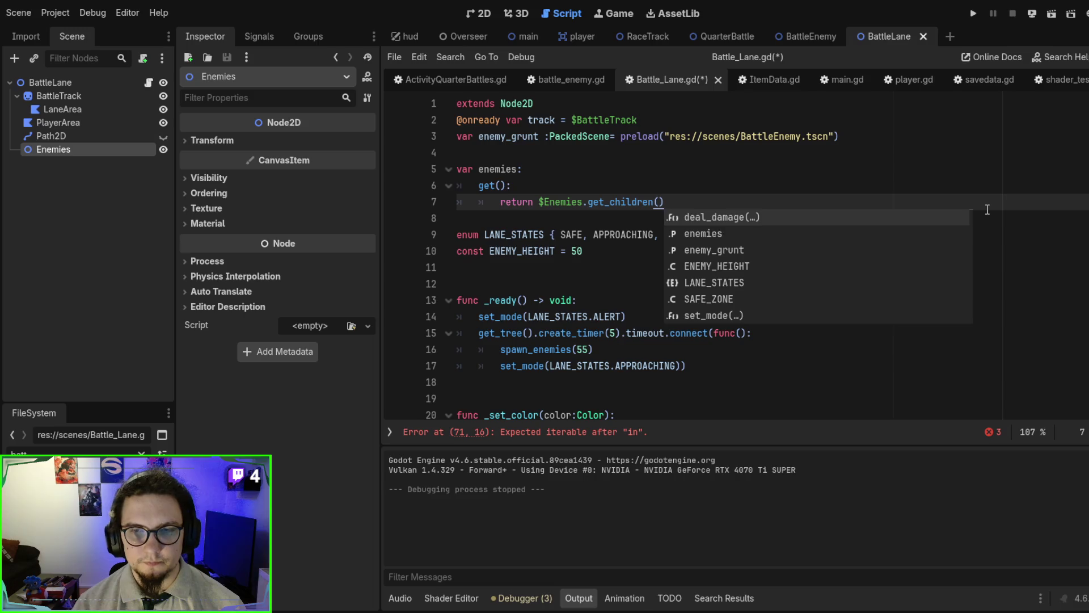
{"action": "key", "text": "Escape"}
- Start a setter line under the getter, then delete it again
{"action": "double_click", "coordinate": [498, 169]}
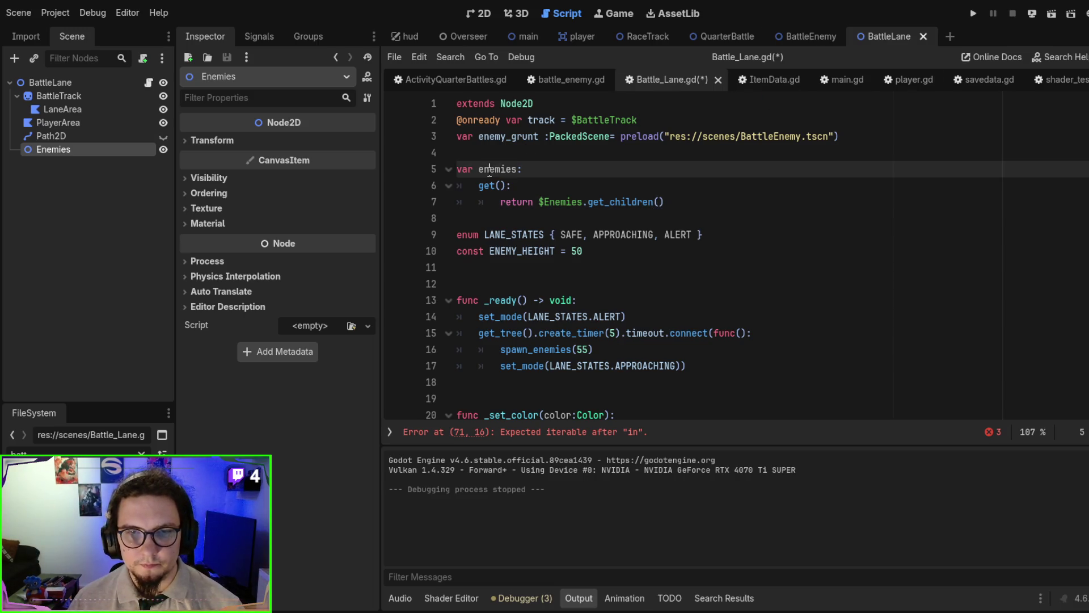
{"action": "left_click", "coordinate": [706, 201]}
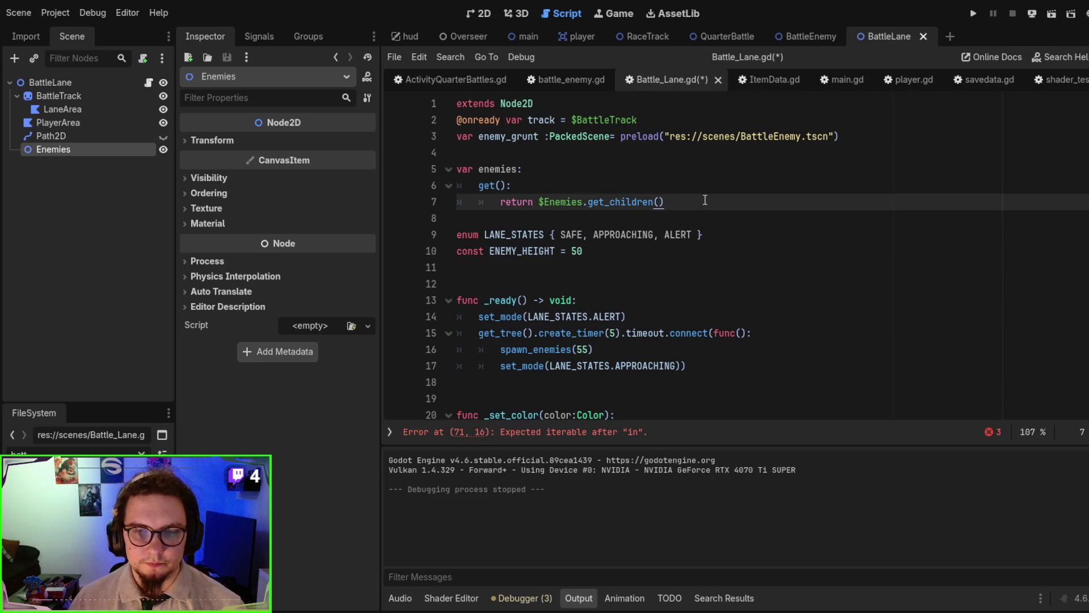
{"action": "key", "text": "Return"}
{"action": "key", "text": "BackSpace"}
{"action": "type", "text": "add()"}
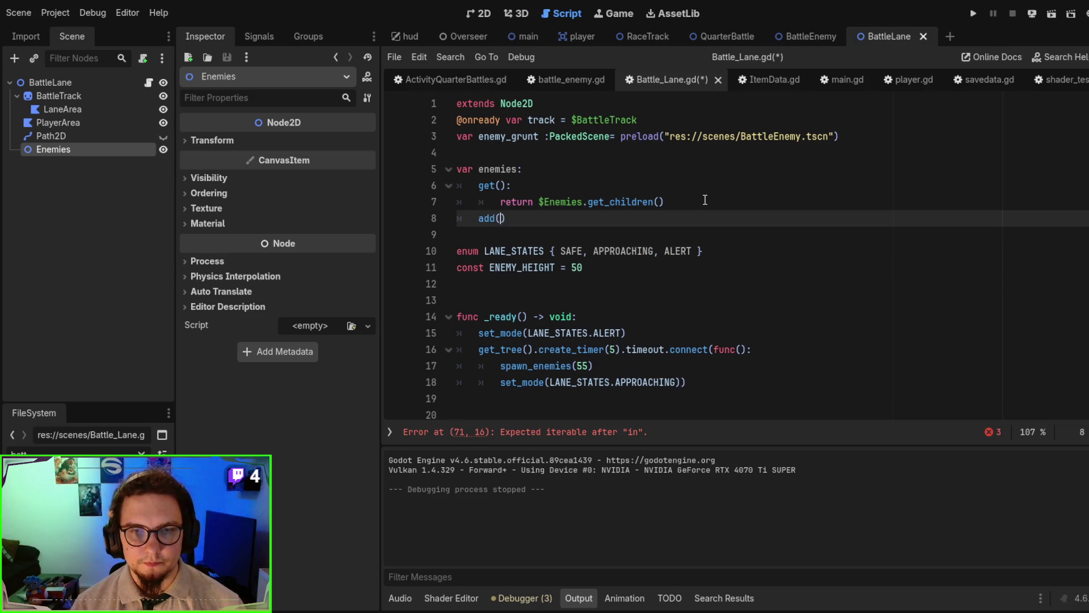
{"action": "key", "text": "BackSpace"}
{"action": "key", "text": "BackSpace"}
{"action": "key", "text": "BackSpace"}
{"action": "type", "text": "set("}
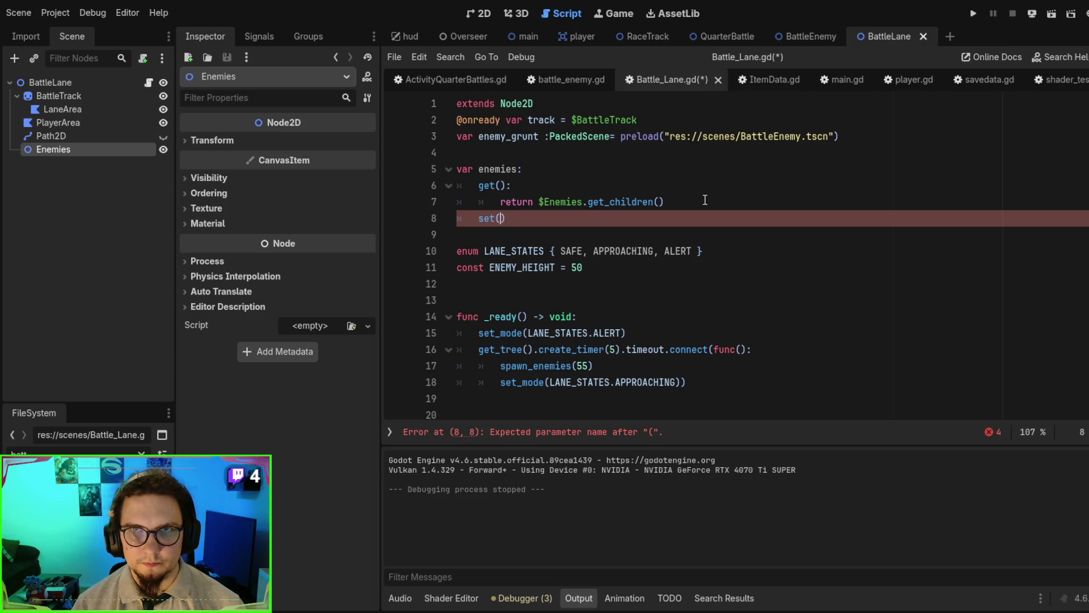
{"action": "key", "text": "BackSpace"}
{"action": "key", "text": "BackSpace"}
{"action": "key", "text": "BackSpace"}
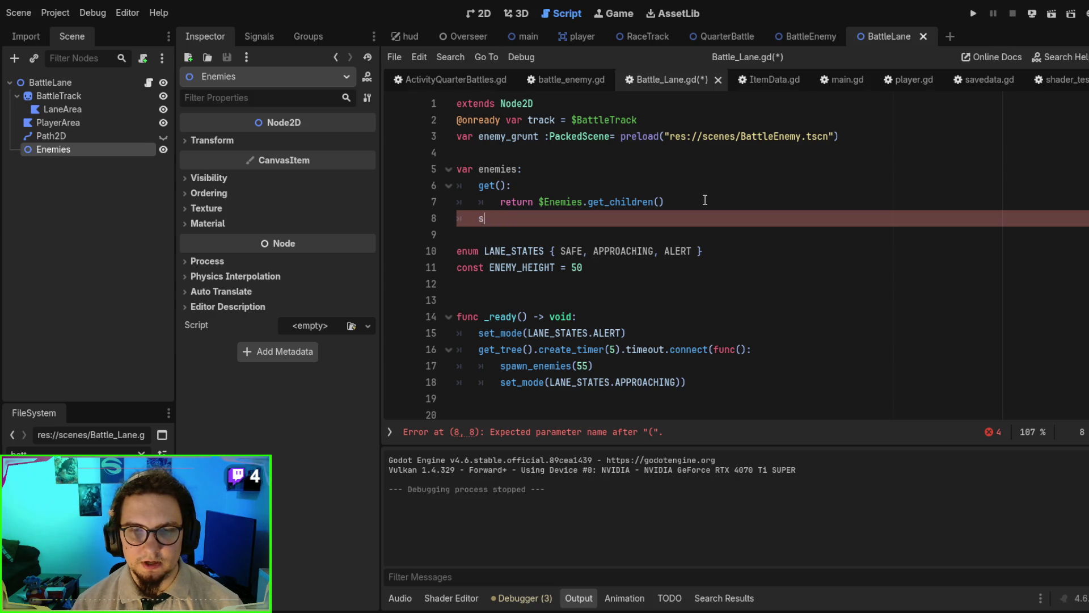
- Complete the loop as 'for enemey in enemies:' and begin its body
{"action": "scroll", "coordinate": [704, 199], "scroll_direction": "down", "scroll_amount": 20}
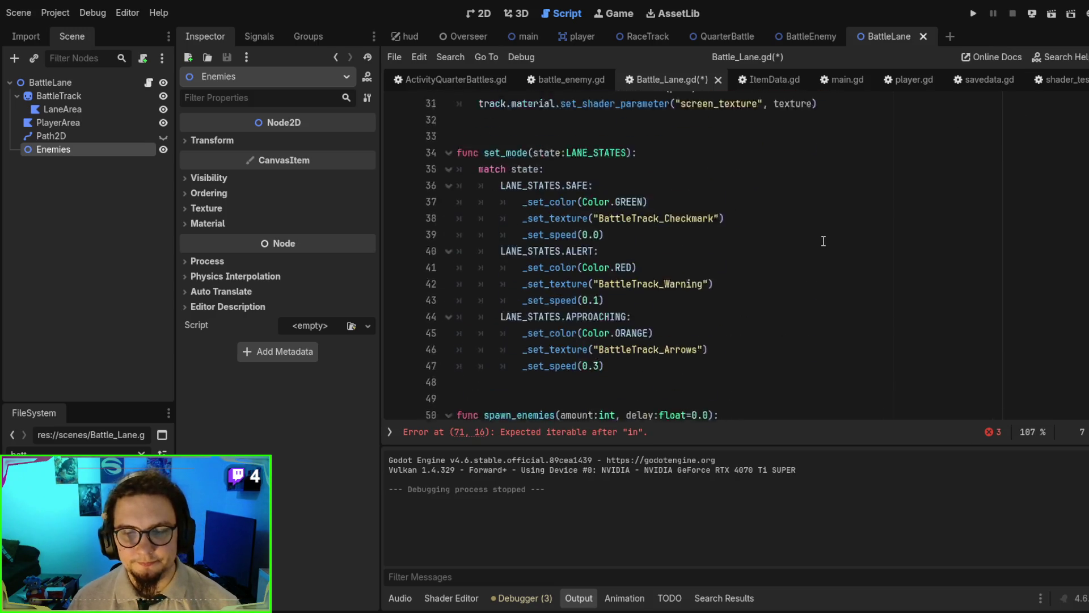
{"action": "left_click", "coordinate": [620, 268]}
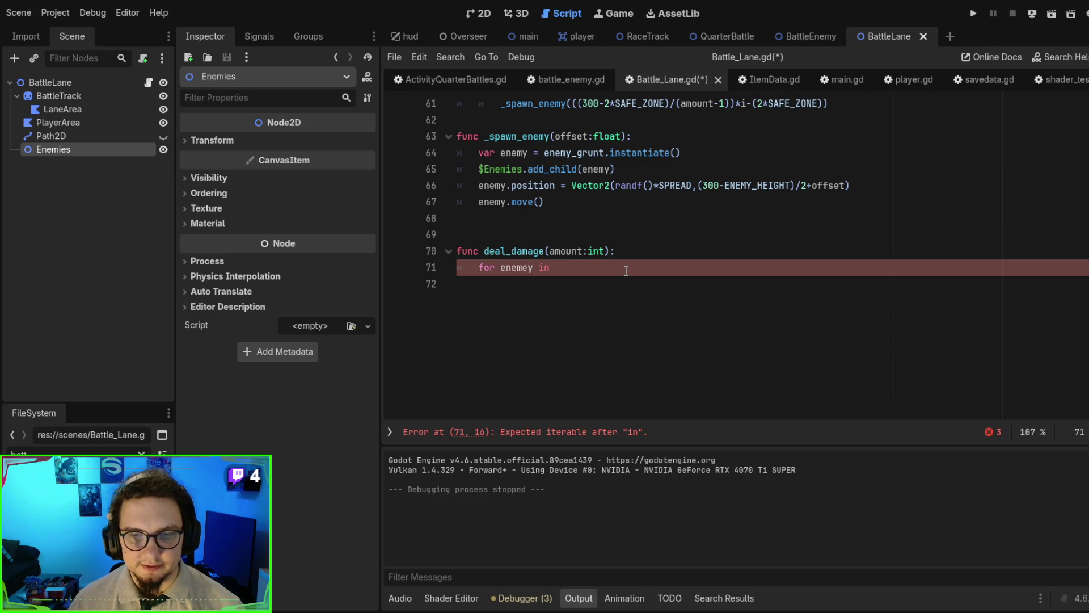
{"action": "type", "text": "enemies:"}
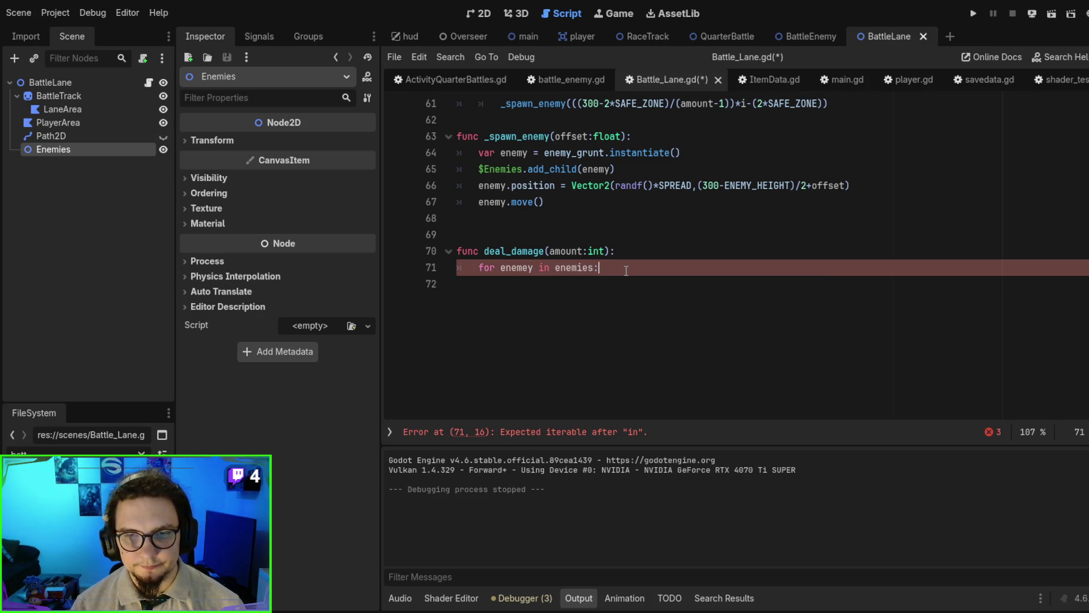
{"action": "key", "text": "Return"}
{"action": "type", "text": "enemy"}
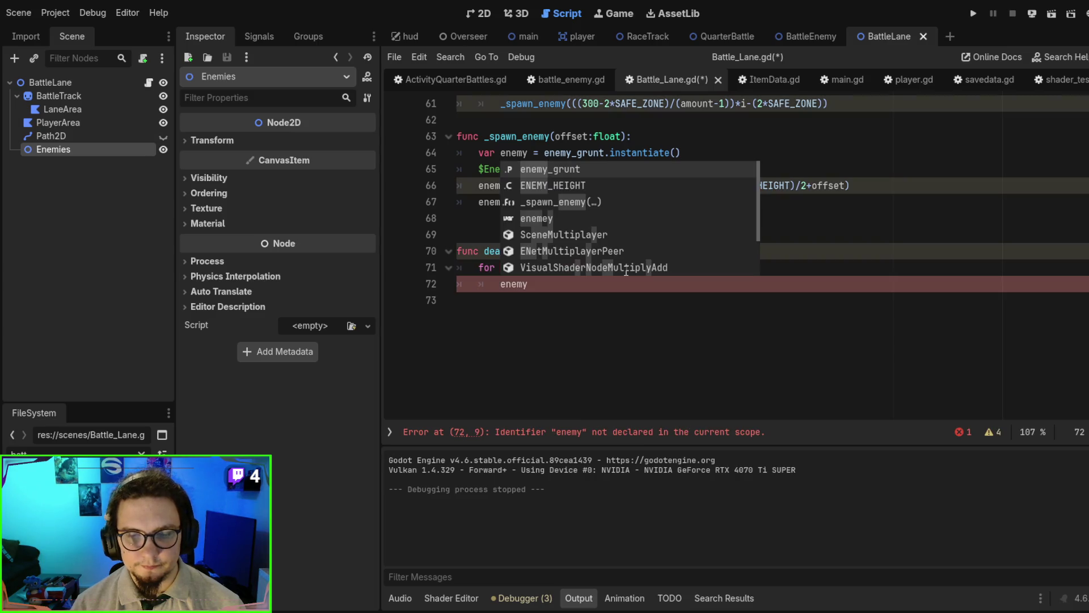
{"action": "type", "text": ".x"}
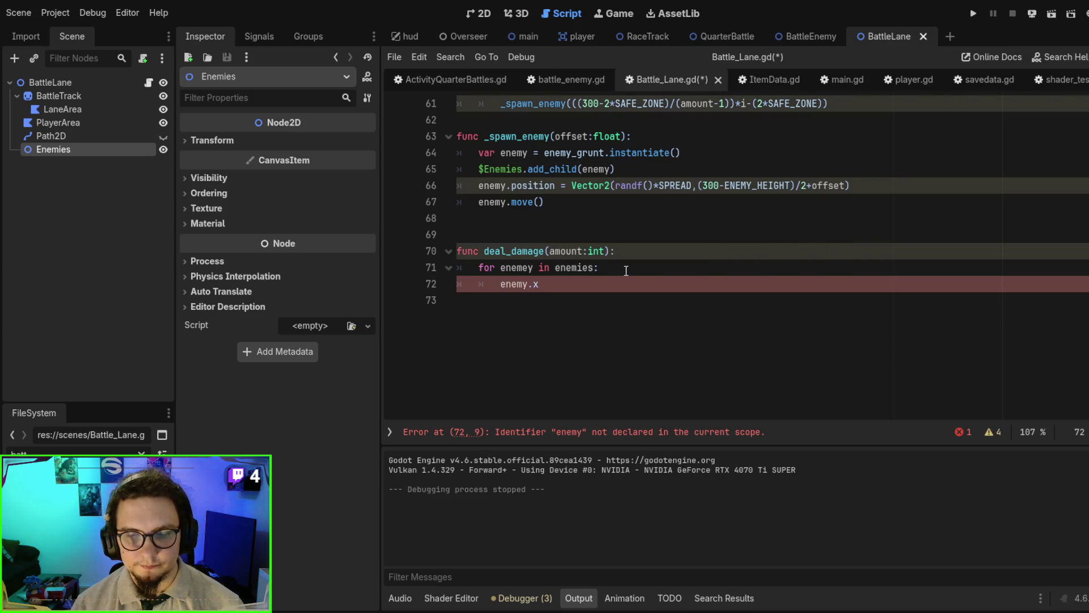
- Add 'var front = null' at the start of deal_damage
{"action": "key", "text": "Up"}
{"action": "key", "text": "Up"}
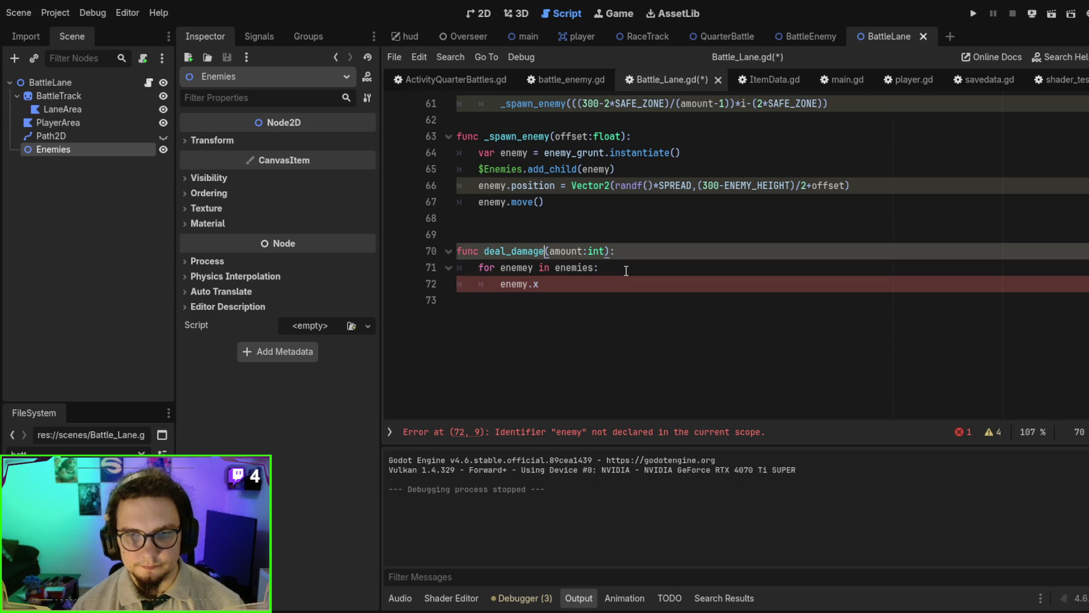
{"action": "key", "text": "End"}
{"action": "key", "text": "Return"}
{"action": "type", "text": "var front "}
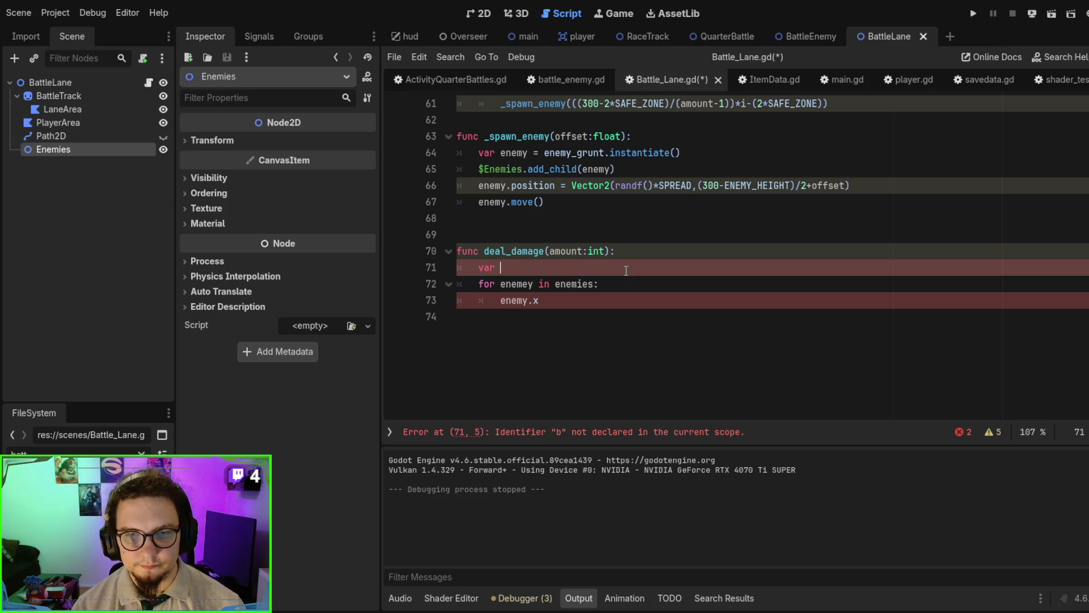
{"action": "type", "text": "= "}
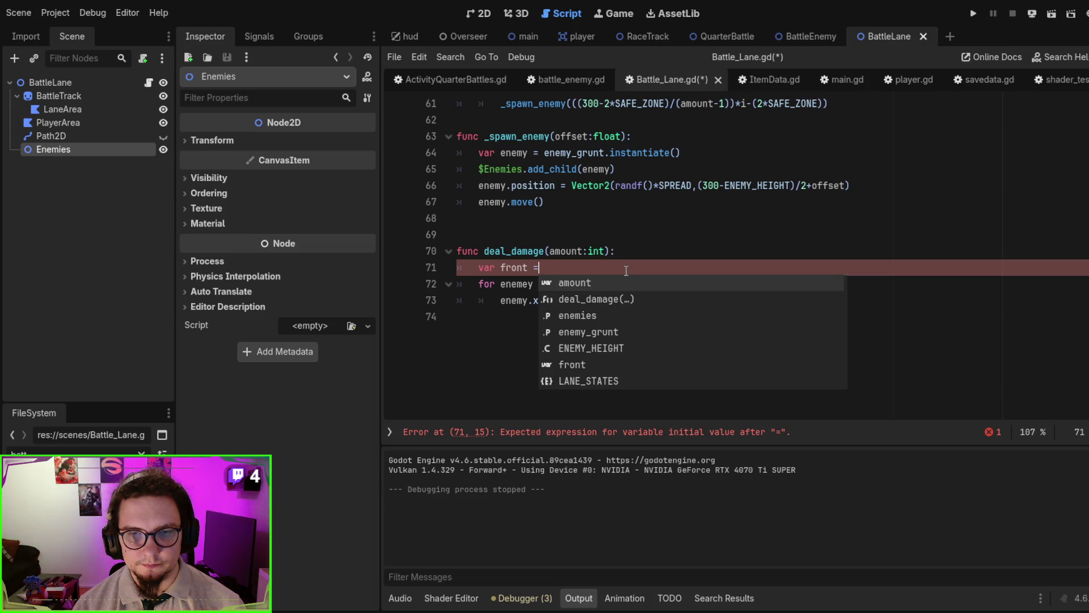
{"action": "type", "text": "null"}
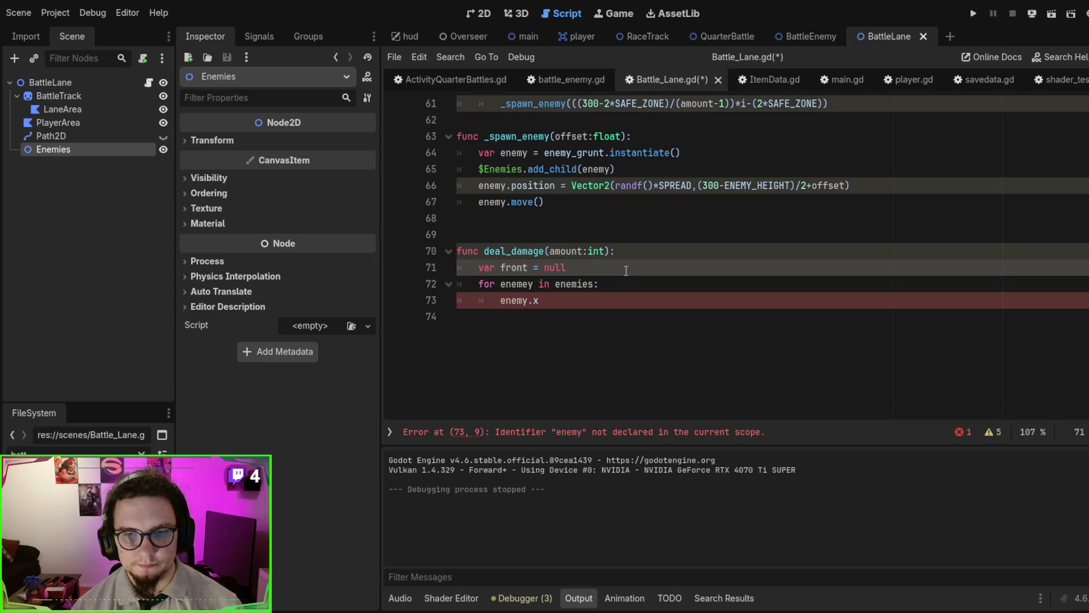
{"action": "key", "text": "Down"}
{"action": "key", "text": "Down"}
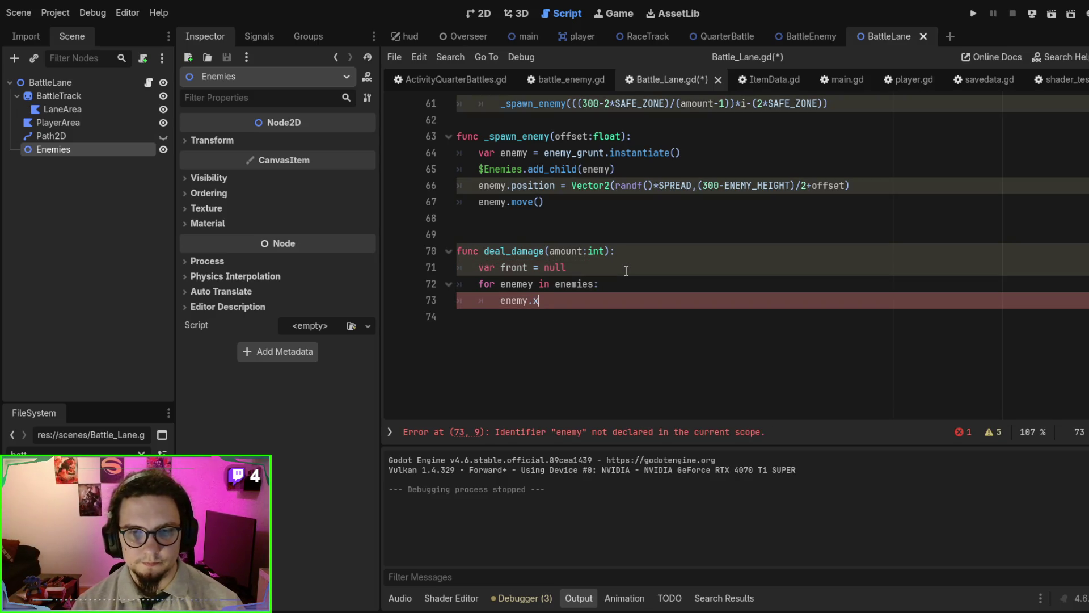
- Write the loop condition 'if not front or front.x < enemy.x:'
{"action": "type", "text": ">"}
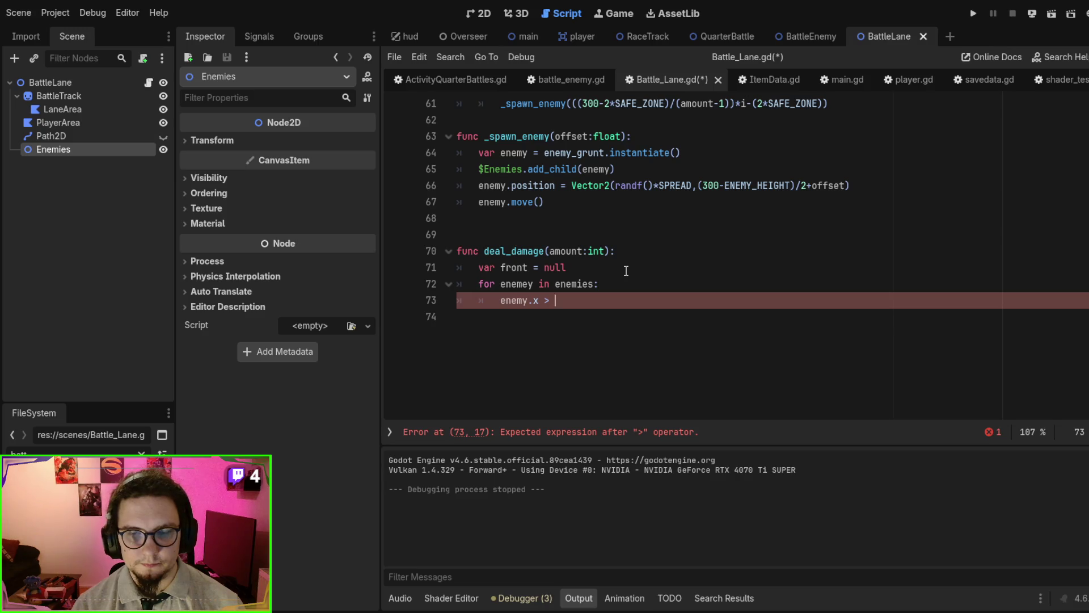
{"action": "key", "text": "BackSpace"}
{"action": "key", "text": "BackSpace"}
{"action": "key", "text": "BackSpace"}
{"action": "type", "text": "if enem"}
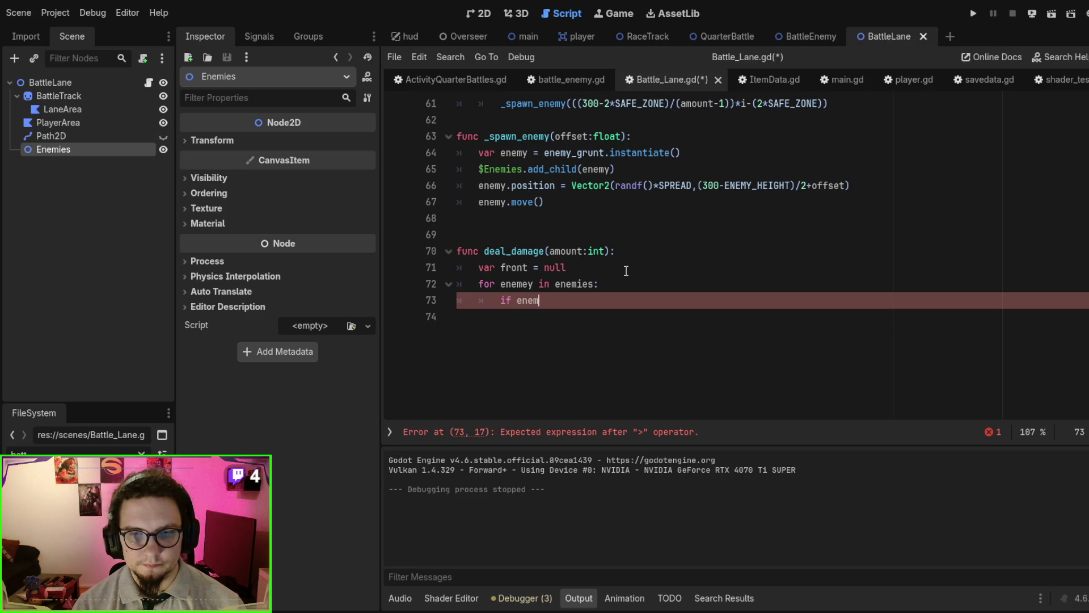
{"action": "key", "text": "BackSpace"}
{"action": "key", "text": "BackSpace"}
{"action": "key", "text": "BackSpace"}
{"action": "type", "text": "fro"}
{"action": "key", "text": "BackSpace"}
{"action": "key", "text": "BackSpace"}
{"action": "key", "text": "BackSpace"}
{"action": "type", "text": "not front "}
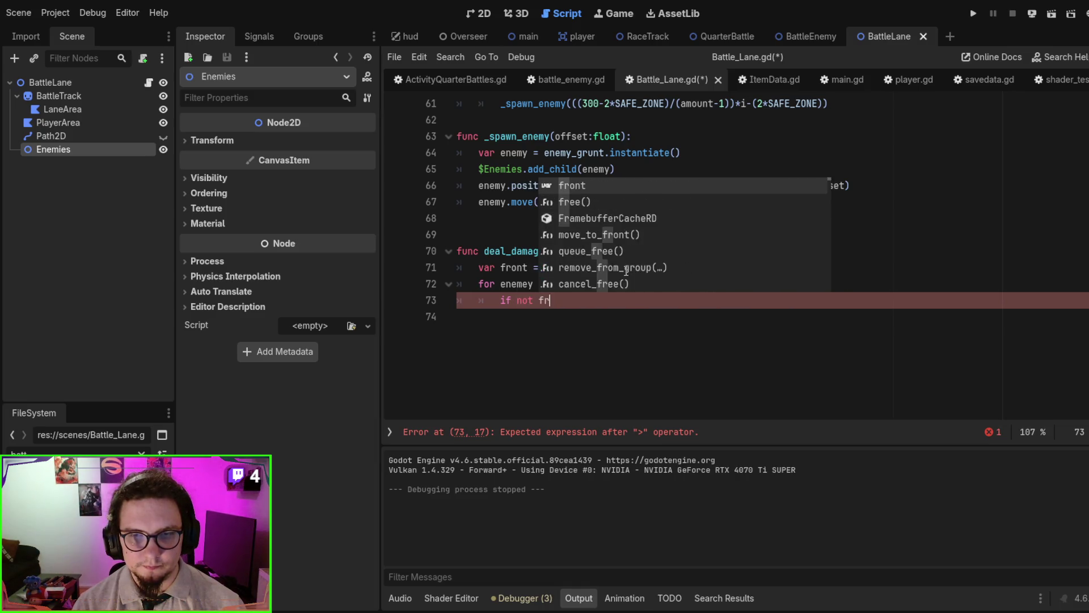
{"action": "type", "text": "or fr"}
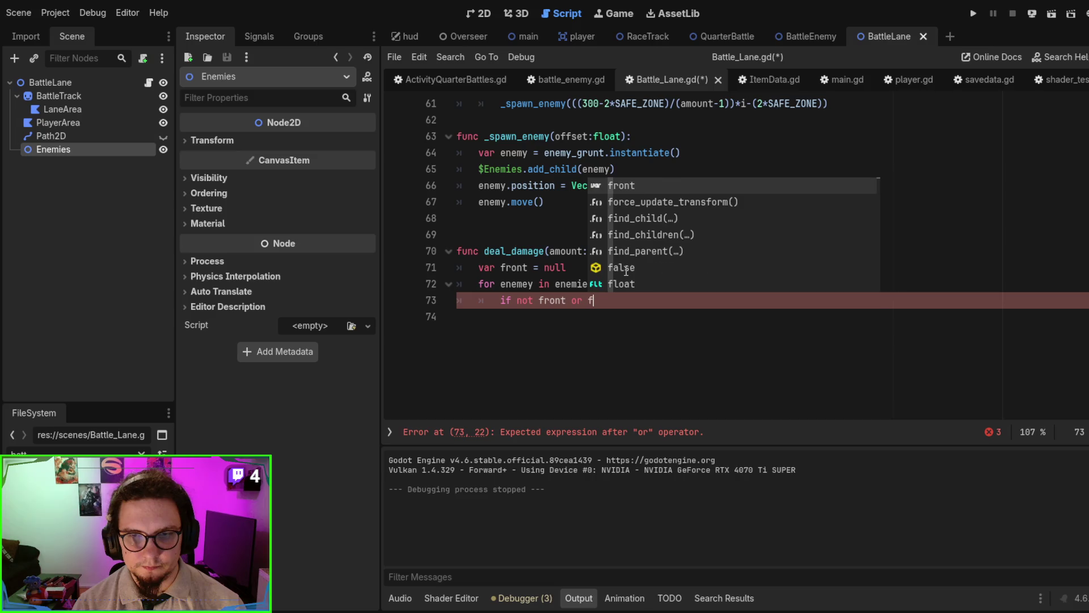
{"action": "key", "text": "Return"}
{"action": "type", "text": "x"}
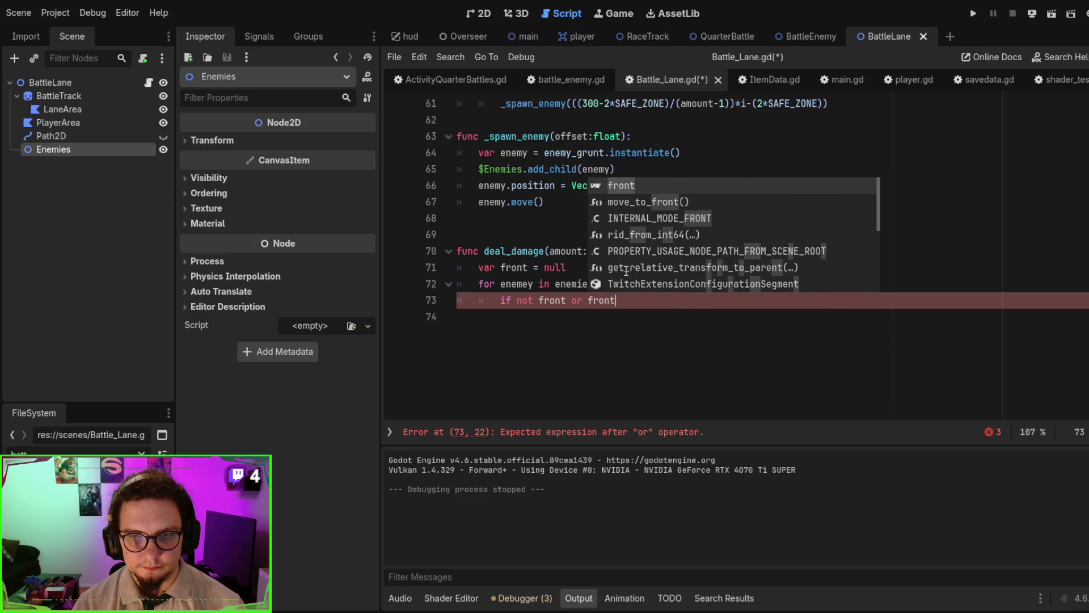
{"action": "key", "text": "BackSpace"}
{"action": "key", "text": "BackSpace"}
{"action": "type", "text": ".x < "}
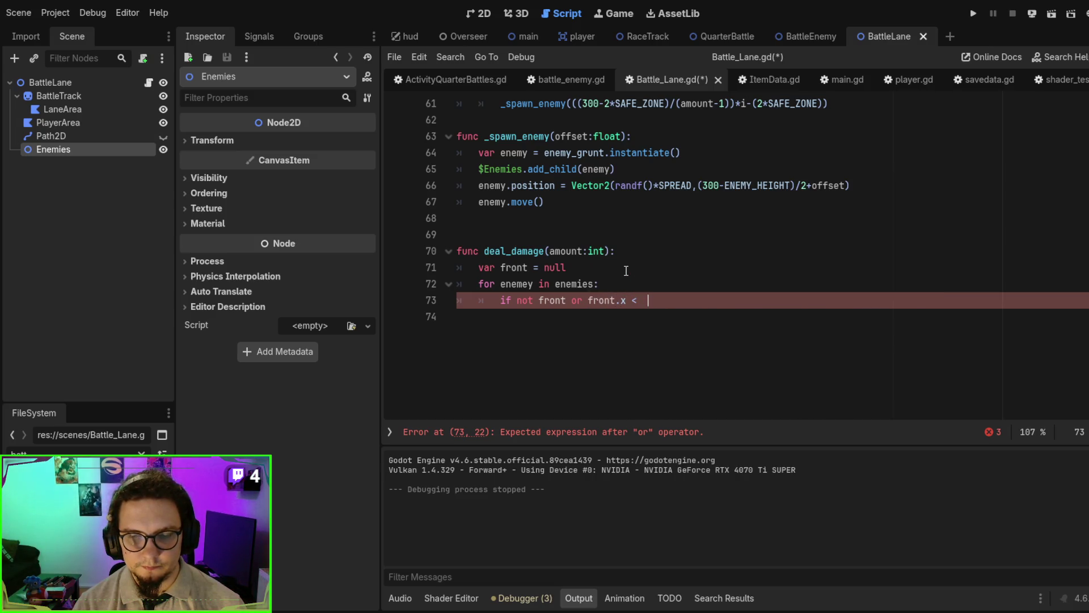
{"action": "type", "text": "enem"}
{"action": "key", "text": "BackSpace"}
{"action": "key", "text": "BackSpace"}
{"action": "key", "text": "BackSpace"}
{"action": "type", "text": "y.x"}
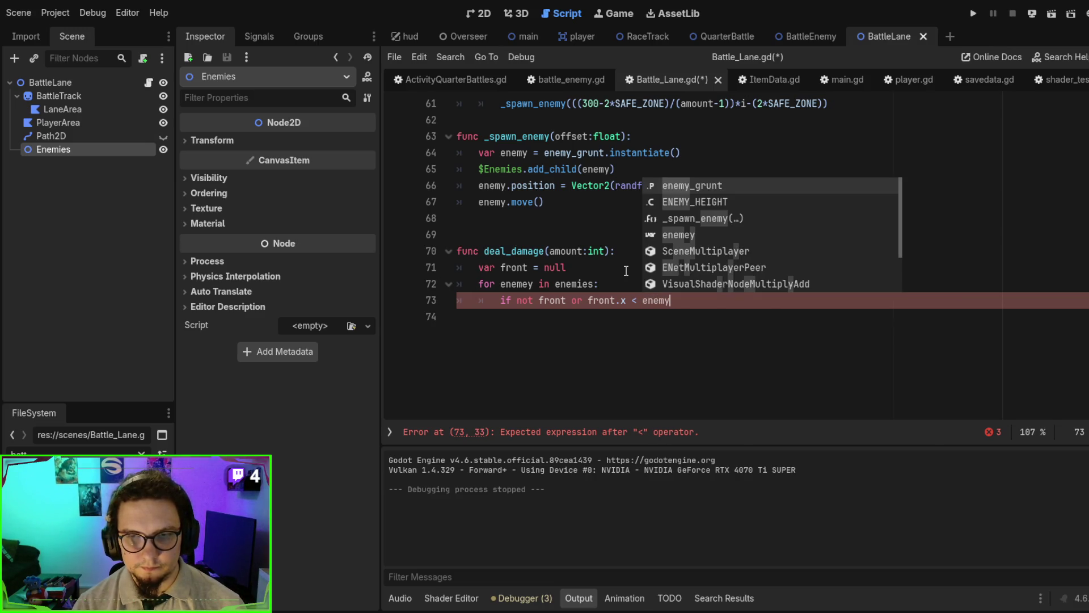
{"action": "type", "text": ":"}
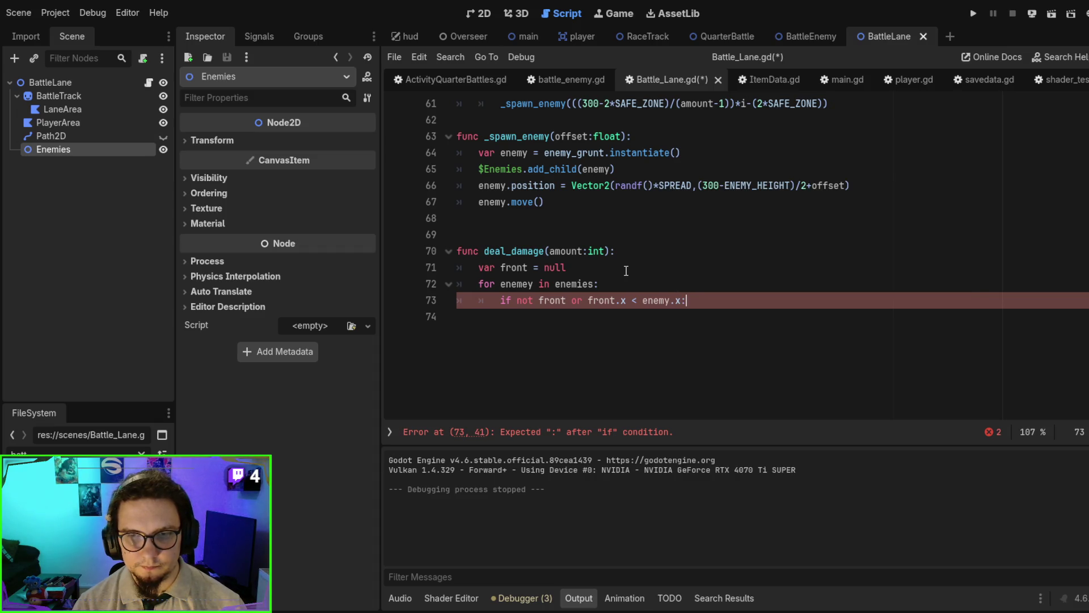
- Set 'front = enemy' inside the if block
{"action": "key", "text": "Return"}
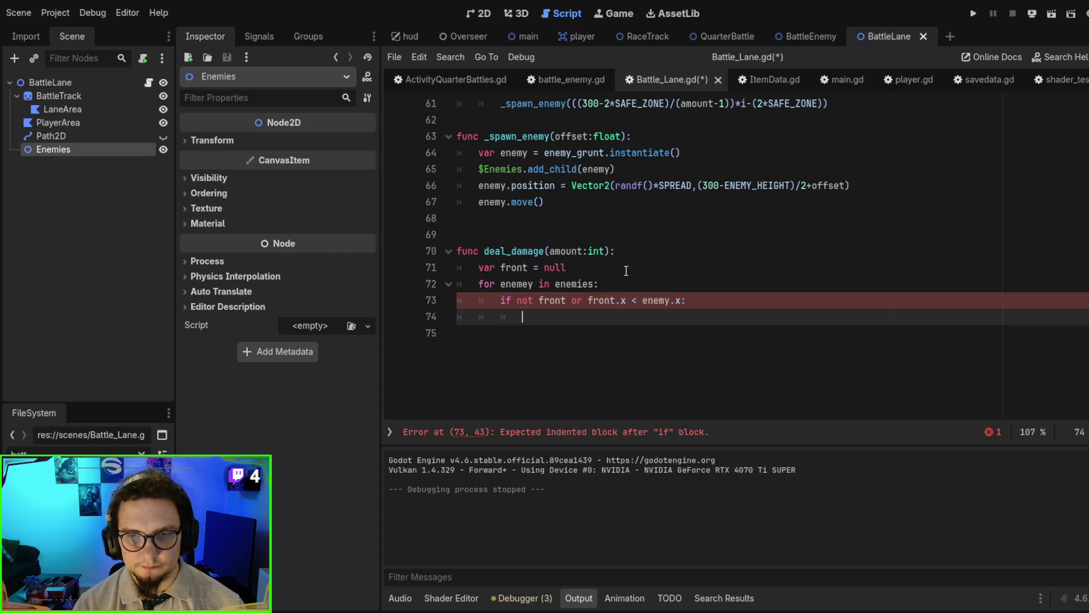
{"action": "type", "text": "enemy"}
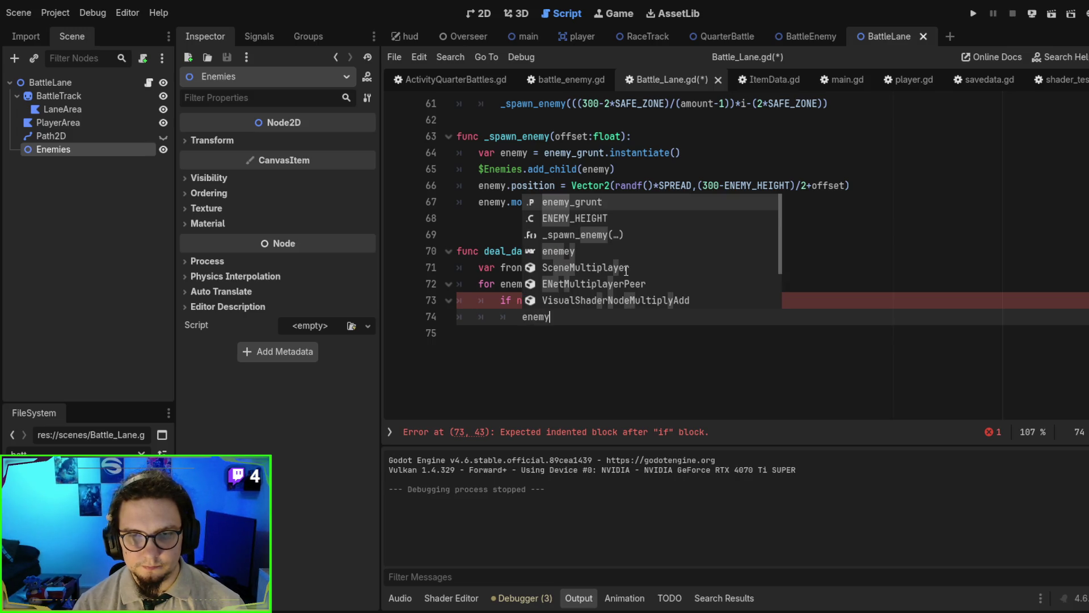
{"action": "key", "text": "BackSpace"}
{"action": "key", "text": "BackSpace"}
{"action": "key", "text": "BackSpace"}
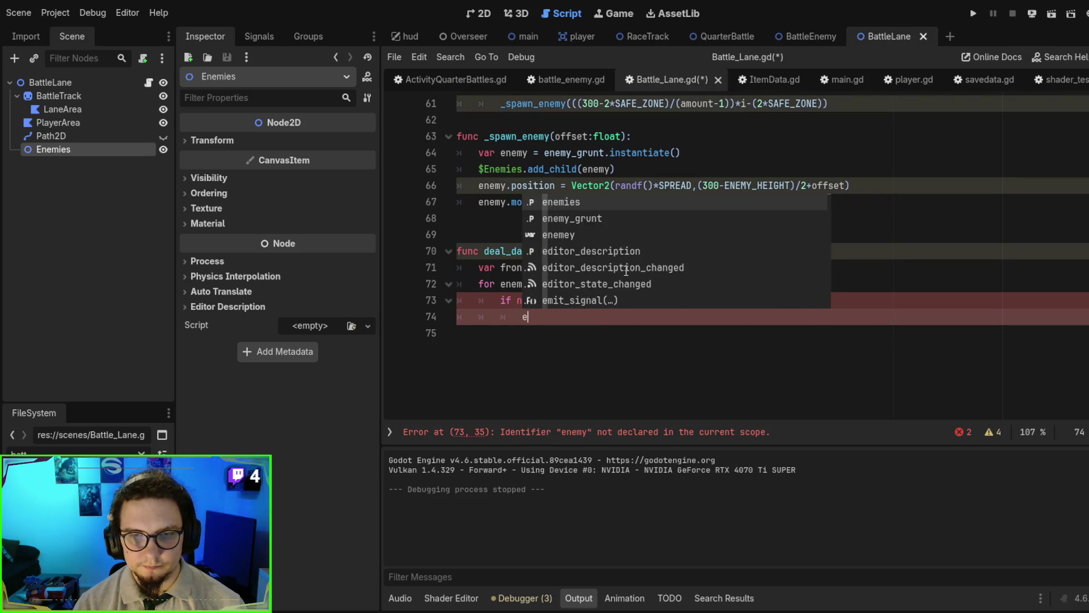
{"action": "type", "text": "front = enemy"}
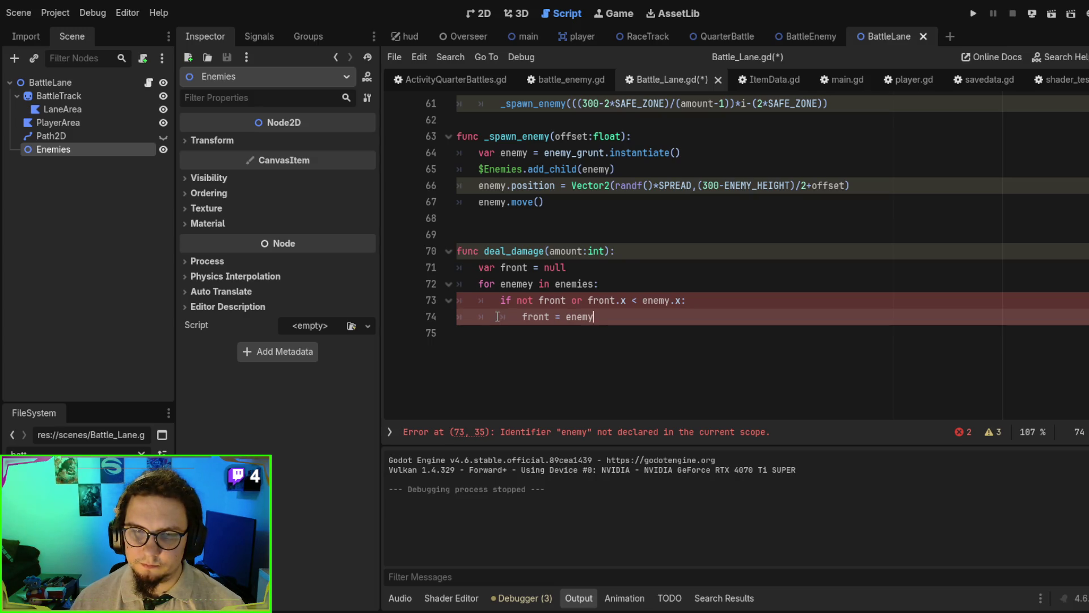
- Correct the misspelled loop variable 'enemey' to 'enemy' on lines 72–74 of deal_damage
{"action": "double_click", "coordinate": [520, 283]}
{"action": "key", "text": "ctrl+c"}
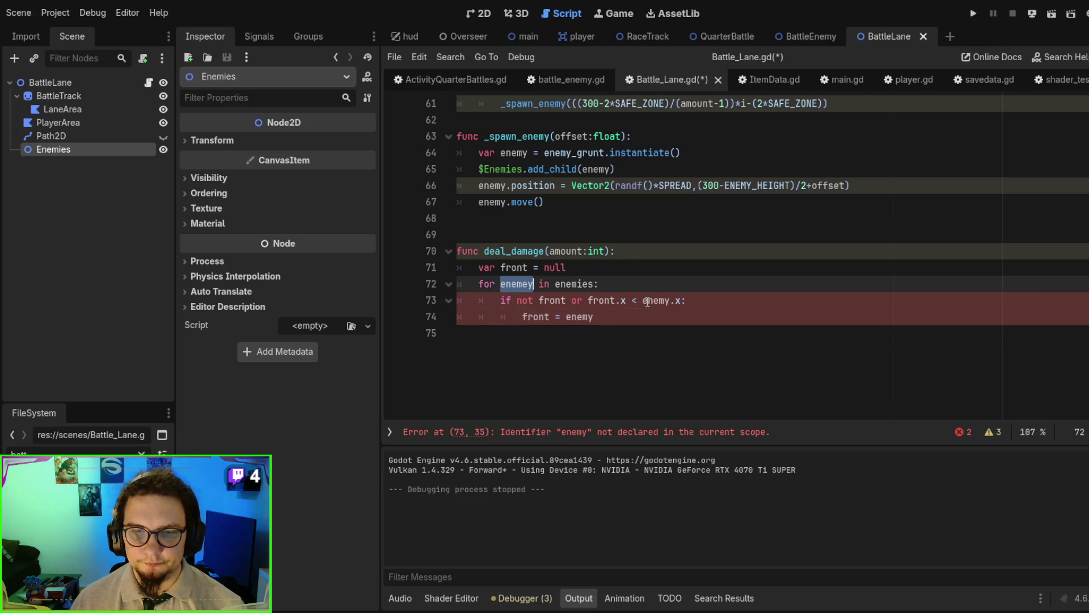
{"action": "double_click", "coordinate": [668, 301]}
{"action": "key", "text": "ctrl+v"}
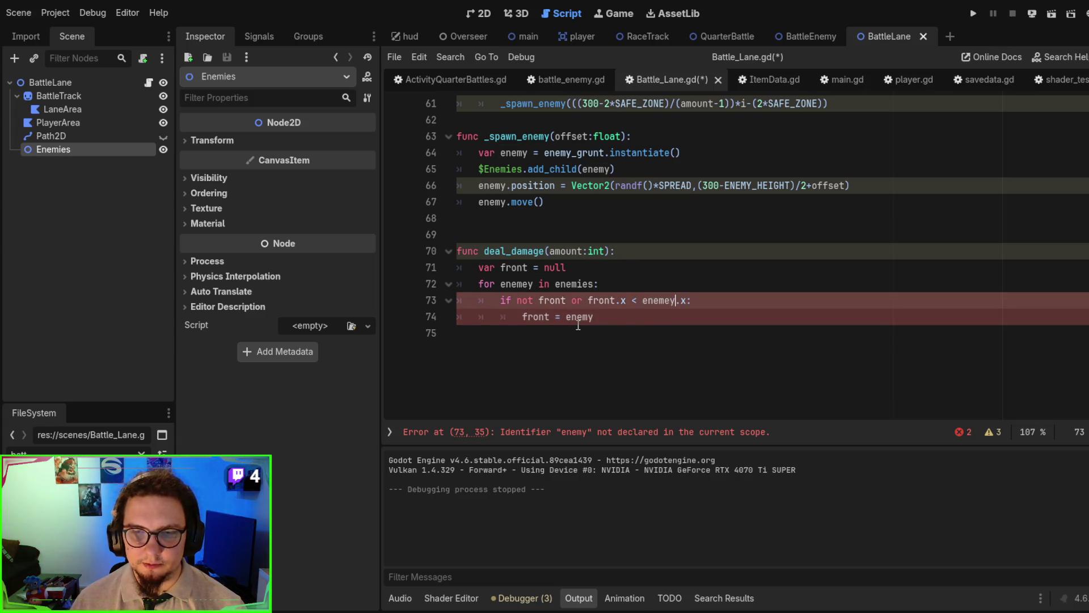
{"action": "double_click", "coordinate": [579, 317]}
{"action": "key", "text": "ctrl+v"}
{"action": "key", "text": "ctrl+z"}
{"action": "key", "text": "ctrl+z"}
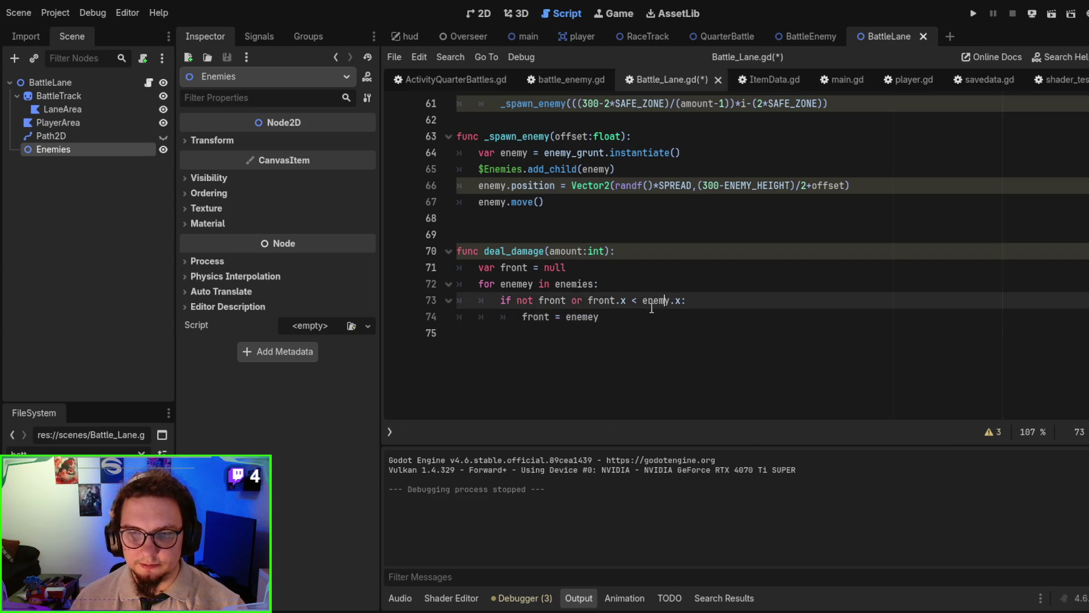
{"action": "left_click", "coordinate": [593, 316]}
{"action": "key", "text": "ctrl+z"}
{"action": "key", "text": "ctrl+z"}
- Save Battle_Lane.gd and start a new indented line after the loop at line 75
{"action": "left_click", "coordinate": [601, 341]}
{"action": "key", "text": "ctrl+s"}
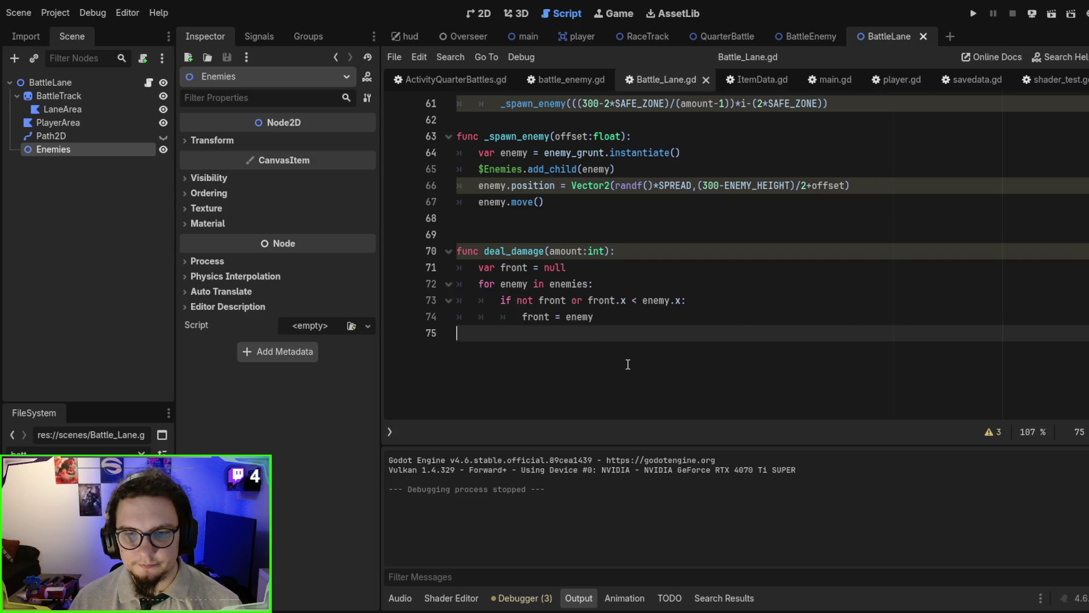
{"action": "left_click", "coordinate": [618, 322]}
{"action": "key", "text": "Return"}
{"action": "key", "text": "BackSpace"}
{"action": "key", "text": "Return"}
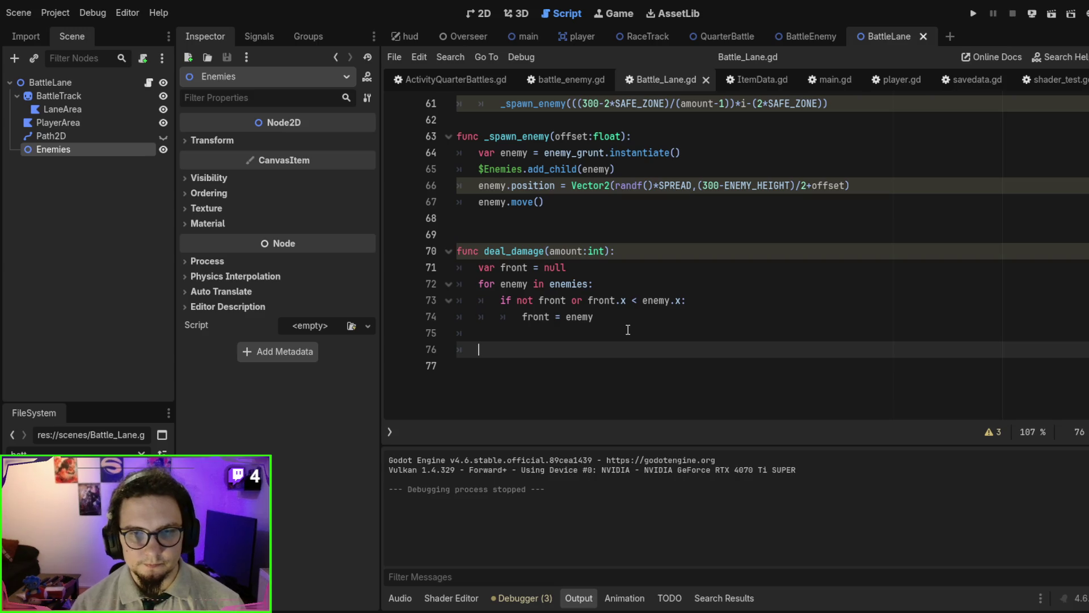
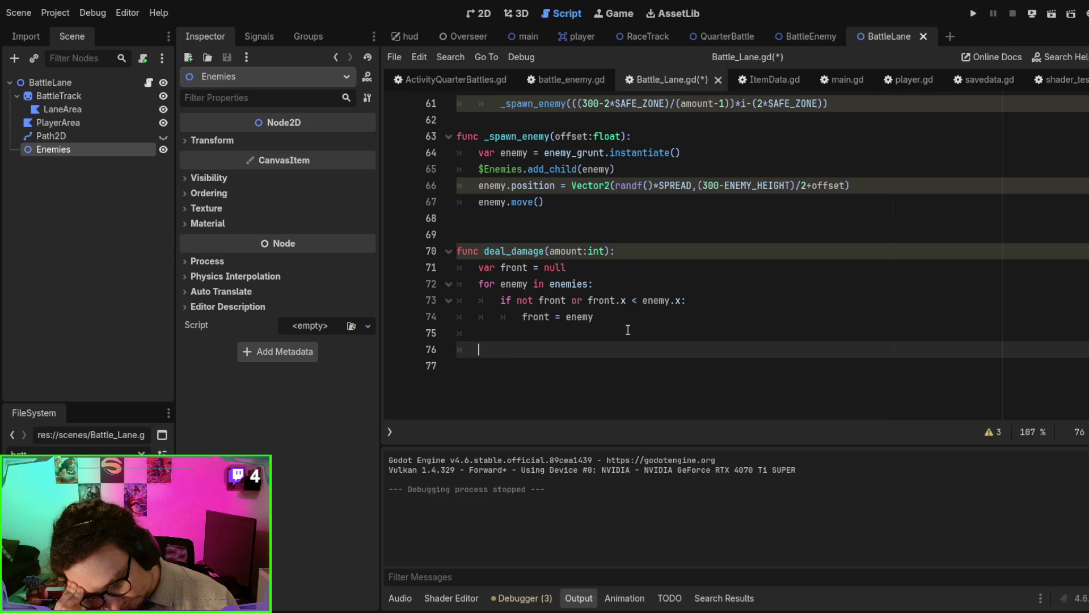
- Add a front.deal_damage(amount) call after the enemy loop in deal_damage
{"action": "key", "text": "Up"}
{"action": "key", "text": "Up"}
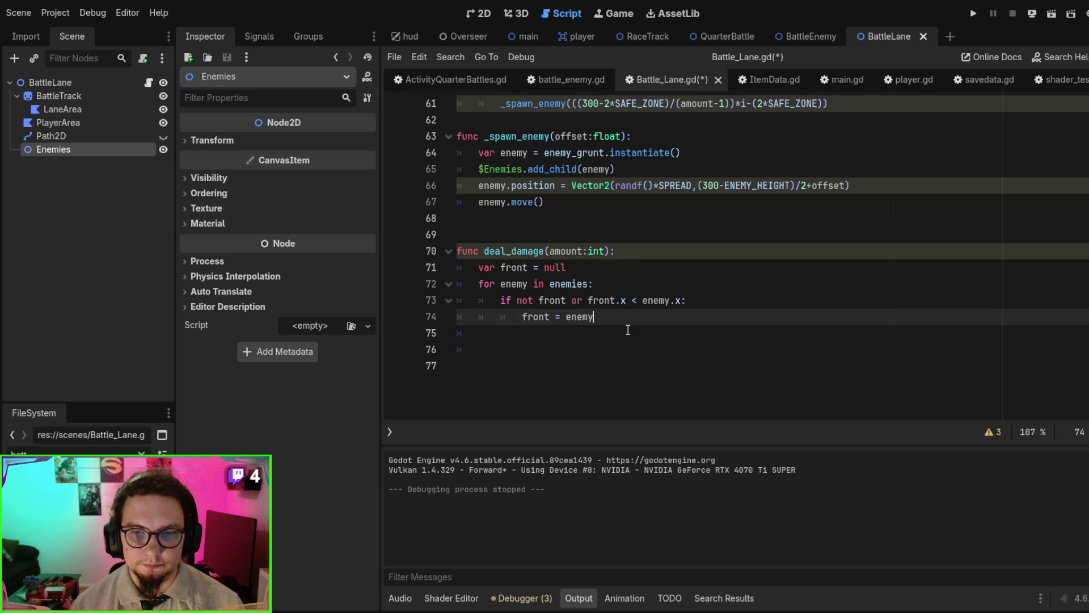
{"action": "key", "text": "Down"}
{"action": "key", "text": "Return"}
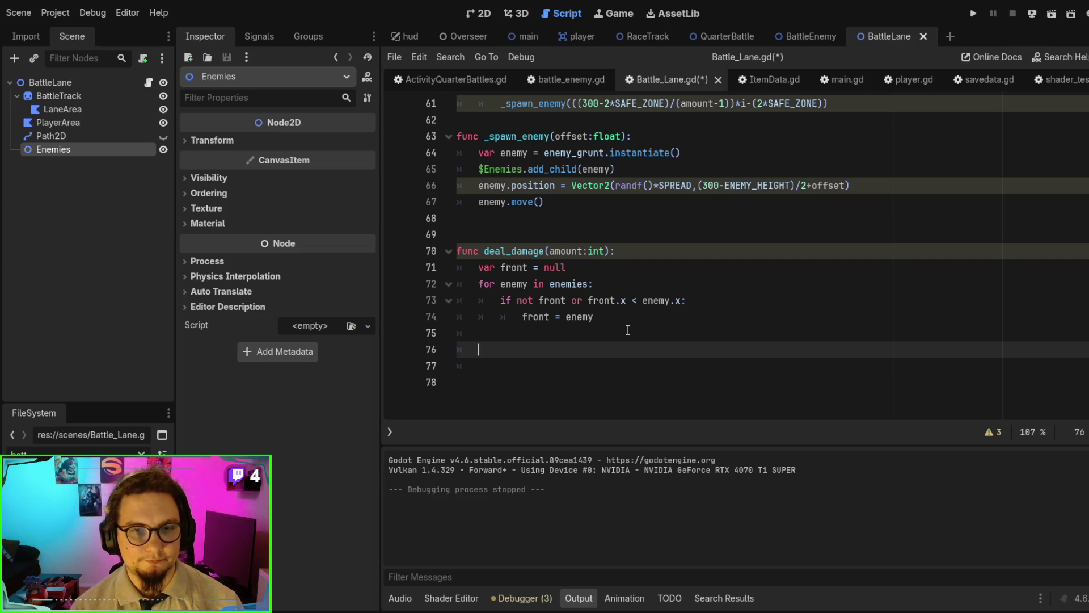
{"action": "key", "text": "BackSpace"}
{"action": "key", "text": "Down"}
{"action": "key", "text": "BackSpace"}
{"action": "key", "text": "BackSpace"}
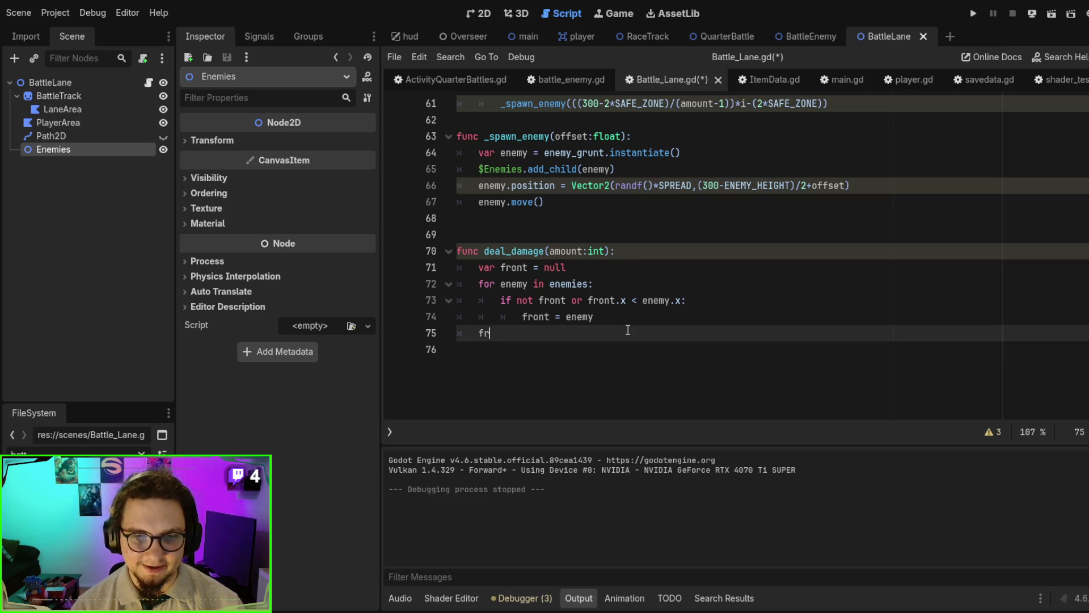
{"action": "type", "text": "ont"}
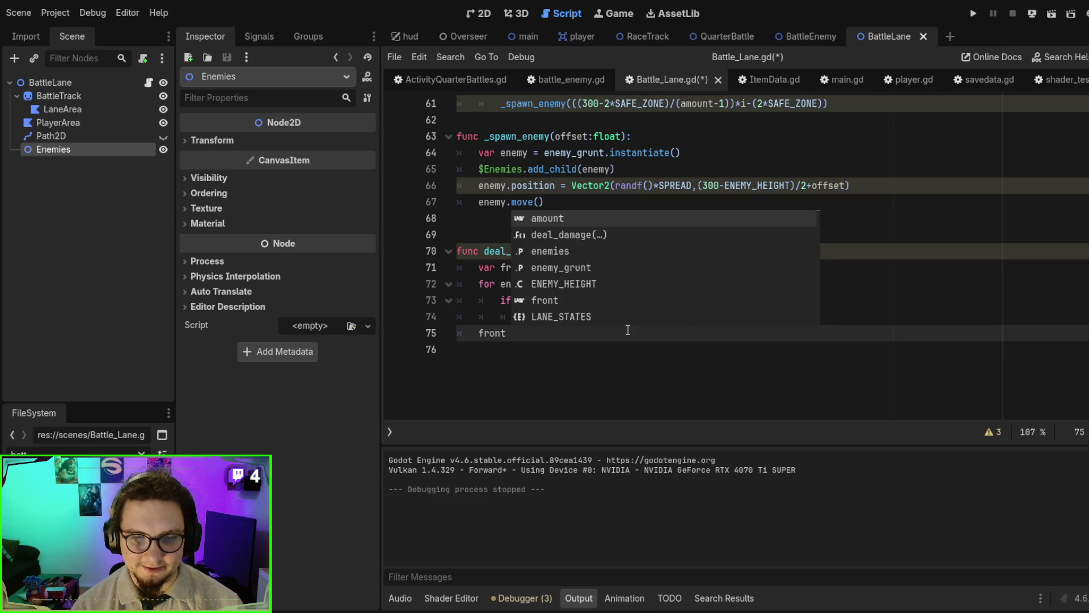
{"action": "key", "text": "BackSpace"}
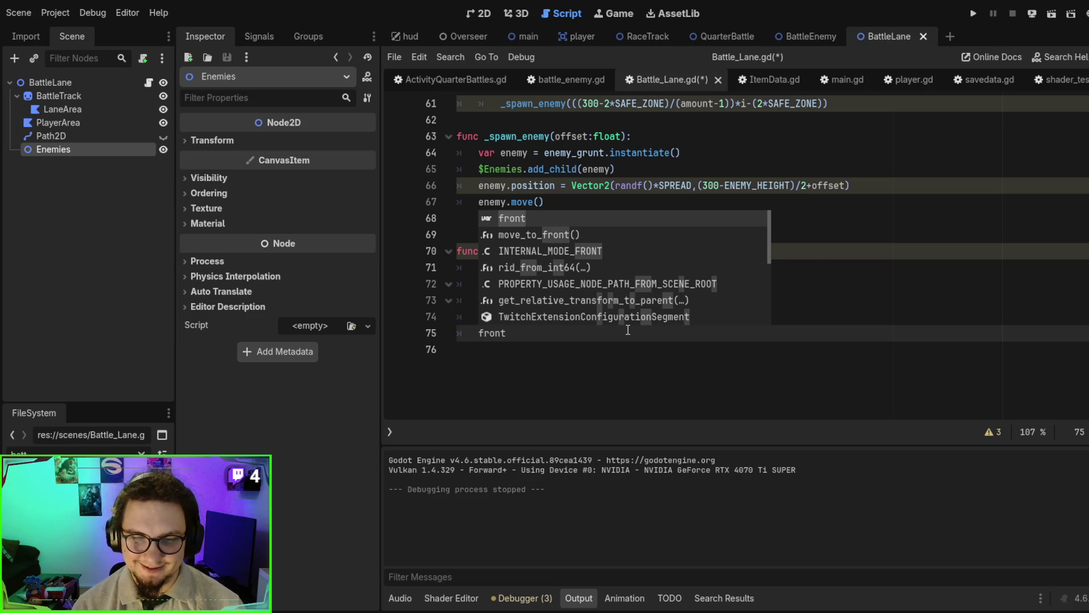
{"action": "type", "text": ".deal_damage"}
{"action": "key", "text": "Return"}
{"action": "type", "text": "amount"}
- Store the call's result as var overkill, recurse with deal_damage(overkill) when positive, and save
{"action": "key", "text": "Down"}
{"action": "key", "text": "Up"}
{"action": "key", "text": "Home"}
{"action": "type", "text": "var overkill ="}
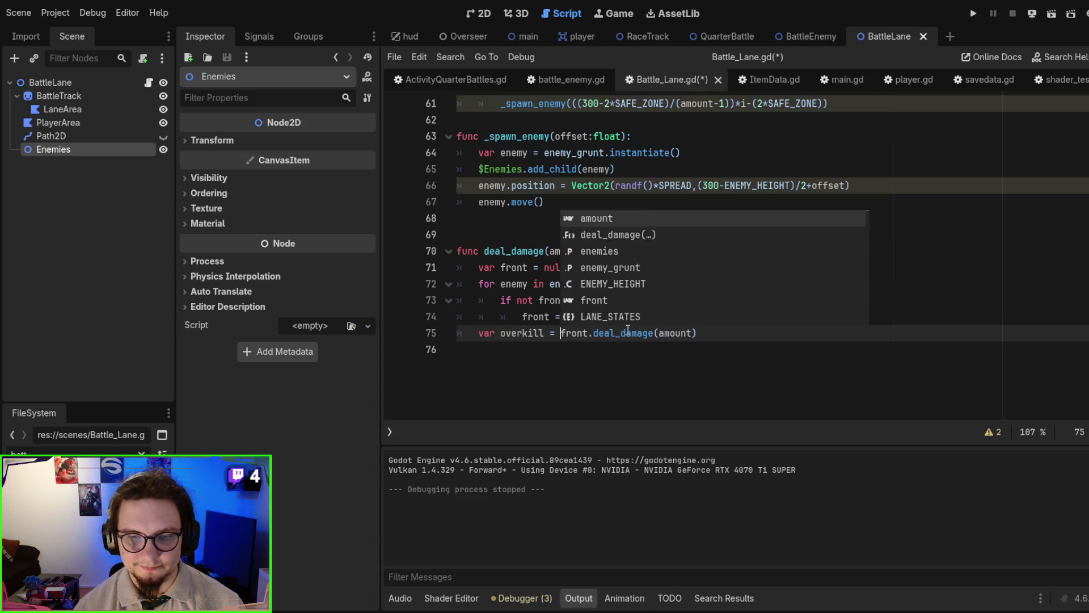
{"action": "key", "text": "Escape"}
{"action": "key", "text": "Down"}
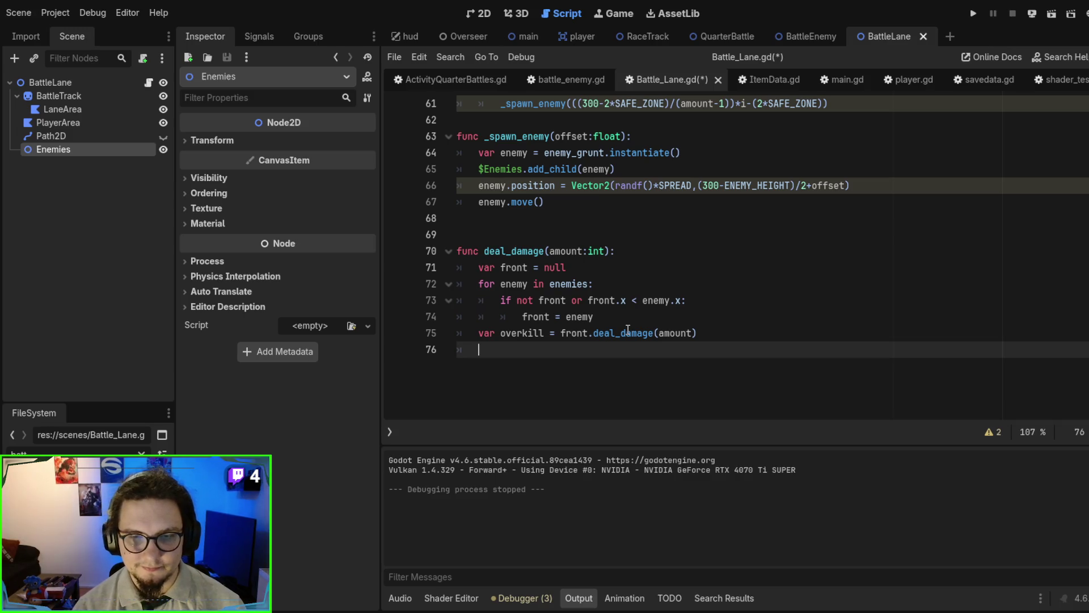
{"action": "type", "text": "kill > 0:"}
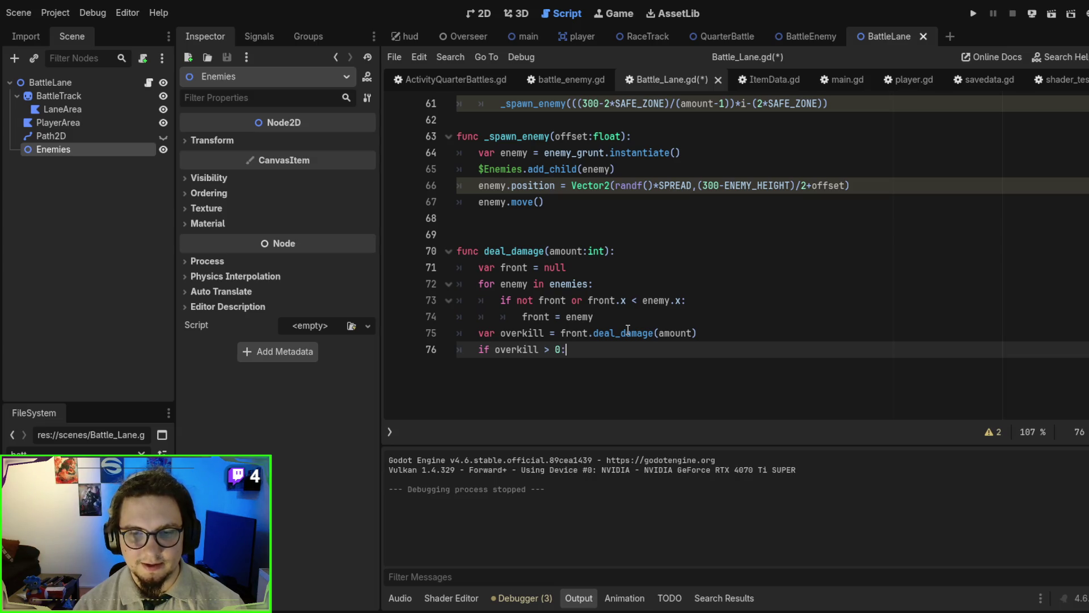
{"action": "key", "text": "Return"}
{"action": "type", "text": "deal_dam"}
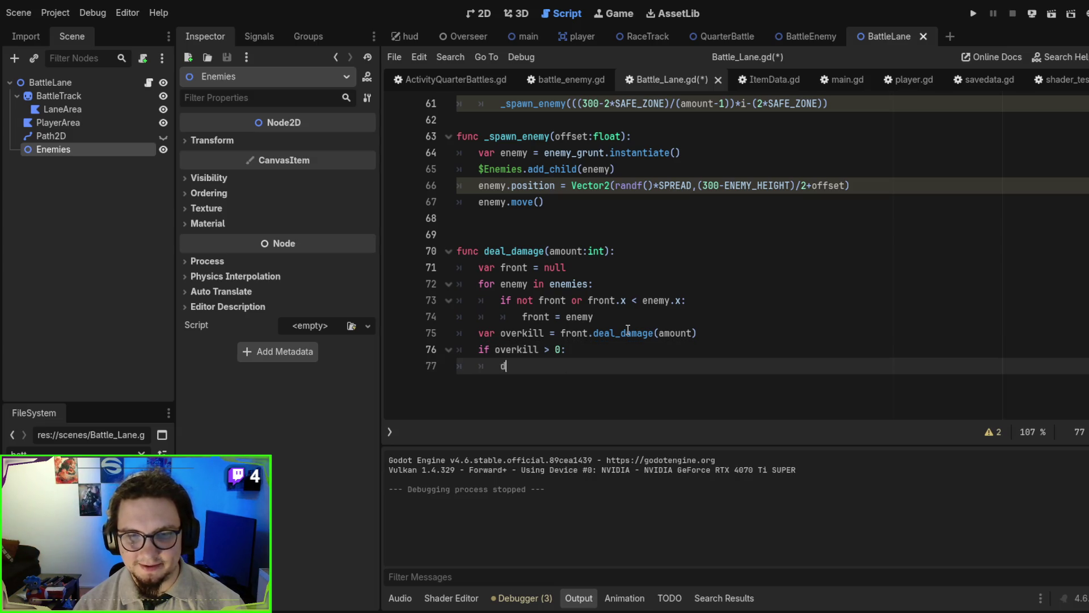
{"action": "type", "text": "age"}
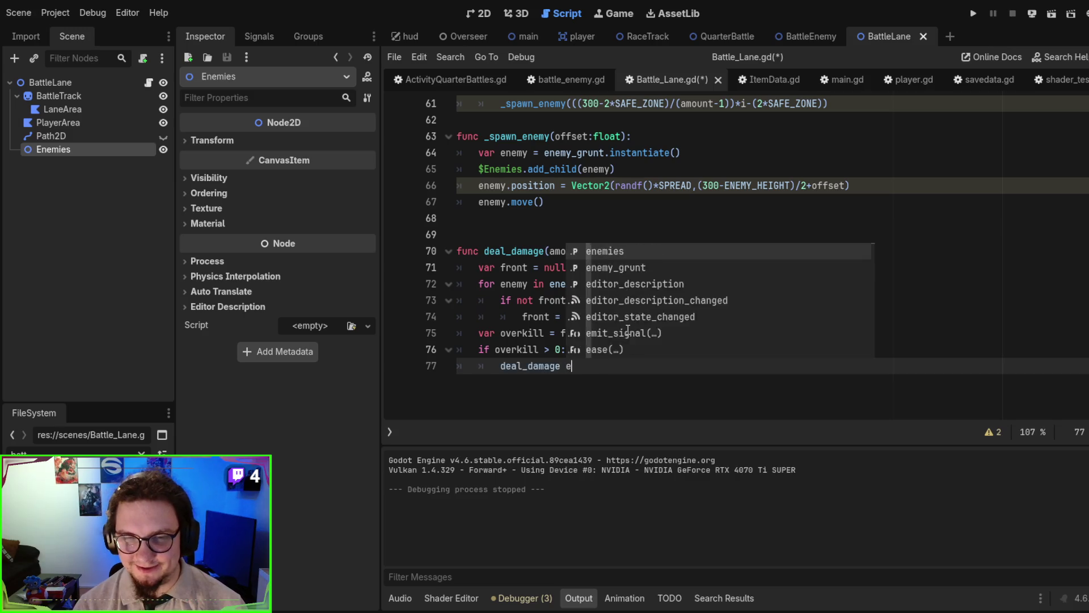
{"action": "type", "text": "(overkill)"}
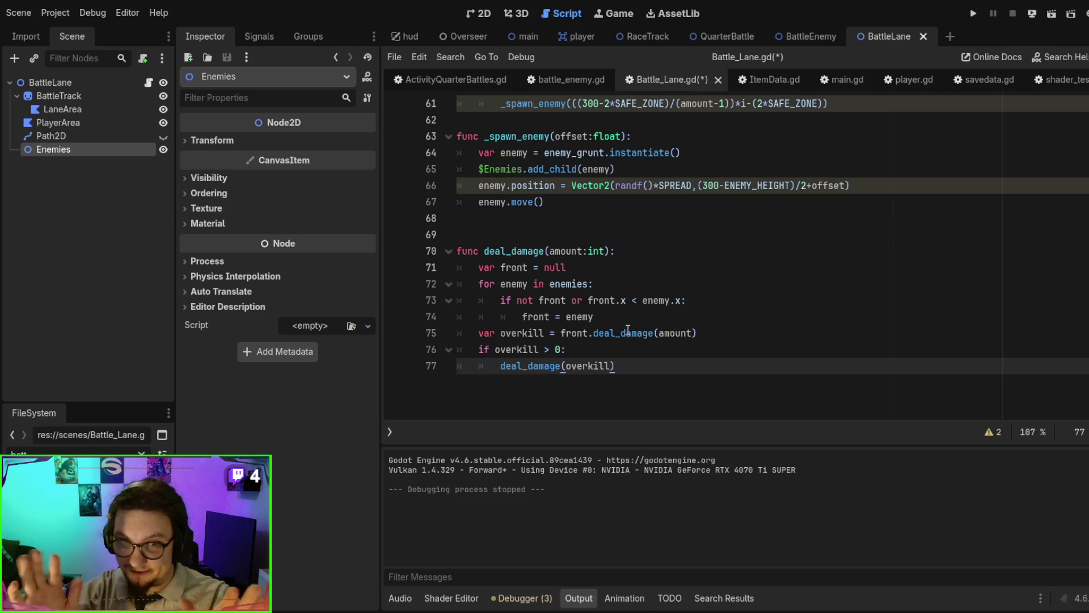
{"action": "left_click", "coordinate": [637, 326]}
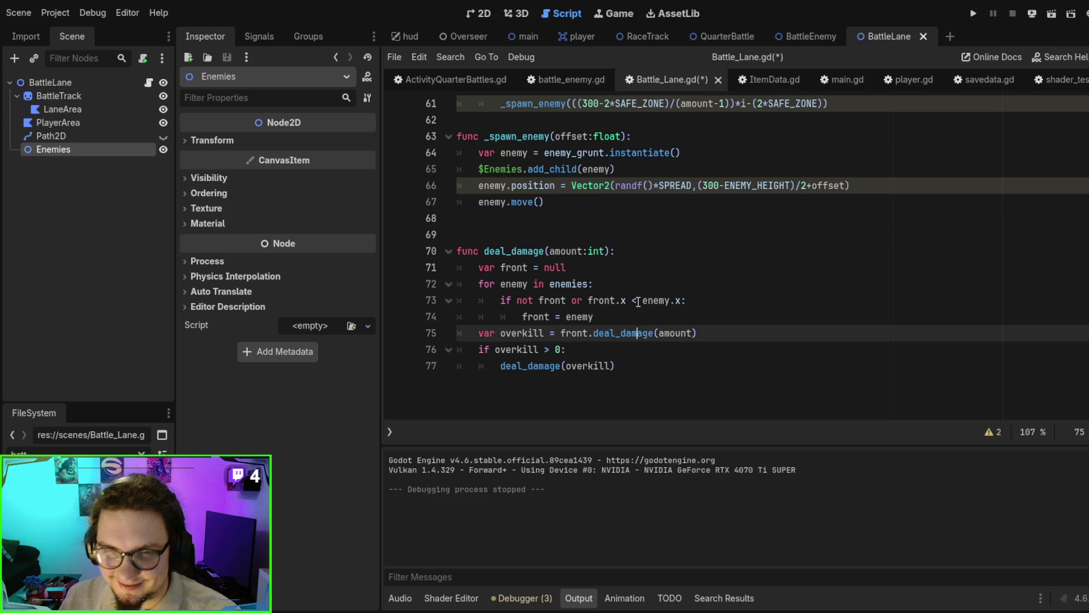
{"action": "key", "text": "ctrl+s"}
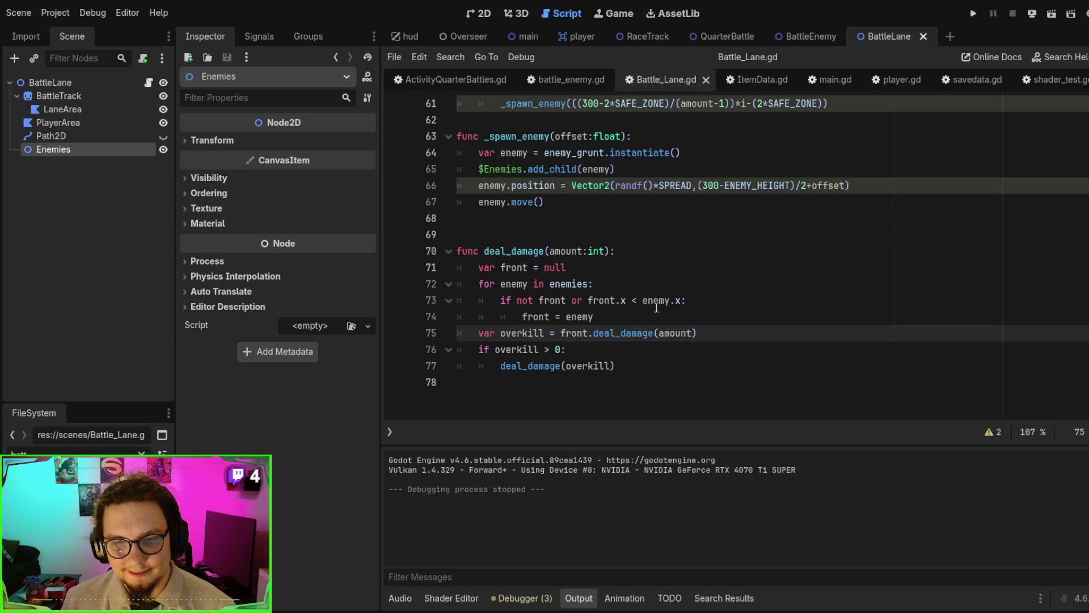
- Add an 'if not front:' check on a new function-level line after the enemy loop
{"action": "left_click", "coordinate": [617, 315]}
{"action": "double_click", "coordinate": [512, 289]}
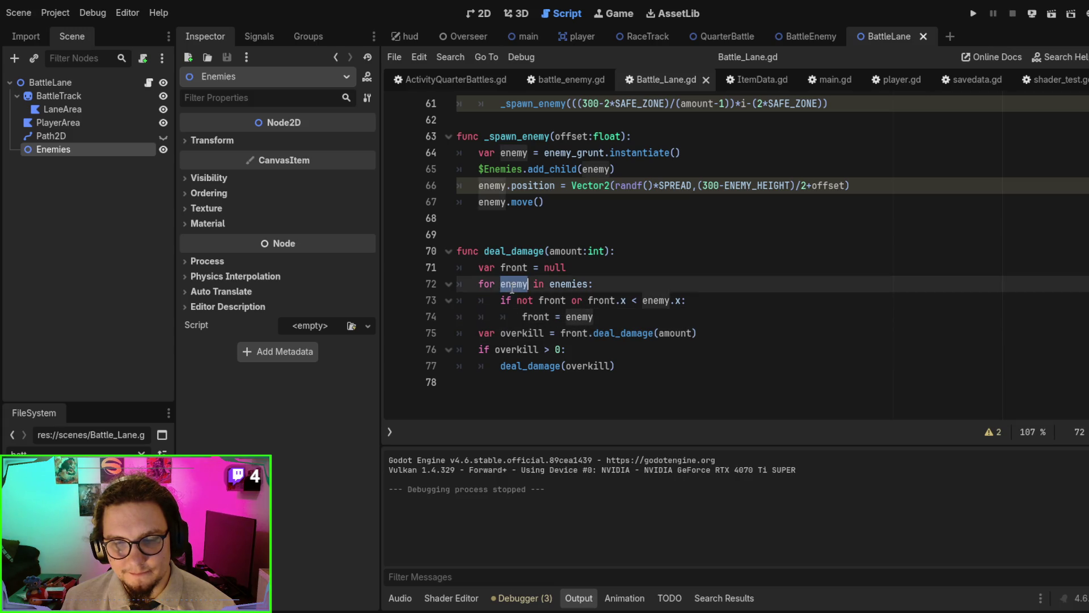
{"action": "left_click", "coordinate": [641, 321]}
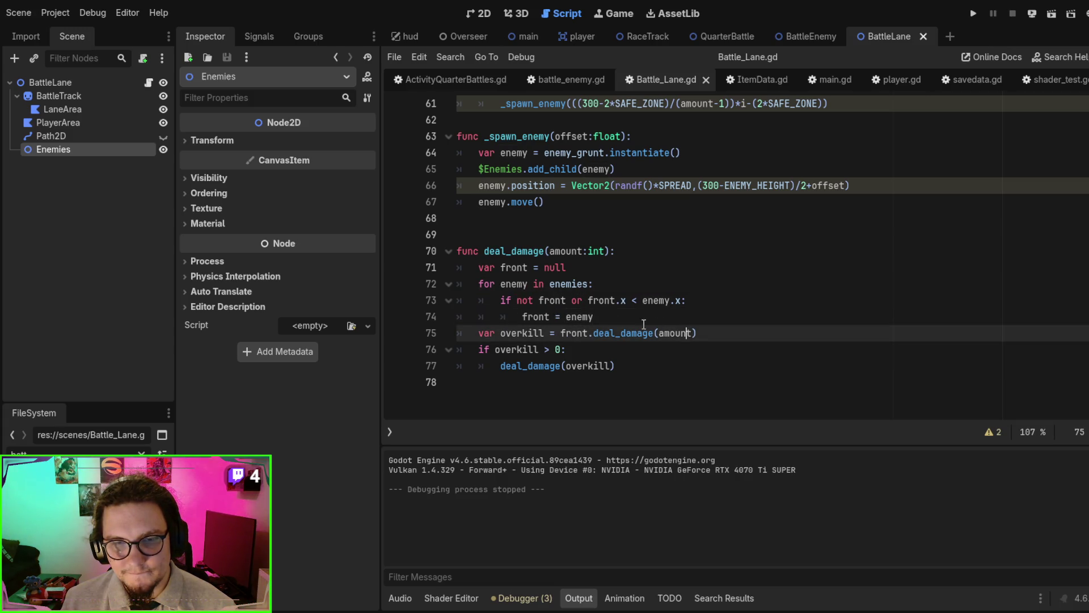
{"action": "key", "text": "Return"}
{"action": "key", "text": "BackSpace"}
{"action": "key", "text": "BackSpace"}
{"action": "key", "text": "Return"}
{"action": "key", "text": "Up"}
{"action": "key", "text": "Return"}
{"action": "type", "text": "if front"}
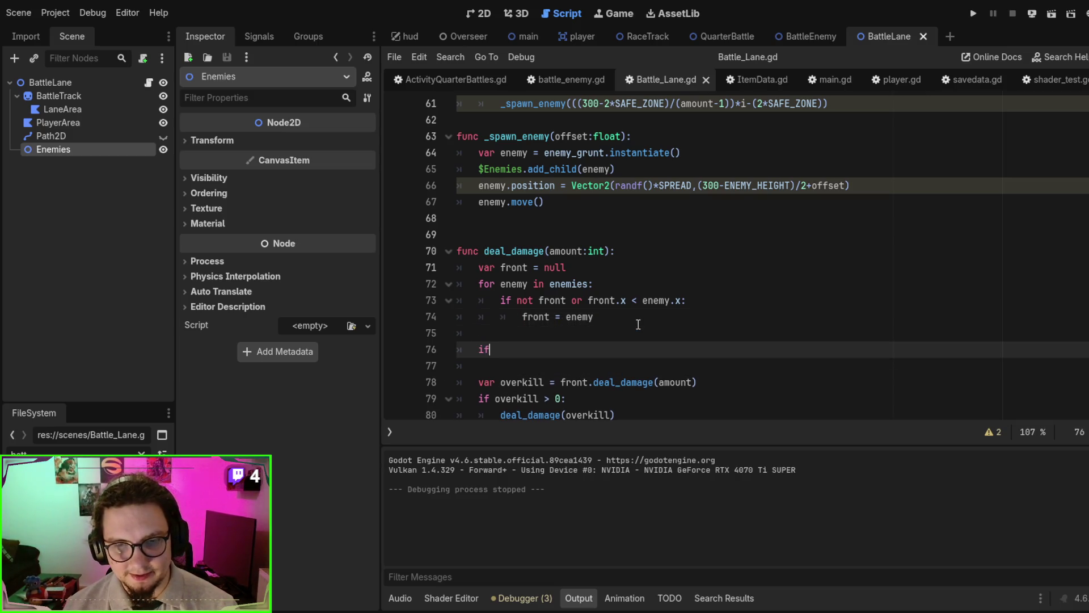
{"action": "key", "text": "BackSpace"}
{"action": "key", "text": "BackSpace"}
{"action": "key", "text": "BackSpace"}
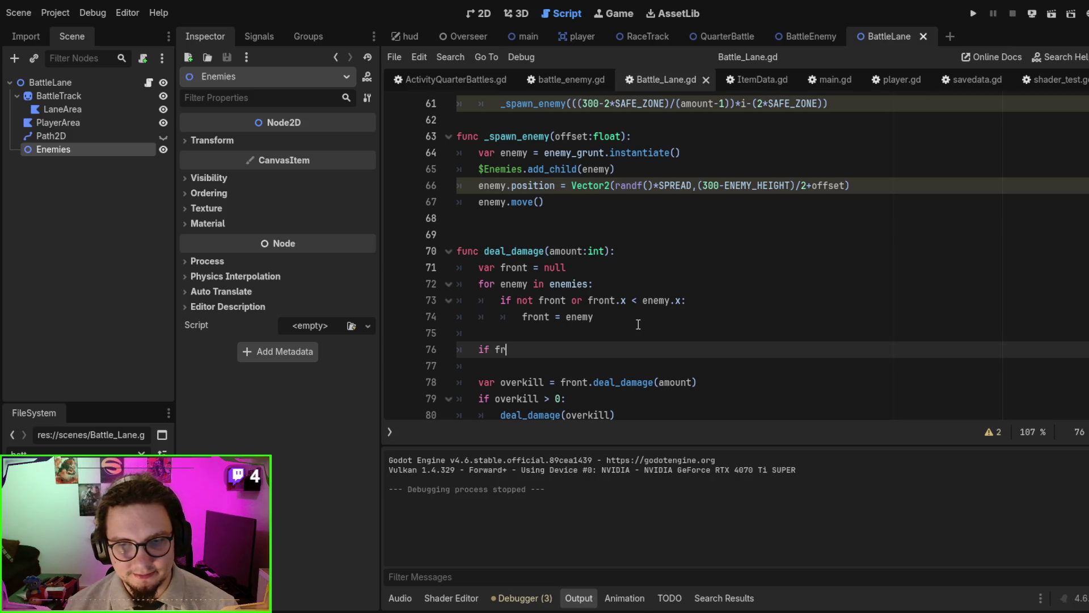
{"action": "type", "text": "not "}
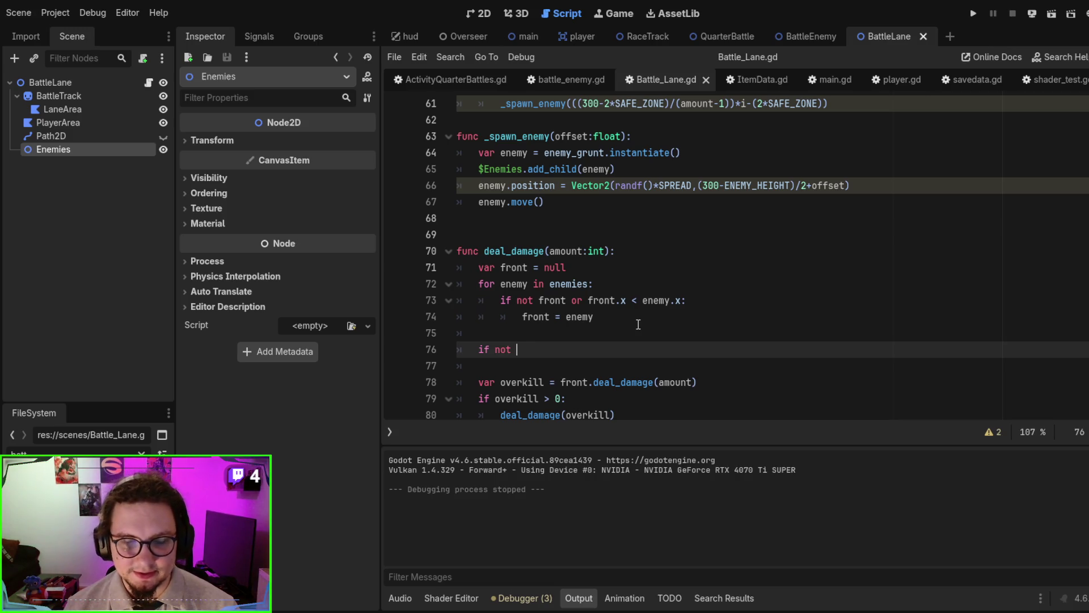
{"action": "type", "text": "front"}
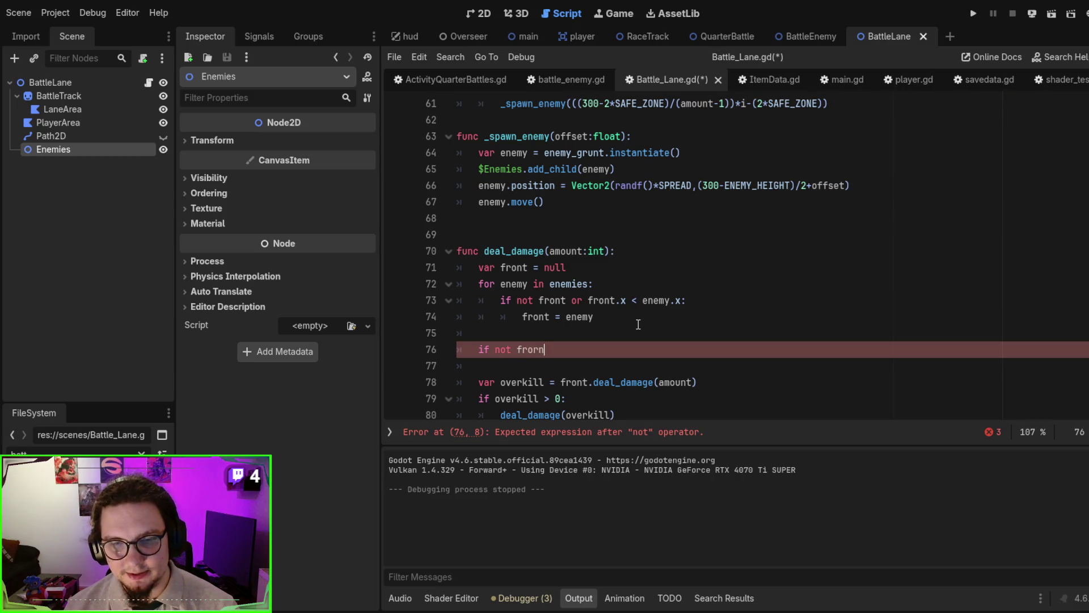
{"action": "key", "text": "BackSpace"}
{"action": "key", "text": "BackSpace"}
{"action": "type", "text": "nt:"}
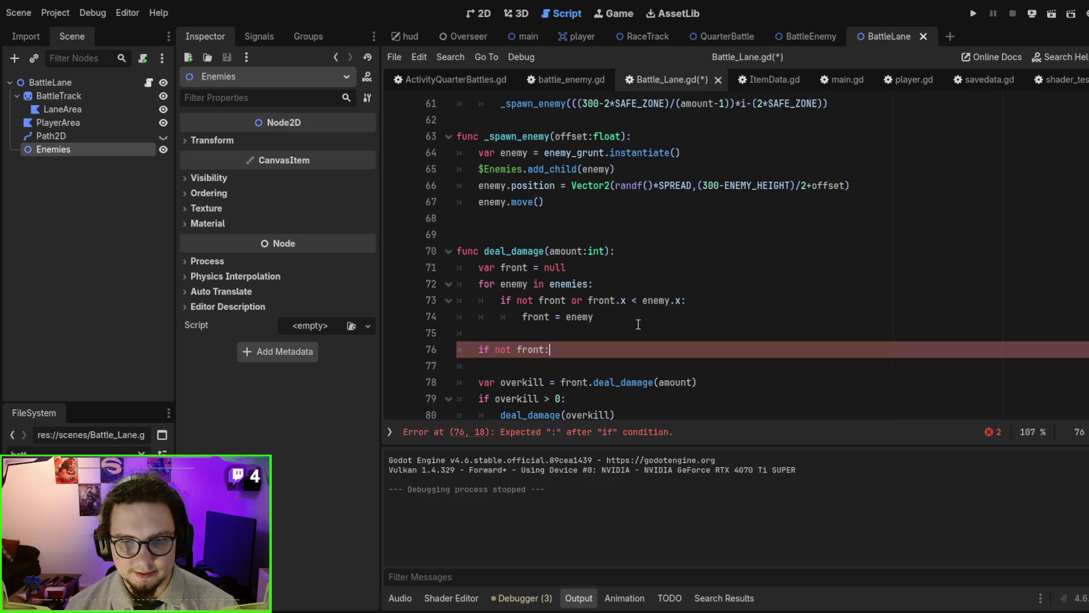
{"action": "key", "text": "Return"}
- Give the check an indented set_mode(LANE_STATES.SAFE) call
{"action": "key", "text": "BackSpace"}
{"action": "key", "text": "BackSpace"}
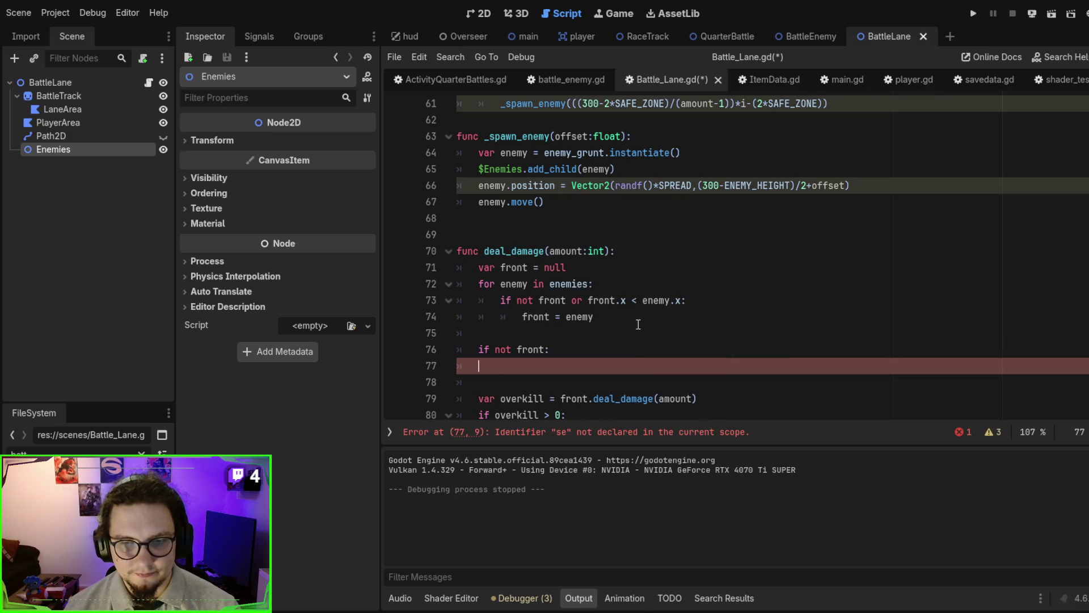
{"action": "type", "text": "set_"}
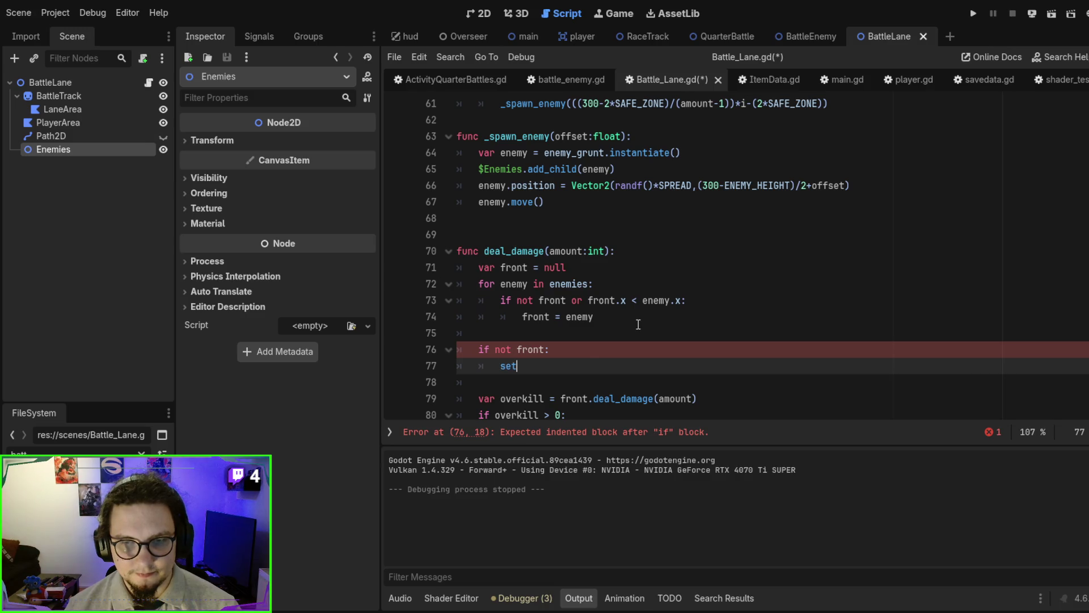
{"action": "key", "text": "Return"}
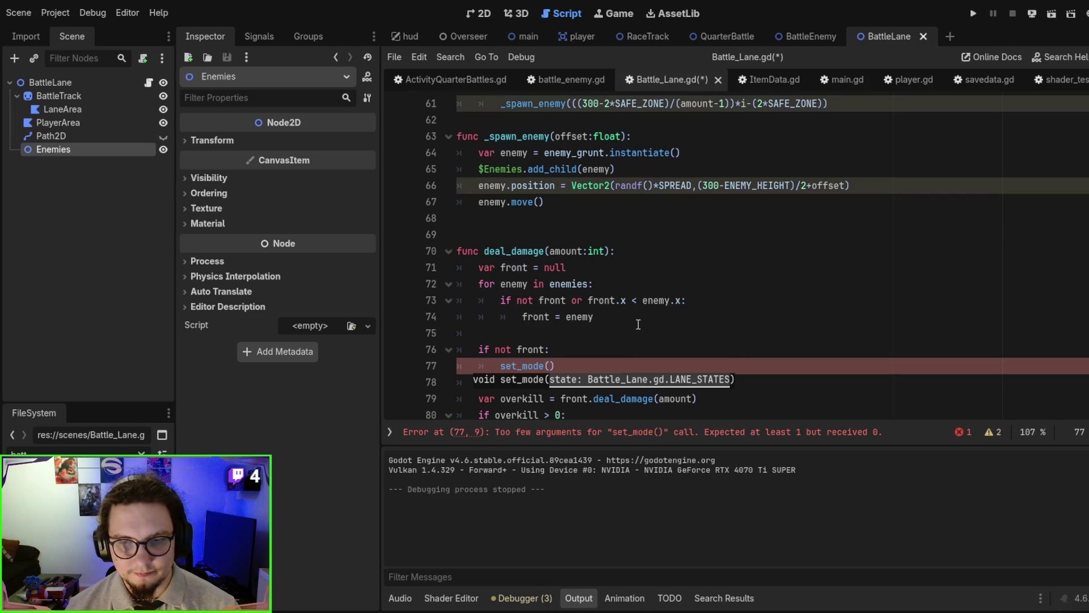
{"action": "type", "text": "BA"}
{"action": "key", "text": "BackSpace"}
{"action": "key", "text": "BackSpace"}
{"action": "type", "text": "LAN"}
{"action": "key", "text": "Return"}
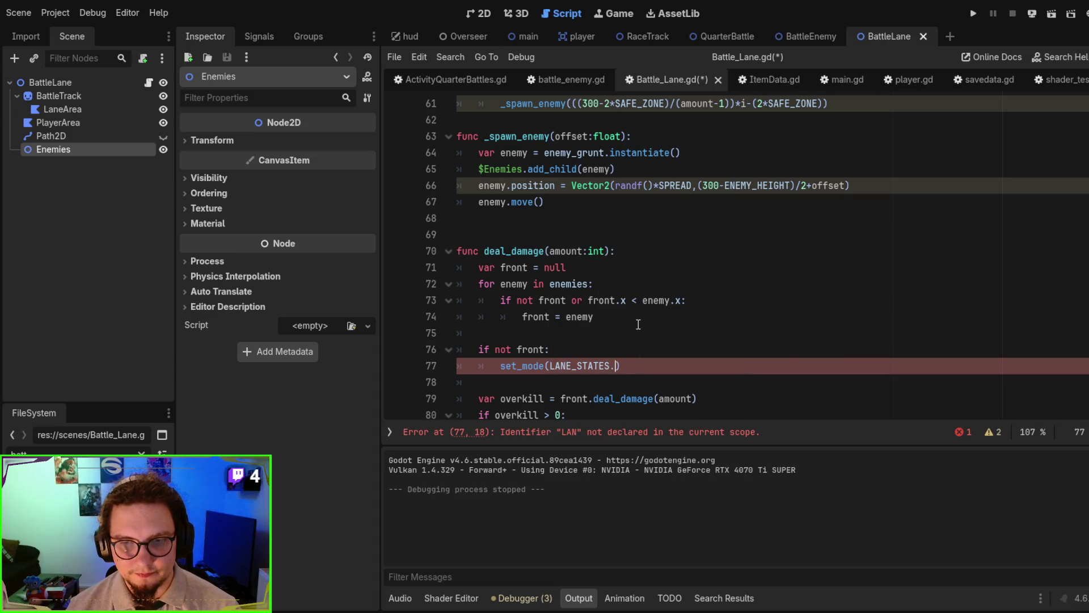
{"action": "type", "text": "SAFE"}
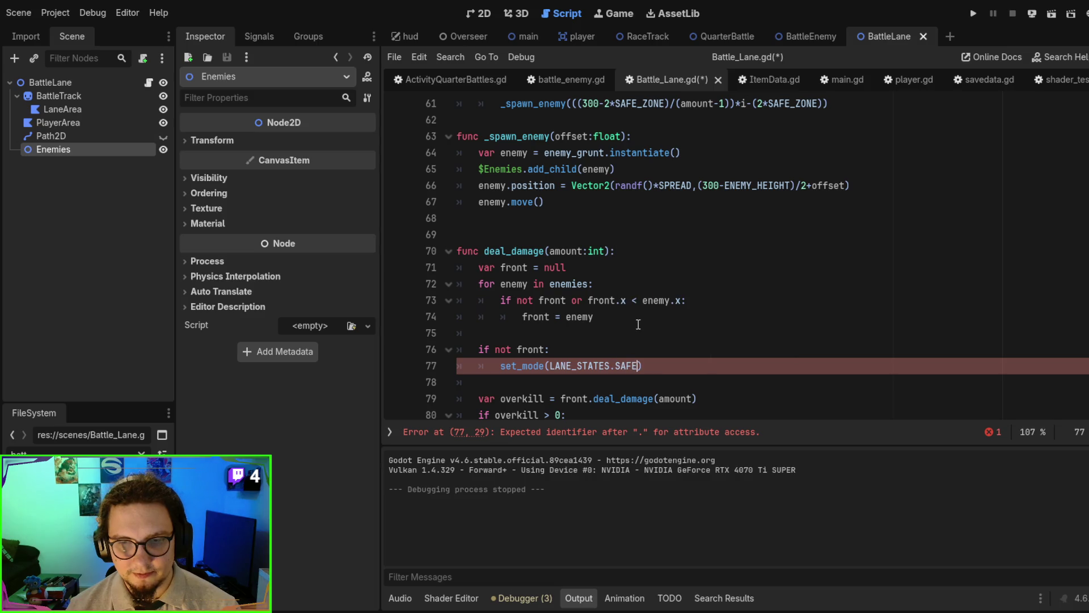
{"action": "scroll", "coordinate": [736, 236], "scroll_direction": "down", "scroll_amount": 2}
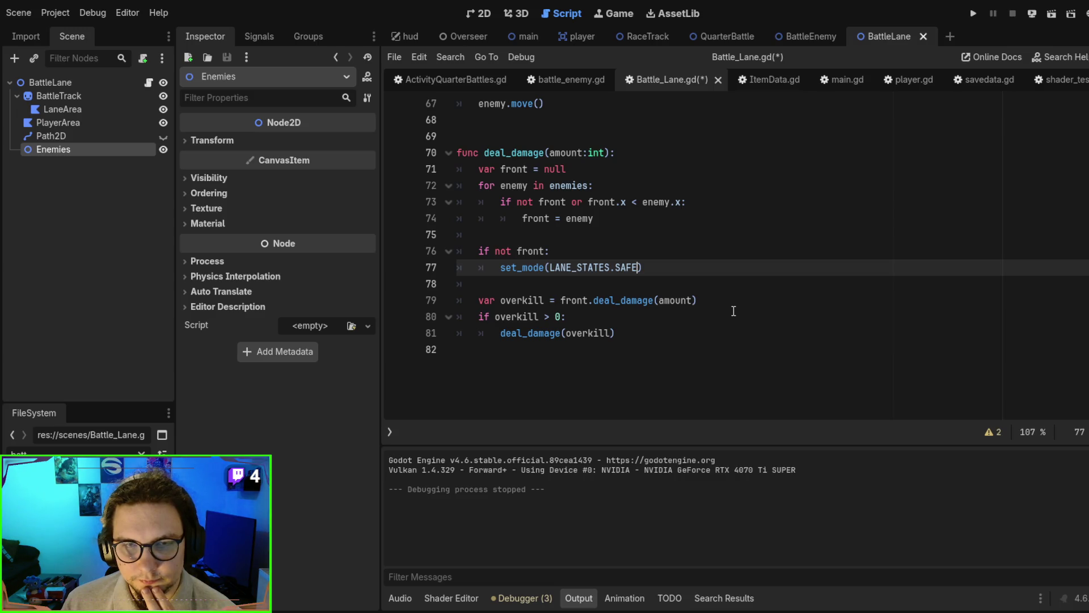
{"action": "scroll", "coordinate": [734, 306], "scroll_direction": "up", "scroll_amount": 3}
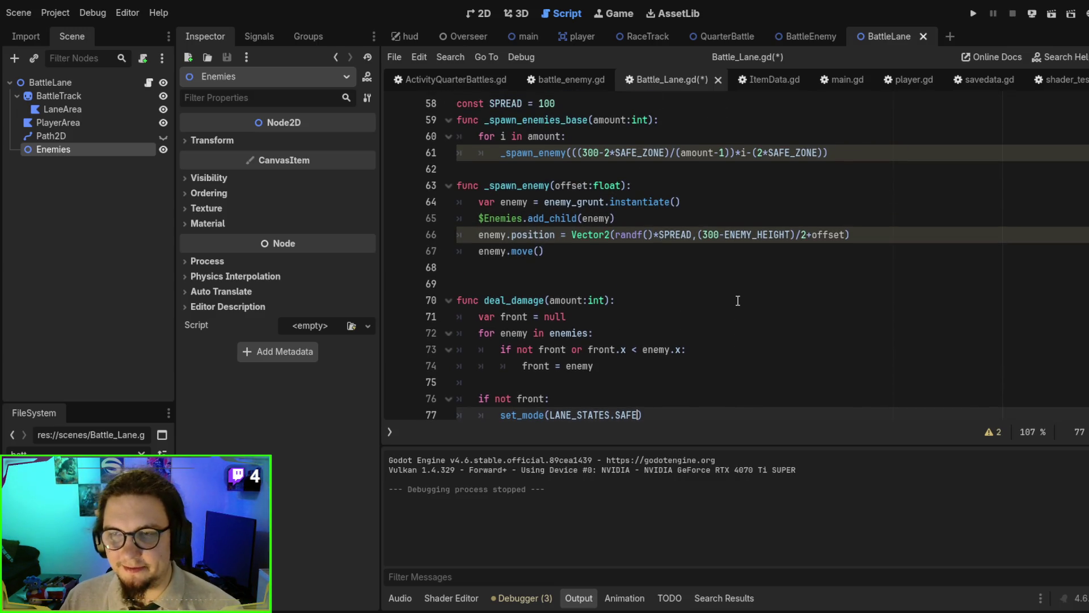
- Copy the create_timer connection code from line 15 and paste it below the spawn block in _ready
{"action": "scroll", "coordinate": [737, 299], "scroll_direction": "down", "scroll_amount": 2}
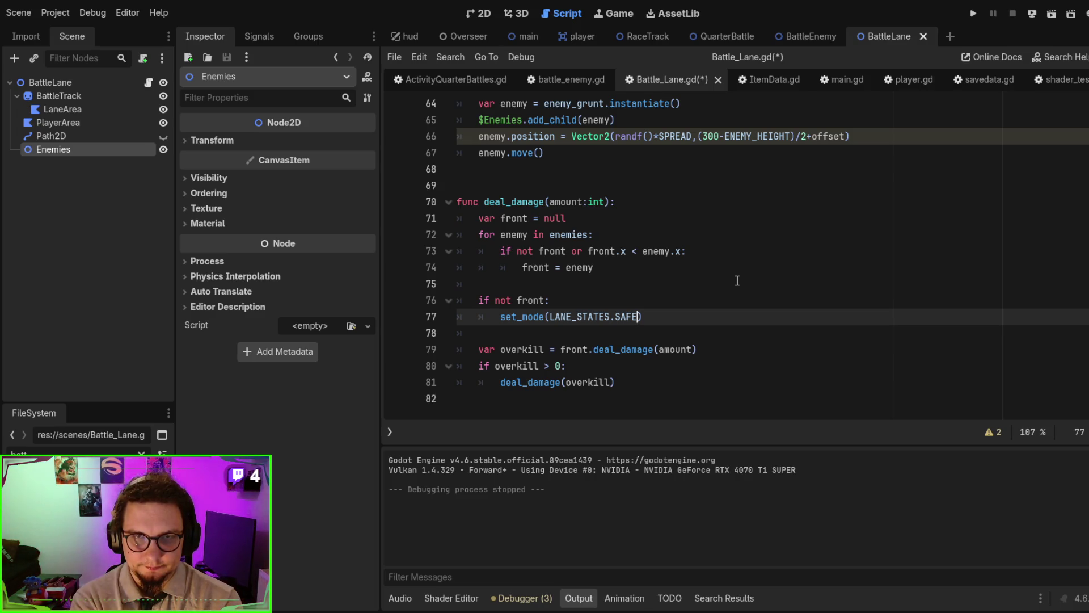
{"action": "scroll", "coordinate": [737, 281], "scroll_direction": "up", "scroll_amount": 20}
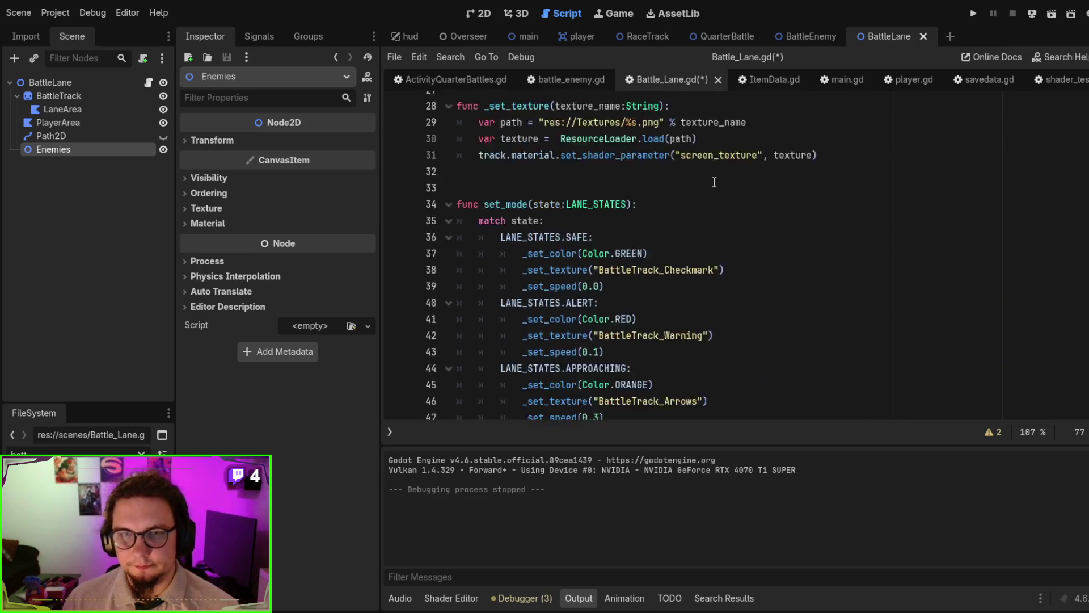
{"action": "left_click", "coordinate": [627, 235]}
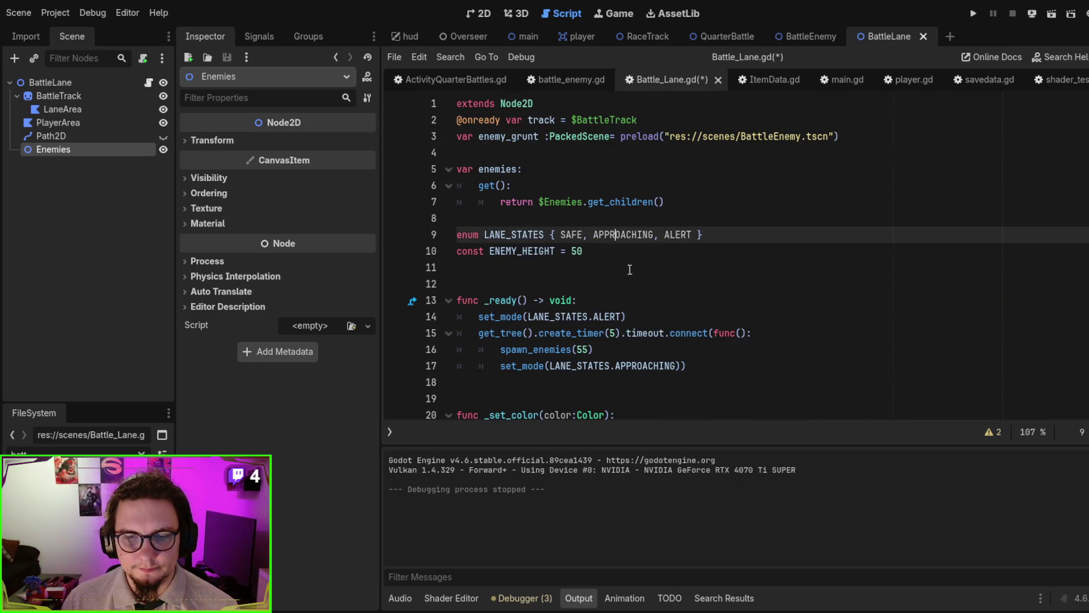
{"action": "scroll", "coordinate": [687, 355], "scroll_direction": "down", "scroll_amount": 1}
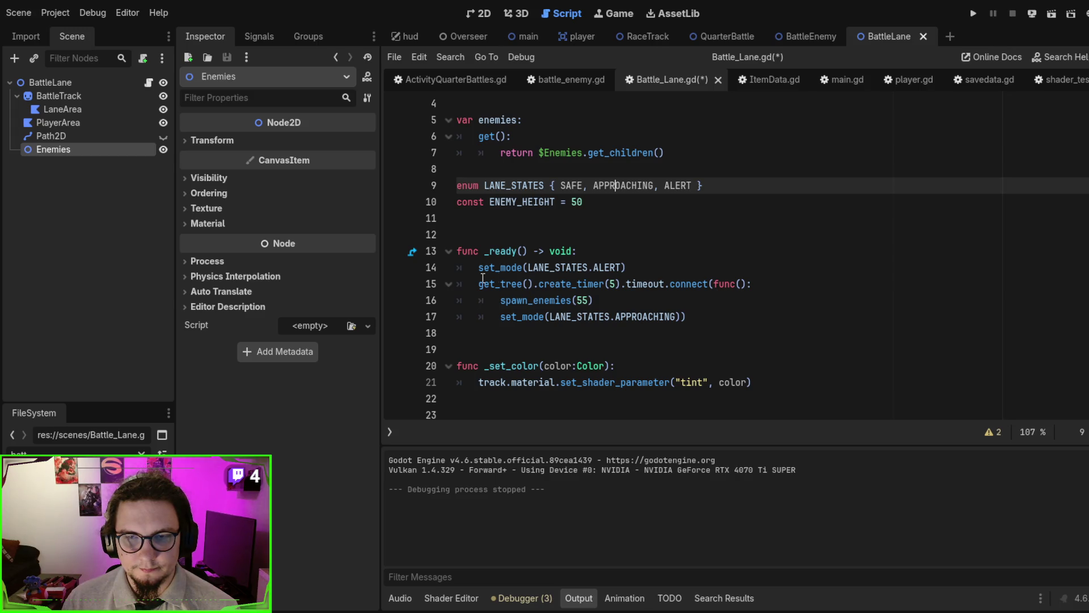
{"action": "mouse_move", "coordinate": [478, 284]}
{"action": "left_mouse_down"}
{"action": "mouse_move", "coordinate": [736, 274]}
{"action": "mouse_move", "coordinate": [713, 284]}
{"action": "left_mouse_up"}
{"action": "left_click", "coordinate": [758, 280], "text": "shift"}
{"action": "left_click", "coordinate": [739, 327]}
{"action": "key", "text": "BackSpace"}
{"action": "key", "text": "Return"}
{"action": "type", "text": "et_tree().create_timer(5).timeout.connect(func():"}
{"action": "key", "text": "ctrl+z"}
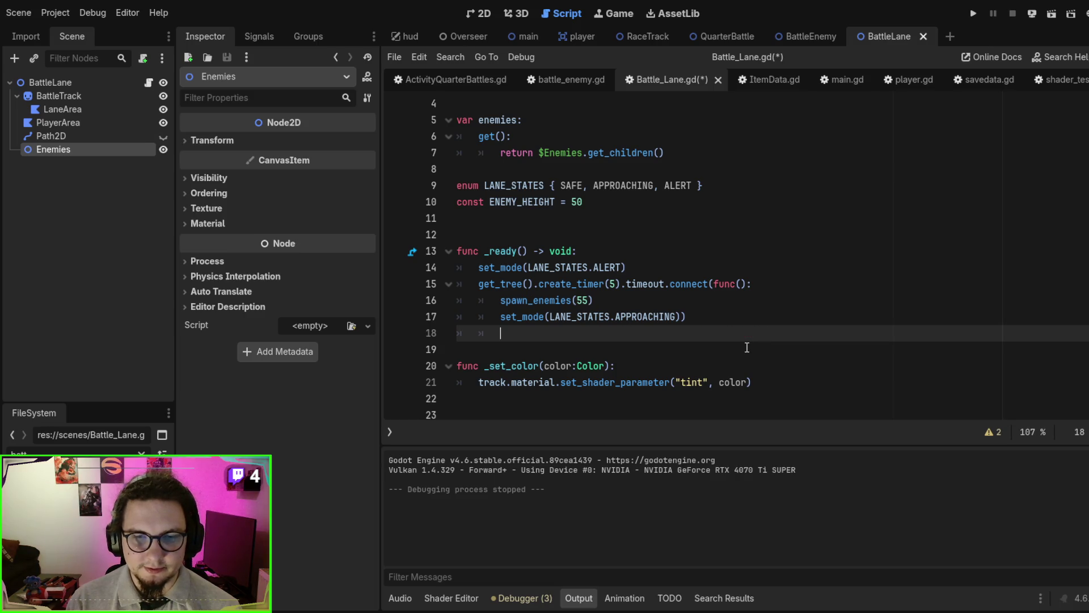
{"action": "key", "text": "Return"}
{"action": "type", "text": "et_tree().create_timer(5).timeout.connect(func():"}
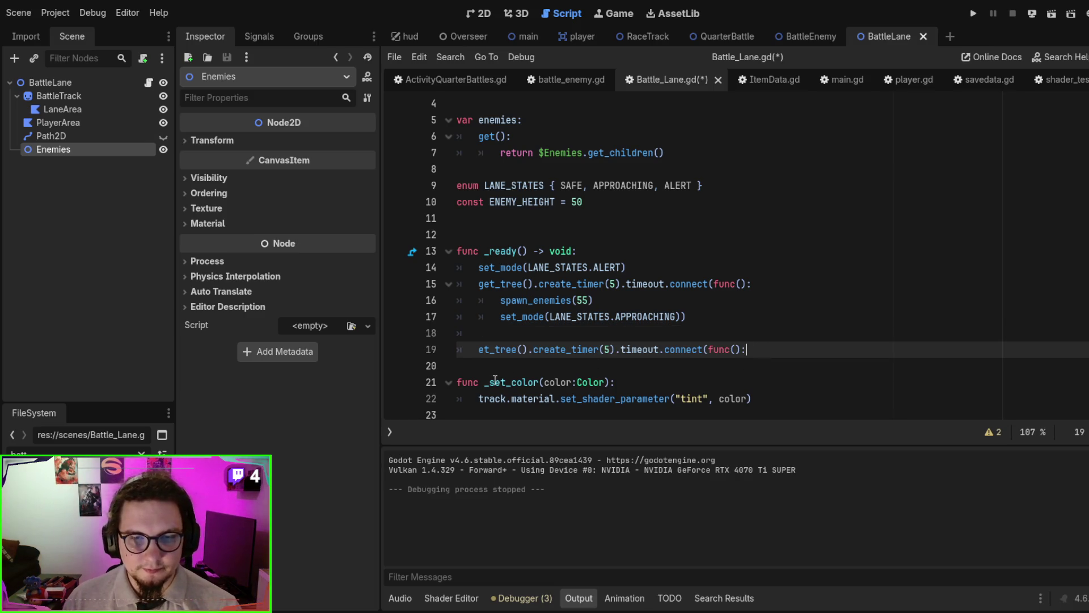
- Replace the pasted lambda so the timer connects deal_damage(5)
{"action": "type", "text": "g"}
{"action": "key", "text": "Escape"}
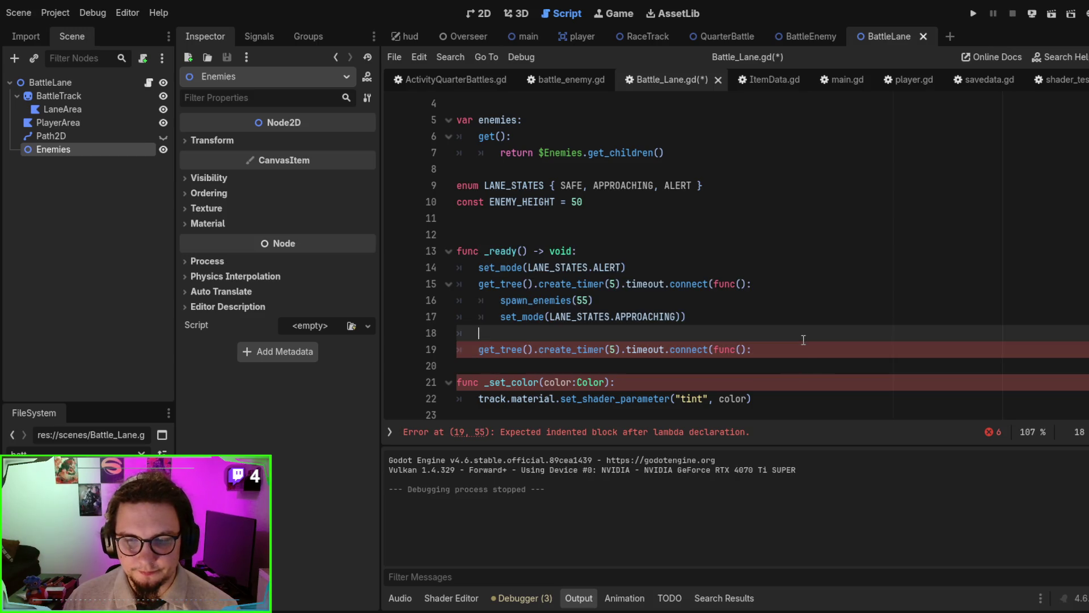
{"action": "left_click", "coordinate": [808, 353]}
{"action": "key", "text": "BackSpace"}
{"action": "key", "text": "BackSpace"}
{"action": "key", "text": "BackSpace"}
{"action": "type", "text": "deal_damage(5)"}
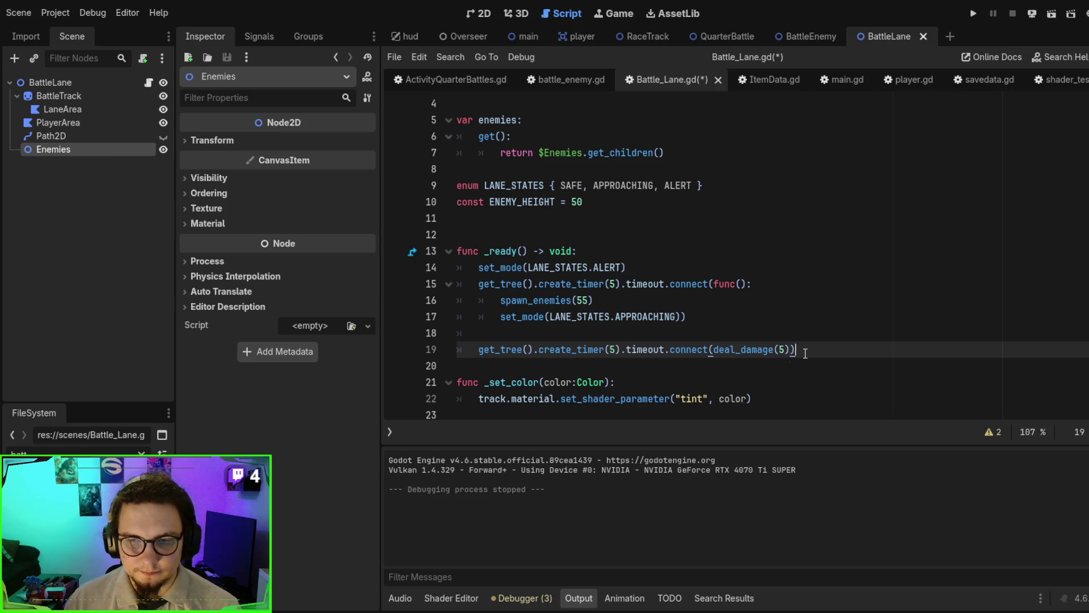
- Duplicate the deal_damage timer line twice to make three timer lines
{"action": "key", "text": "shift+Up"}
{"action": "key", "text": "ctrl+c"}
{"action": "key", "text": "Right"}
{"action": "key", "text": "ctrl+v"}
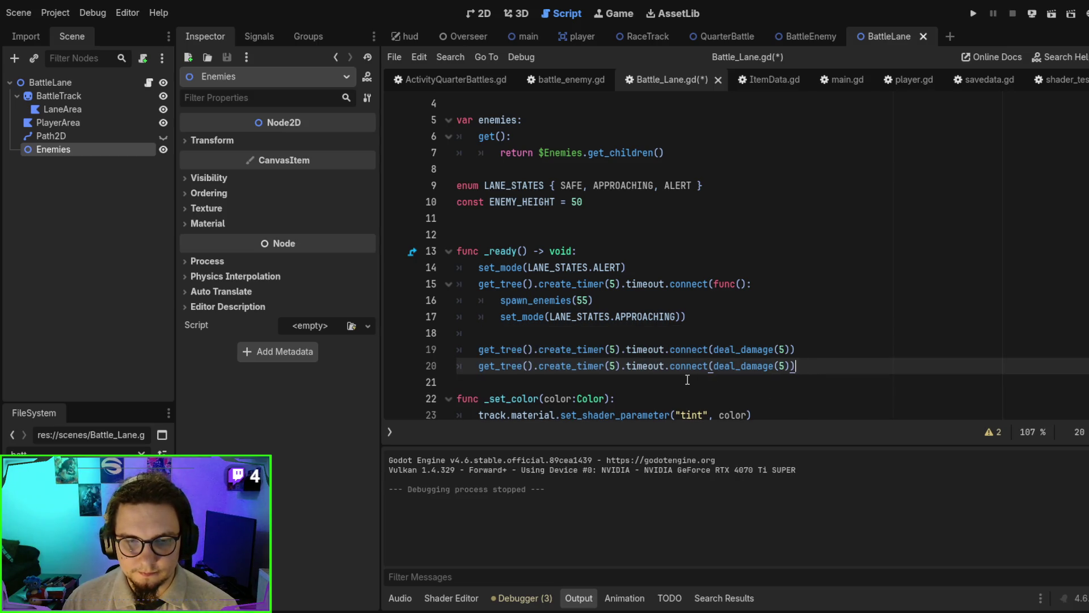
{"action": "double_click", "coordinate": [781, 366]}
{"action": "type", "text": "1"}
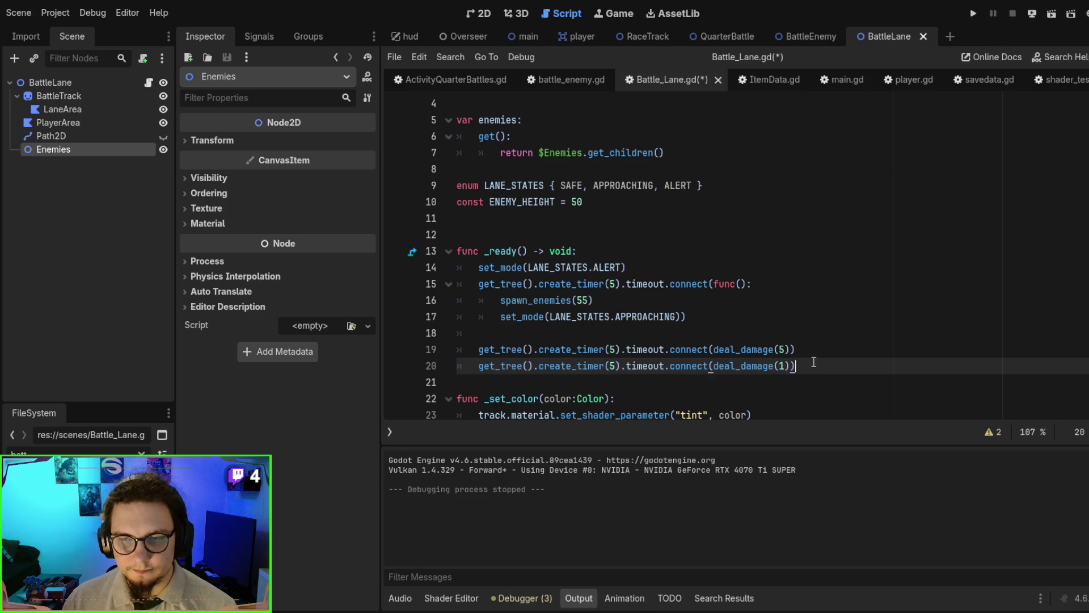
{"action": "left_click_drag", "start_coordinate": [811, 365], "coordinate": [815, 355]}
{"action": "key", "text": "ctrl+c"}
{"action": "key", "text": "Right"}
{"action": "key", "text": "ctrl+v"}
- Set the three timers' delays to 6, 7 and 8 seconds
{"action": "double_click", "coordinate": [614, 366]}
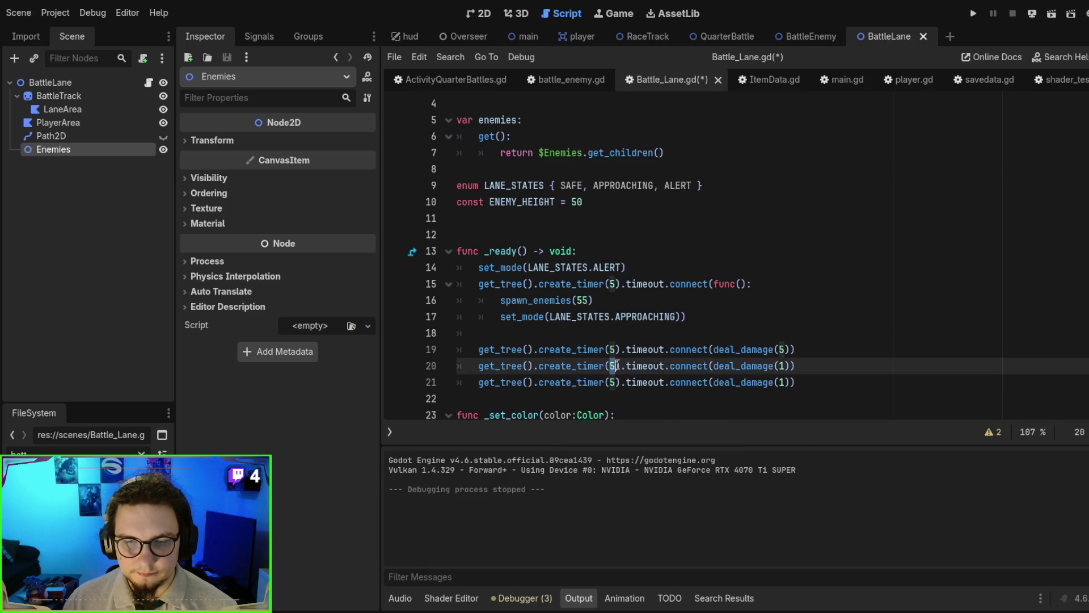
{"action": "double_click", "coordinate": [612, 348]}
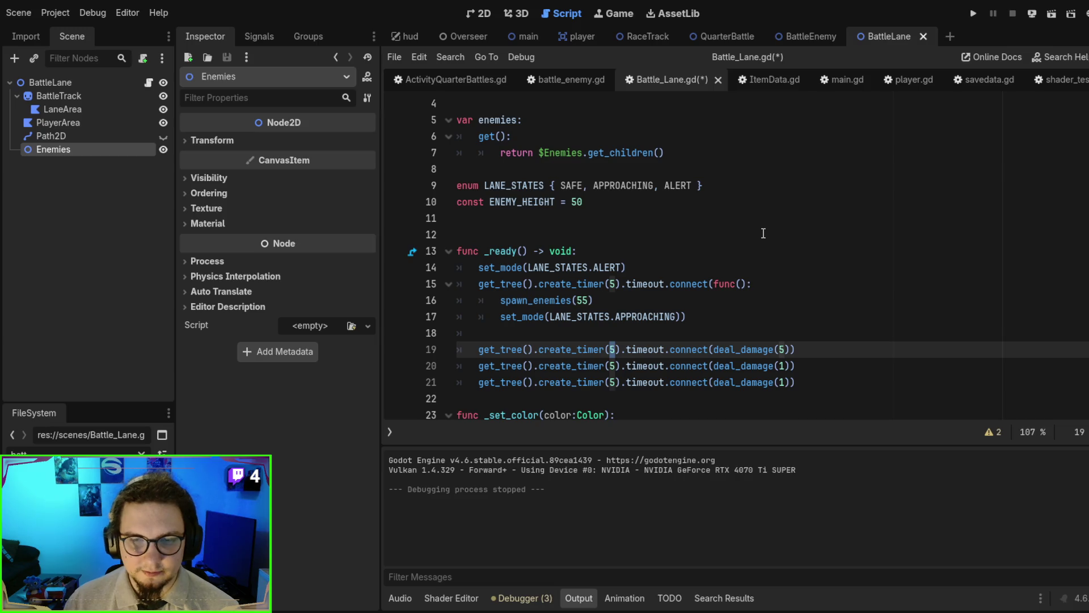
{"action": "type", "text": "6"}
{"action": "key", "text": "Down"}
{"action": "key", "text": "BackSpace"}
{"action": "type", "text": "7"}
{"action": "key", "text": "Down"}
{"action": "key", "text": "BackSpace"}
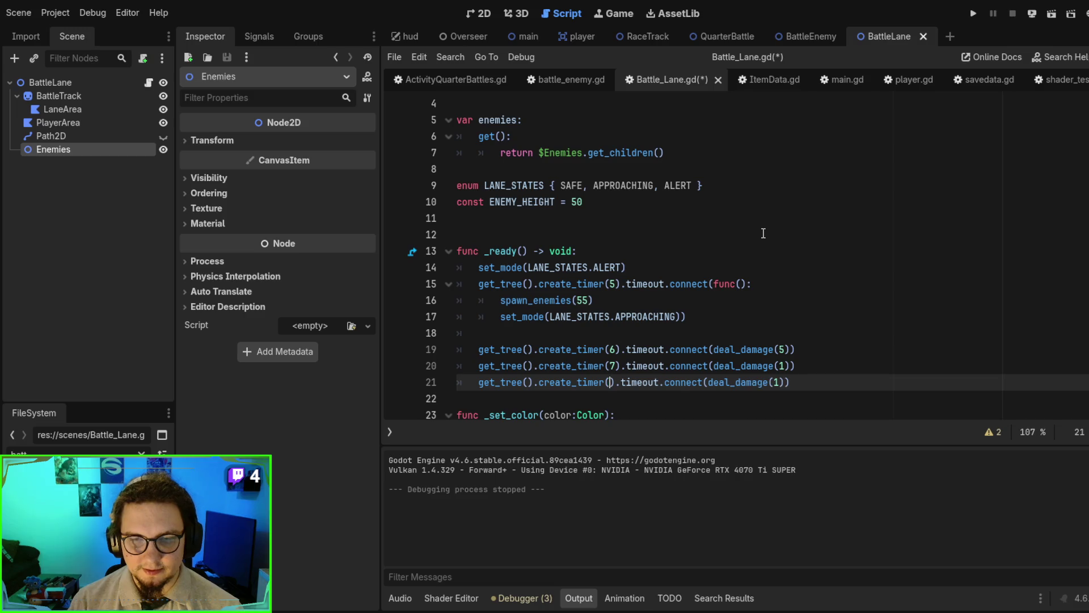
{"action": "type", "text": "8"}
{"action": "left_click", "coordinate": [786, 382]}
{"action": "type", "text": "5"}
{"action": "left_click", "coordinate": [849, 370]}
{"action": "left_click", "coordinate": [851, 376]}
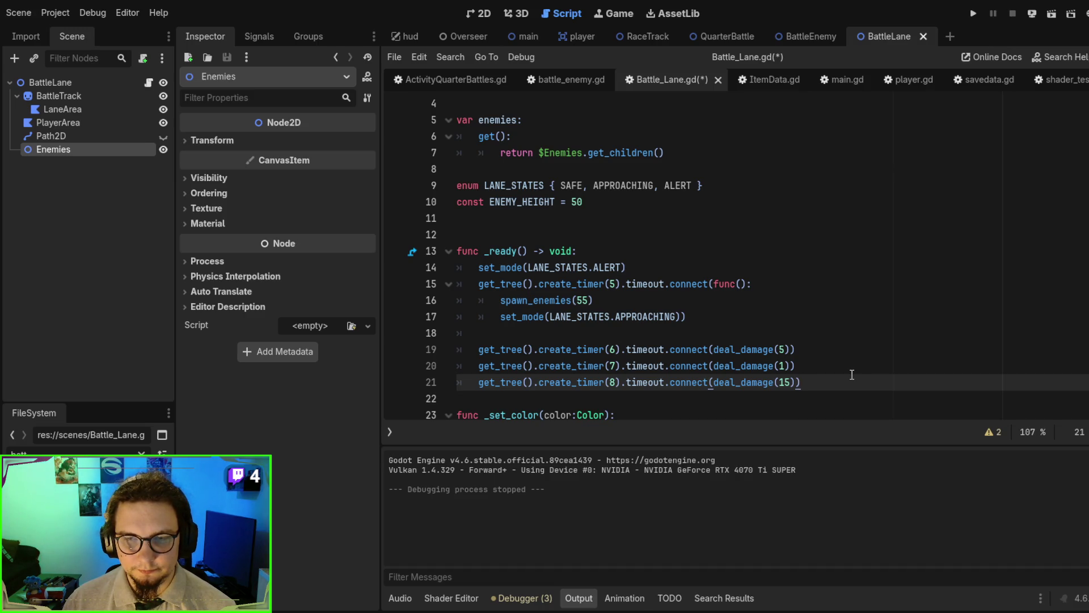
- Add a return after set_mode(LANE_STATES.SAFE) and save the script
{"action": "scroll", "coordinate": [902, 338], "scroll_direction": "down", "scroll_amount": 7}
{"action": "scroll", "coordinate": [737, 293], "scroll_direction": "up", "scroll_amount": 1}
{"action": "left_click", "coordinate": [686, 229]}
{"action": "left_click", "coordinate": [693, 248]}
{"action": "key", "text": "Return"}
{"action": "type", "text": "return"}
{"action": "key", "text": "ctrl+s"}
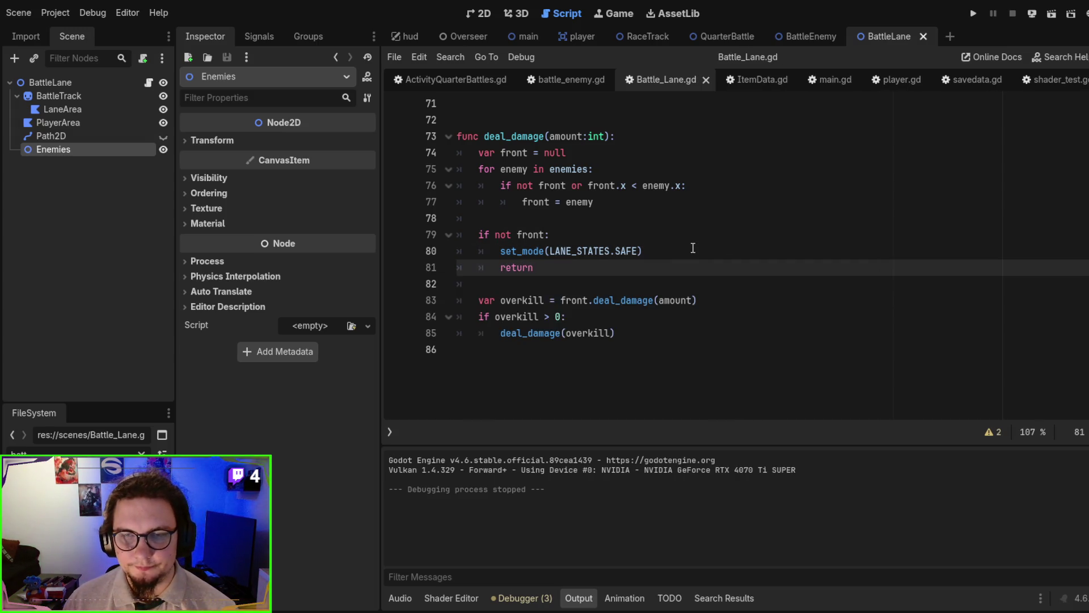
- Scroll through the script to check the LANE_STATES enum and the new timer lines
{"action": "scroll", "coordinate": [908, 196], "scroll_direction": "up", "scroll_amount": 20}
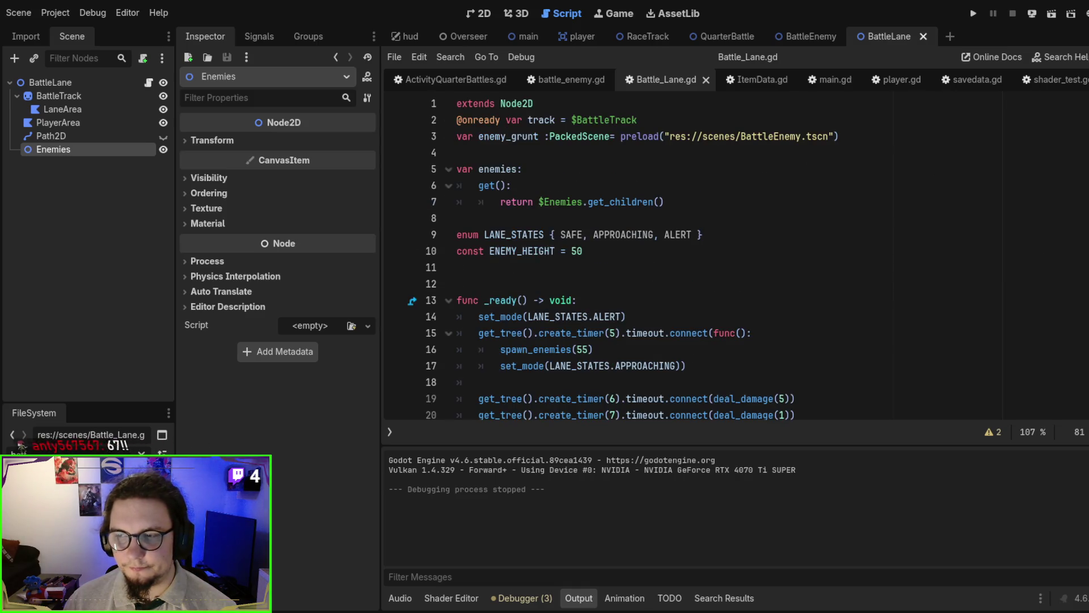
{"action": "left_click", "coordinate": [775, 242]}
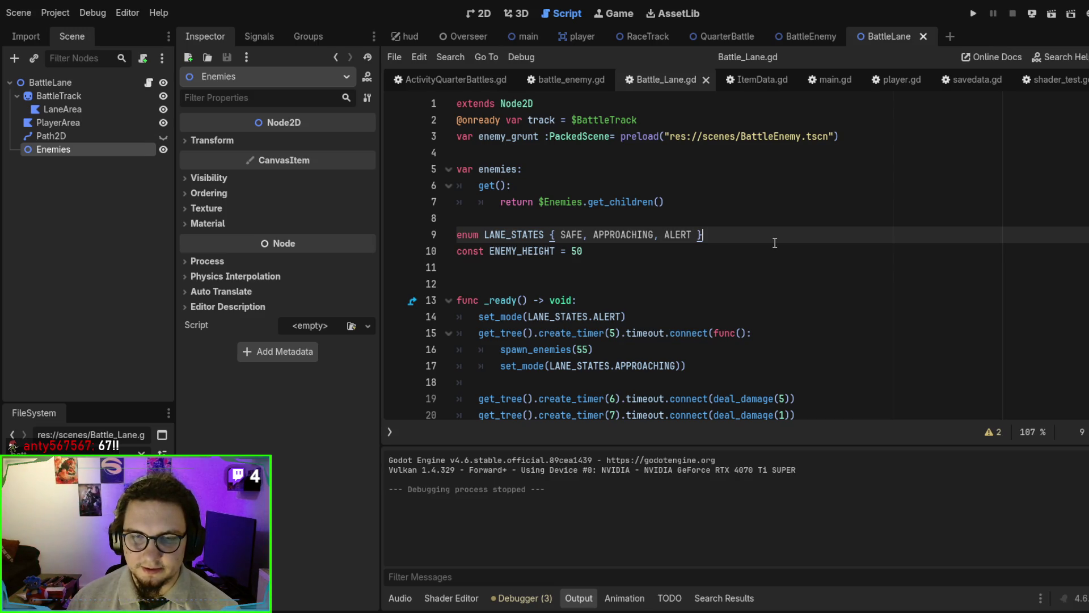
{"action": "scroll", "coordinate": [775, 243], "scroll_direction": "down", "scroll_amount": 1}
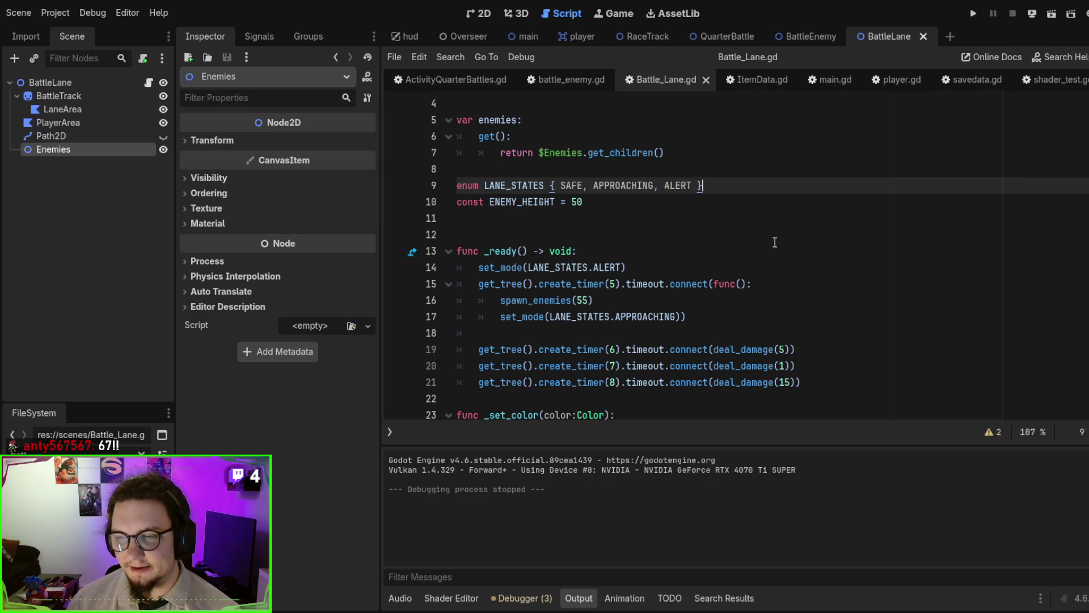
{"action": "left_click", "coordinate": [683, 349]}
{"action": "left_click", "coordinate": [616, 382]}
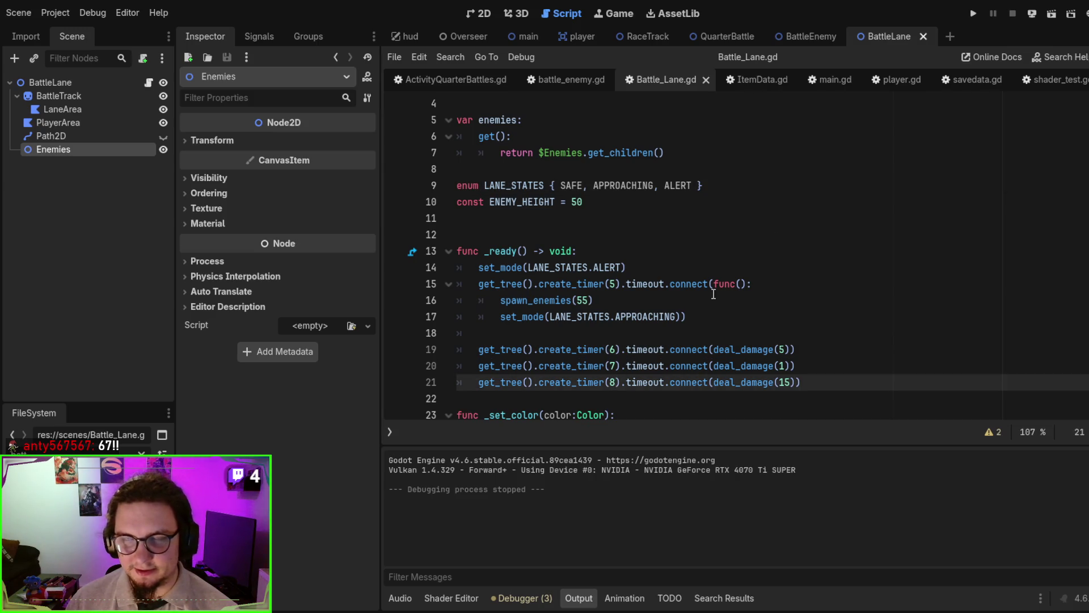
{"action": "scroll", "coordinate": [713, 293], "scroll_direction": "up", "scroll_amount": 1}
{"action": "scroll", "coordinate": [714, 293], "scroll_direction": "down", "scroll_amount": 4}
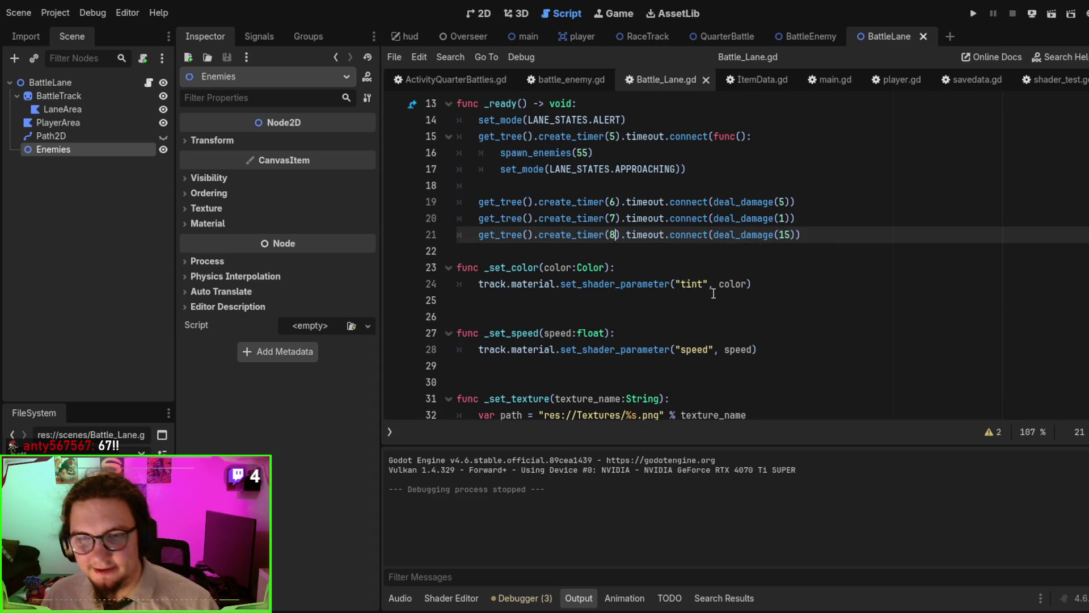
{"action": "scroll", "coordinate": [714, 294], "scroll_direction": "up", "scroll_amount": 1}
{"action": "scroll", "coordinate": [713, 293], "scroll_direction": "down", "scroll_amount": 4}
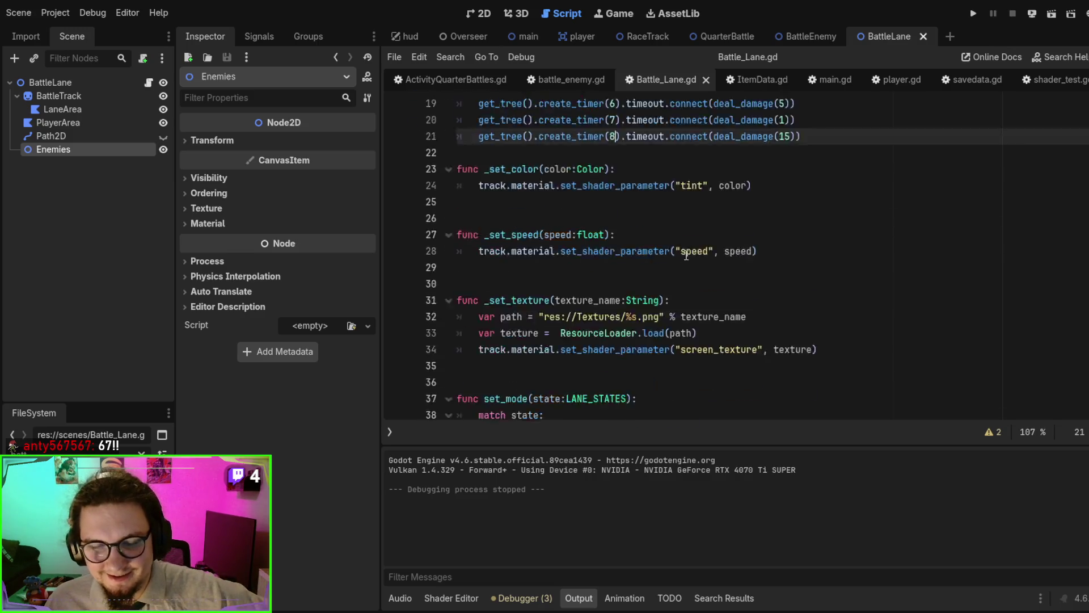
{"action": "scroll", "coordinate": [686, 255], "scroll_direction": "up", "scroll_amount": 3}
{"action": "scroll", "coordinate": [703, 239], "scroll_direction": "up", "scroll_amount": 1}
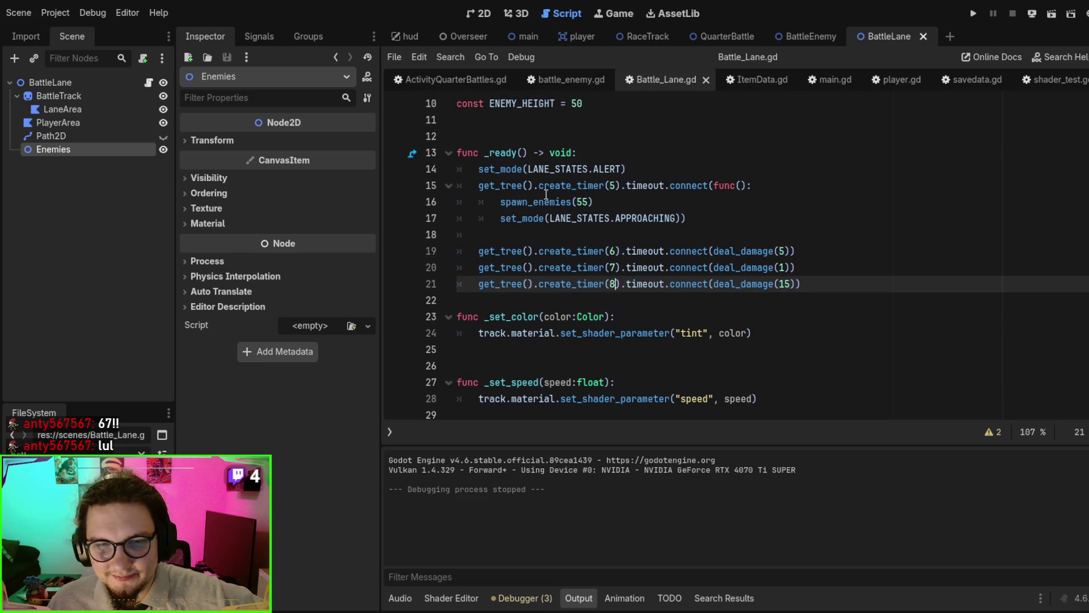
- Correct the deal_damage values to 5, 15 and 115, save, and open battle_enemy.gd
{"action": "double_click", "coordinate": [581, 201]}
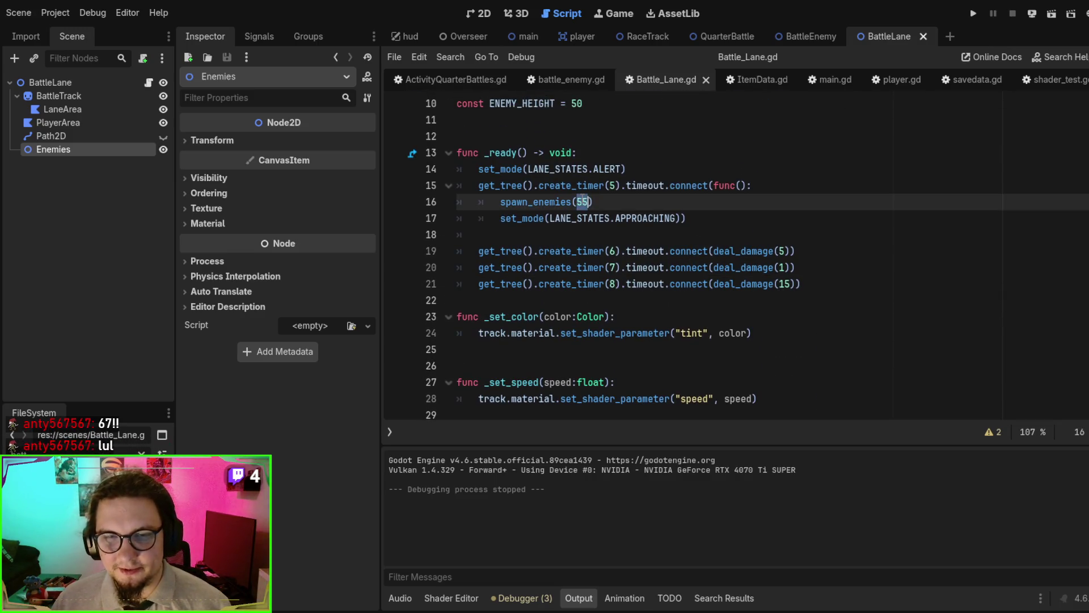
{"action": "left_click", "coordinate": [781, 250]}
{"action": "double_click", "coordinate": [781, 251]}
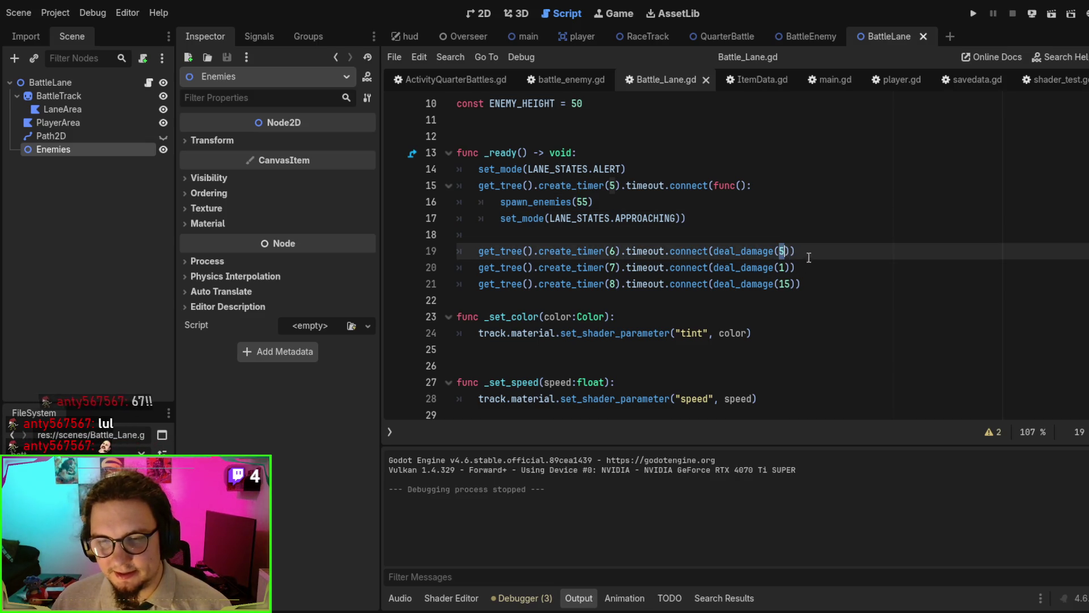
{"action": "left_click", "coordinate": [782, 285]}
{"action": "left_click", "coordinate": [782, 268]}
{"action": "type", "text": "5"}
{"action": "left_click", "coordinate": [784, 251]}
{"action": "type", "text": "1"}
{"action": "double_click", "coordinate": [784, 251]}
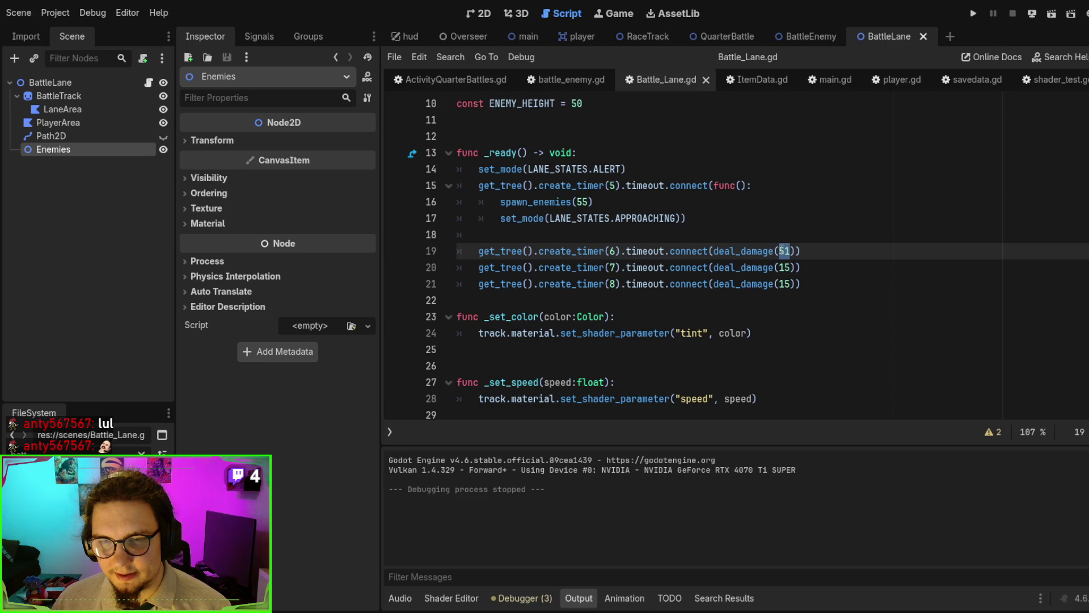
{"action": "type", "text": "5"}
{"action": "left_click", "coordinate": [778, 284]}
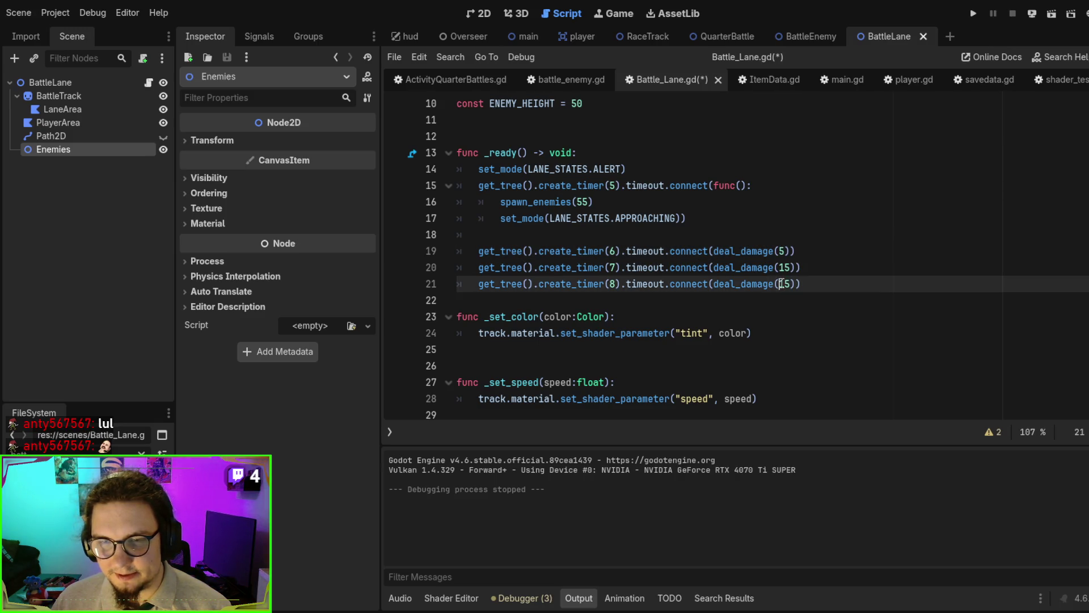
{"action": "type", "text": "1"}
{"action": "key", "text": "ctrl+s"}
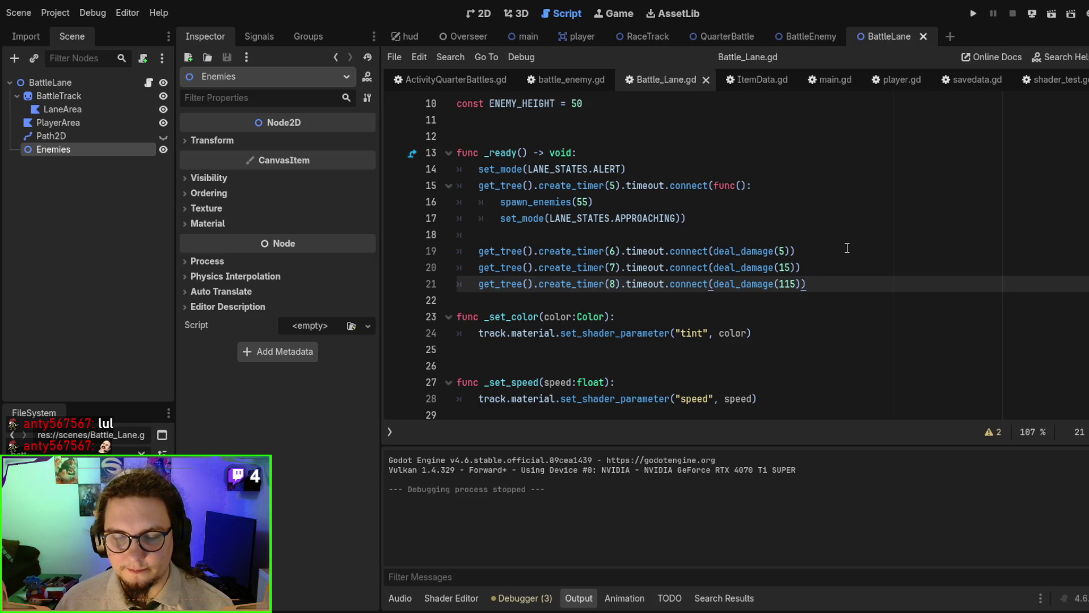
{"action": "key", "text": "ctrl+s"}
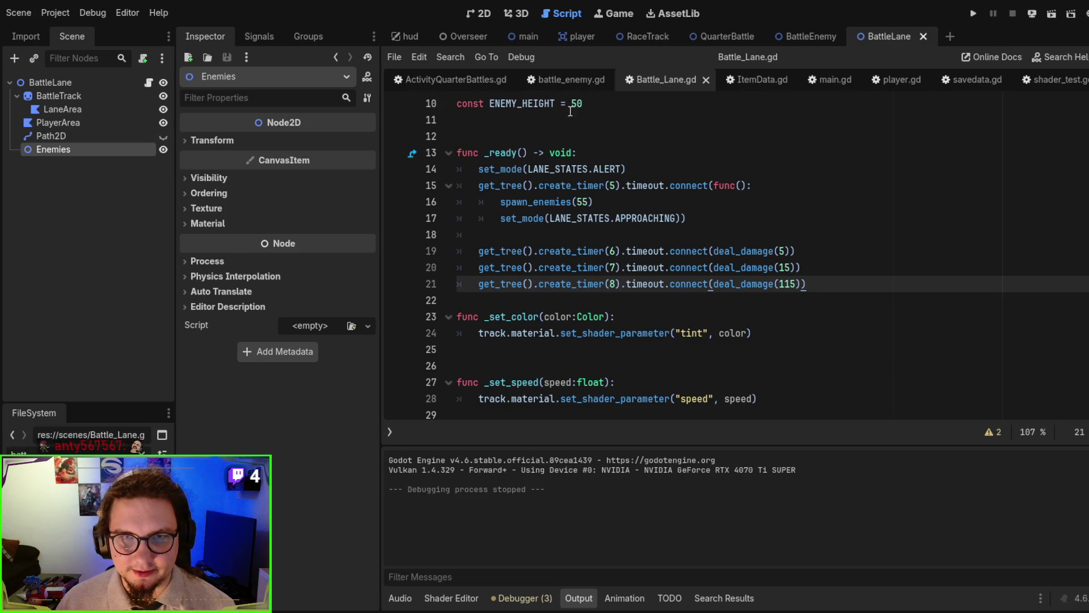
{"action": "left_click", "coordinate": [563, 80]}
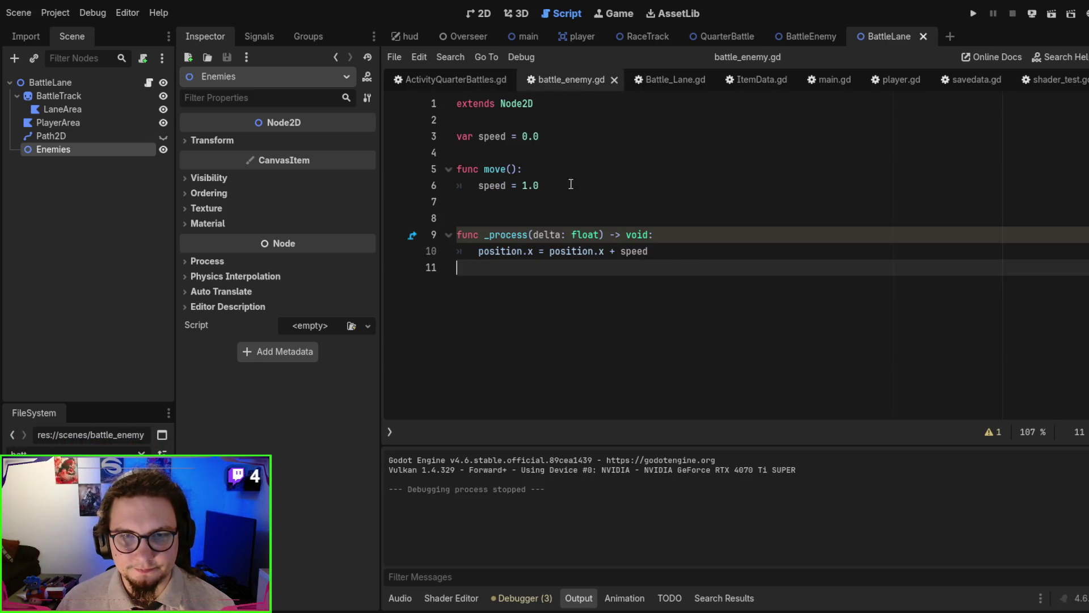
{"action": "left_click", "coordinate": [843, 139]}
{"action": "key", "text": "Return"}
{"action": "type", "text": "var health"}
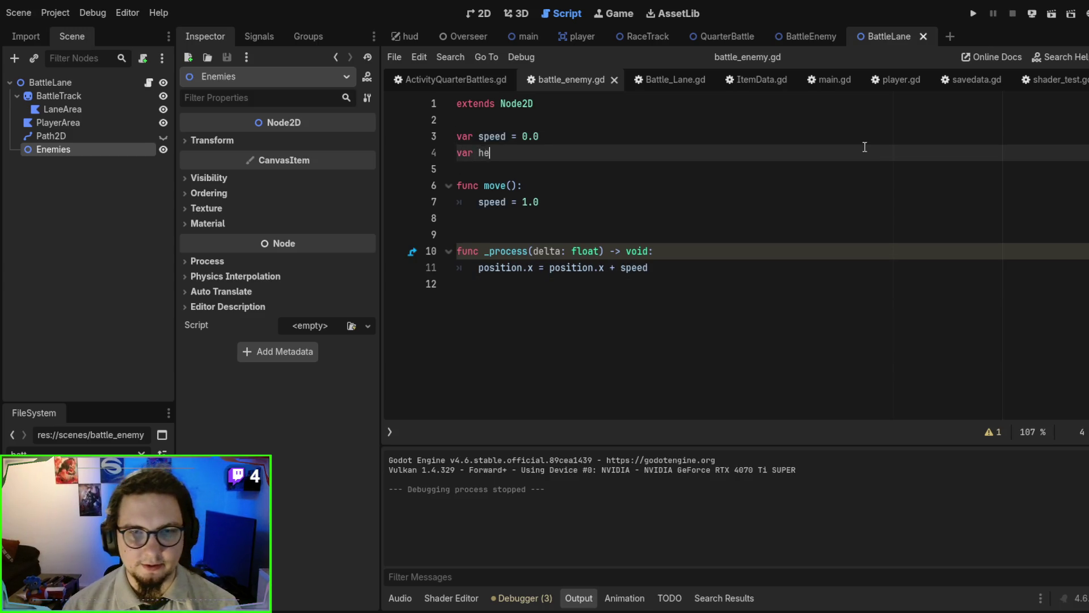
{"action": "key", "text": "BackSpace"}
{"action": "key", "text": "BackSpace"}
{"action": "key", "text": "BackSpace"}
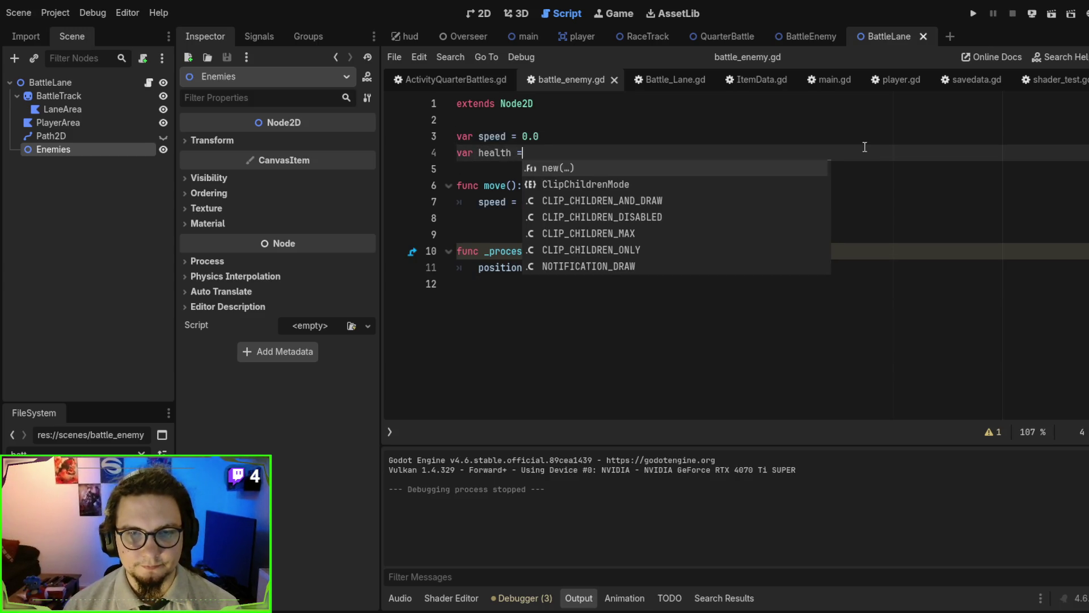
{"action": "key", "text": "BackSpace"}
{"action": "key", "text": "BackSpace"}
{"action": "key", "text": "BackSpace"}
{"action": "type", "text": "@export"}
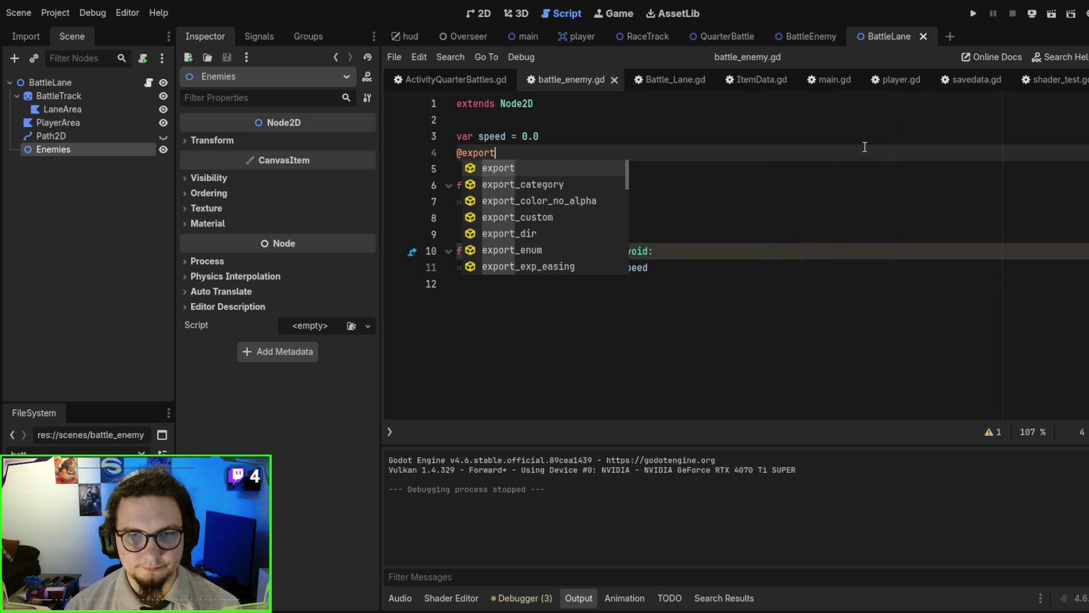
{"action": "key", "text": "Escape"}
{"action": "key", "text": "Up"}
{"action": "key", "text": "Home"}
{"action": "type", "text": "e"}
{"action": "key", "text": "BackSpace"}
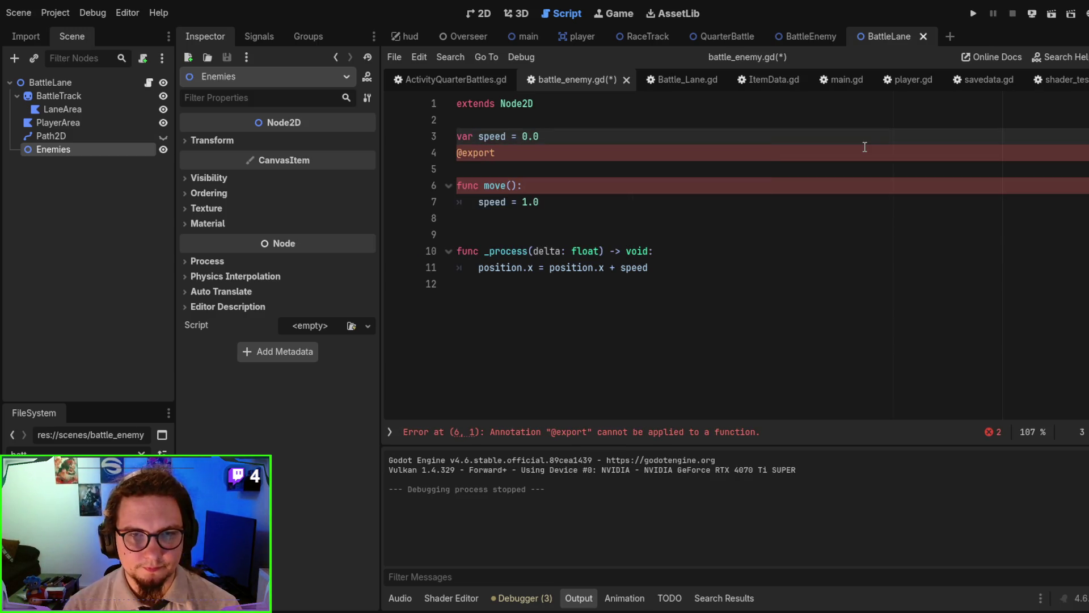
{"action": "type", "text": "@export"}
- Change both assignments to := and set health to 1
{"action": "key", "text": "Down"}
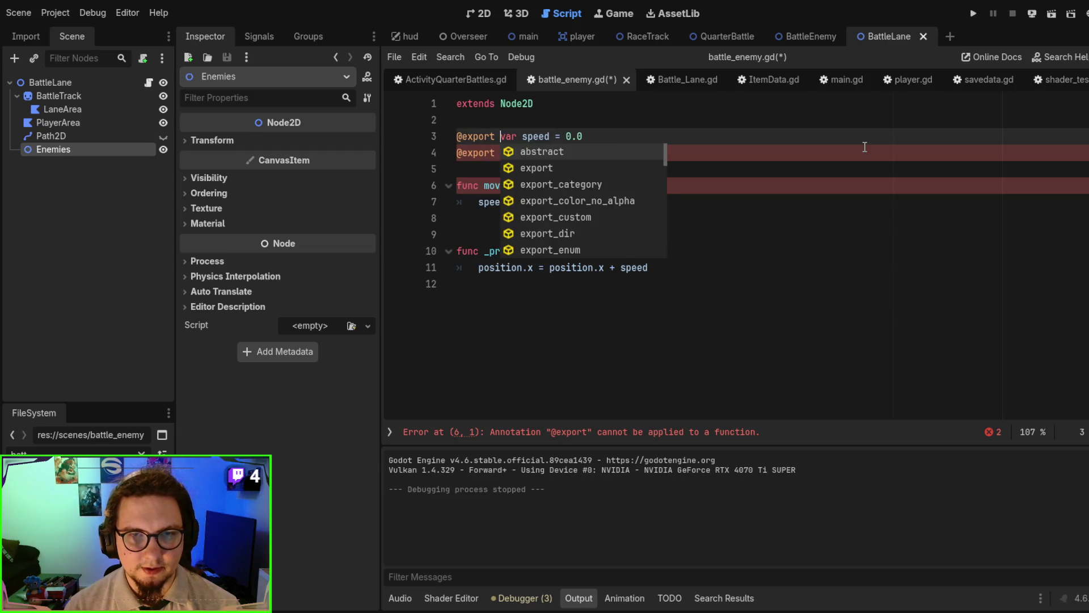
{"action": "key", "text": "Escape"}
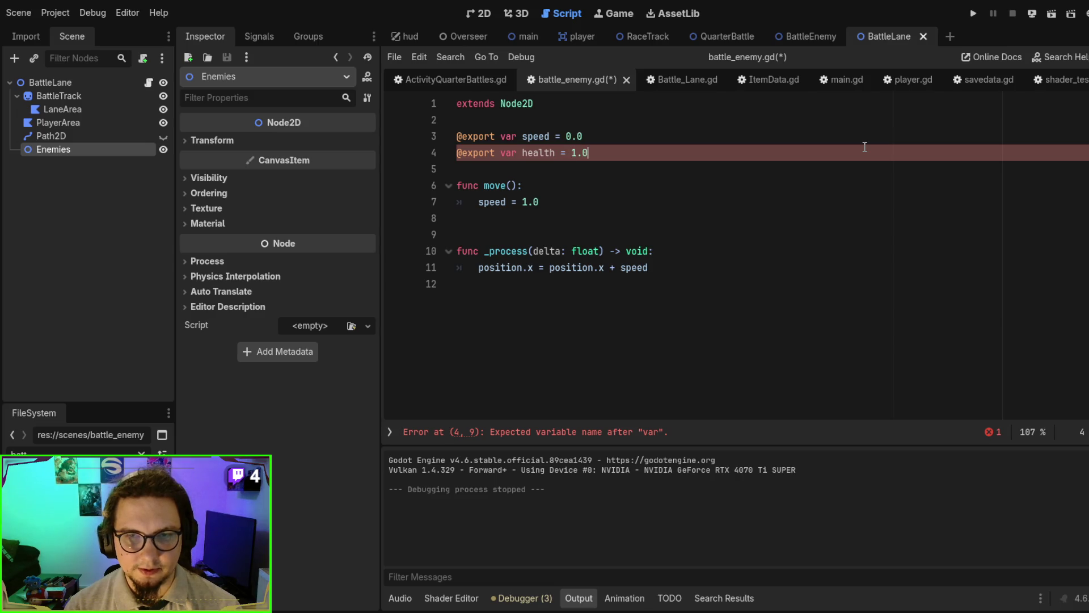
{"action": "key", "text": "BackSpace"}
{"action": "key", "text": "BackSpace"}
{"action": "key", "text": "BackSpace"}
{"action": "type", "text": ":= 1"}
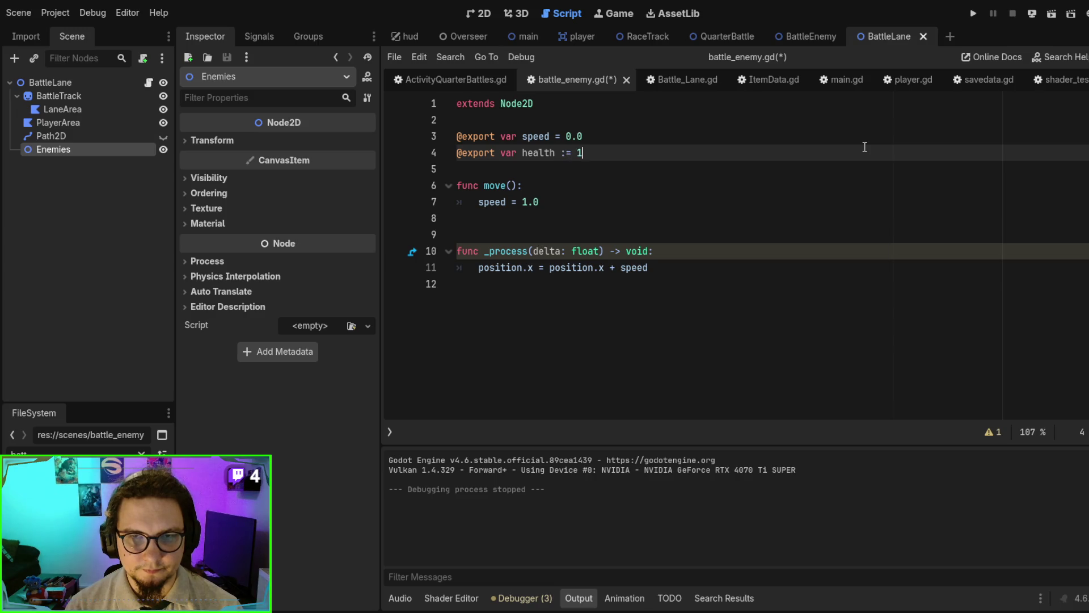
{"action": "key", "text": "Up"}
{"action": "key", "text": "Left"}
{"action": "type", "text": ":"}
- Begin a new function below _process, typed so far as 'func deal'
{"action": "left_click", "coordinate": [610, 196]}
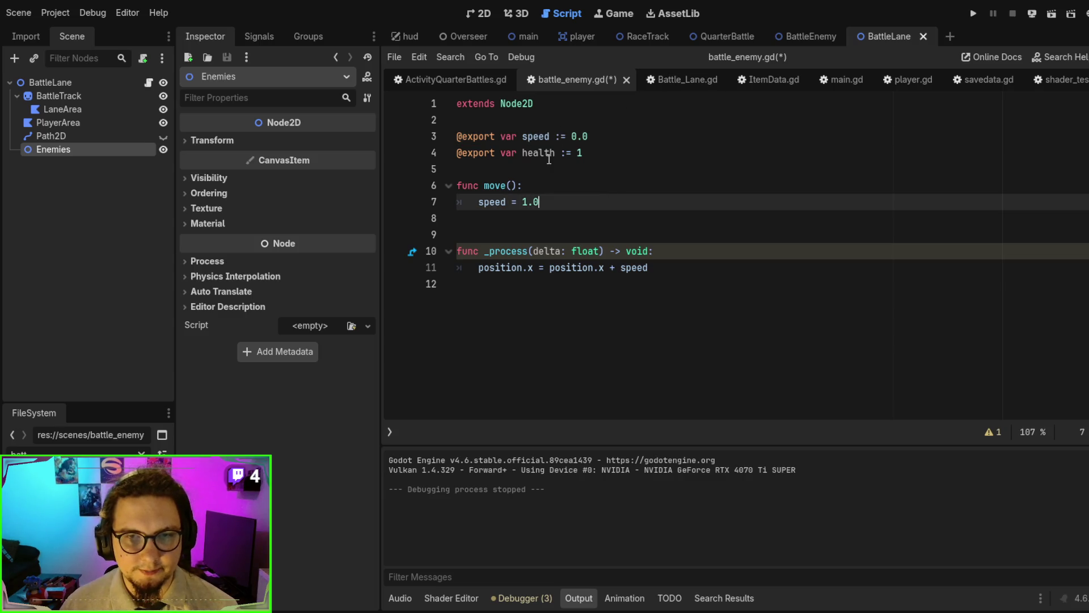
{"action": "double_click", "coordinate": [551, 159]}
{"action": "left_click", "coordinate": [595, 203]}
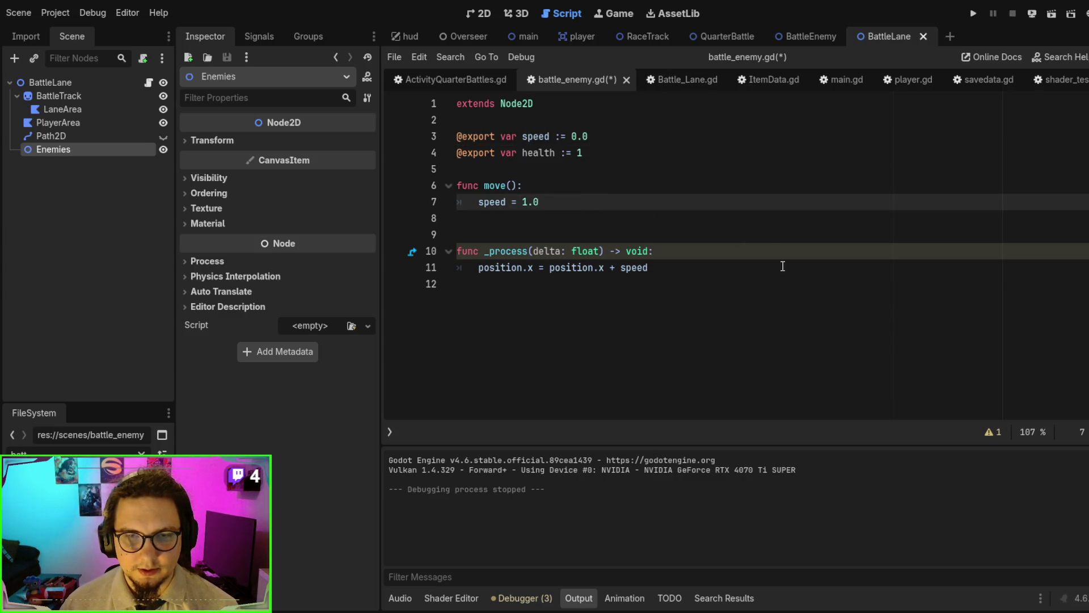
{"action": "left_click", "coordinate": [775, 321]}
{"action": "key", "text": "Return"}
{"action": "type", "text": "func deal"}
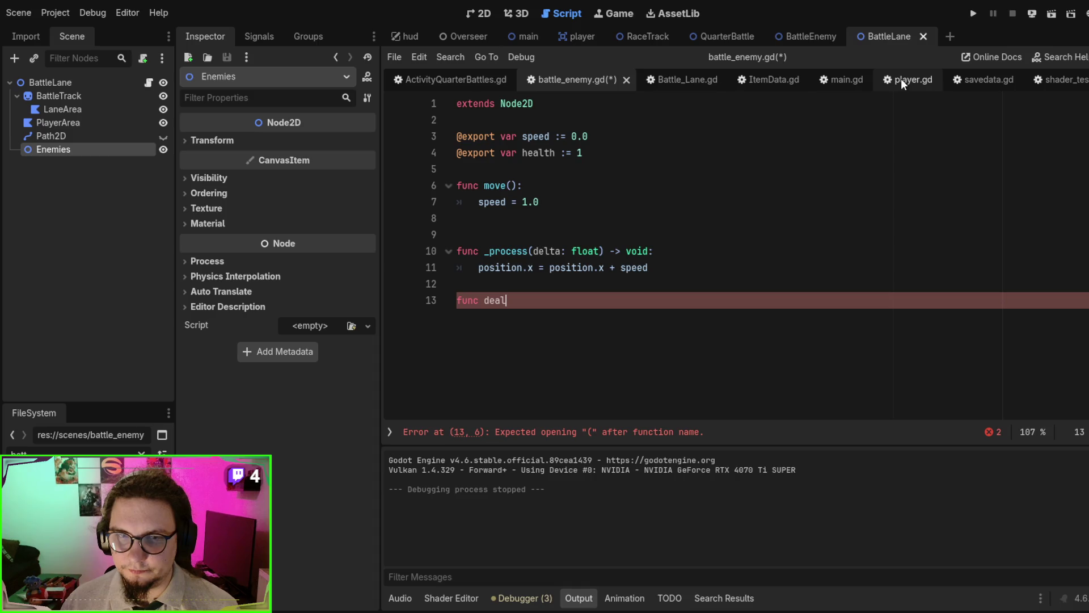
- Declare the function as func damage(amount:int):
{"action": "key", "text": "BackSpace"}
{"action": "key", "text": "BackSpace"}
{"action": "type", "text": "amage()"}
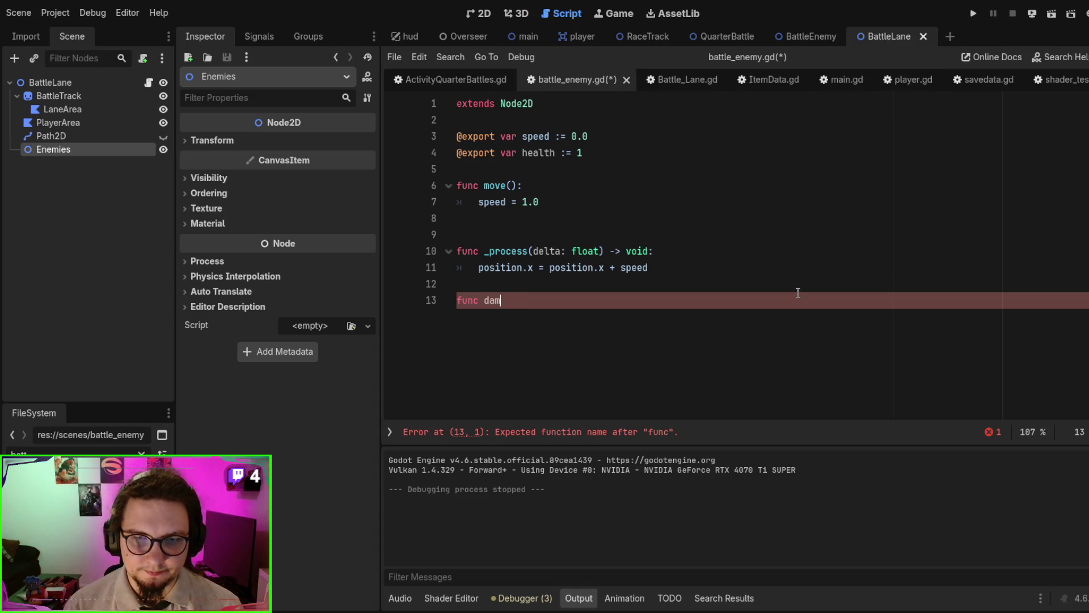
{"action": "key", "text": "BackSpace"}
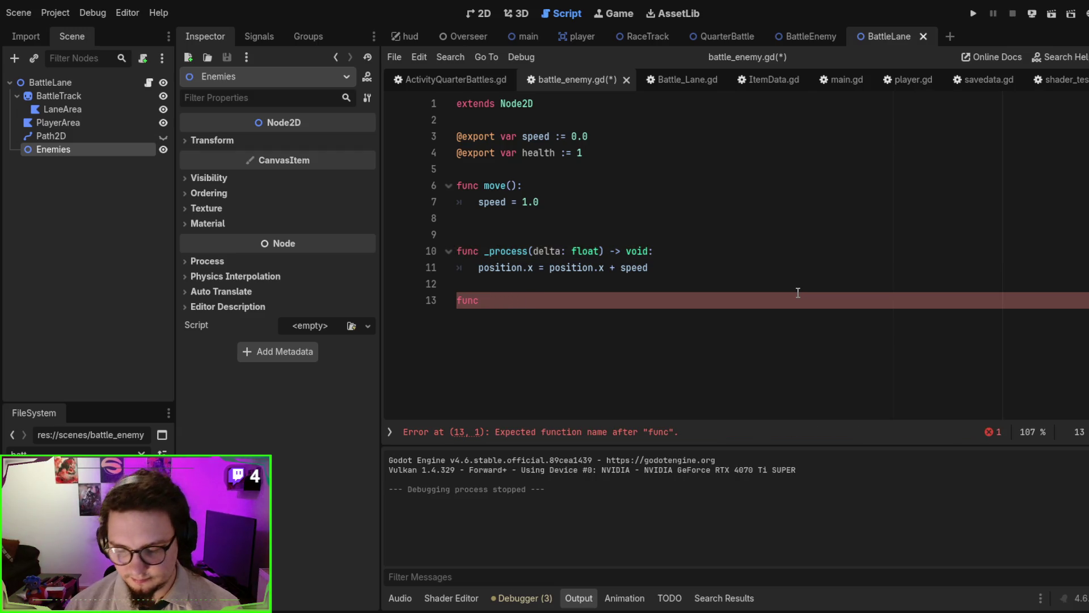
{"action": "type", "text": ")"}
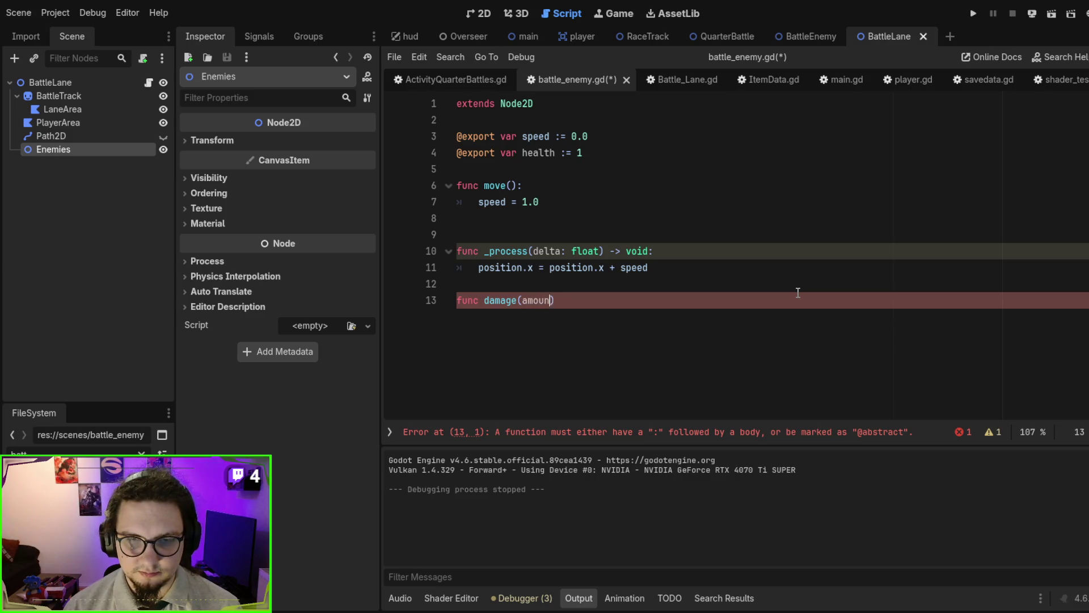
{"action": "key", "text": "Return"}
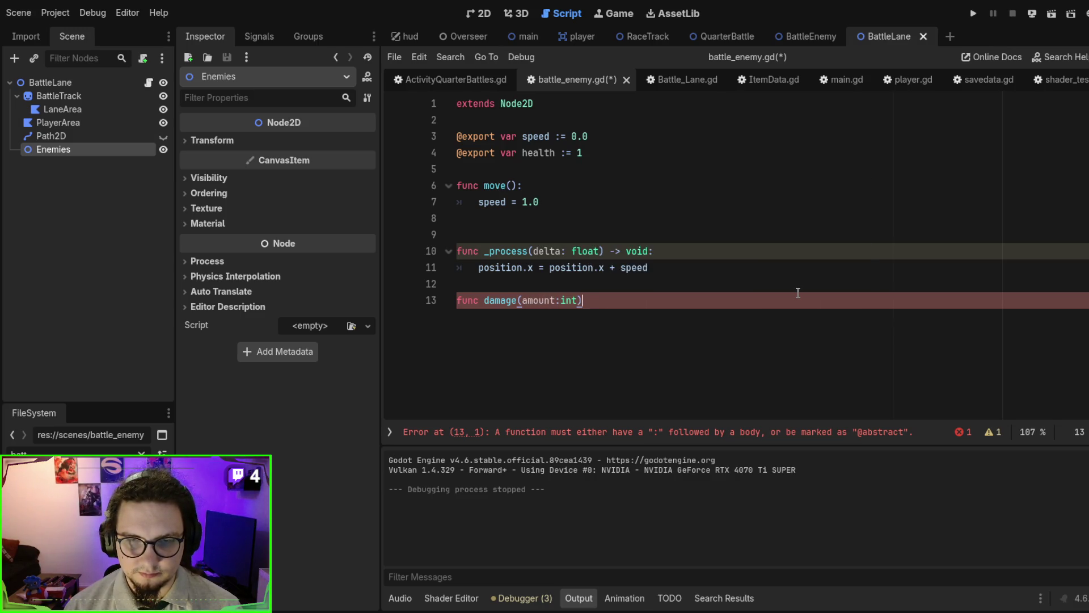
{"action": "key", "text": "End"}
{"action": "type", "text": ":"}
{"action": "key", "text": "Return"}
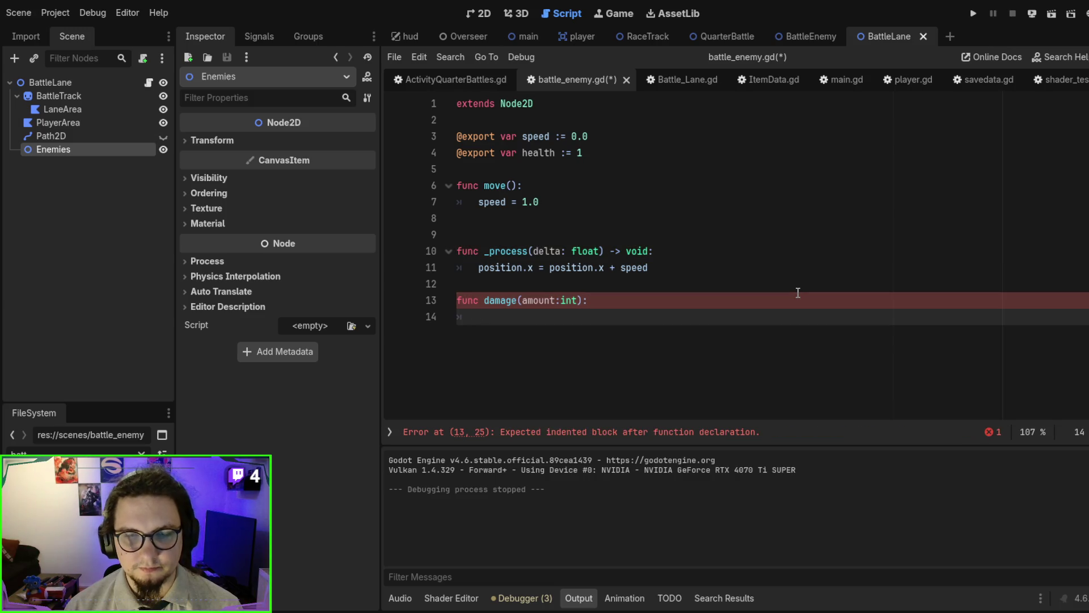
- Make the function body subtract amount from health with health -= amount
{"action": "type", "text": "self heal"}
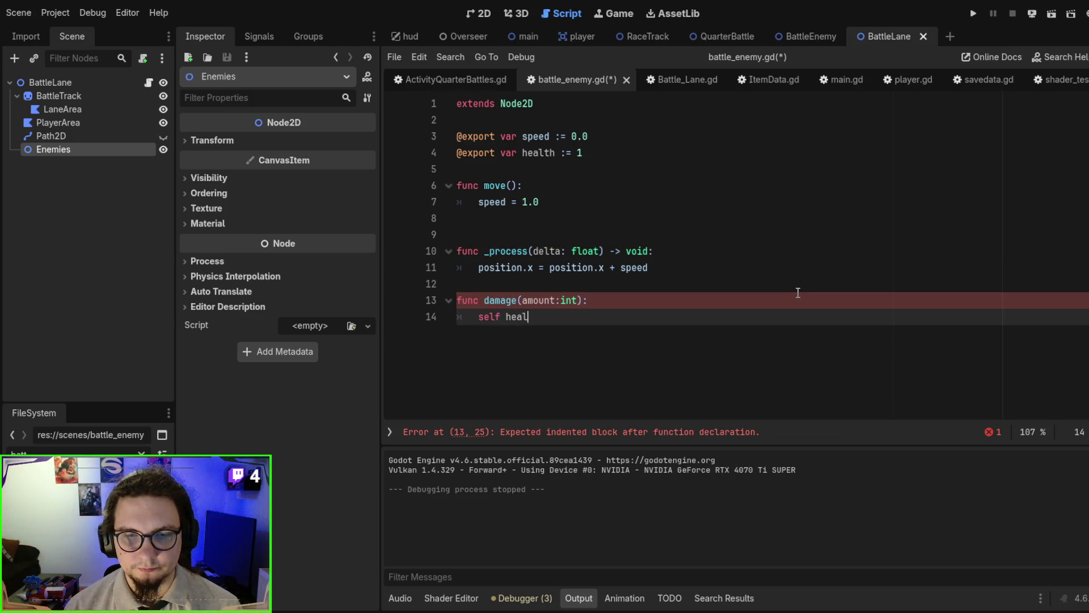
{"action": "key", "text": "BackSpace"}
{"action": "key", "text": "BackSpace"}
{"action": "key", "text": "BackSpace"}
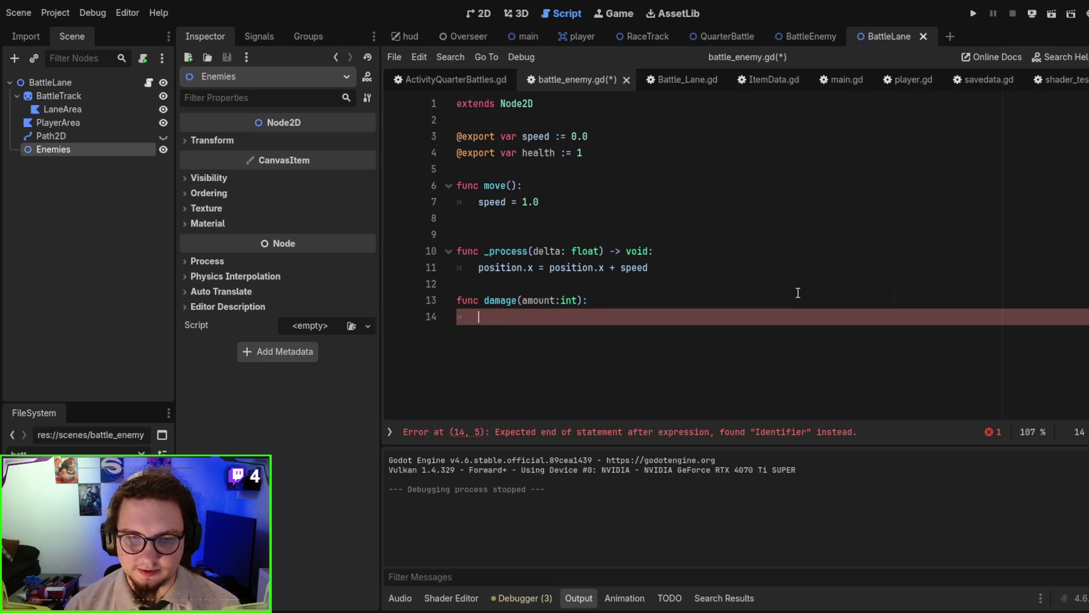
{"action": "type", "text": "health"}
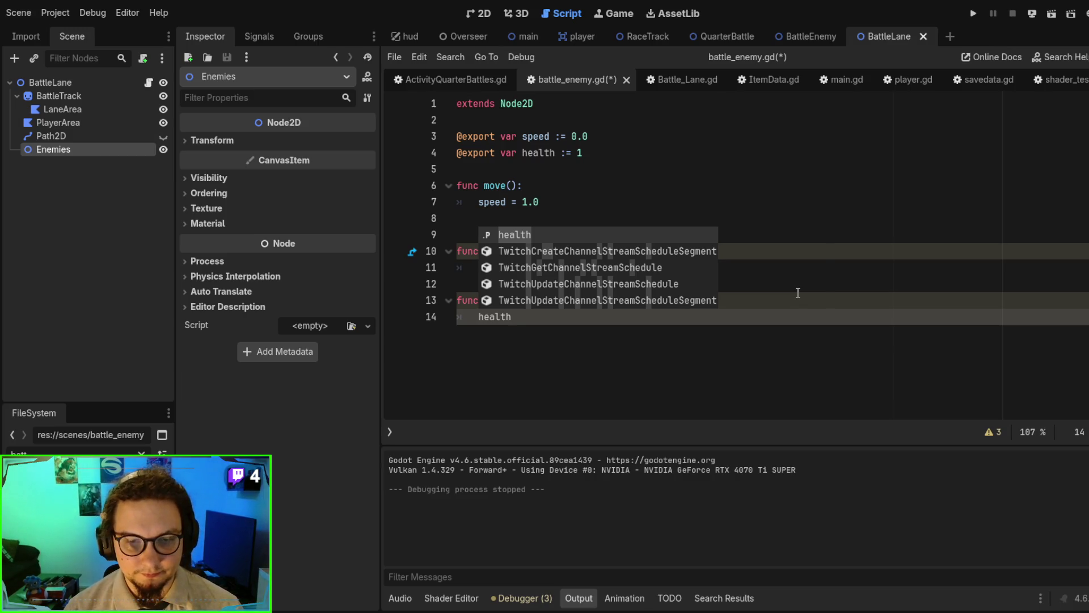
{"action": "type", "text": " ="}
{"action": "key", "text": "BackSpace"}
{"action": "type", "text": "-="}
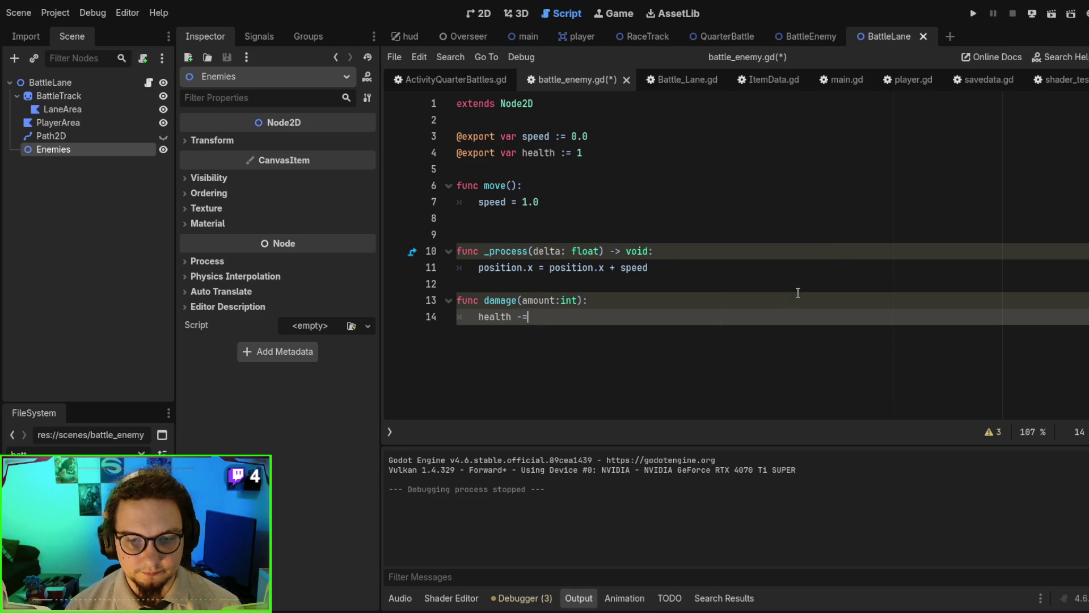
{"action": "type", "text": " amount"}
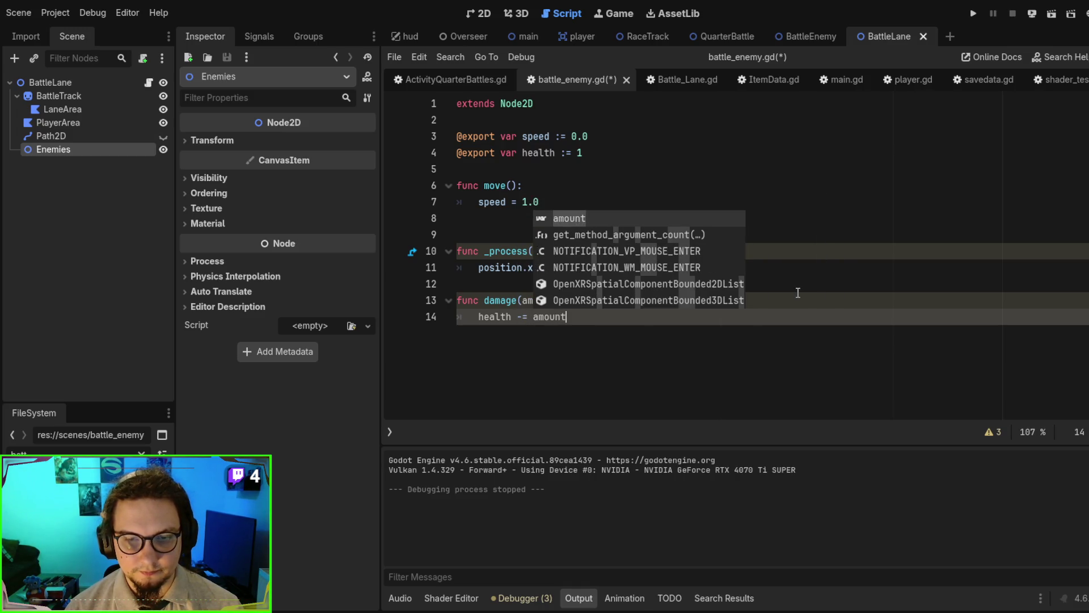
{"action": "key", "text": "Return"}
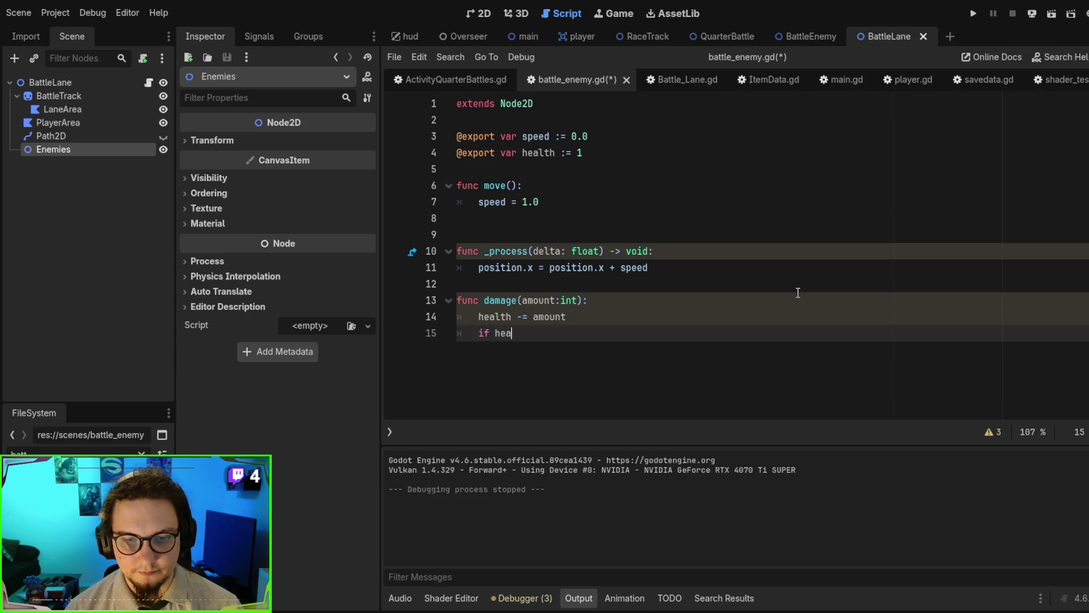
- Add 'if health <= 0: queue_free()' and save battle_enemy.gd
{"action": "type", "text": "<= "}
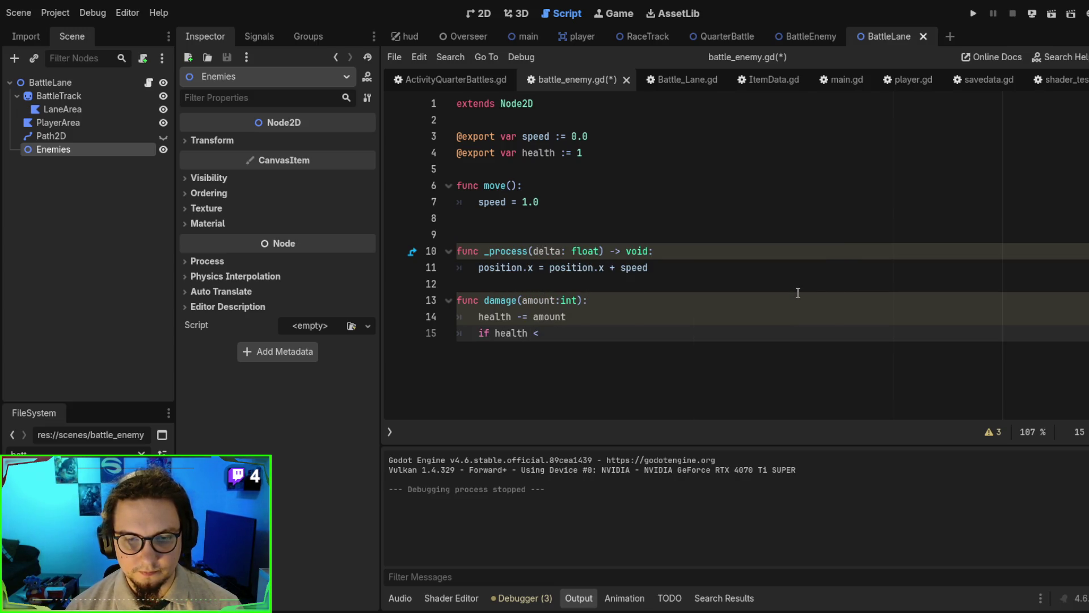
{"action": "type", "text": "0:"}
{"action": "key", "text": "Return"}
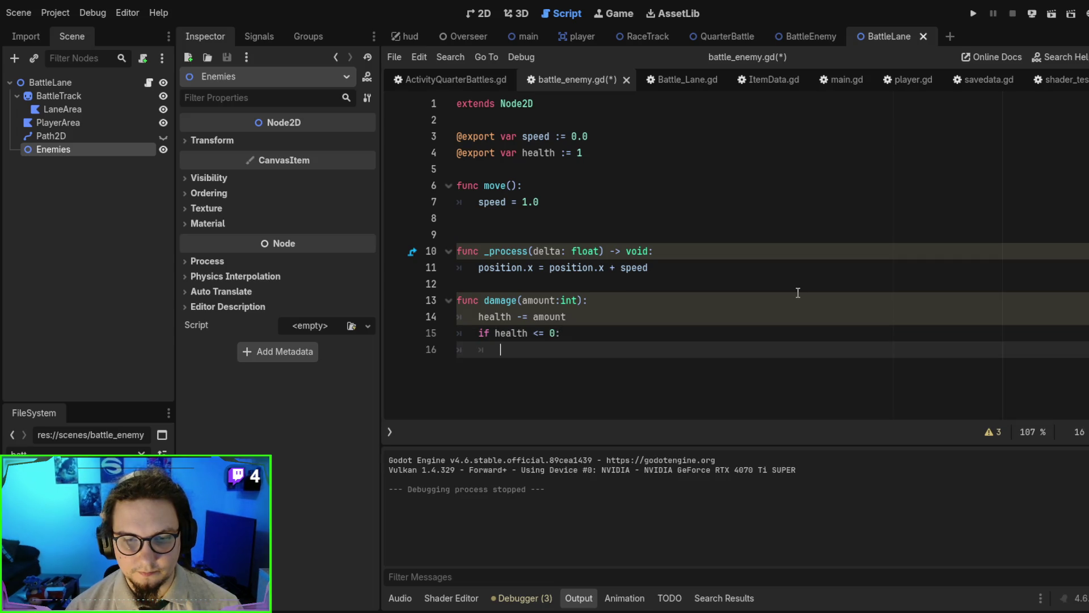
{"action": "type", "text": "que"}
{"action": "key", "text": "Return"}
{"action": "key", "text": "BackSpace"}
{"action": "key", "text": "BackSpace"}
{"action": "key", "text": "BackSpace"}
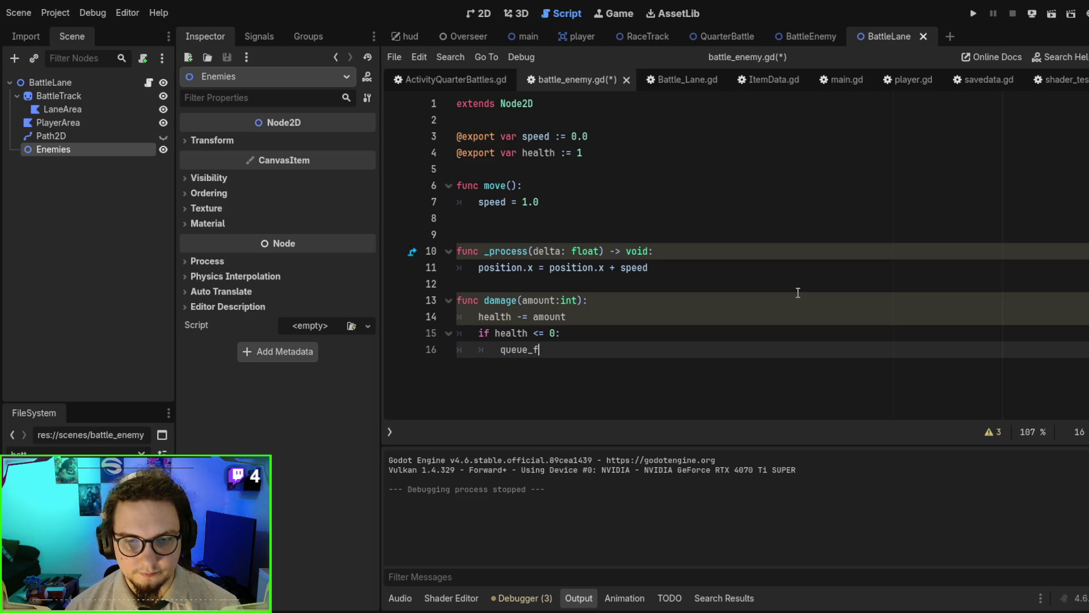
{"action": "type", "text": "e"}
{"action": "key", "text": "Return"}
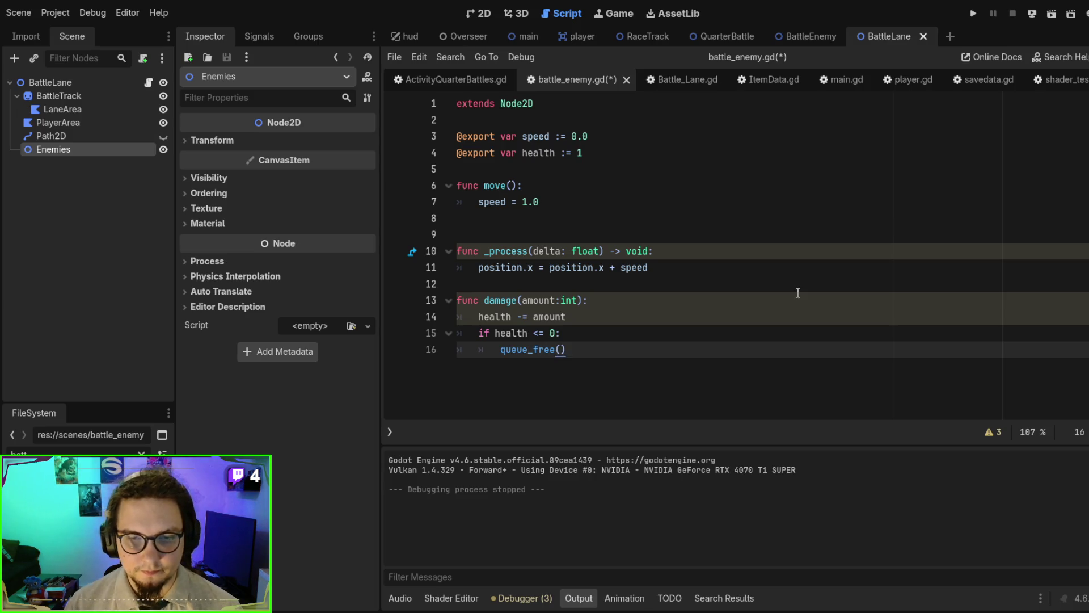
{"action": "key", "text": "ctrl+s"}
{"action": "left_click", "coordinate": [703, 380]}
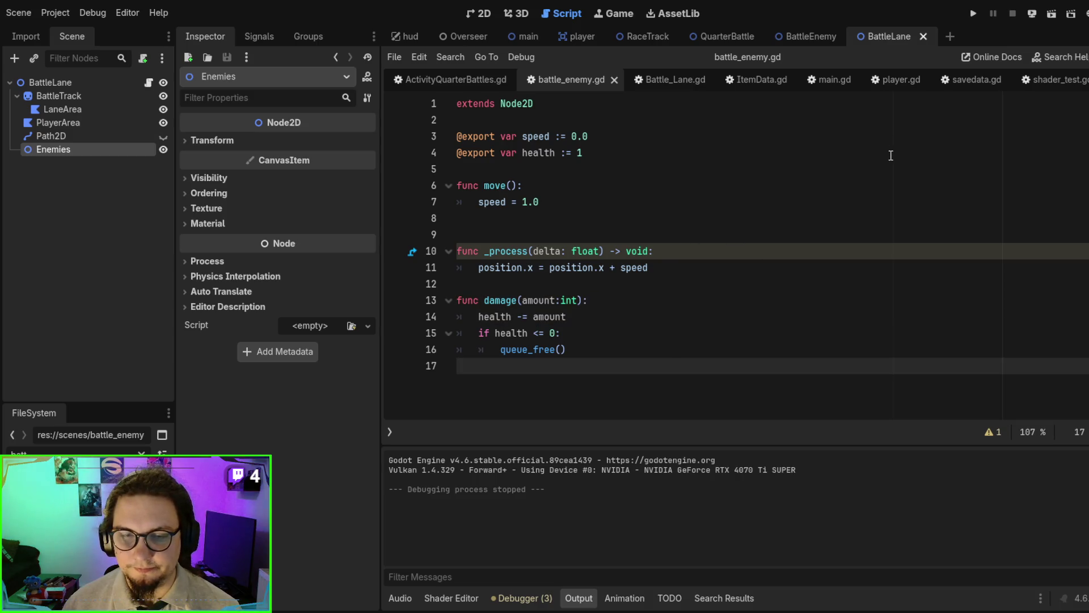
{"action": "double_click", "coordinate": [500, 300]}
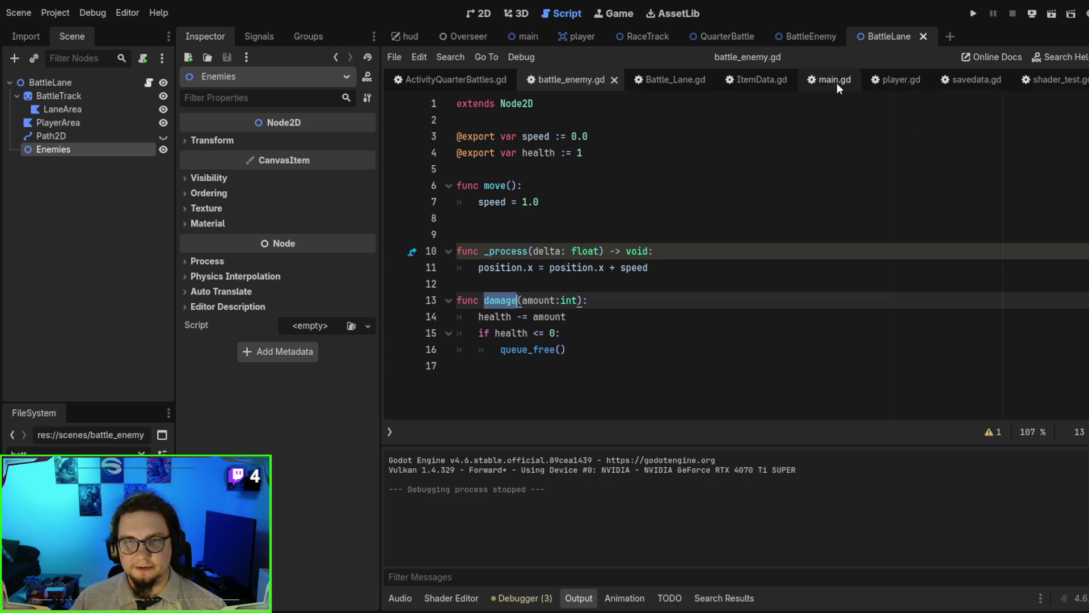
- Switch to Battle_Lane.gd and scroll down to the end of deal_damage
{"action": "left_click", "coordinate": [674, 80]}
{"action": "left_click", "coordinate": [660, 349]}
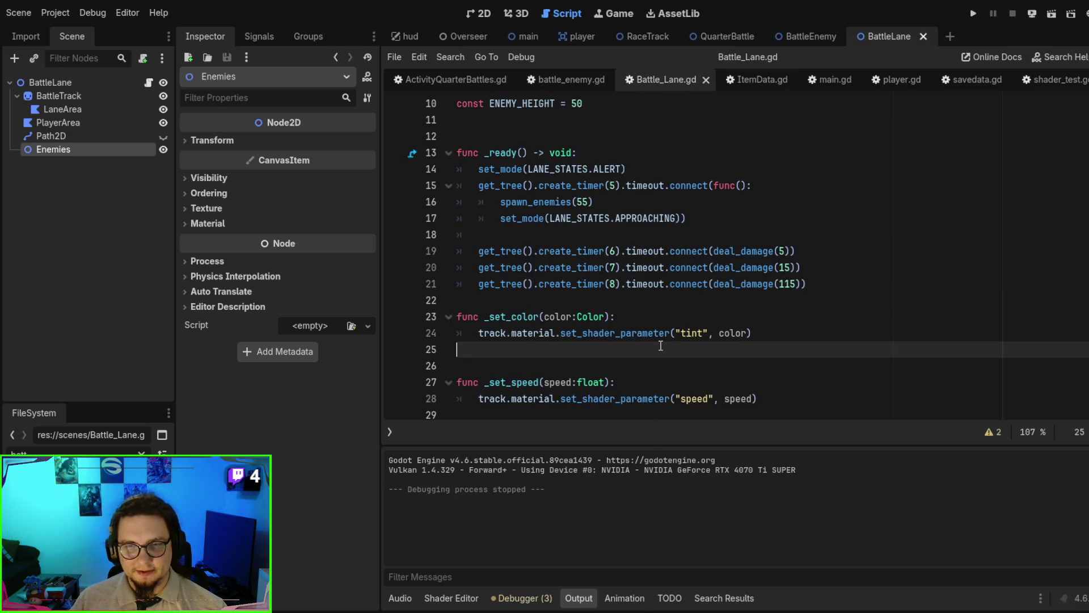
{"action": "scroll", "coordinate": [675, 322], "scroll_direction": "down", "scroll_amount": 11}
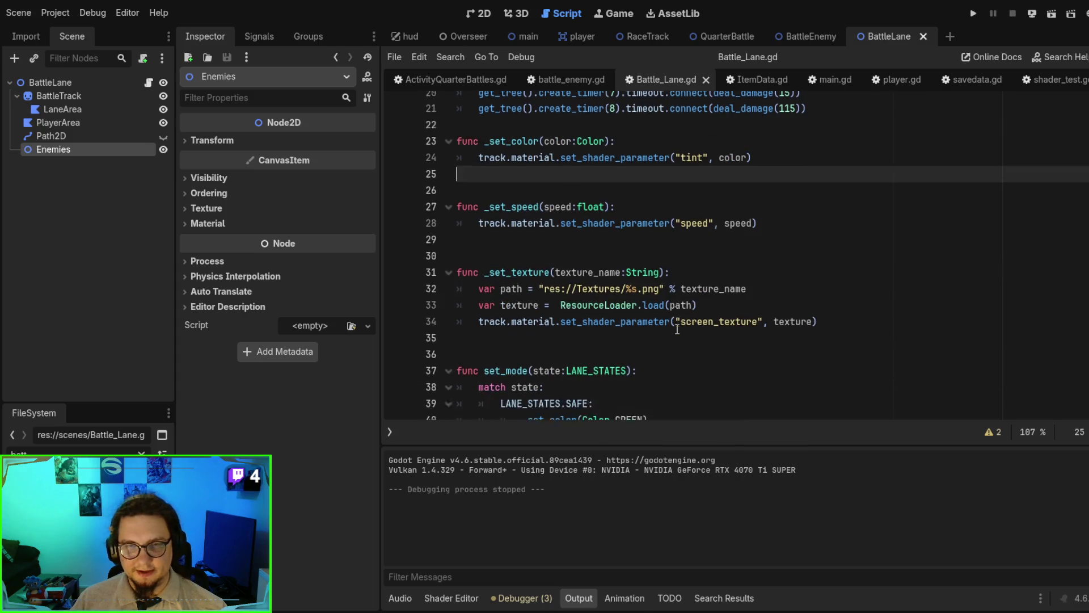
{"action": "scroll", "coordinate": [683, 321], "scroll_direction": "down", "scroll_amount": 10}
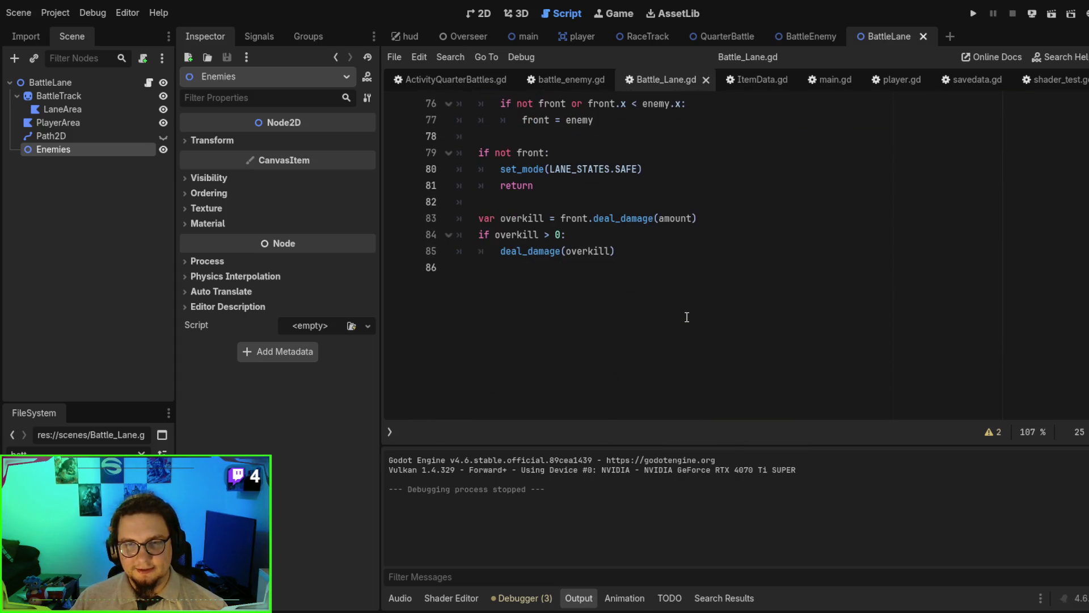
- Make line 83 call front.damage(amount), keep deal_damage(overkill) on line 85, and rerun
{"action": "double_click", "coordinate": [550, 260]}
{"action": "type", "text": "damage"}
{"action": "key", "text": "F6"}
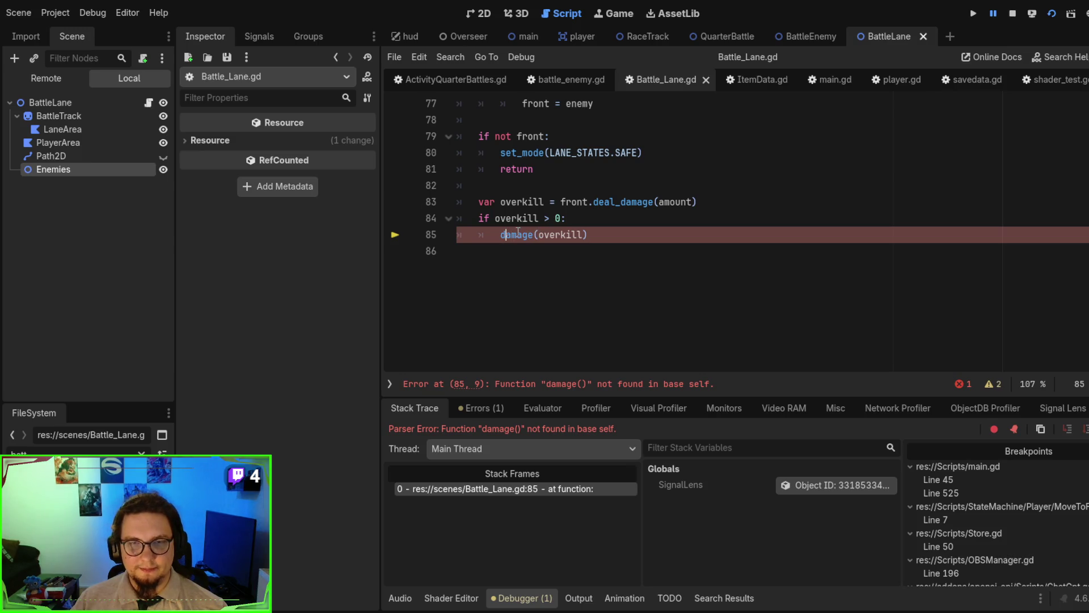
{"action": "key", "text": "ctrl+z"}
{"action": "double_click", "coordinate": [624, 202]}
{"action": "type", "text": "damage"}
{"action": "key", "text": "F6"}
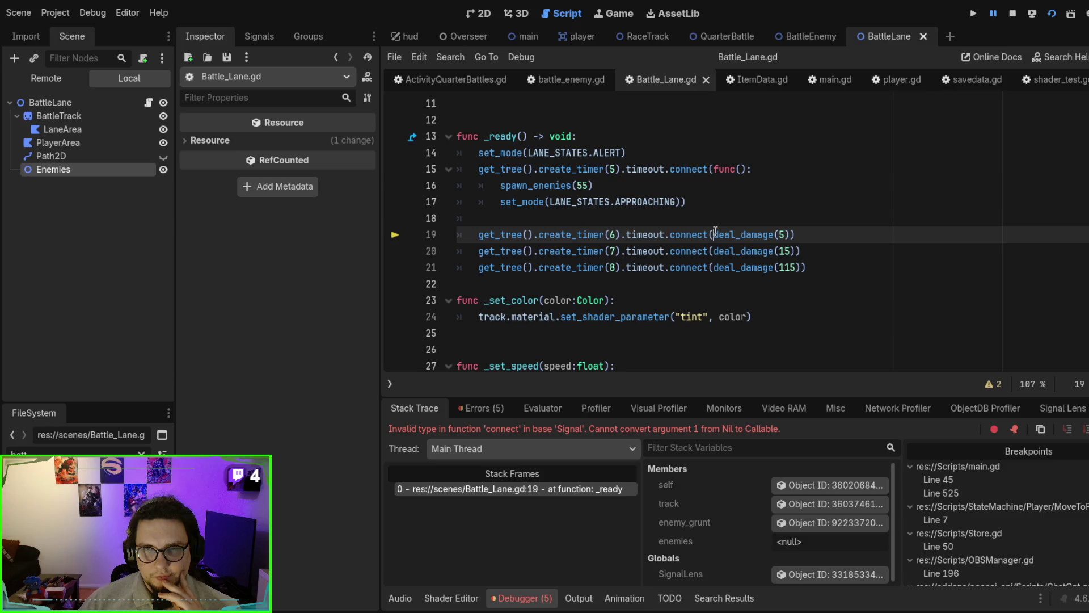
- Wrap the deal_damage connect calls on lines 19–21 in func(): lambdas, save, and rerun
{"action": "type", "text": "func"}
{"action": "key", "text": "Escape"}
{"action": "type", "text": "()"}
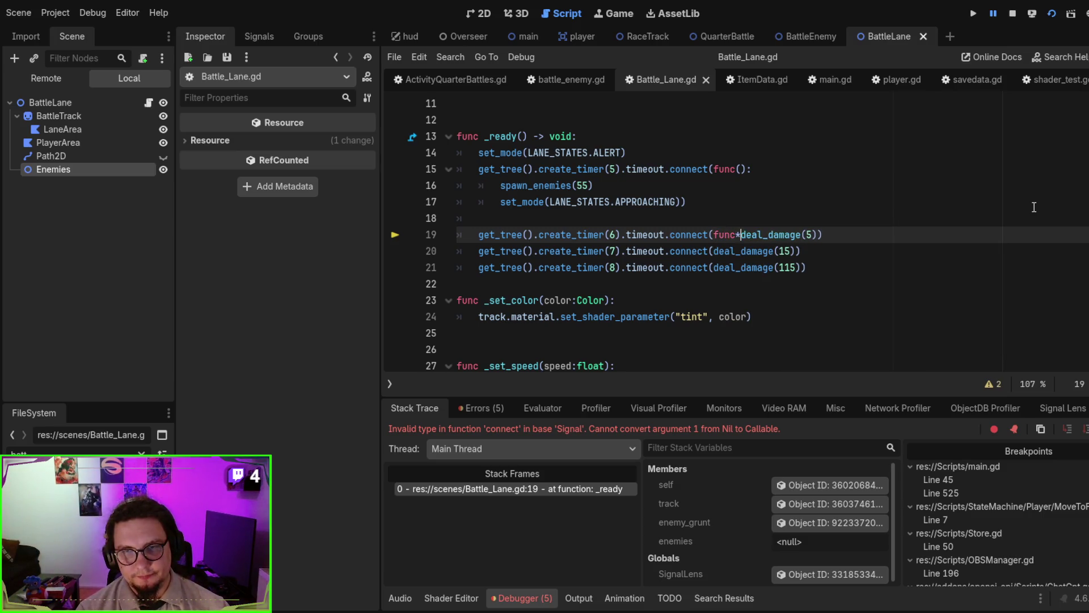
{"action": "type", "text": ":"}
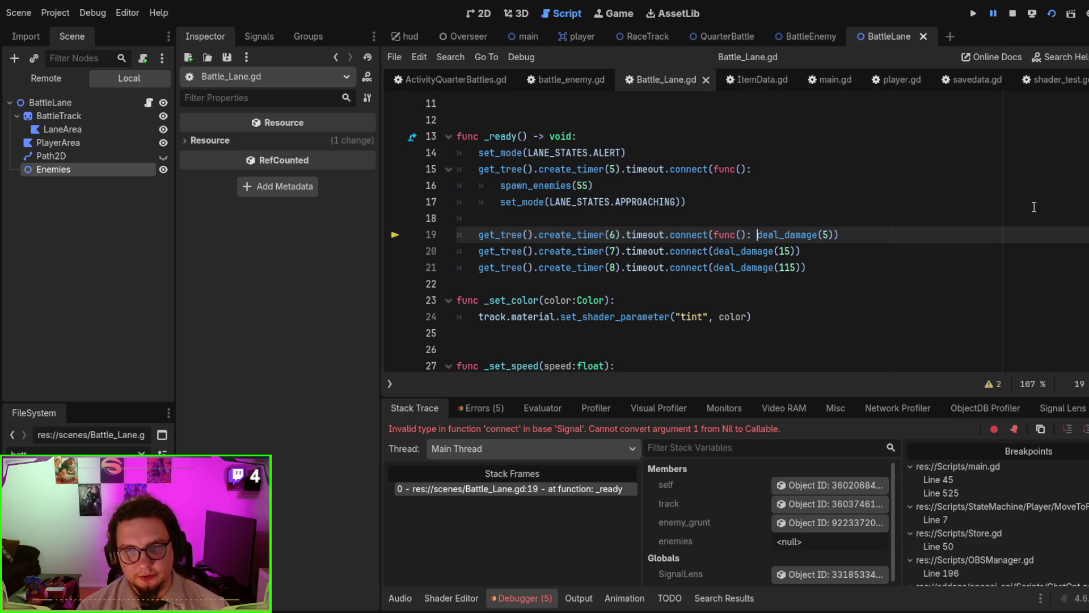
{"action": "left_click_drag", "start_coordinate": [712, 234], "coordinate": [758, 234]}
{"action": "key", "text": "ctrl+c"}
{"action": "left_click", "coordinate": [713, 250]}
{"action": "key", "text": "ctrl+v"}
{"action": "left_click", "coordinate": [716, 267]}
{"action": "key", "text": "ctrl+v"}
{"action": "left_click", "coordinate": [947, 314]}
{"action": "key", "text": "ctrl+s"}
{"action": "key", "text": "F6"}
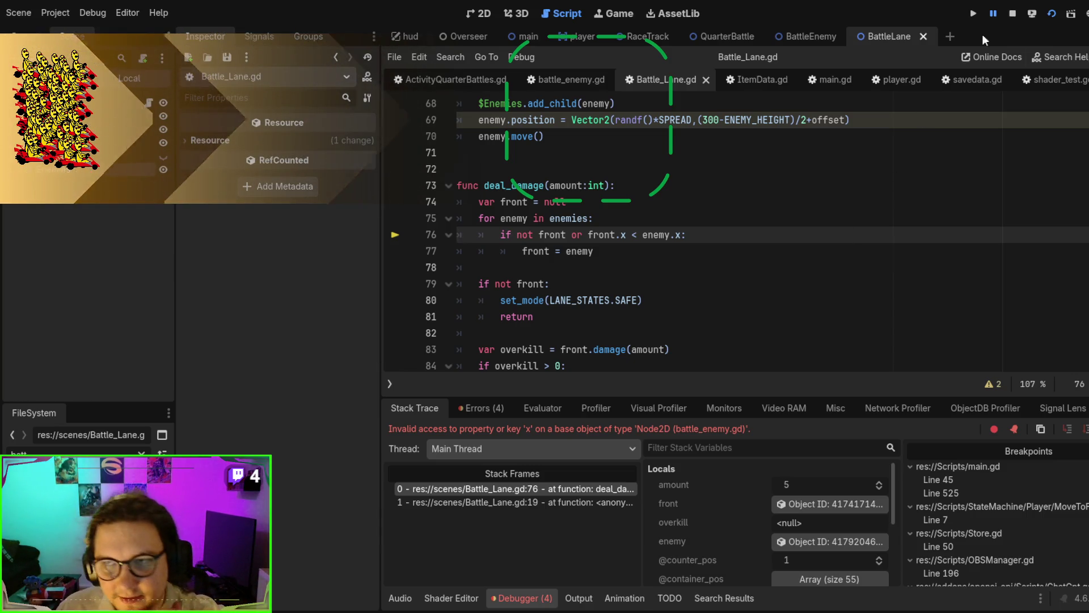
- Stop the game and make line 76 compare front.position
{"action": "key", "text": "F8"}
{"action": "left_click", "coordinate": [560, 285]}
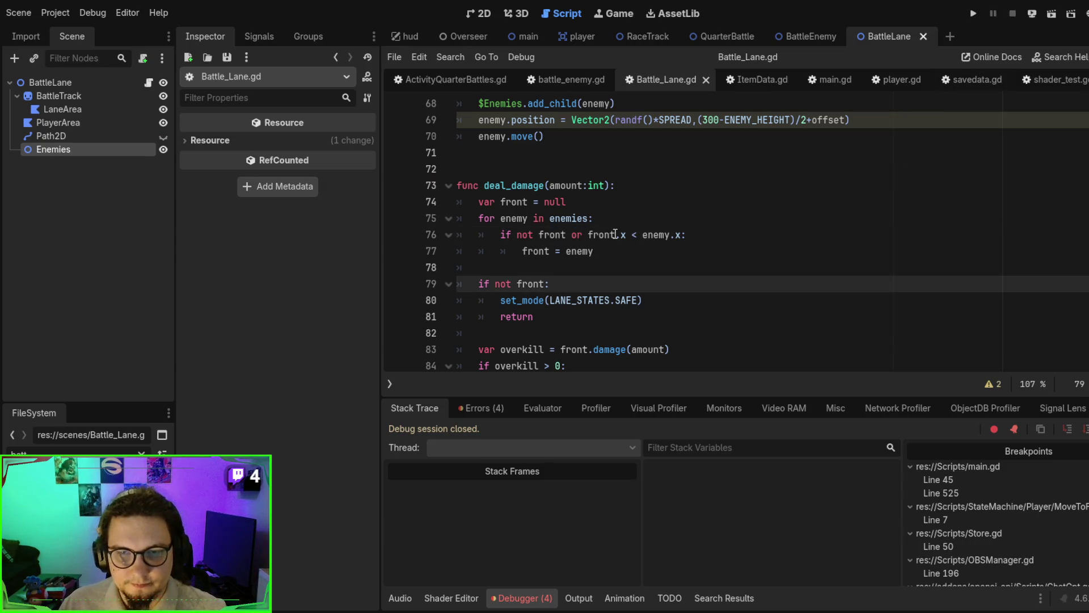
{"action": "left_click", "coordinate": [616, 235]}
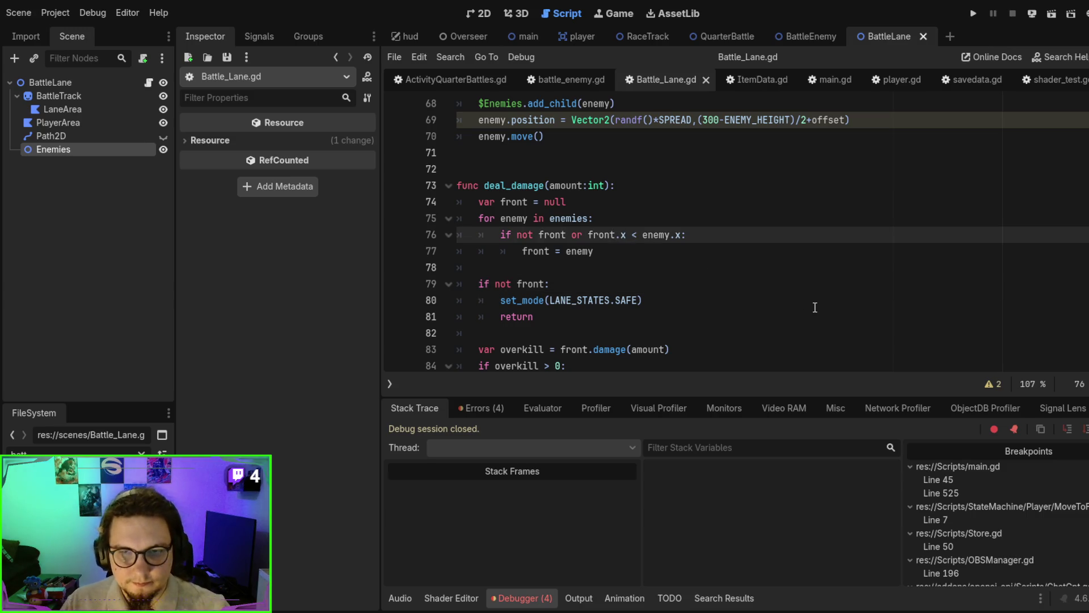
{"action": "type", "text": ".position"}
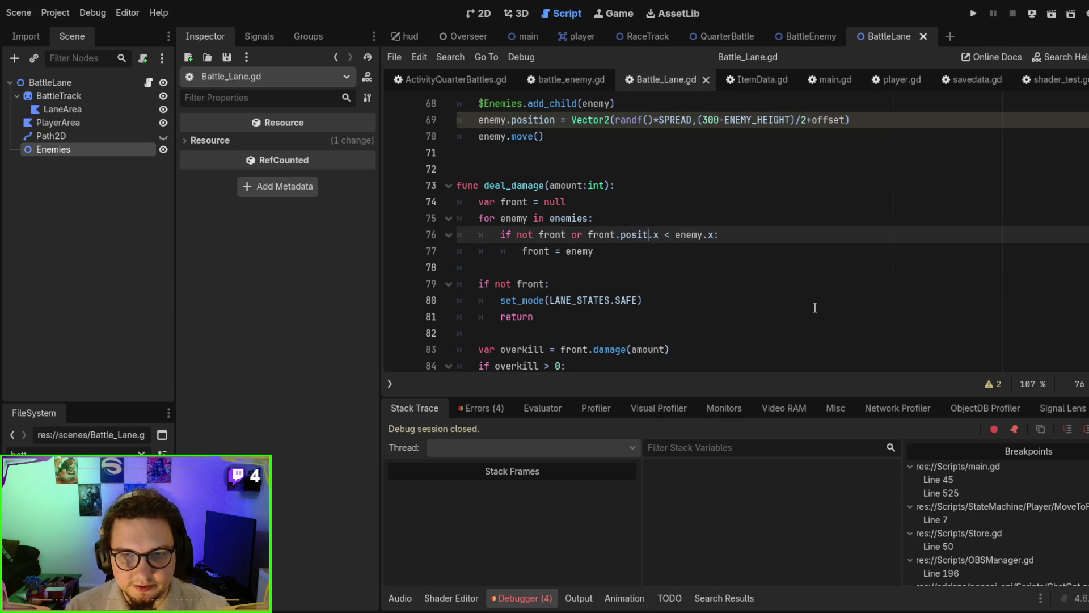
- Try a type hint on line 75's loop variable, remove it, save, and open battle_enemy.gd
{"action": "key", "text": "Up"}
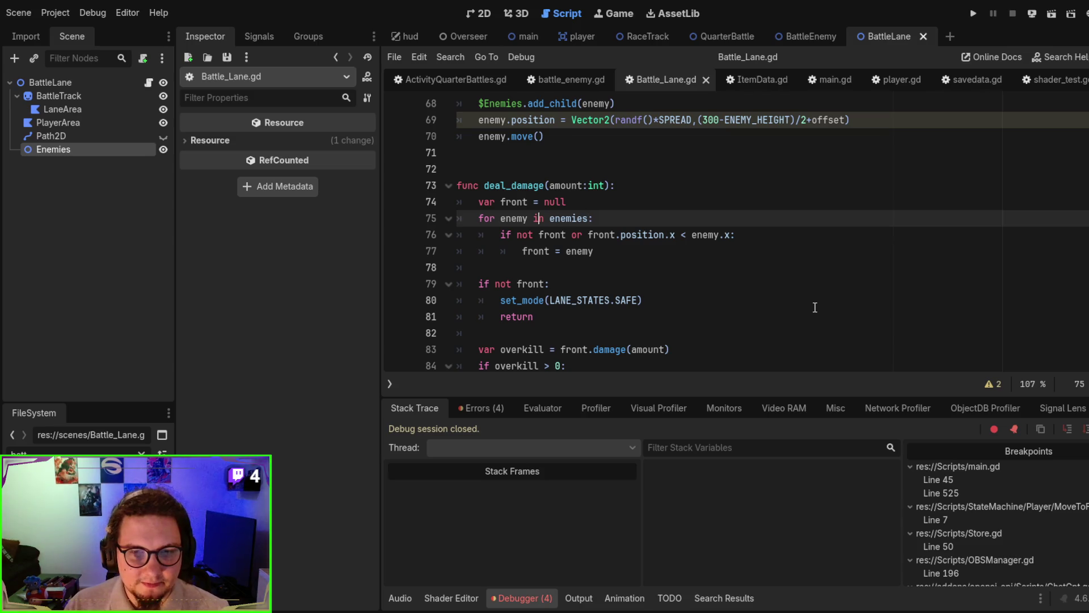
{"action": "type", "text": ":Player"}
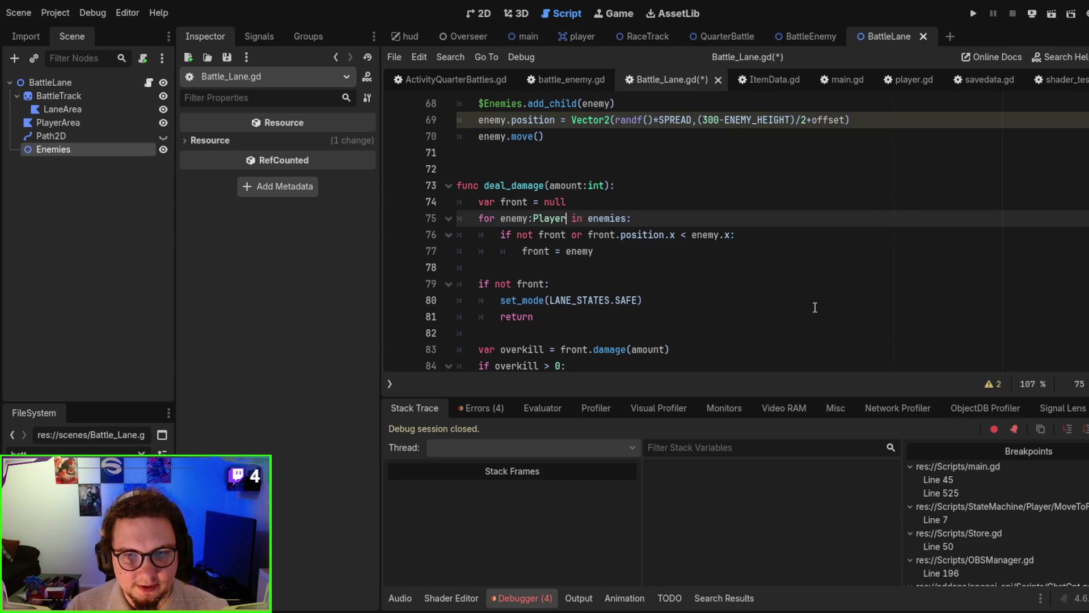
{"action": "key", "text": "BackSpace"}
{"action": "key", "text": "BackSpace"}
{"action": "key", "text": "BackSpace"}
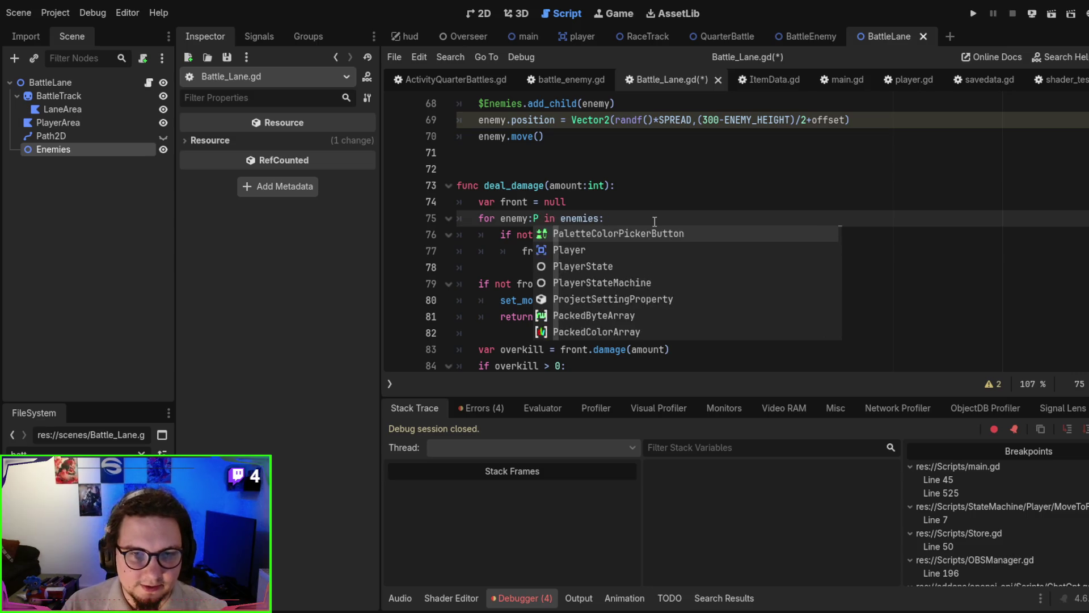
{"action": "type", "text": "Batl"}
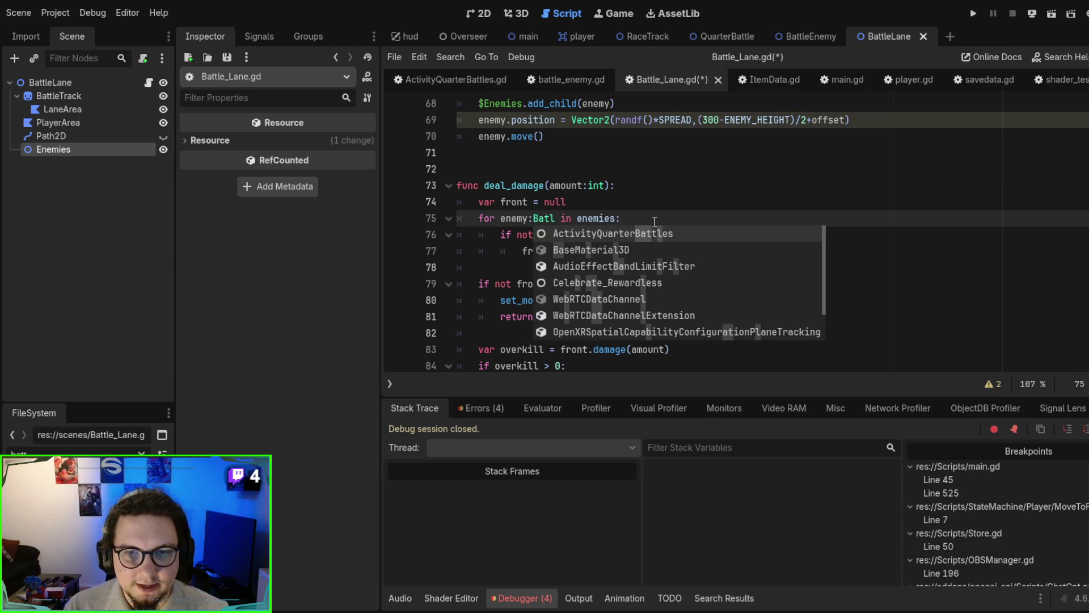
{"action": "key", "text": "BackSpace"}
{"action": "key", "text": "BackSpace"}
{"action": "key", "text": "BackSpace"}
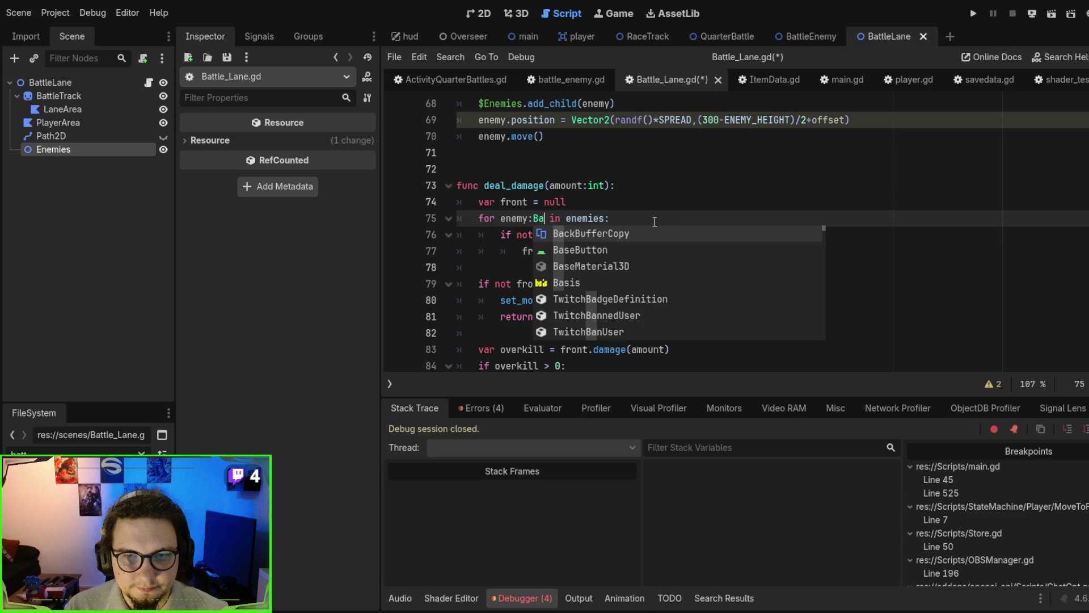
{"action": "type", "text": "batttl"}
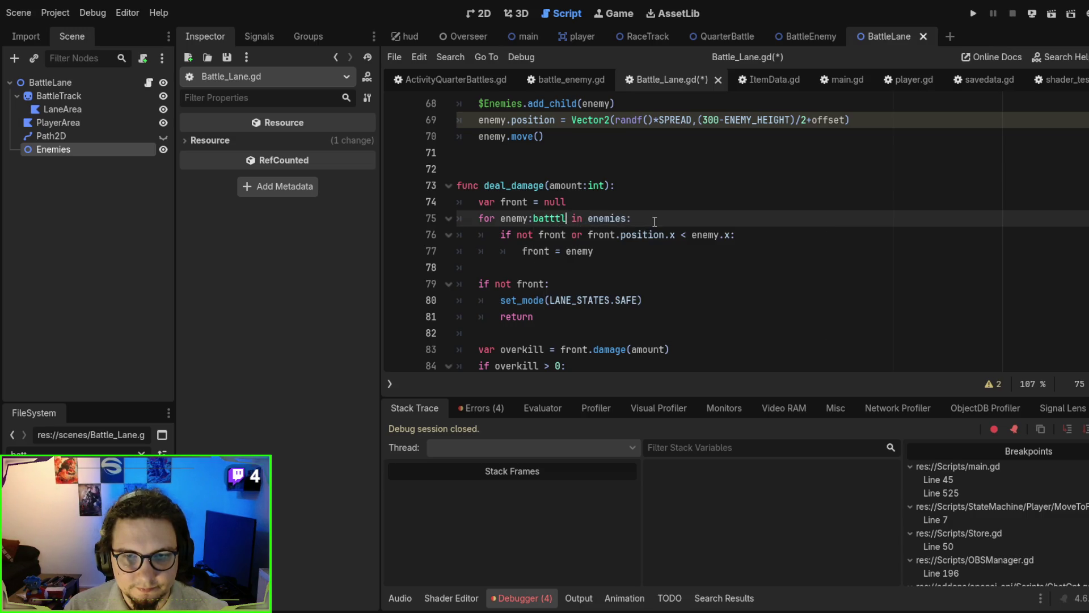
{"action": "key", "text": "BackSpace"}
{"action": "key", "text": "BackSpace"}
{"action": "key", "text": "BackSpace"}
{"action": "key", "text": "ctrl+s"}
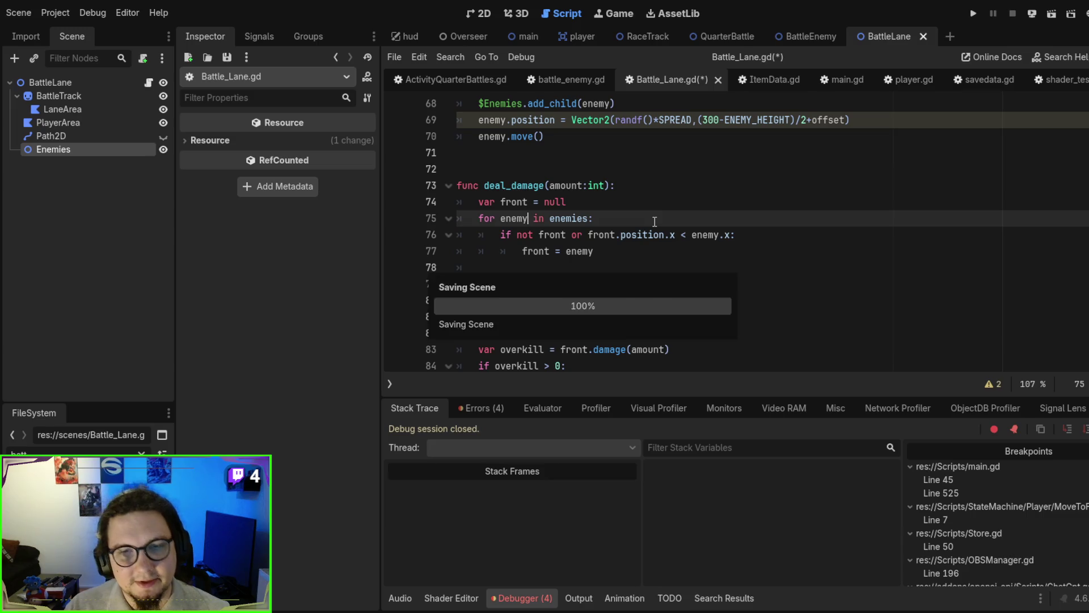
{"action": "left_click", "coordinate": [547, 79]}
{"action": "left_click", "coordinate": [588, 121]}
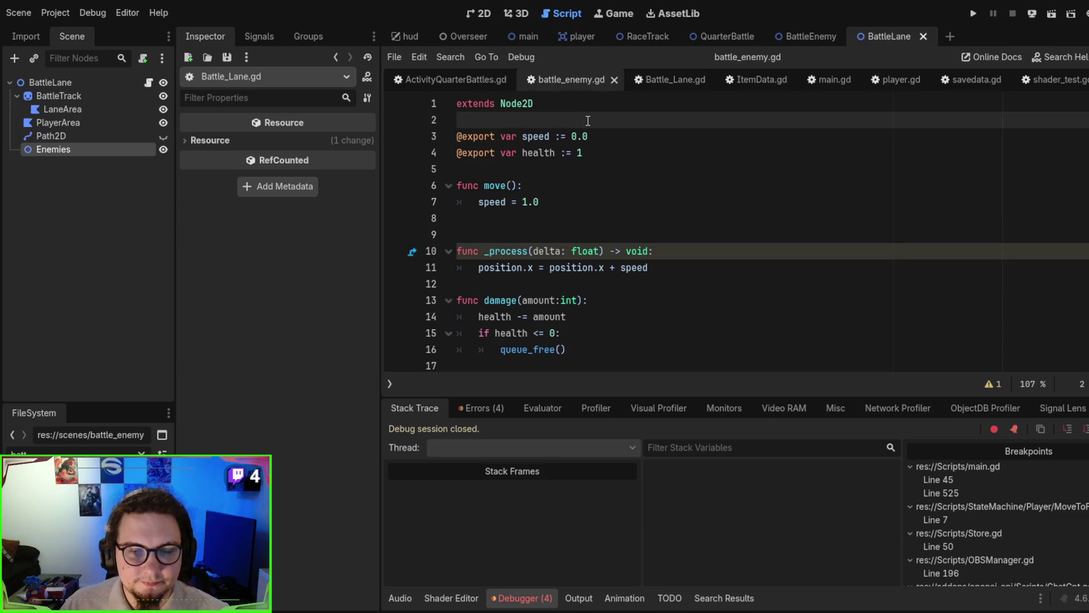
- Declare class_name BattleEnemy in battle_enemy.gd and type line 75's loop variable as BattleEnemy
{"action": "type", "text": "class_+na"}
{"action": "type", "text": "name Batt"}
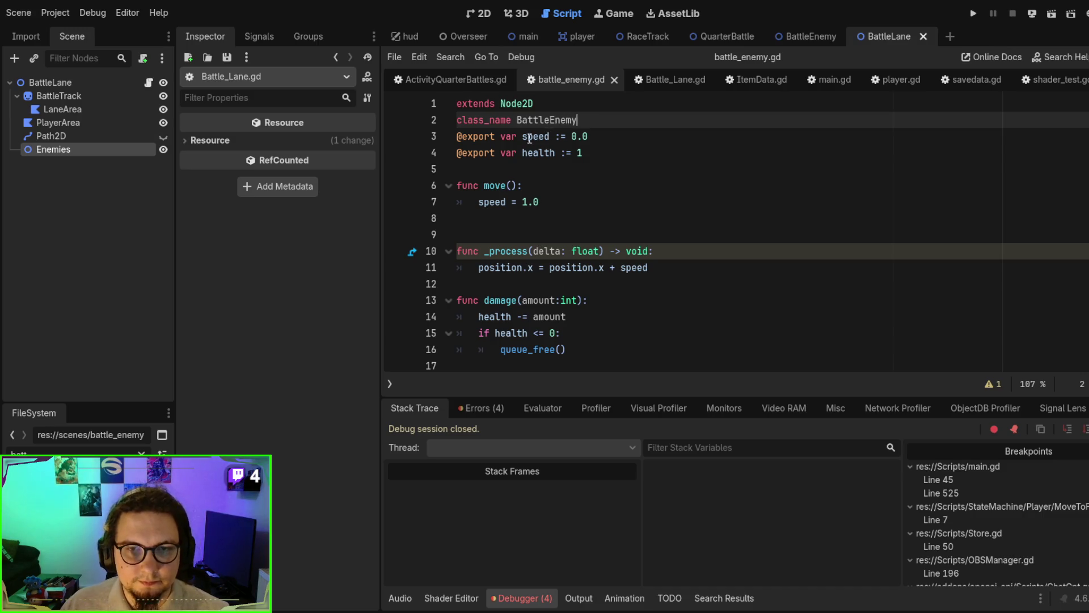
{"action": "left_click", "coordinate": [687, 169]}
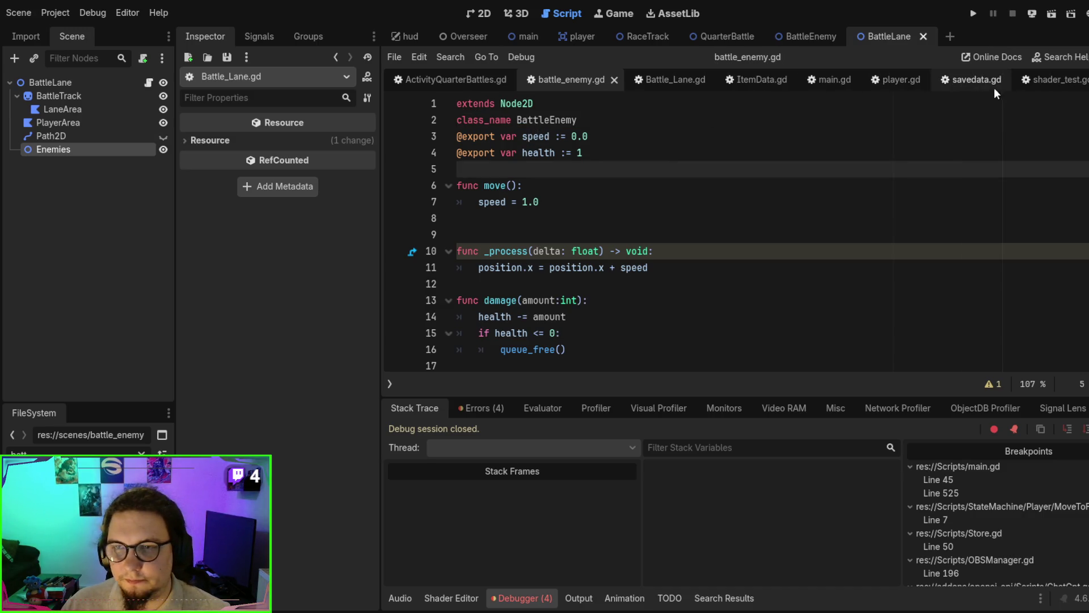
{"action": "left_click", "coordinate": [659, 80]}
{"action": "type", "text": ": BattleEnemy"}
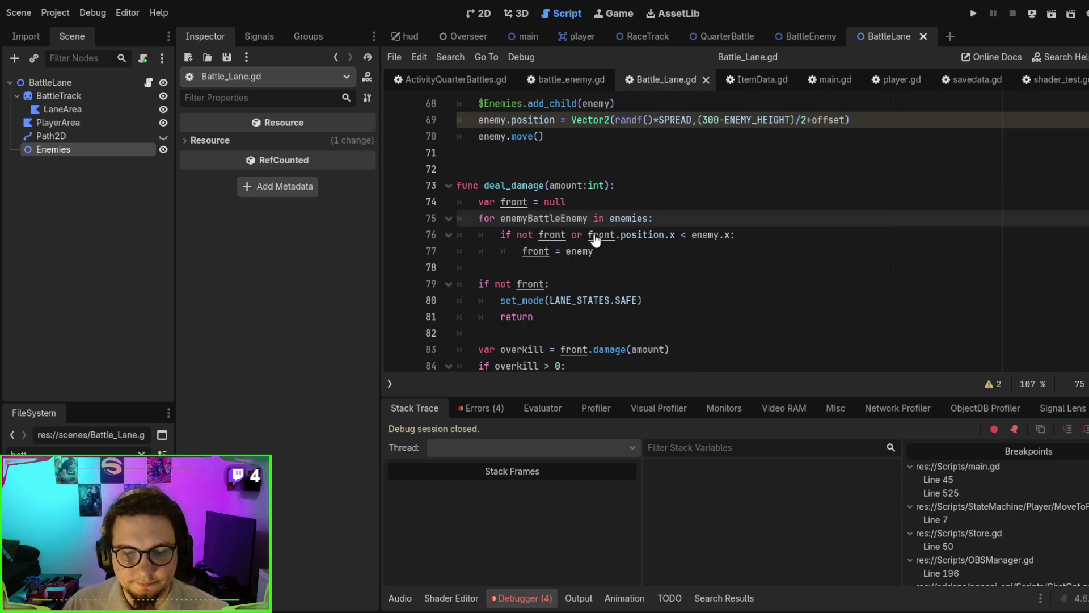
- Append .position after enemy on line 76 so both positions are compared
{"action": "key", "text": "ctrl+s"}
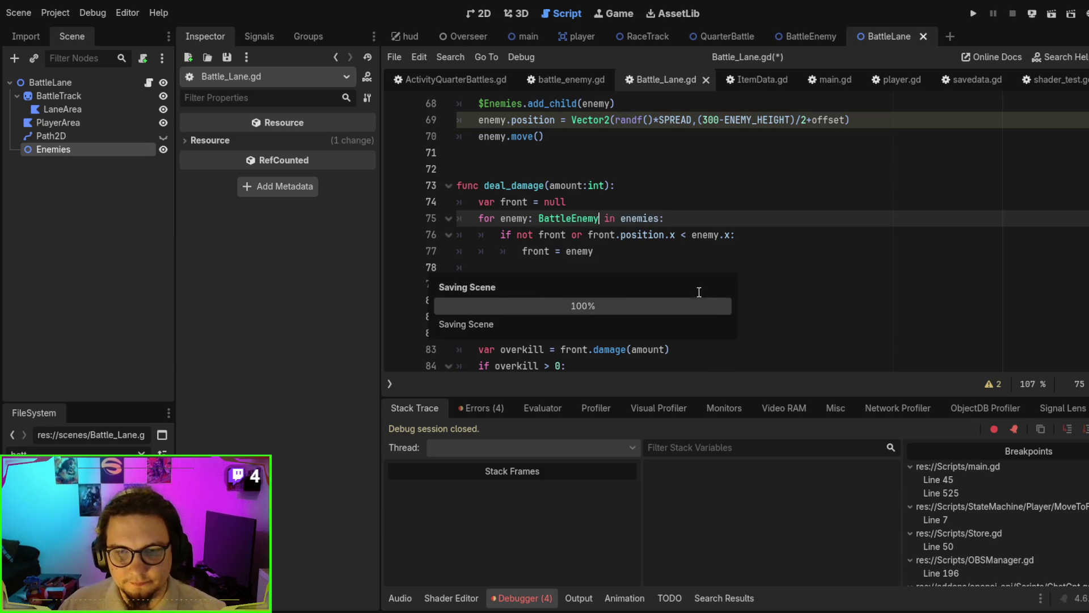
{"action": "left_click", "coordinate": [796, 260]}
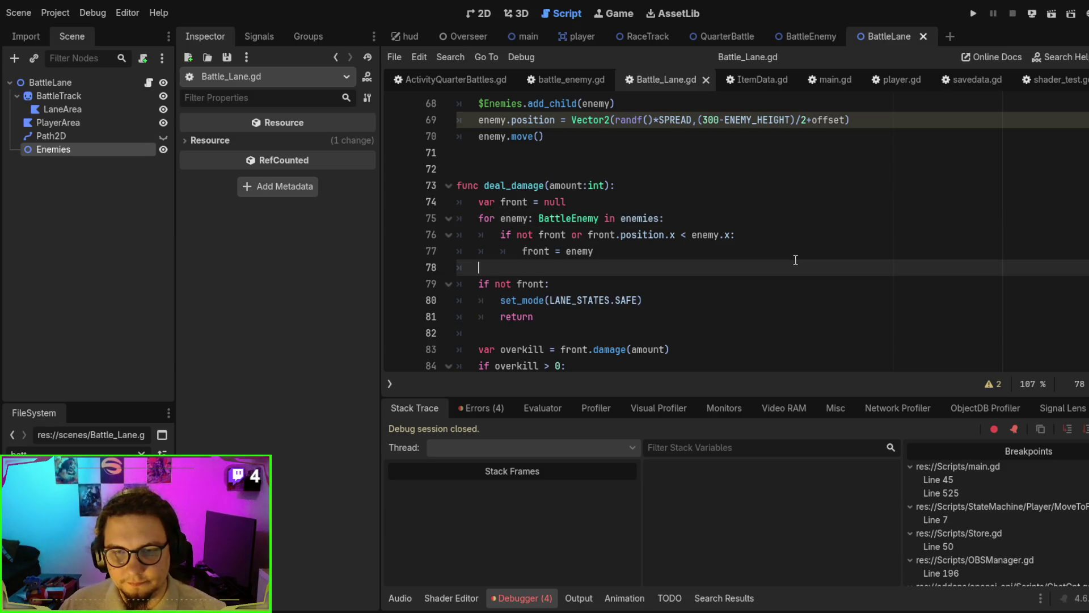
{"action": "left_click", "coordinate": [651, 234]}
{"action": "triple_click", "coordinate": [660, 235]}
{"action": "left_click", "coordinate": [660, 234]}
{"action": "double_click", "coordinate": [652, 234]}
{"action": "left_click", "coordinate": [720, 234]}
{"action": "type", "text": ".position"}
{"action": "key", "text": "Escape"}
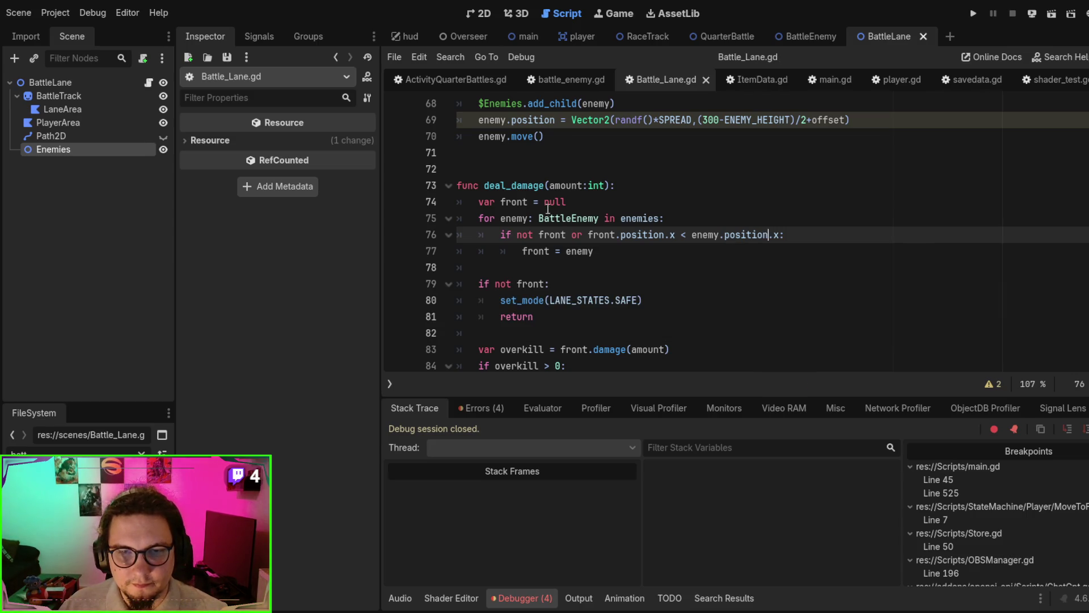
- Type front on line 74 as BattleEnemy, tidy the colon spacing, and save
{"action": "left_click", "coordinate": [528, 202]}
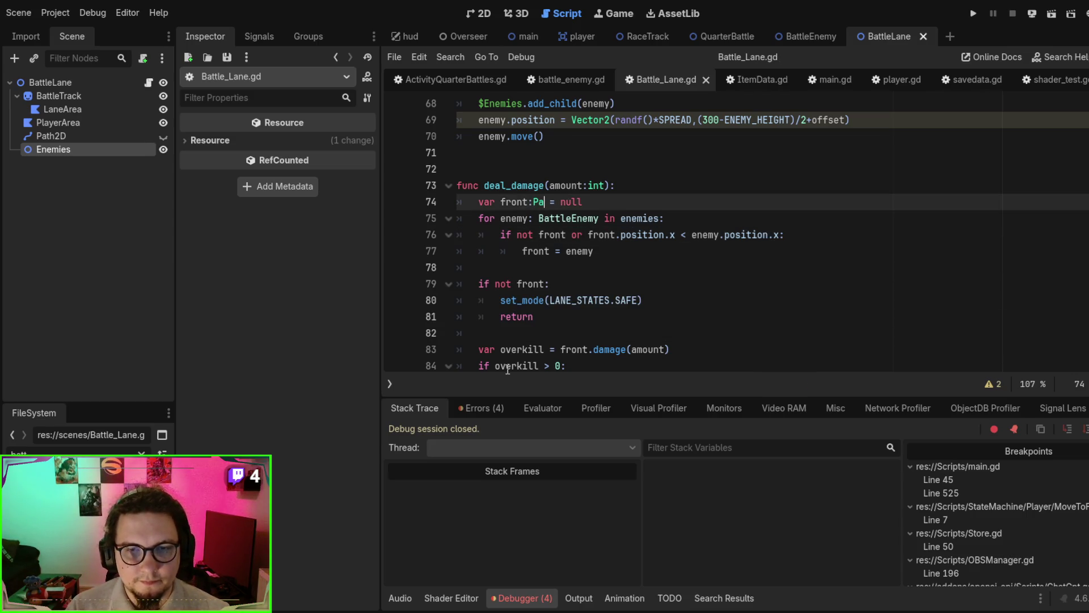
{"action": "key", "text": "BackSpace"}
{"action": "key", "text": "BackSpace"}
{"action": "type", "text": "Battle"}
{"action": "key", "text": "Return"}
{"action": "key", "text": "Down"}
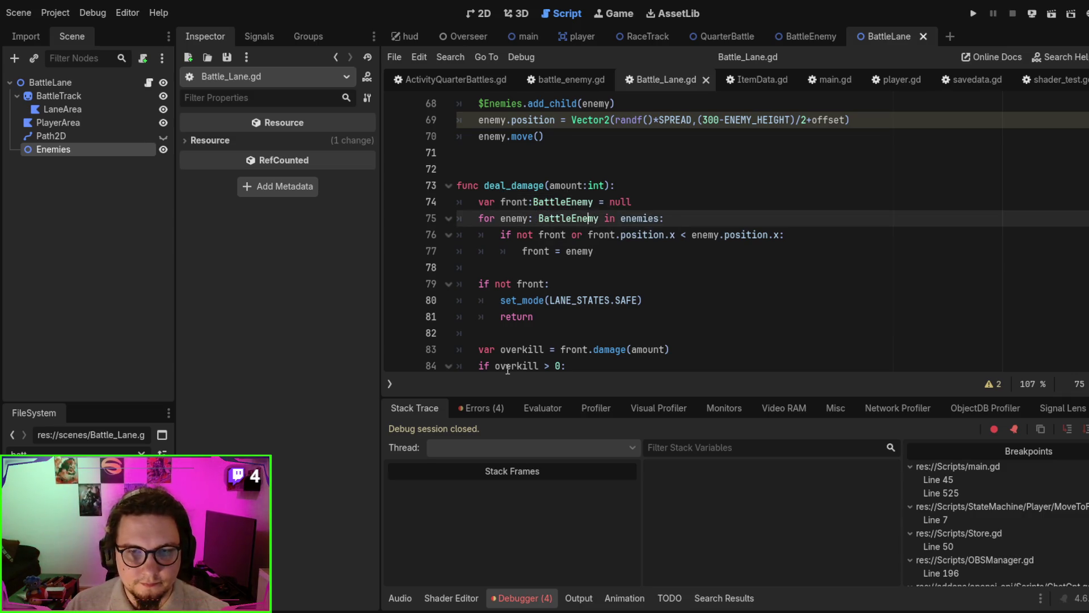
{"action": "key", "text": "ctrl+Left"}
{"action": "key", "text": "ctrl+Left"}
{"action": "key", "text": "Up"}
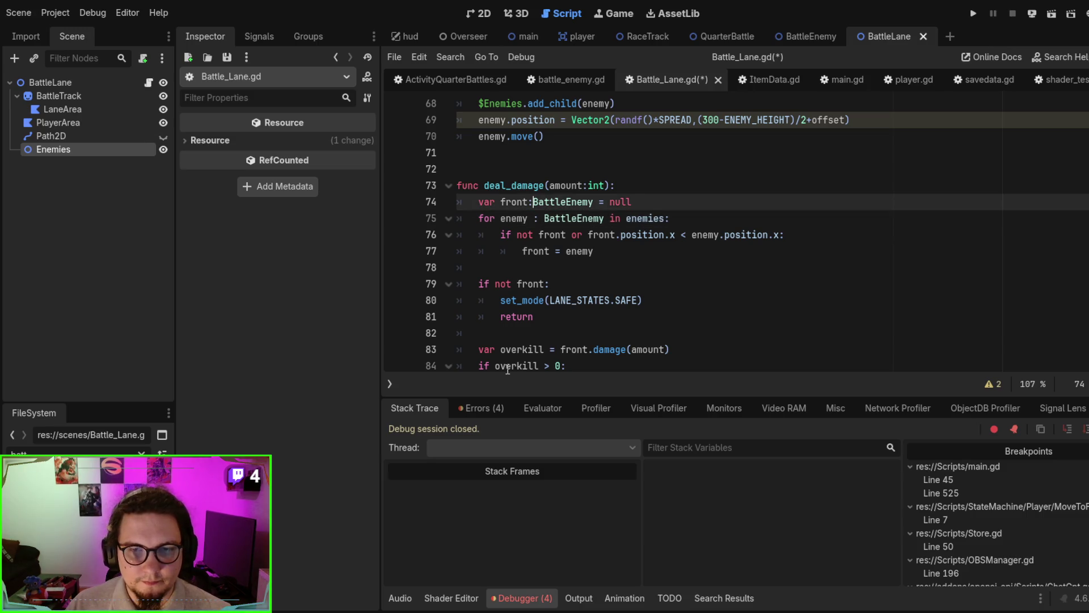
{"action": "key", "text": "Left"}
{"action": "key", "text": "Left"}
{"action": "key", "text": "Right"}
{"action": "key", "text": "ctrl+s"}
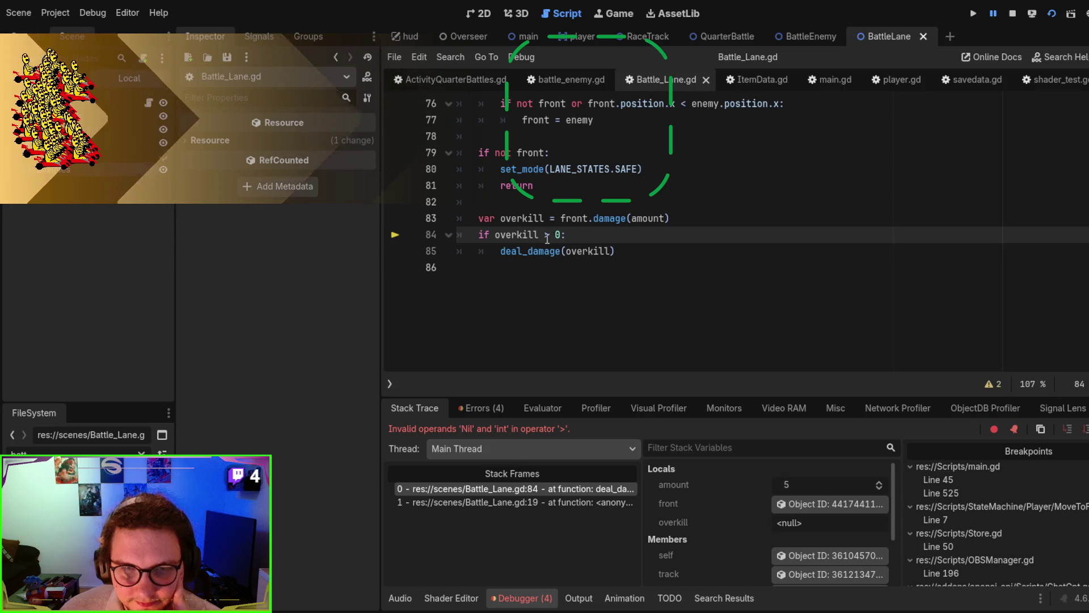
- Add an unindented 'return health' after the if block in damage() and save
{"action": "double_click", "coordinate": [521, 234]}
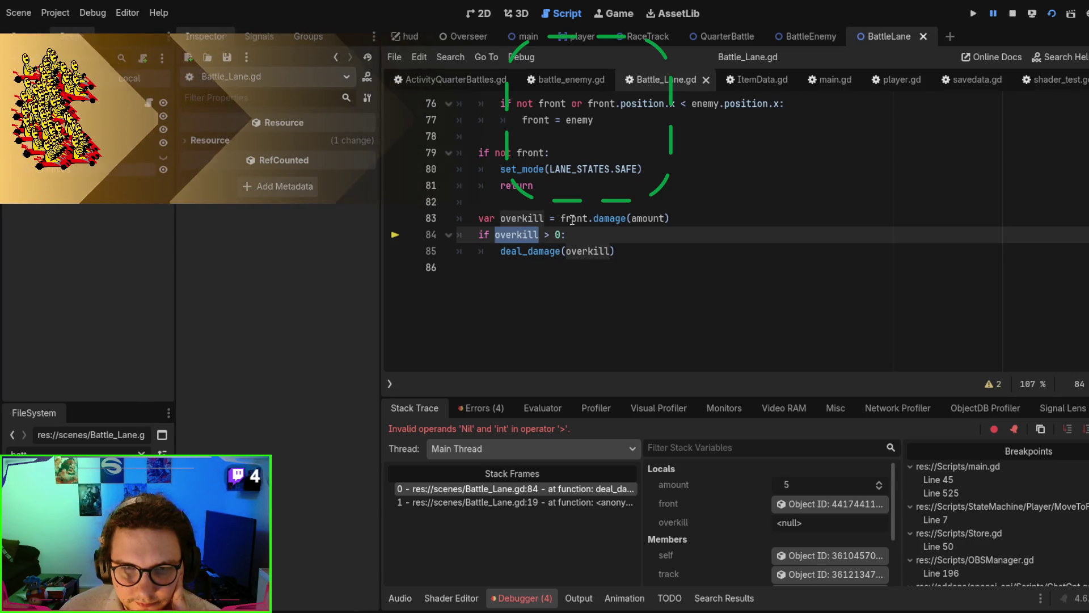
{"action": "left_click", "coordinate": [616, 218], "text": "ctrl"}
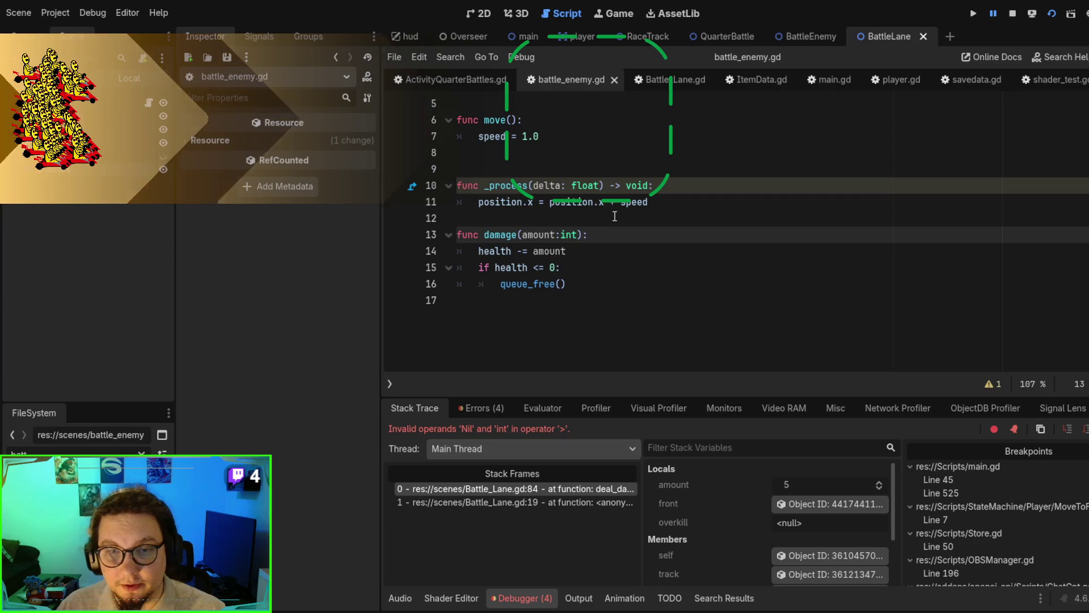
{"action": "left_click", "coordinate": [608, 288]}
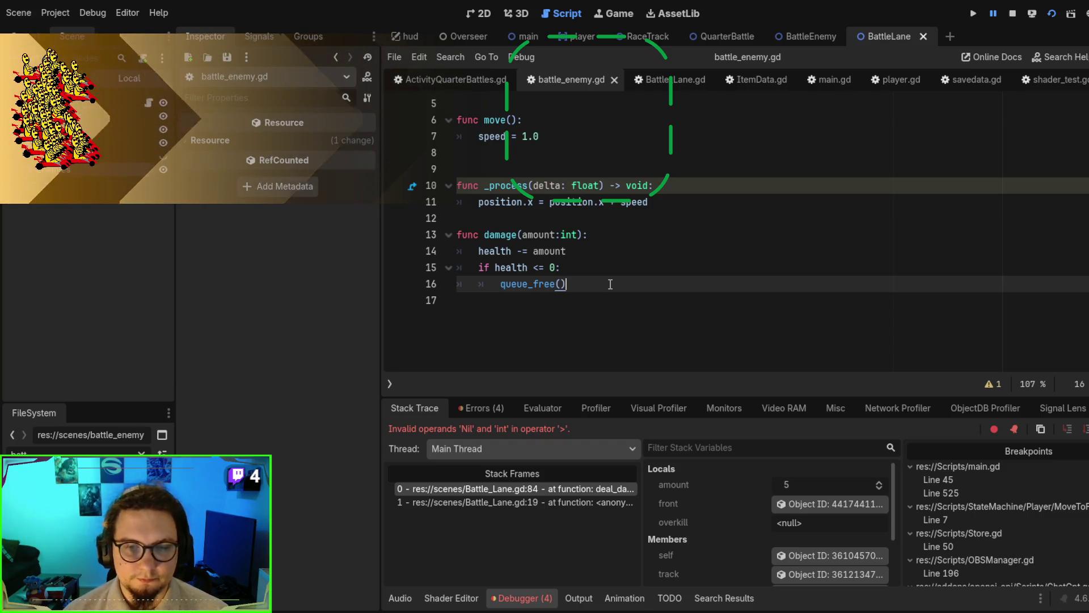
{"action": "key", "text": "Return"}
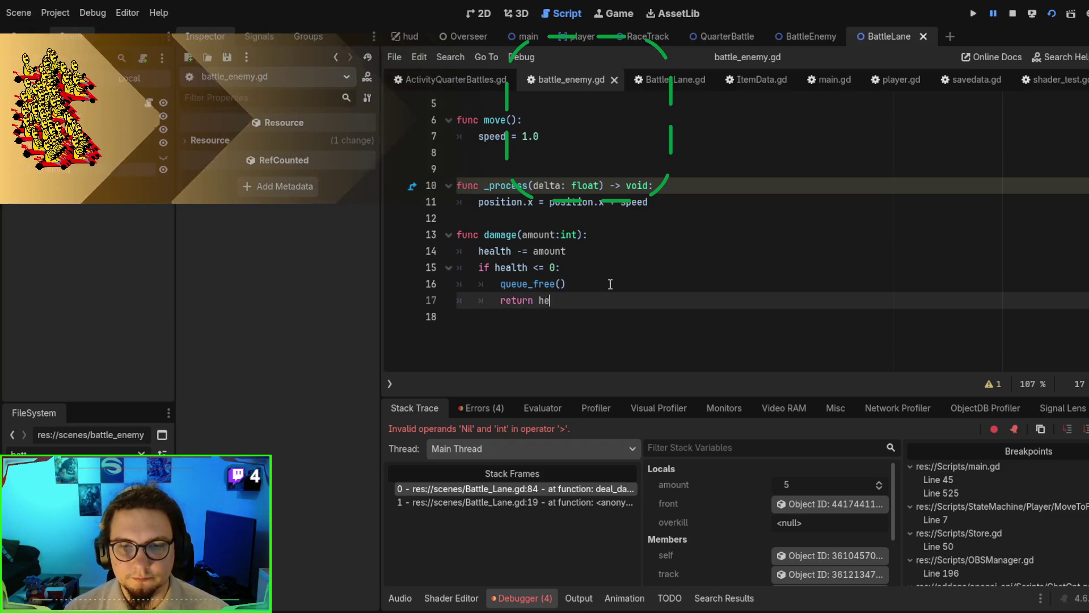
{"action": "key", "text": "BackSpace"}
{"action": "key", "text": "BackSpace"}
{"action": "type", "text": "lth"}
{"action": "key", "text": "Escape"}
{"action": "key", "text": "Return"}
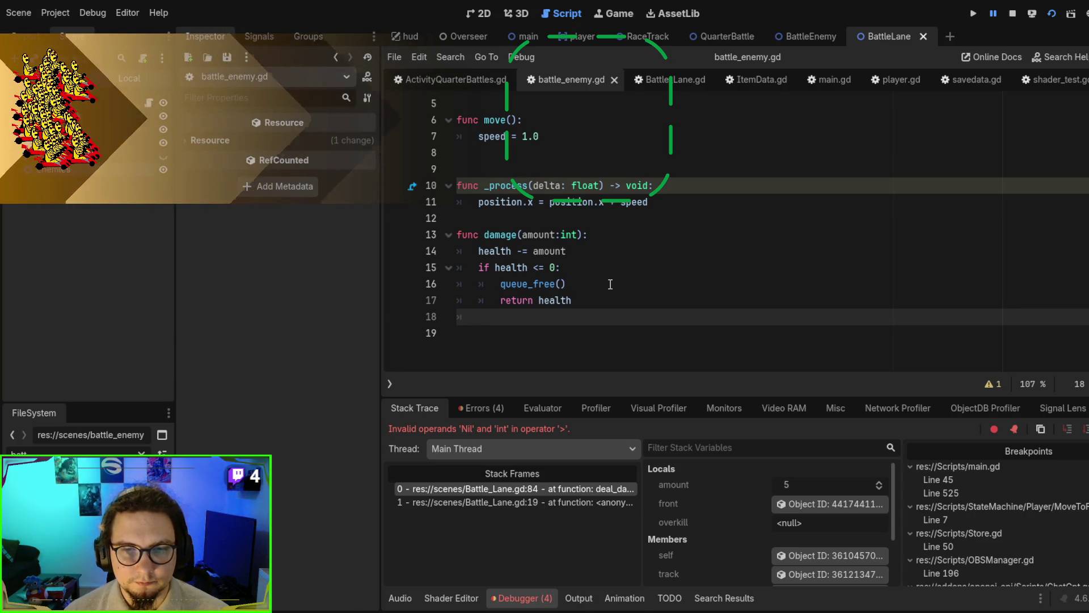
{"action": "key", "text": "Up"}
{"action": "key", "text": "BackSpace"}
{"action": "key", "text": "Return"}
{"action": "key", "text": "ctrl+s"}
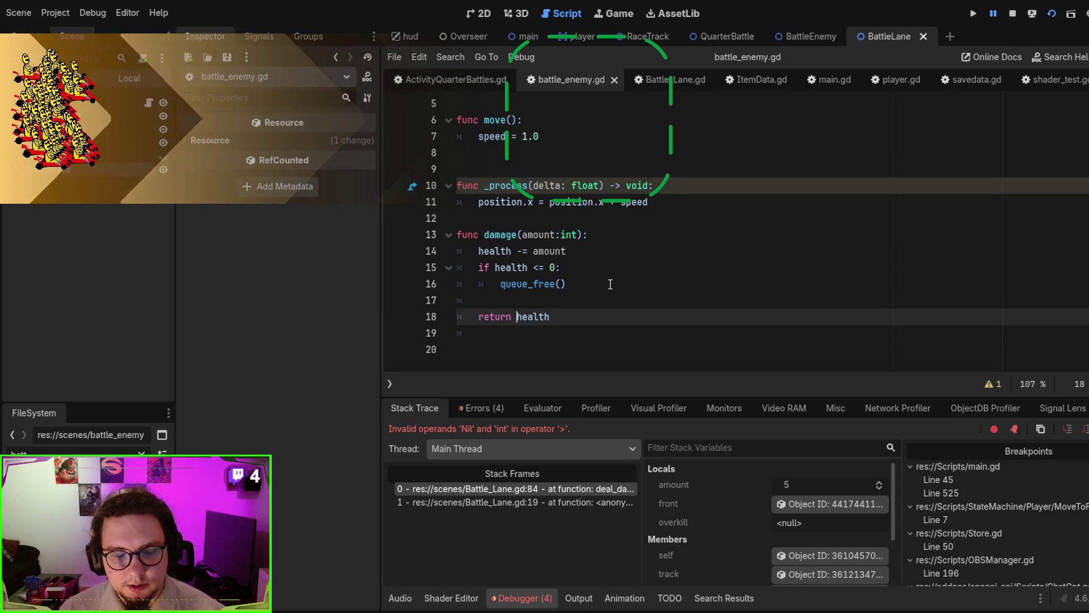
- Rewrite the line as 'return 0 if health >= 0 else health' and save
{"action": "type", "text": "0 "}
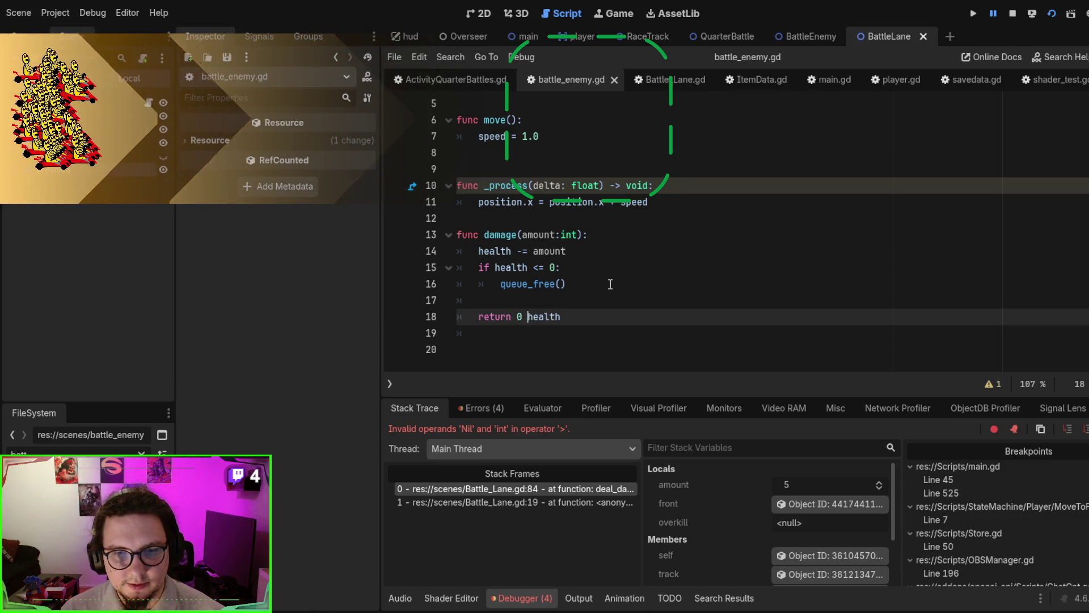
{"action": "type", "text": "if"}
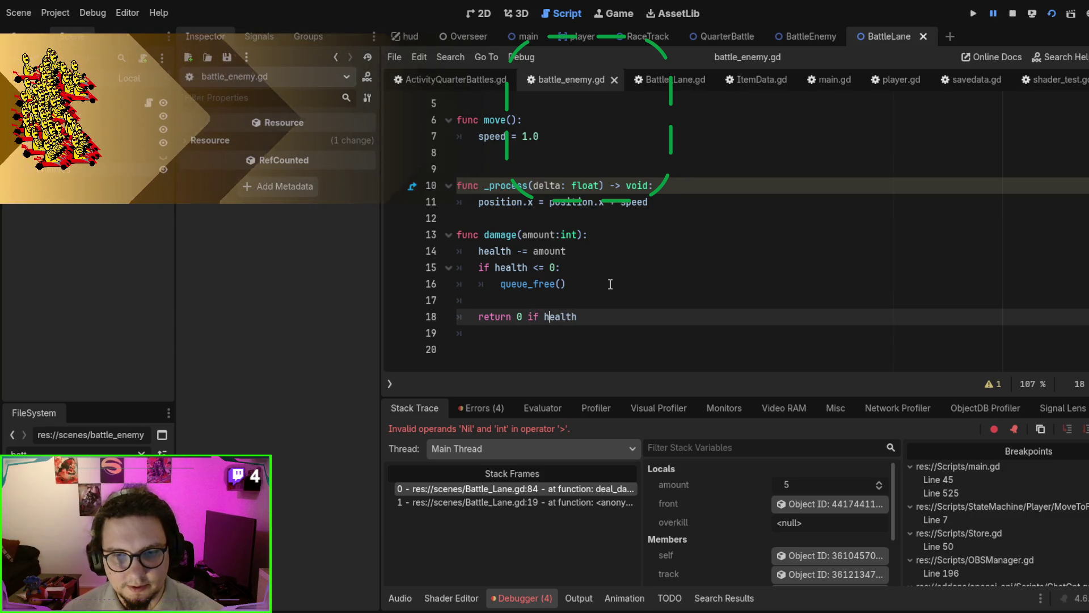
{"action": "key", "text": "End"}
{"action": "type", "text": "<"}
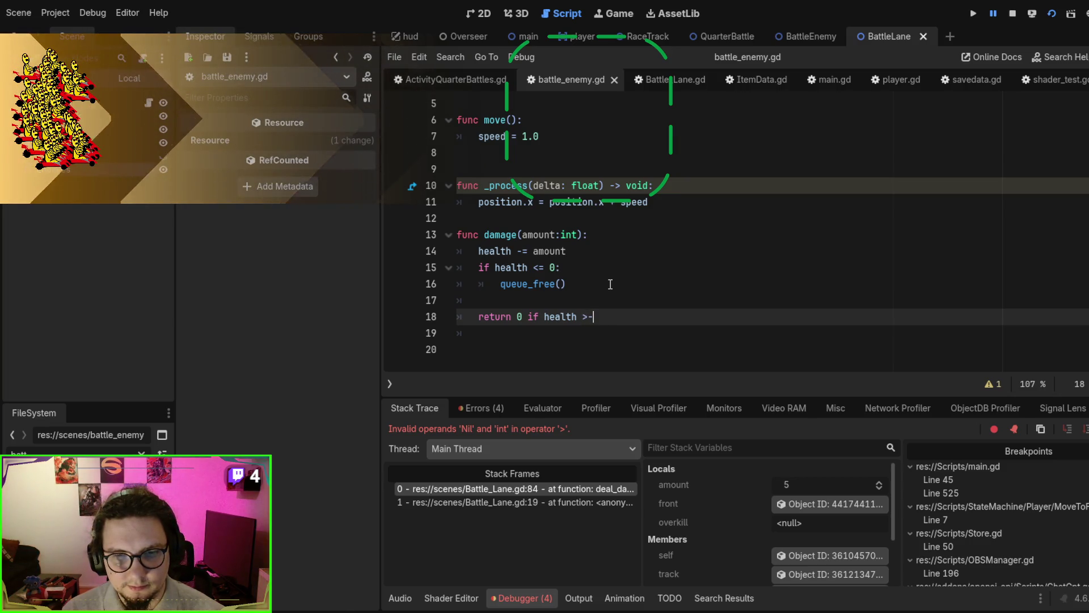
{"action": "type", "text": "-"}
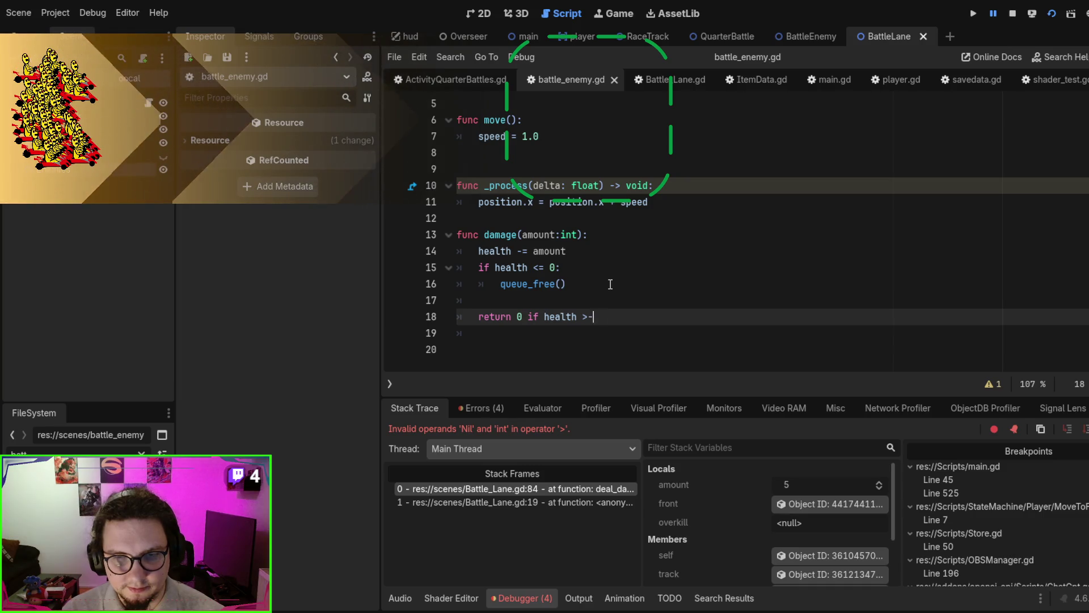
{"action": "type", "text": "0"}
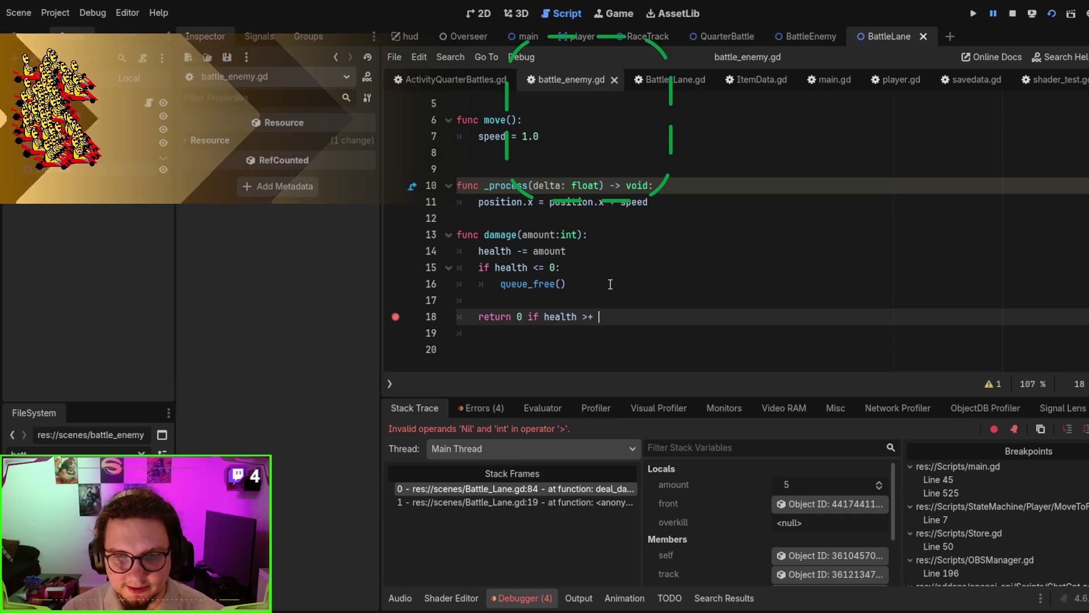
{"action": "type", "text": "= 0 "}
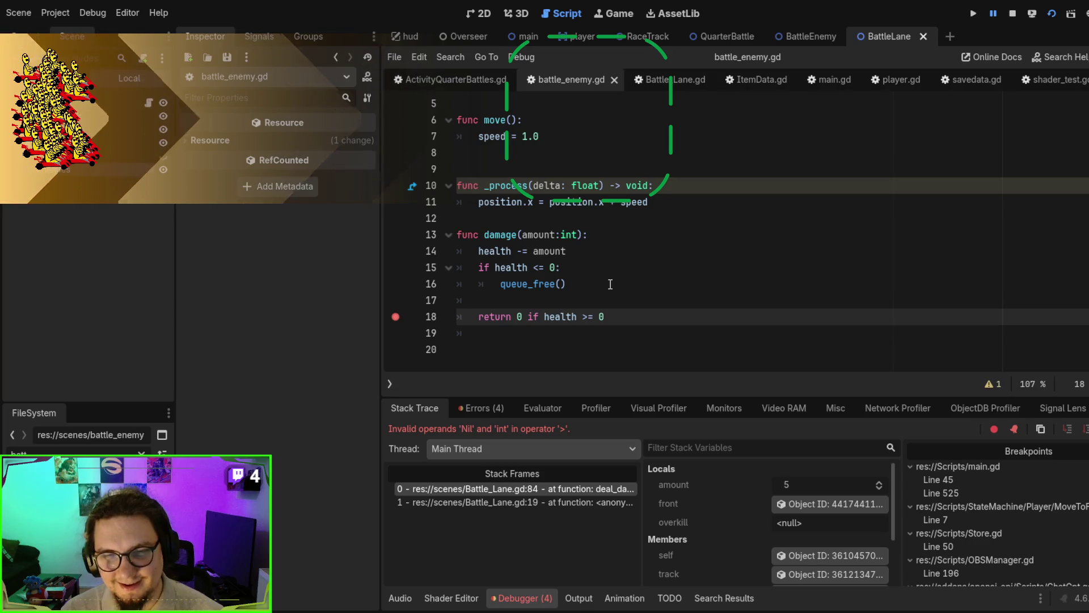
{"action": "type", "text": "el"}
{"action": "type", "text": "health"}
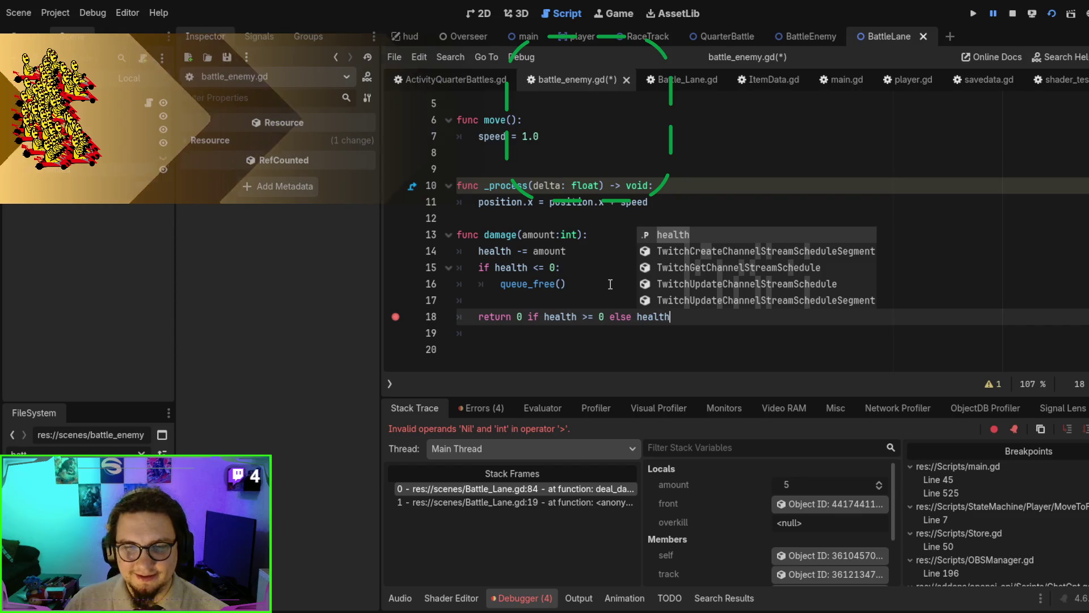
{"action": "left_click", "coordinate": [611, 284]}
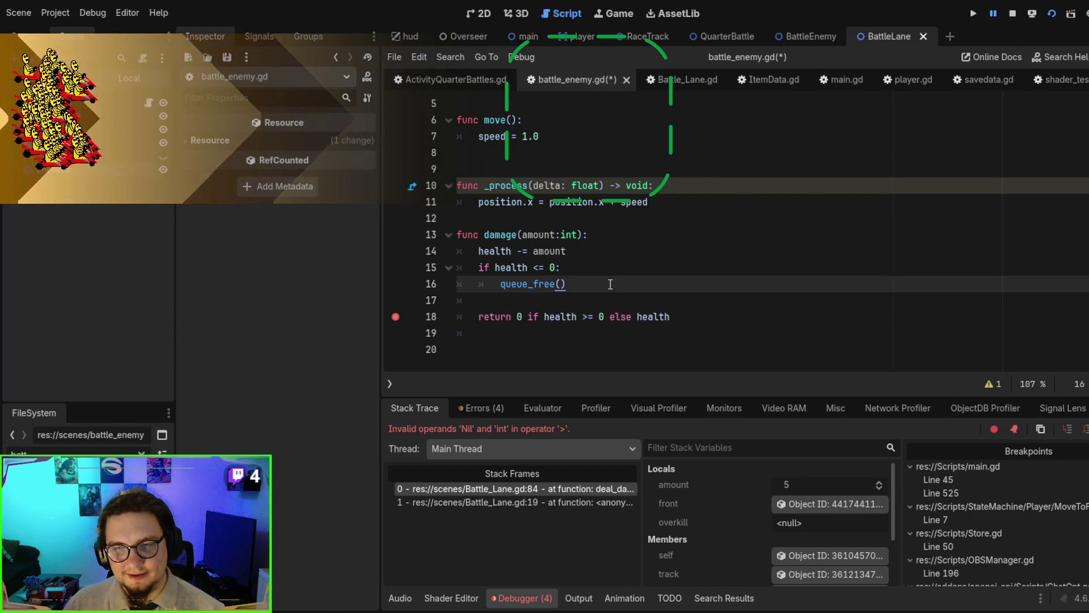
{"action": "key", "text": "ctrl+s"}
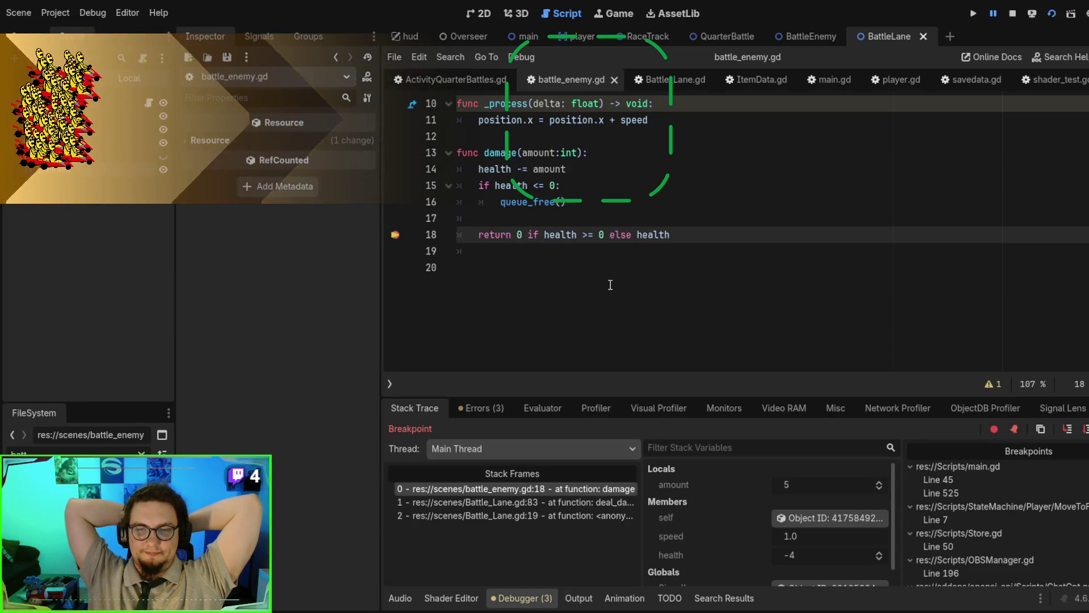
- Remove the line 18 breakpoint and resume the paused game
{"action": "left_click", "coordinate": [393, 235]}
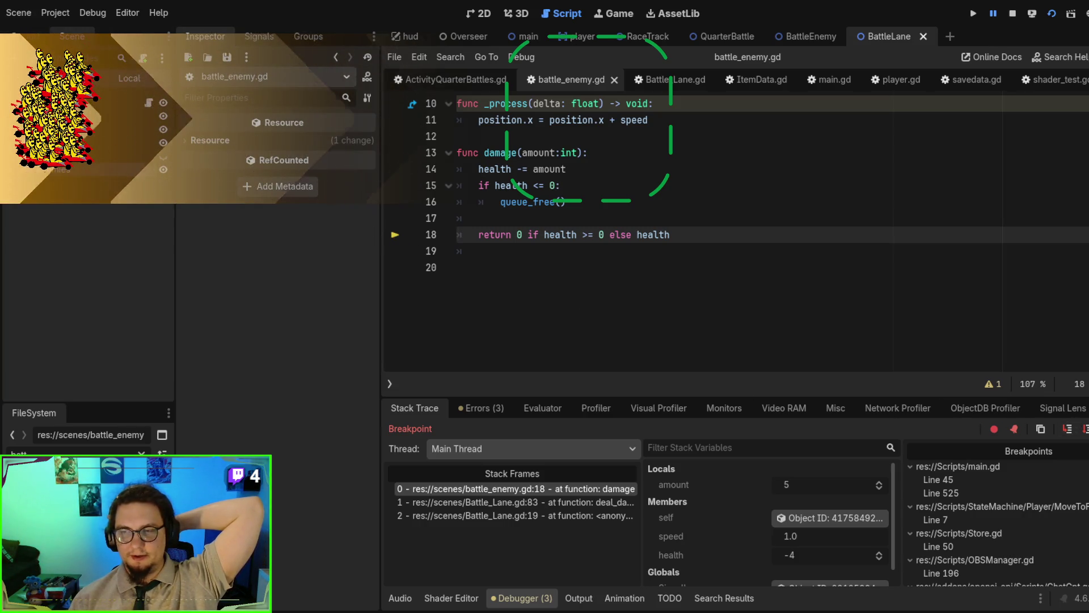
{"action": "key", "text": "F12"}
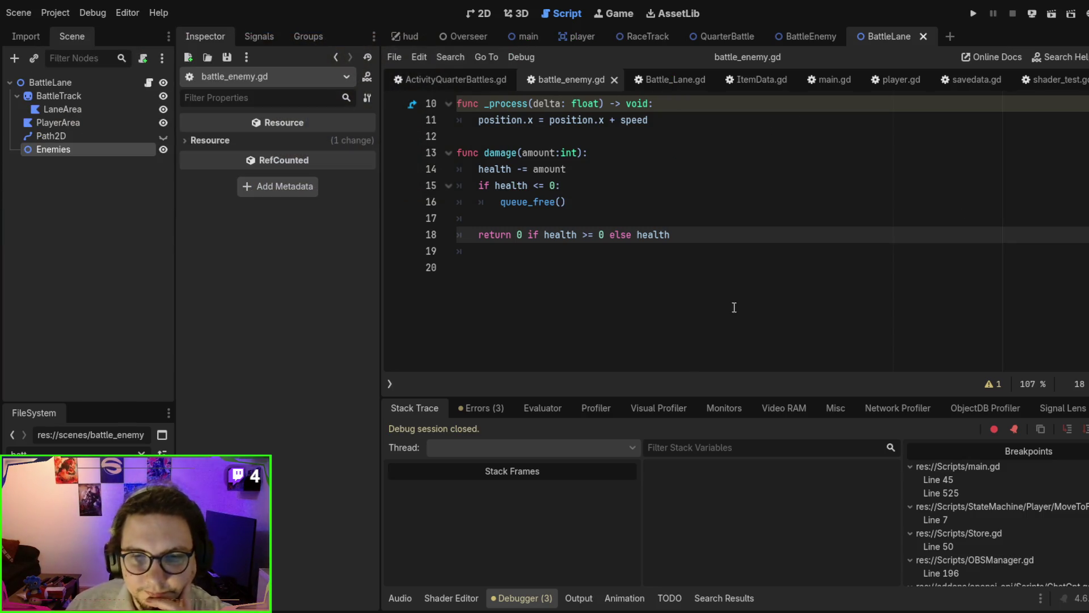
- Review the amount parameter and the health variable's declaration in battle_enemy.gd's damage()
{"action": "scroll", "coordinate": [645, 152], "scroll_direction": "up", "scroll_amount": 1}
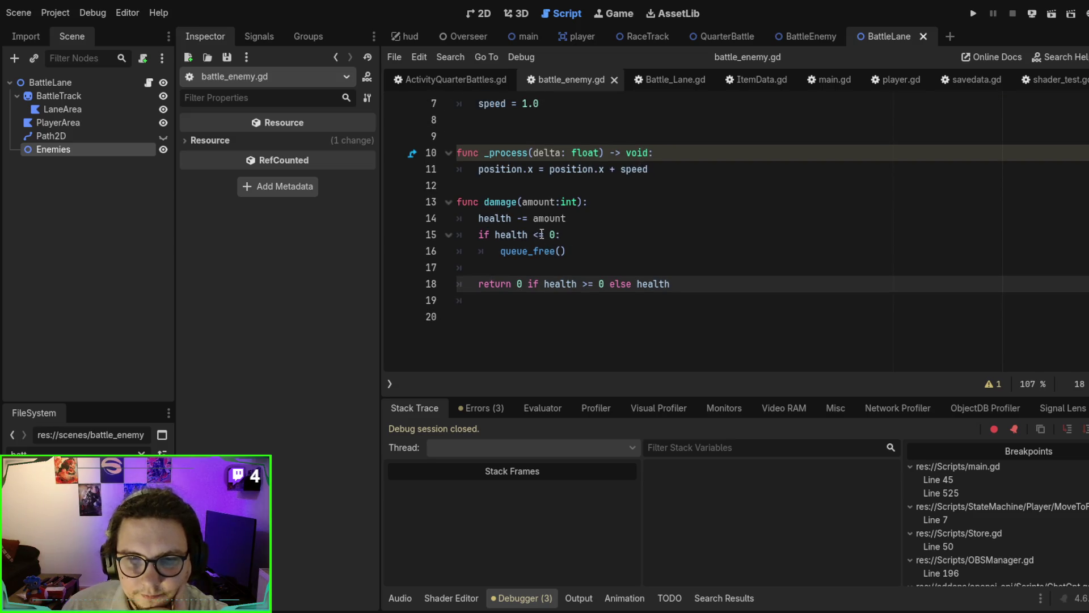
{"action": "double_click", "coordinate": [541, 202]}
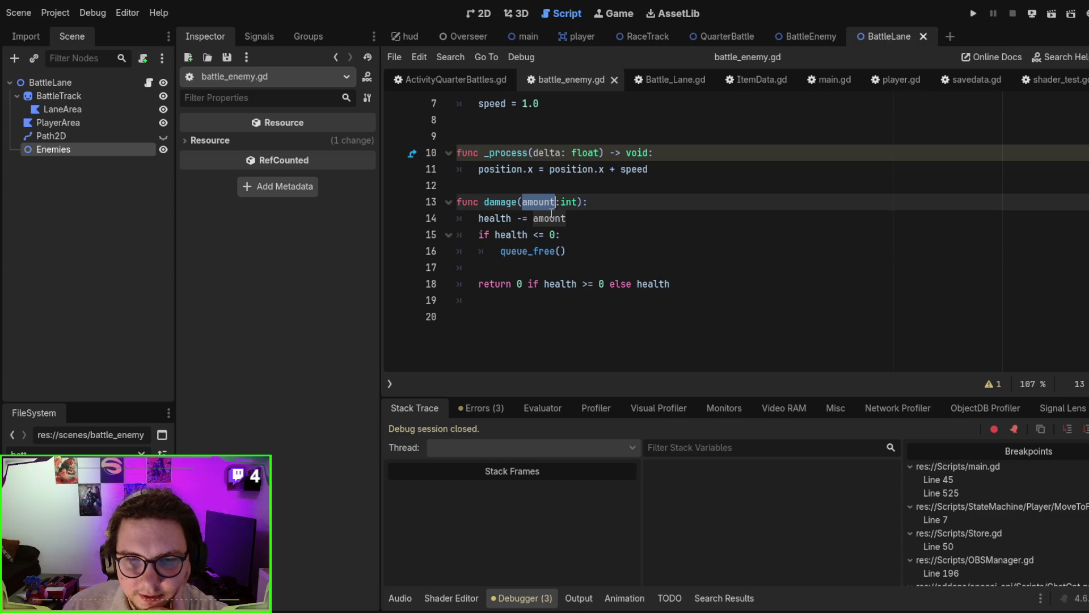
{"action": "double_click", "coordinate": [510, 219]}
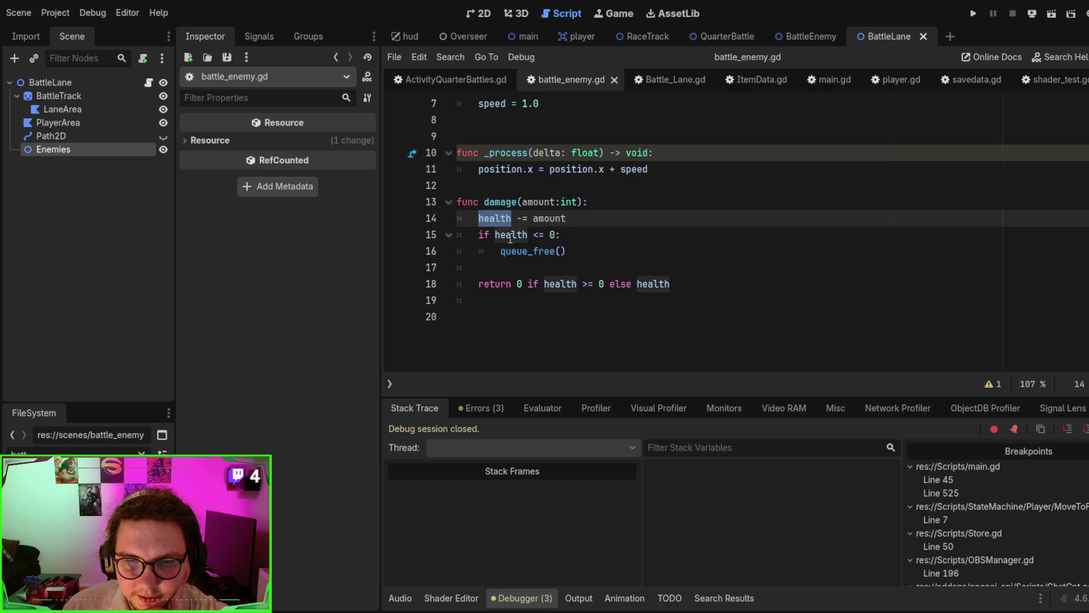
{"action": "scroll", "coordinate": [787, 173], "scroll_direction": "up", "scroll_amount": 2}
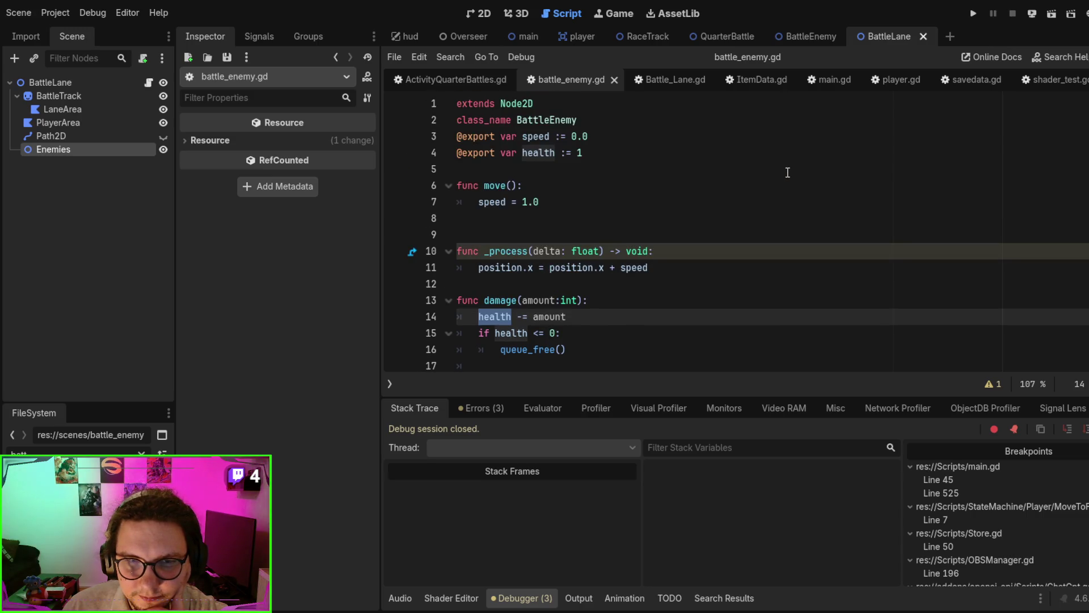
{"action": "scroll", "coordinate": [788, 173], "scroll_direction": "down", "scroll_amount": 3}
{"action": "scroll", "coordinate": [681, 187], "scroll_direction": "up", "scroll_amount": 3}
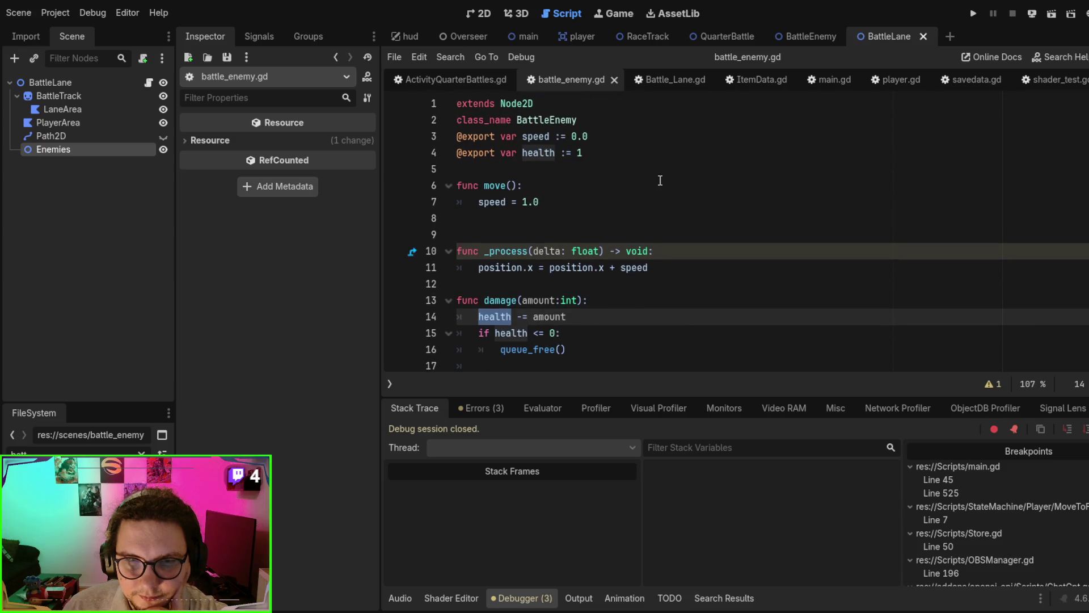
{"action": "left_click", "coordinate": [616, 150]}
{"action": "scroll", "coordinate": [616, 156], "scroll_direction": "down", "scroll_amount": 2}
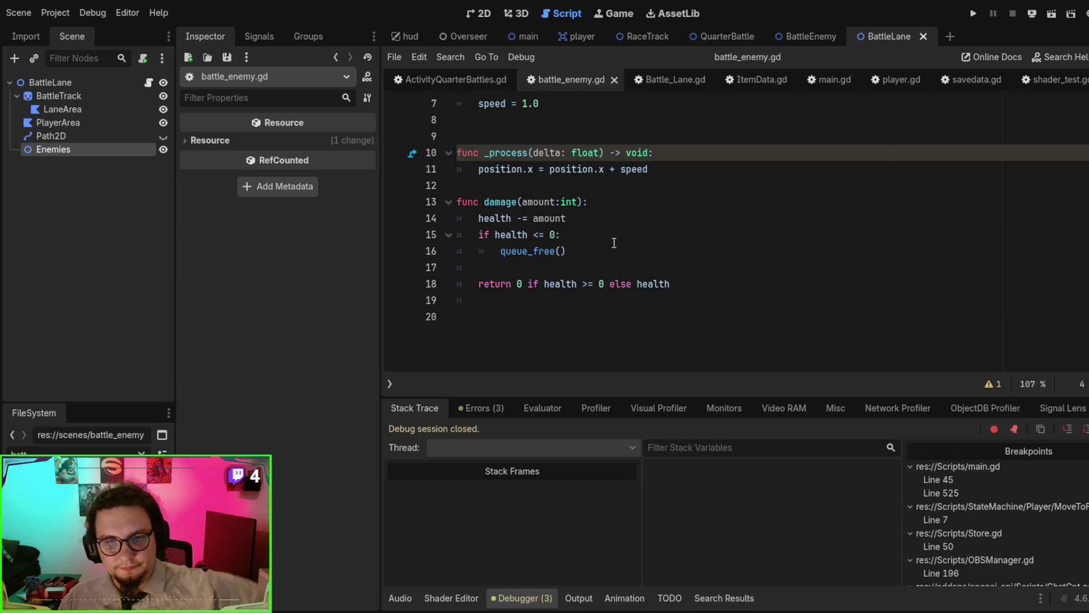
- Inspect the health terms in damage()'s return line and set a breakpoint on line 18
{"action": "left_click", "coordinate": [519, 284]}
{"action": "double_click", "coordinate": [559, 283]}
{"action": "left_click", "coordinate": [603, 285]}
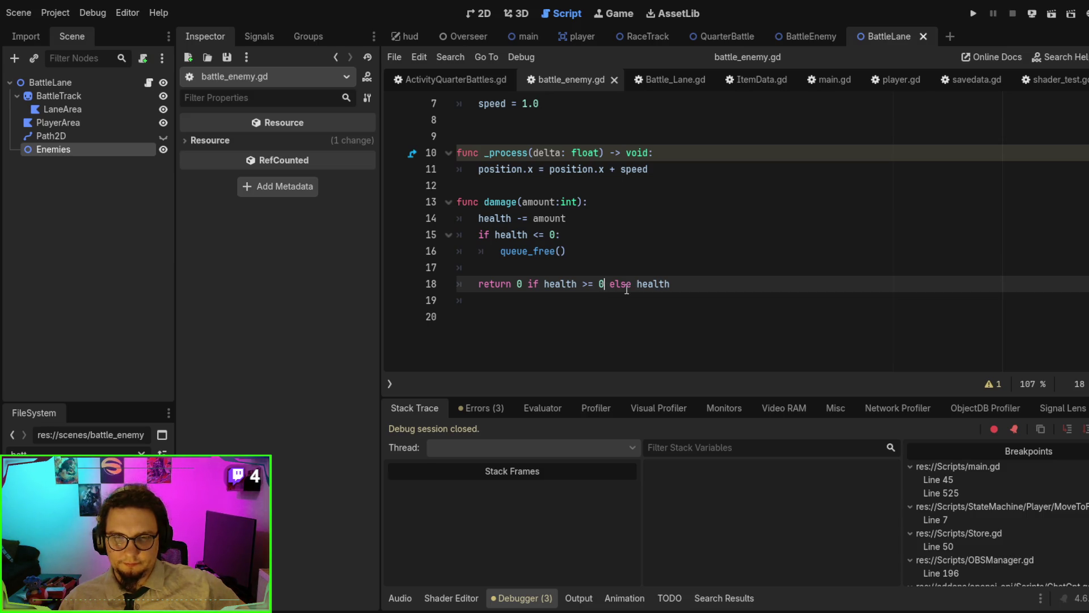
{"action": "double_click", "coordinate": [652, 285]}
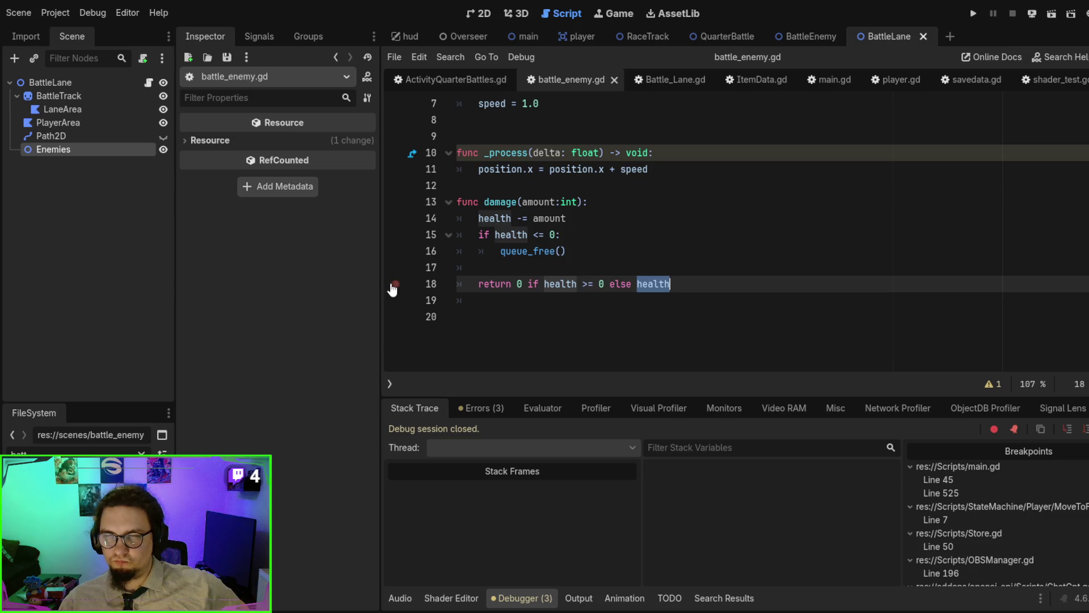
{"action": "left_click", "coordinate": [399, 285]}
- Re-add the line 18 breakpoint, run the scene, step out to Battle_Lane.gd line 84 (overkill -4), then stop
{"action": "left_click", "coordinate": [634, 292]}
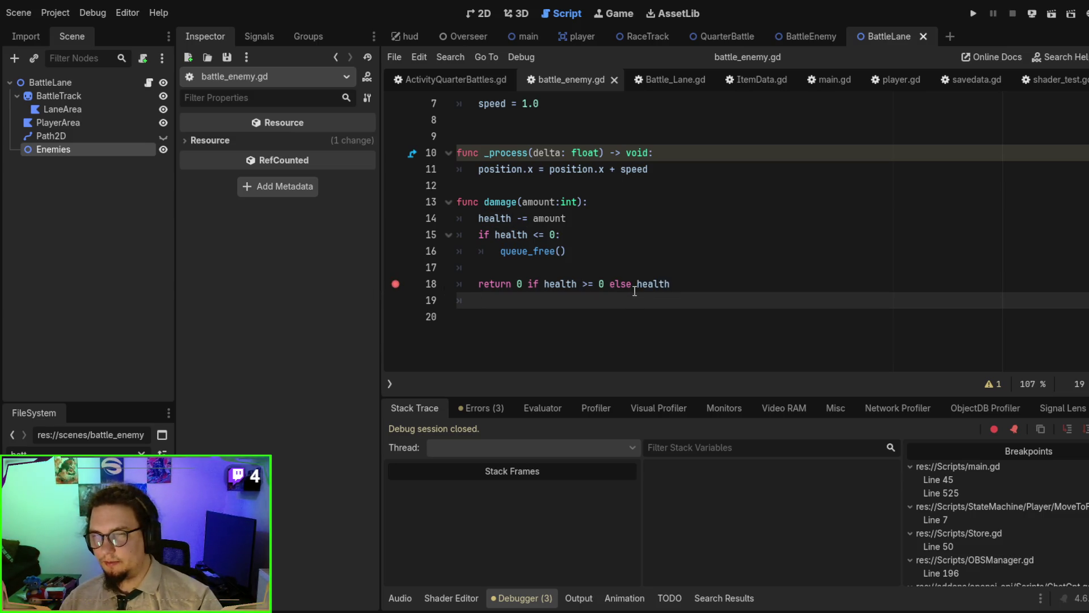
{"action": "key", "text": "F6"}
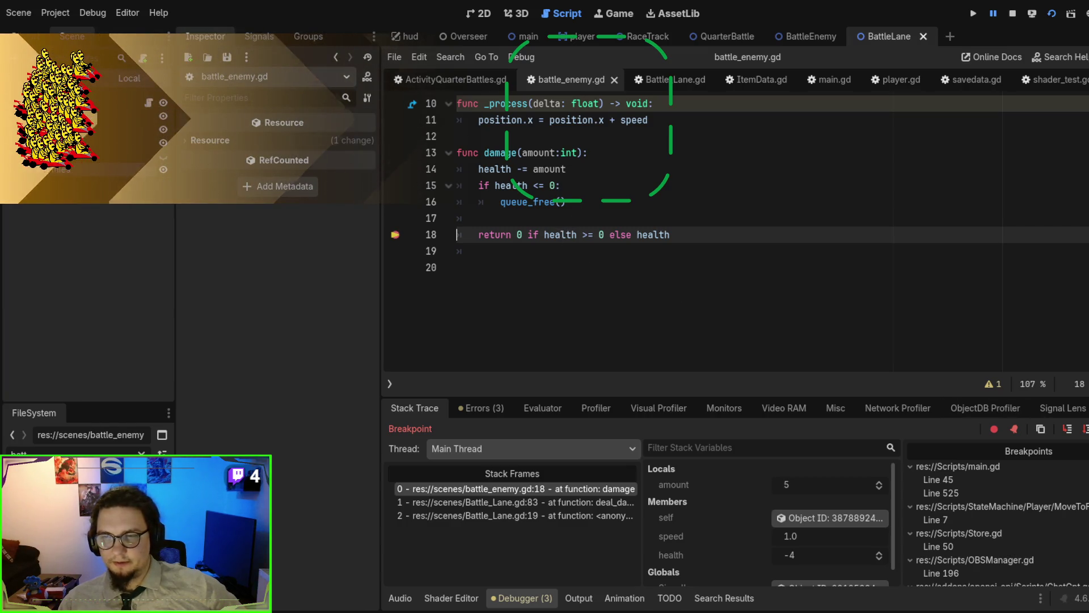
{"action": "left_click", "coordinate": [1068, 430]}
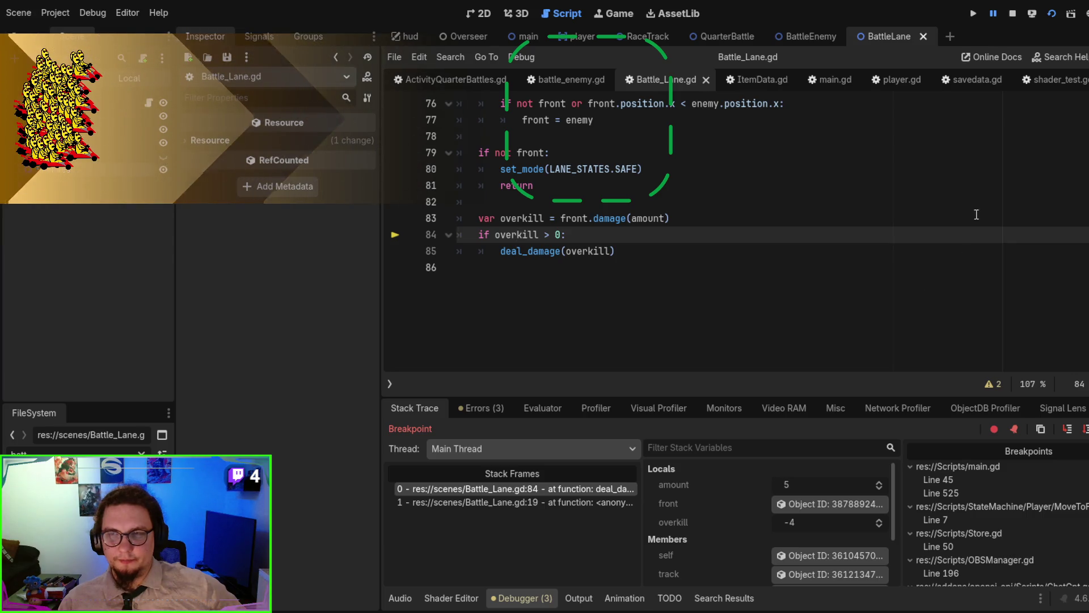
{"action": "left_click", "coordinate": [1008, 16]}
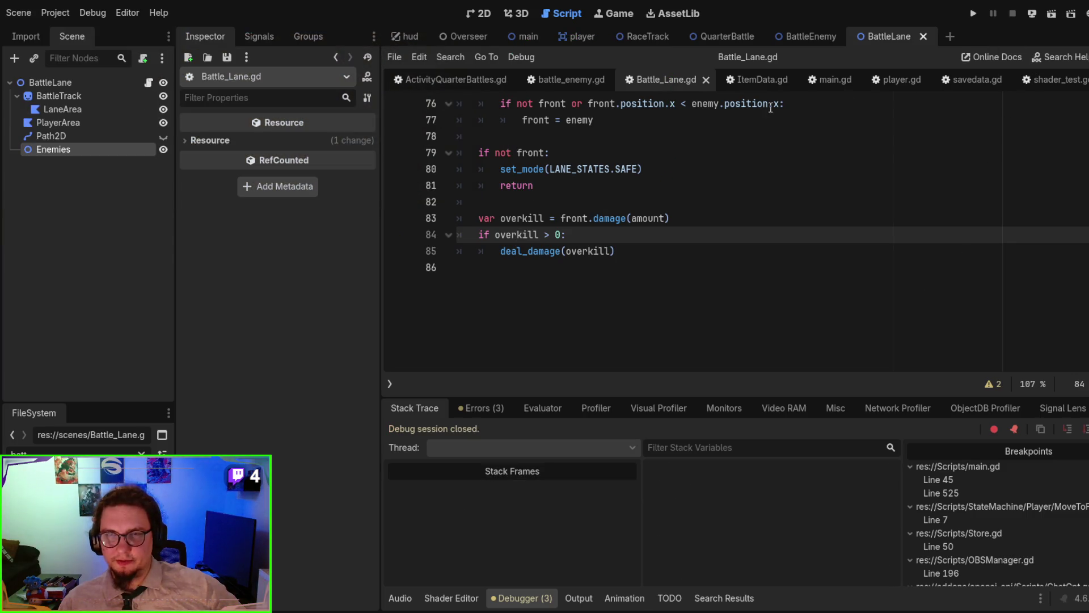
- Negate the final health in battle_enemy.gd line 18 so overkill is positive, then rerun the scene
{"action": "left_click", "coordinate": [583, 74]}
{"action": "left_click", "coordinate": [637, 235]}
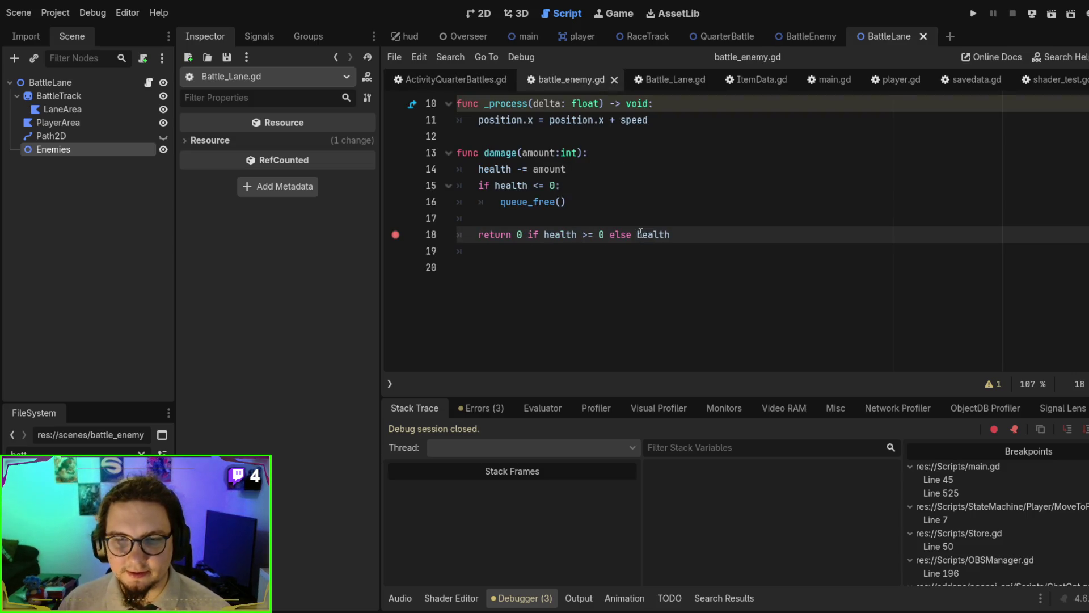
{"action": "type", "text": "-"}
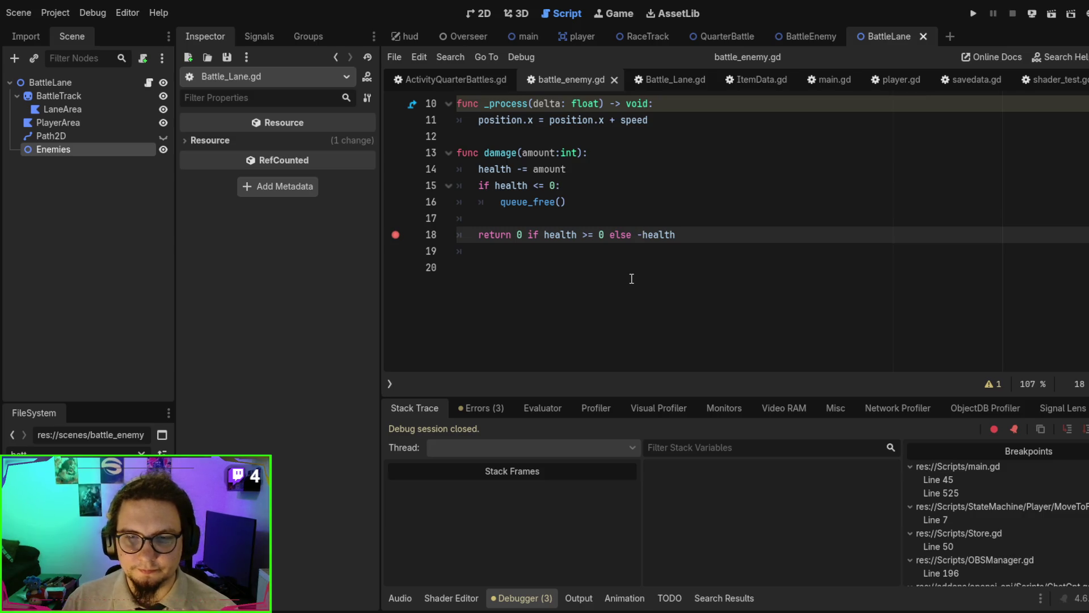
{"action": "key", "text": "F6"}
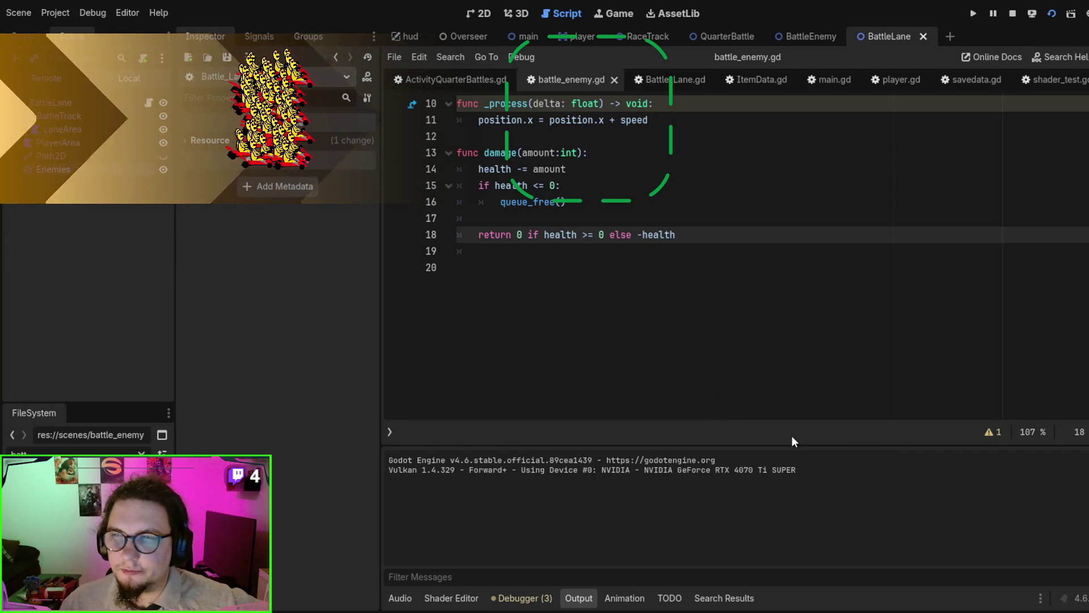
- Breakpoint damage()'s return line 18, run the scene, and step back through deal_damage to line 77
{"action": "left_click", "coordinate": [588, 273]}
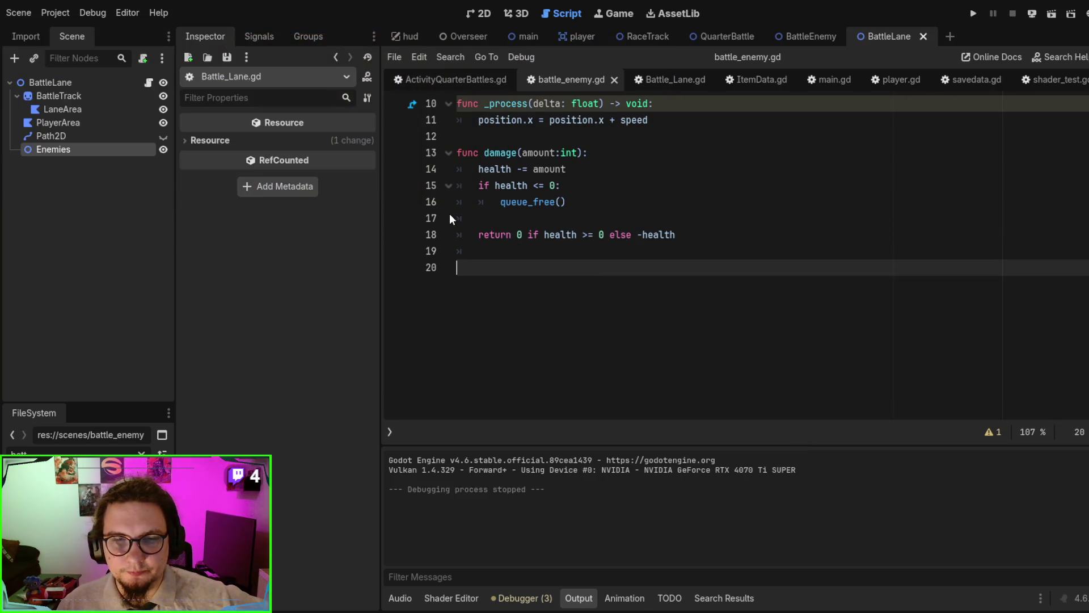
{"action": "left_click", "coordinate": [396, 235]}
{"action": "key", "text": "F6"}
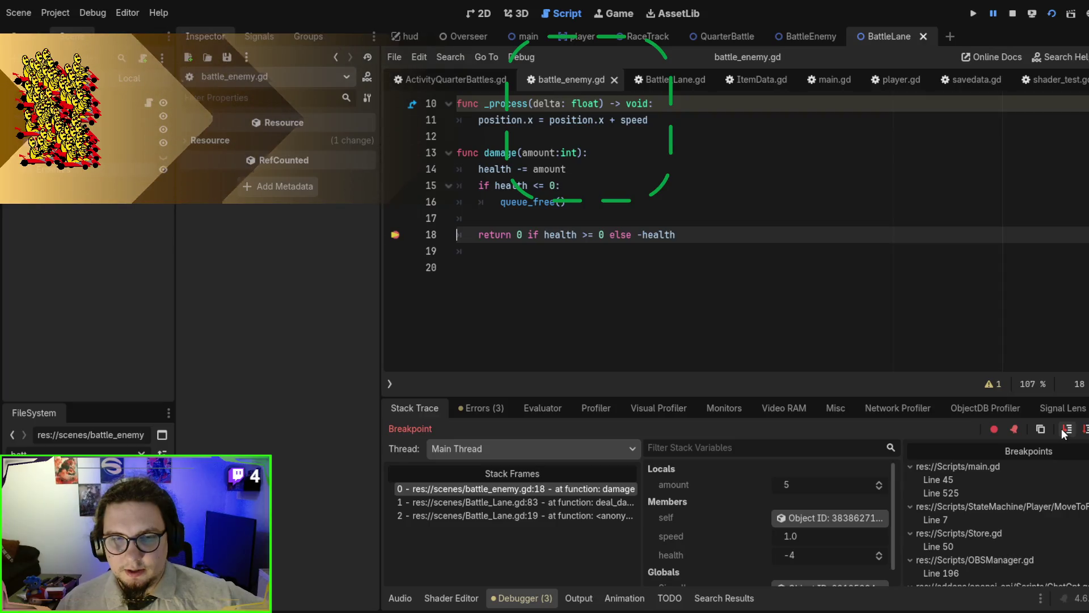
{"action": "left_click", "coordinate": [1064, 433]}
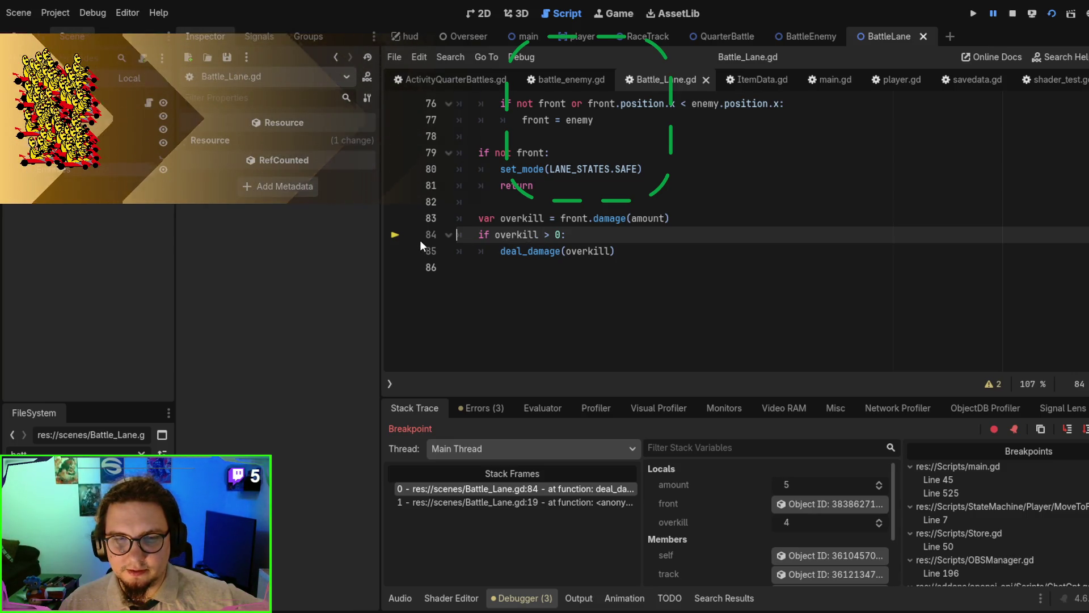
{"action": "left_click", "coordinate": [1070, 430]}
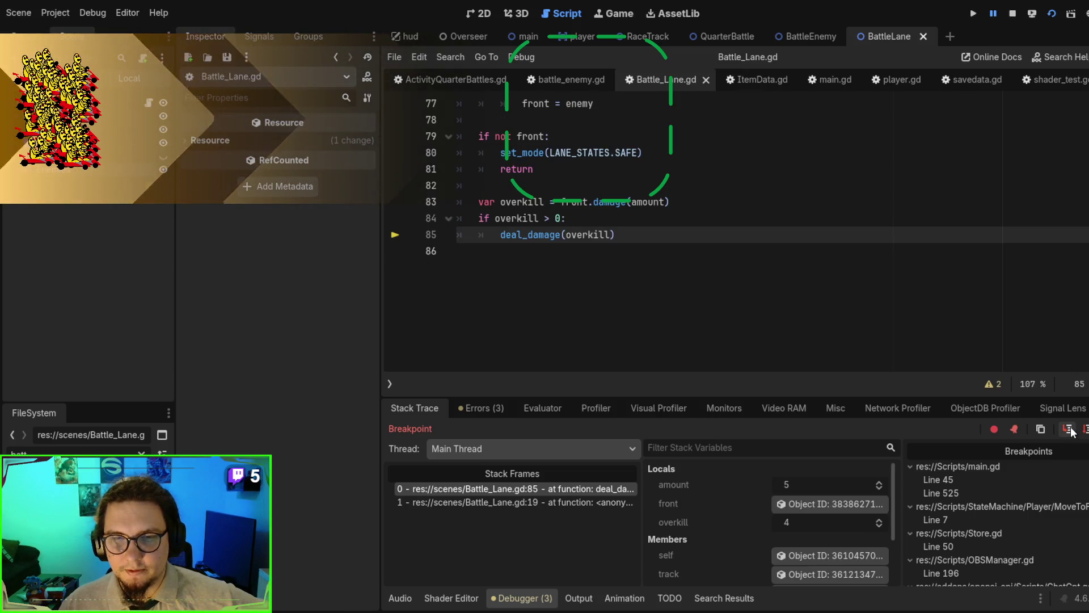
{"action": "left_click", "coordinate": [1070, 430]}
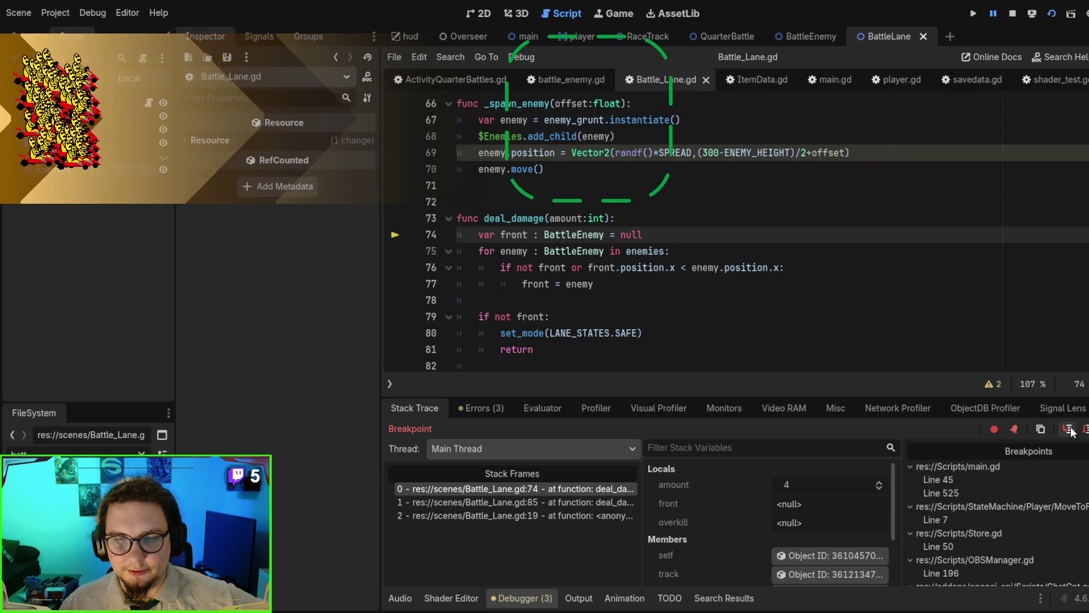
{"action": "left_click", "coordinate": [1070, 430]}
{"action": "left_click", "coordinate": [1070, 430]}
{"action": "left_click", "coordinate": [1070, 430]}
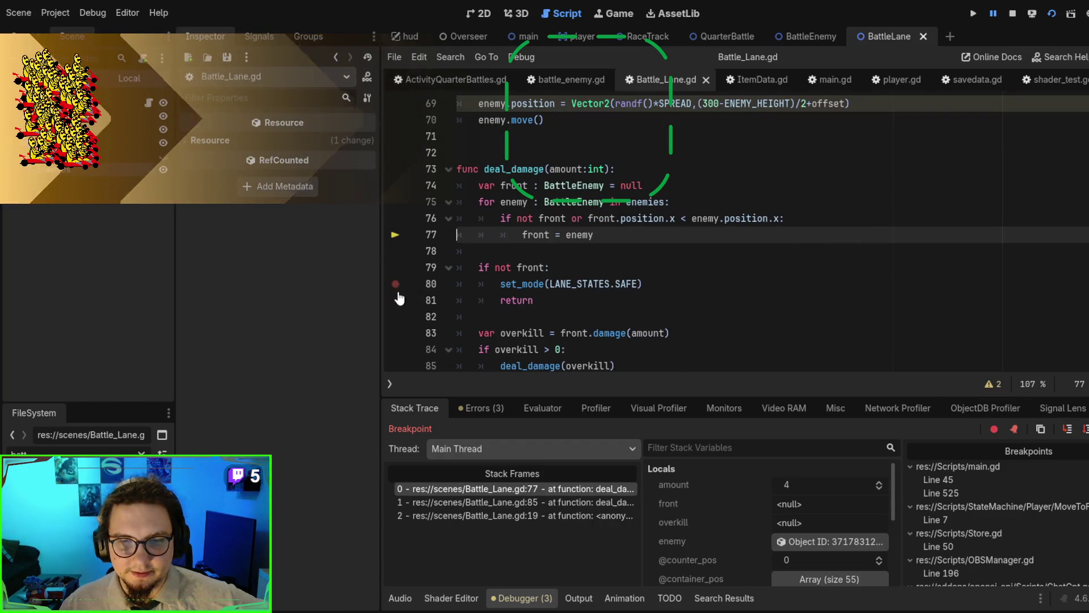
- Breakpoint Battle_Lane.gd line 83, continue, and step through damage() back to line 84 with overkill 8
{"action": "left_click", "coordinate": [402, 334]}
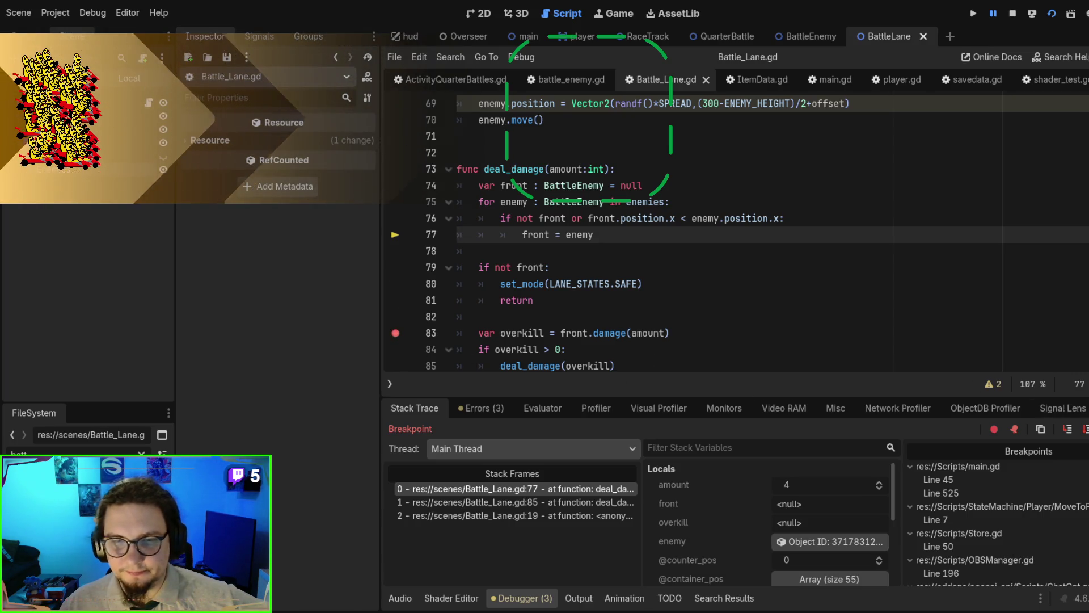
{"action": "key", "text": "F12"}
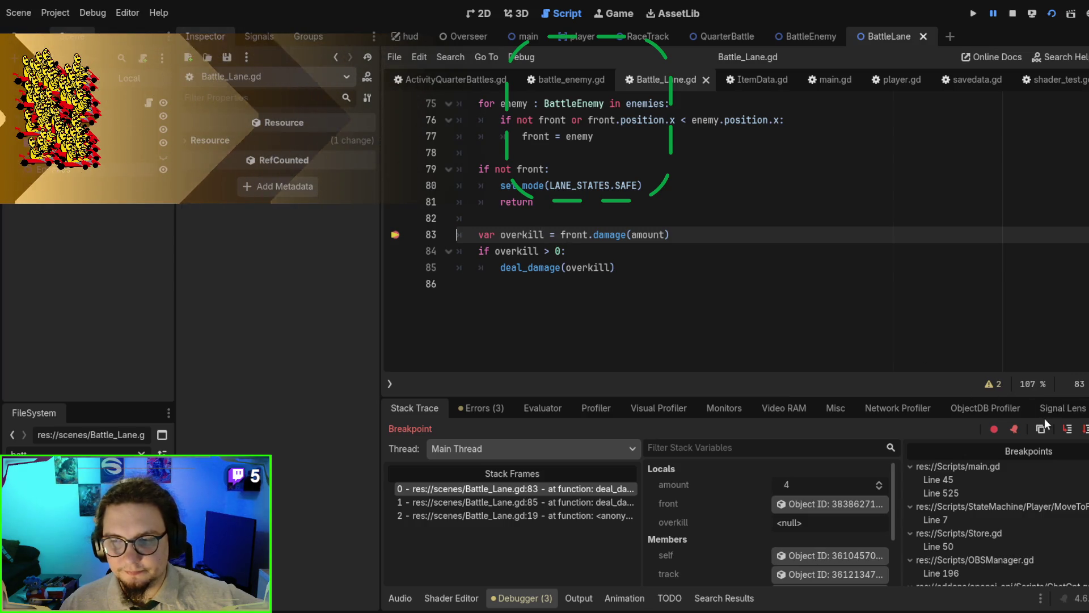
{"action": "left_click", "coordinate": [1069, 431]}
{"action": "left_click", "coordinate": [1068, 431]}
{"action": "left_click", "coordinate": [1068, 431]}
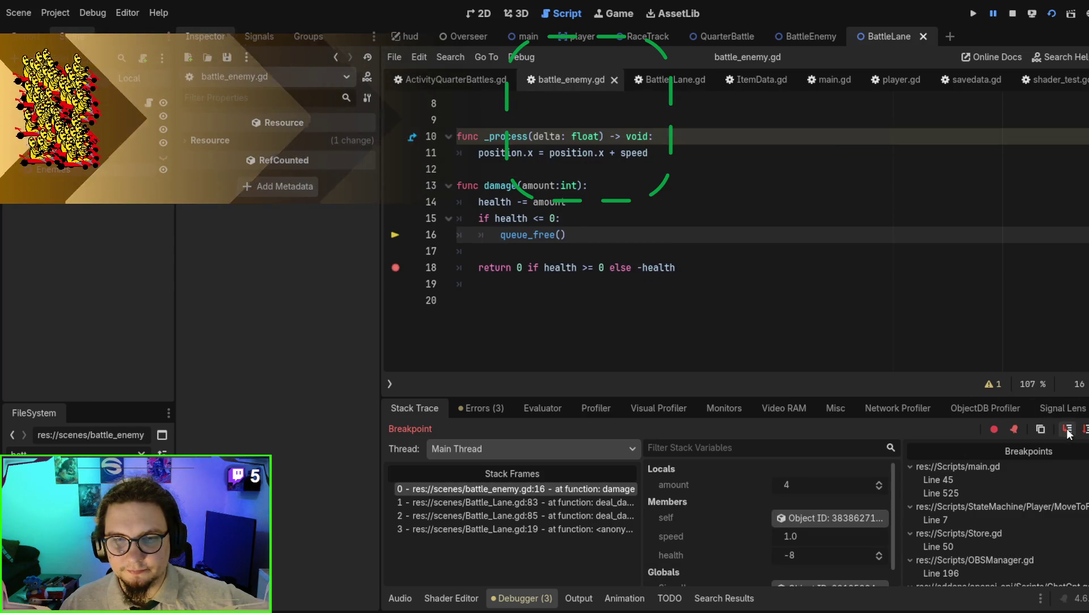
{"action": "left_click", "coordinate": [1068, 431]}
{"action": "left_click", "coordinate": [1068, 431]}
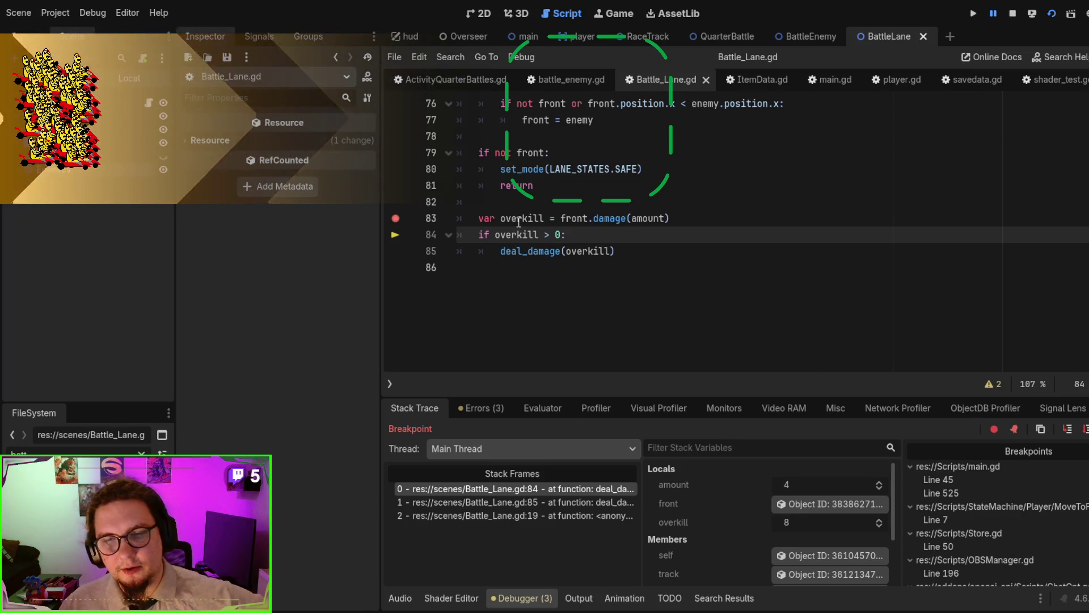
- Step into the recursive deal_damage call, through its enemy loop and the front enemy's damage(), back with new overkill
{"action": "scroll", "coordinate": [796, 286], "scroll_direction": "up", "scroll_amount": 2}
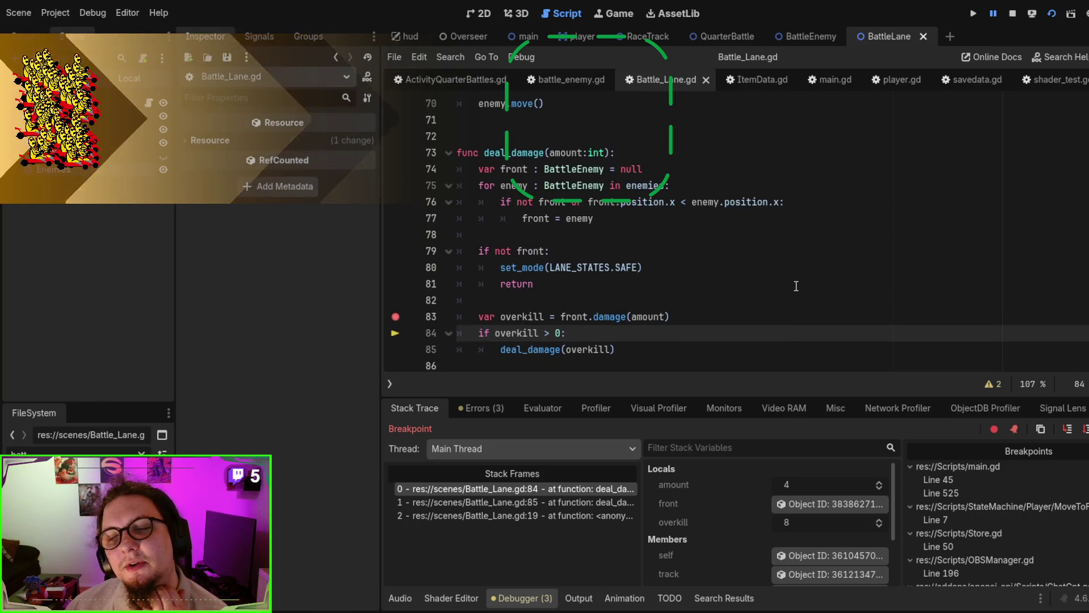
{"action": "scroll", "coordinate": [795, 285], "scroll_direction": "up", "scroll_amount": 1}
{"action": "scroll", "coordinate": [796, 285], "scroll_direction": "down", "scroll_amount": 2}
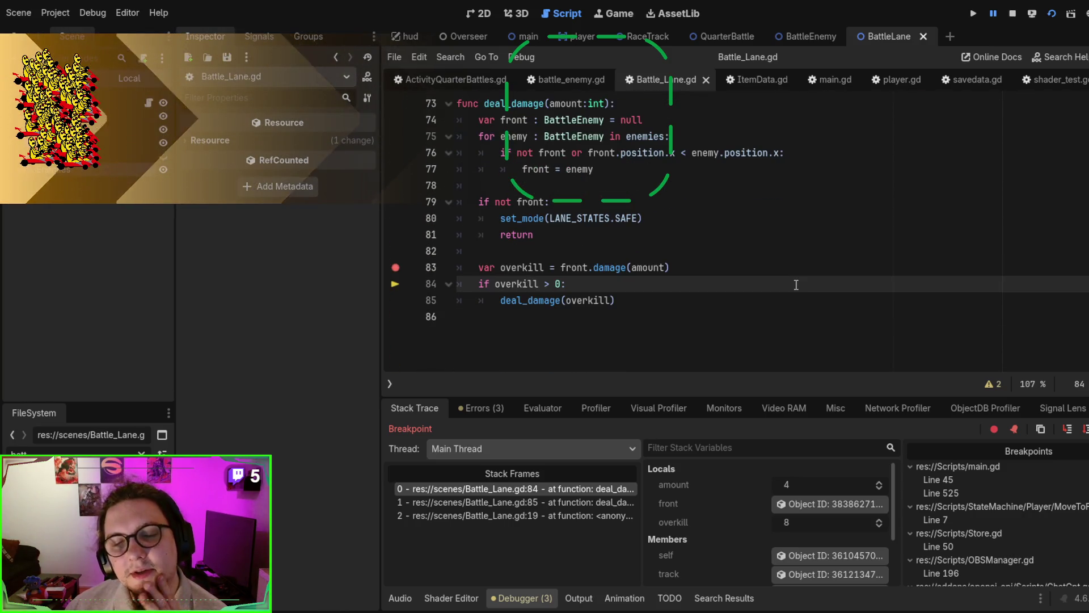
{"action": "left_click", "coordinate": [1070, 431]}
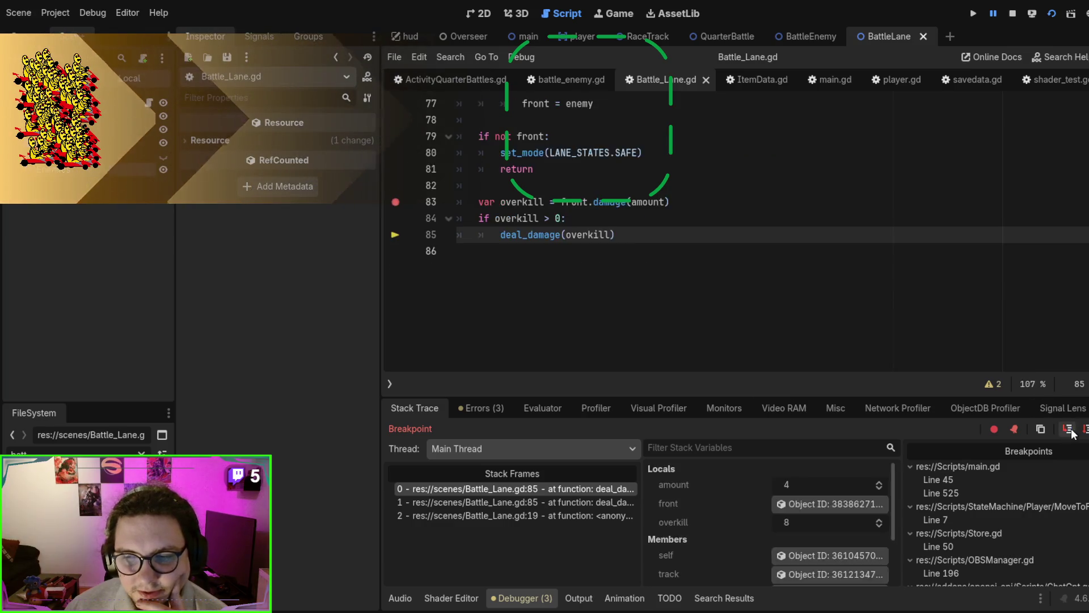
{"action": "left_click", "coordinate": [1070, 431]}
{"action": "left_click", "coordinate": [1071, 432]}
{"action": "left_click", "coordinate": [1071, 432]}
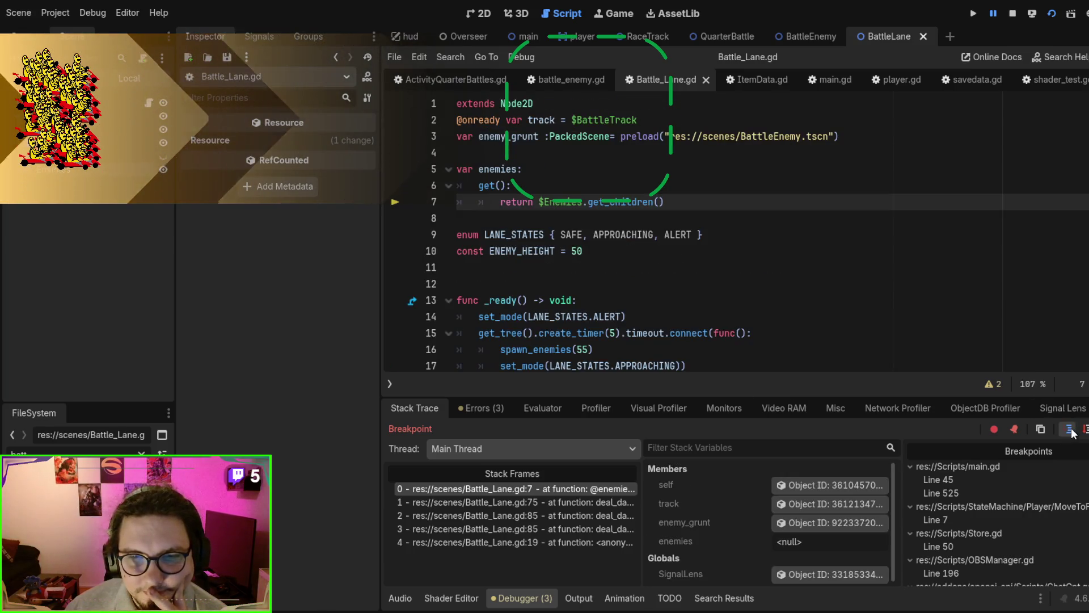
{"action": "left_click", "coordinate": [1071, 431]}
{"action": "left_click", "coordinate": [1071, 432]}
{"action": "left_click", "coordinate": [1070, 431]}
{"action": "left_click", "coordinate": [1071, 431]}
{"action": "left_click", "coordinate": [1070, 431]}
{"action": "left_click", "coordinate": [1071, 431]}
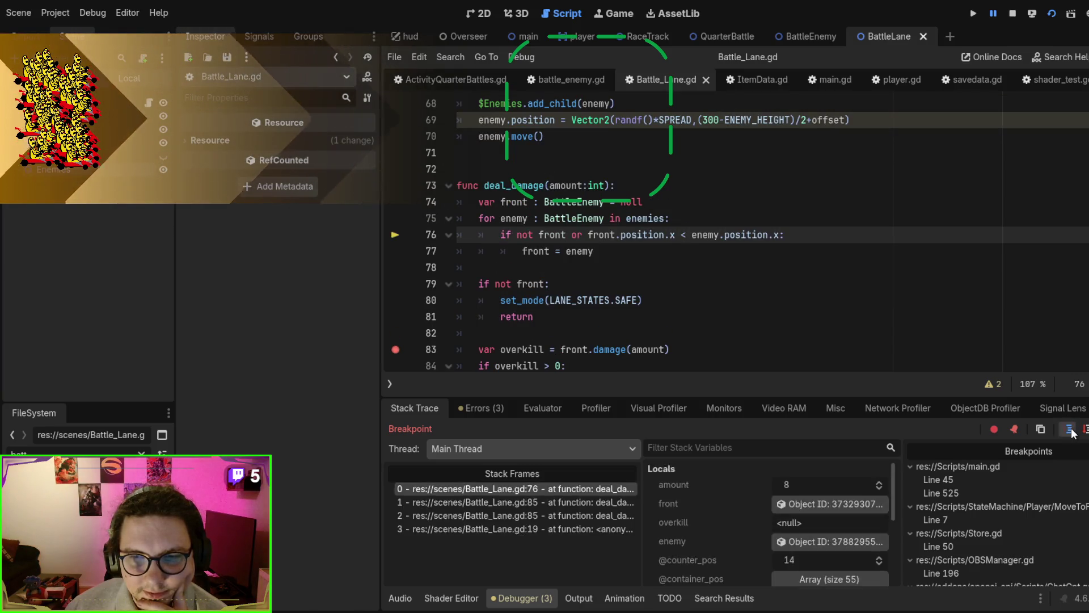
{"action": "left_click", "coordinate": [1071, 431]}
{"action": "left_click", "coordinate": [1071, 431]}
{"action": "left_click", "coordinate": [1070, 431]}
{"action": "left_click", "coordinate": [1070, 431]}
{"action": "left_click", "coordinate": [1071, 431]}
{"action": "left_click", "coordinate": [1071, 431]}
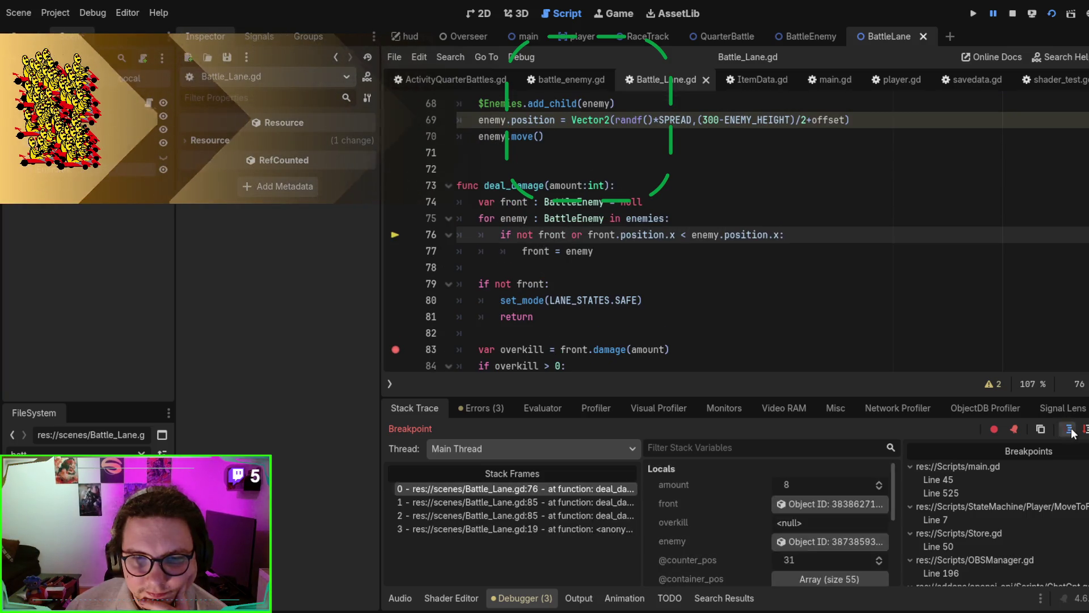
{"action": "left_click", "coordinate": [1070, 430]}
{"action": "left_click", "coordinate": [1070, 431]}
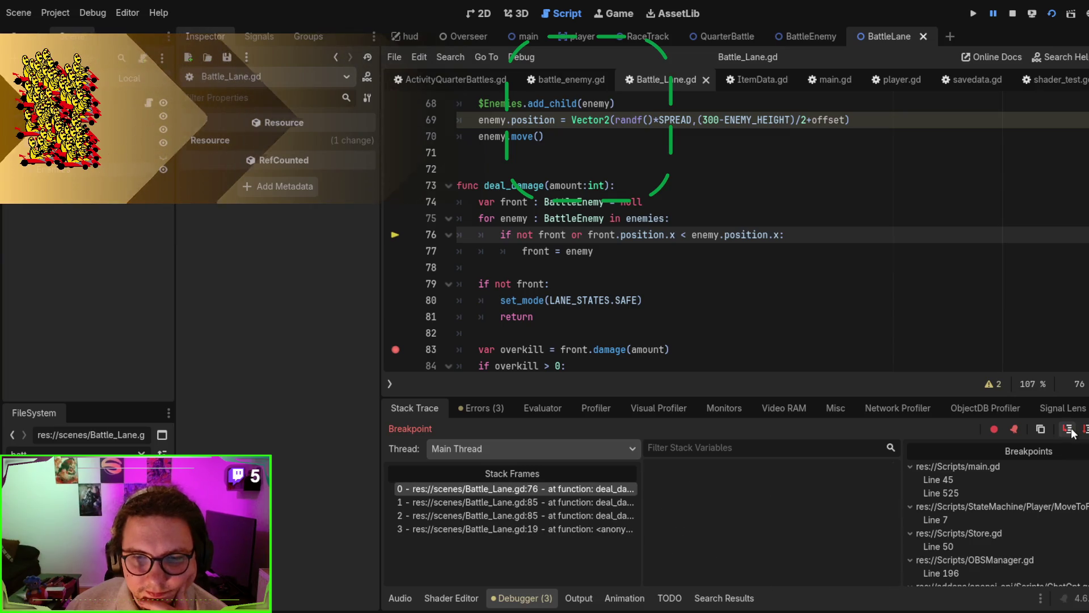
{"action": "left_click", "coordinate": [1071, 431]}
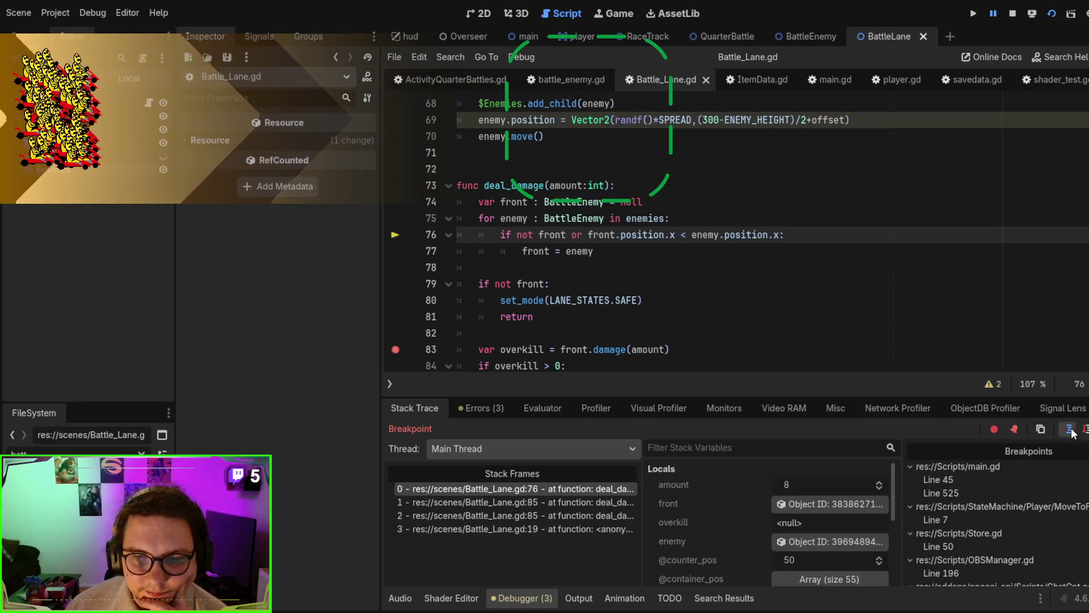
{"action": "left_click", "coordinate": [1070, 430]}
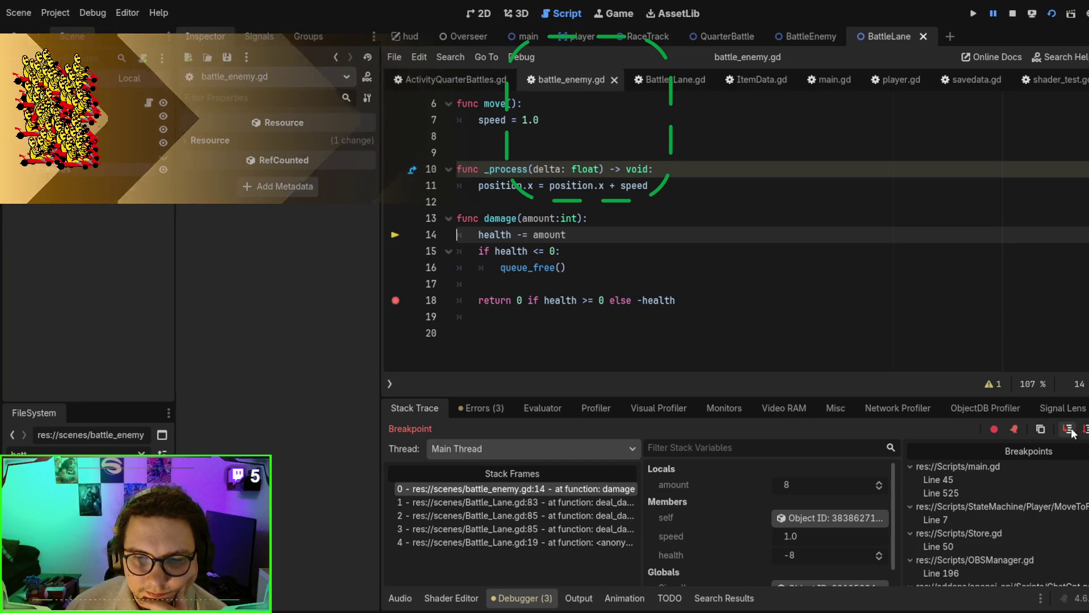
{"action": "left_click", "coordinate": [1071, 431]}
{"action": "left_click", "coordinate": [1070, 431]}
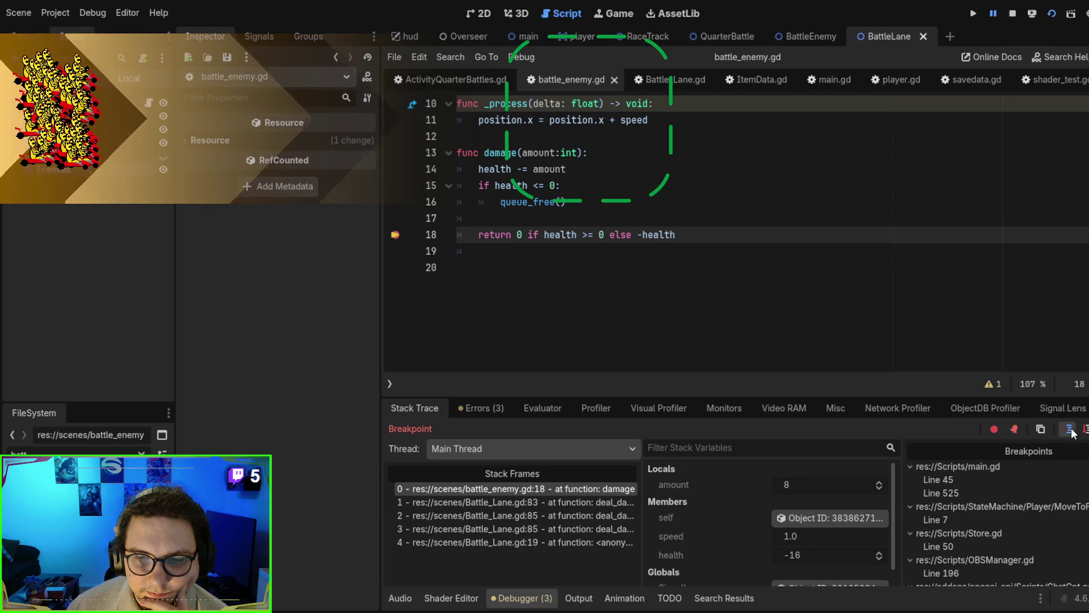
{"action": "left_click", "coordinate": [1071, 432]}
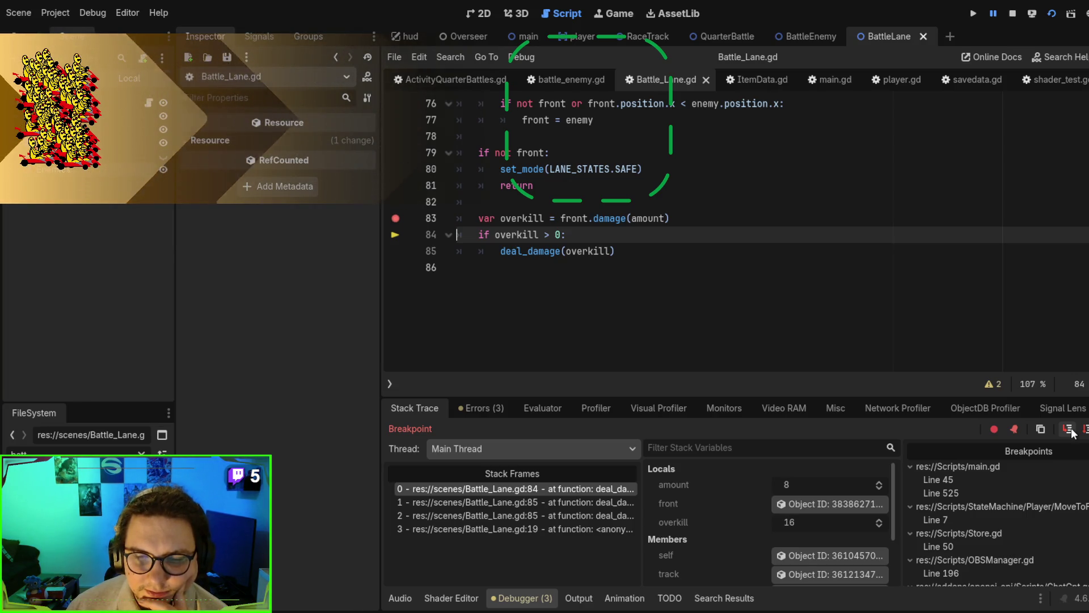
- Step through the next nested deal_damage call's enemy loop and damage(), returning with the larger overkill
{"action": "left_click", "coordinate": [1072, 433]}
{"action": "left_click", "coordinate": [1072, 432]}
{"action": "left_click", "coordinate": [1072, 432]}
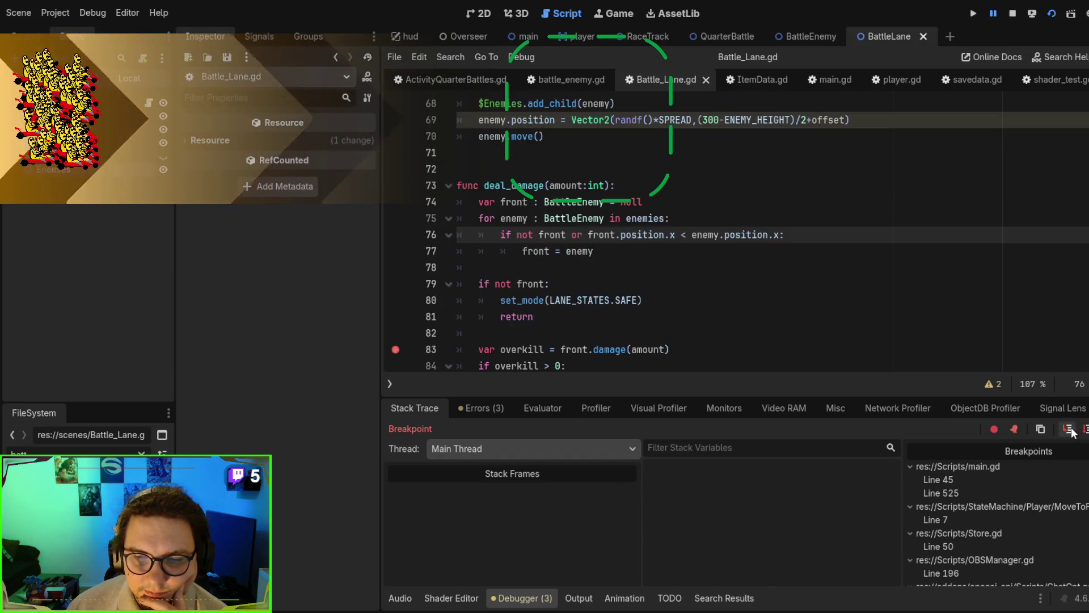
{"action": "left_click", "coordinate": [1072, 432]}
{"action": "left_click", "coordinate": [1072, 432]}
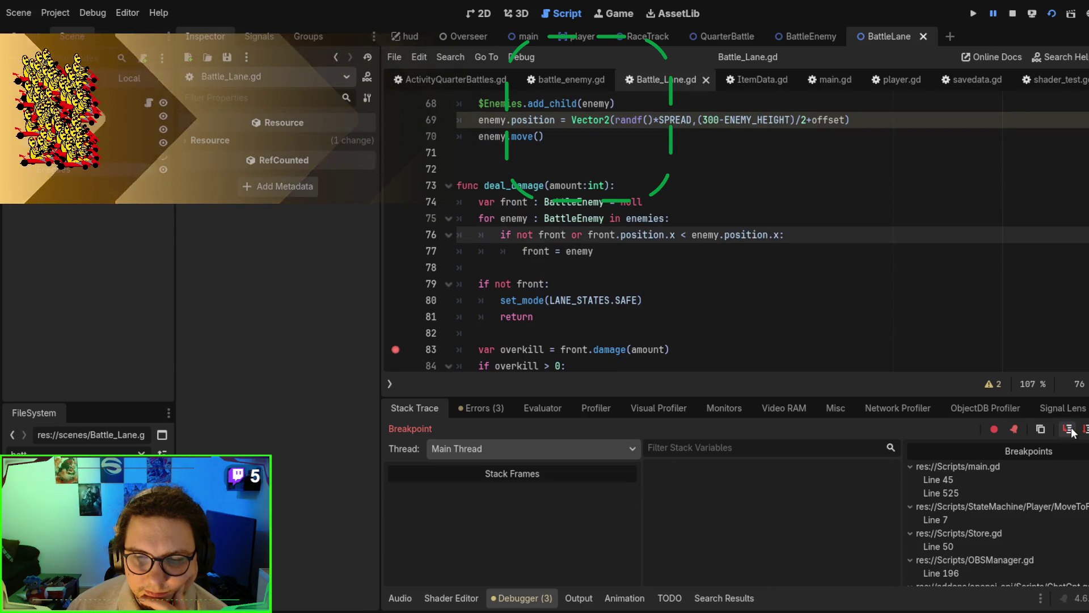
{"action": "left_click", "coordinate": [1072, 432]}
{"action": "left_click", "coordinate": [1073, 432]}
{"action": "left_click", "coordinate": [1072, 433]}
{"action": "left_click", "coordinate": [1072, 432]}
{"action": "left_click", "coordinate": [1072, 433]}
{"action": "left_click", "coordinate": [1072, 433]}
{"action": "left_click", "coordinate": [1073, 433]}
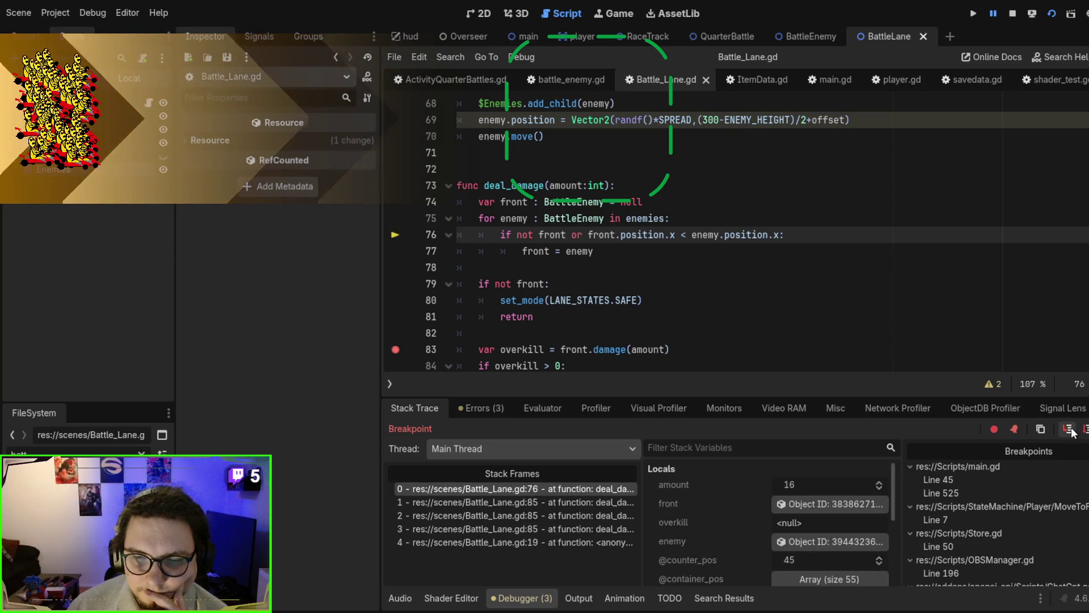
{"action": "left_click", "coordinate": [1072, 432]}
{"action": "left_click", "coordinate": [1073, 432]}
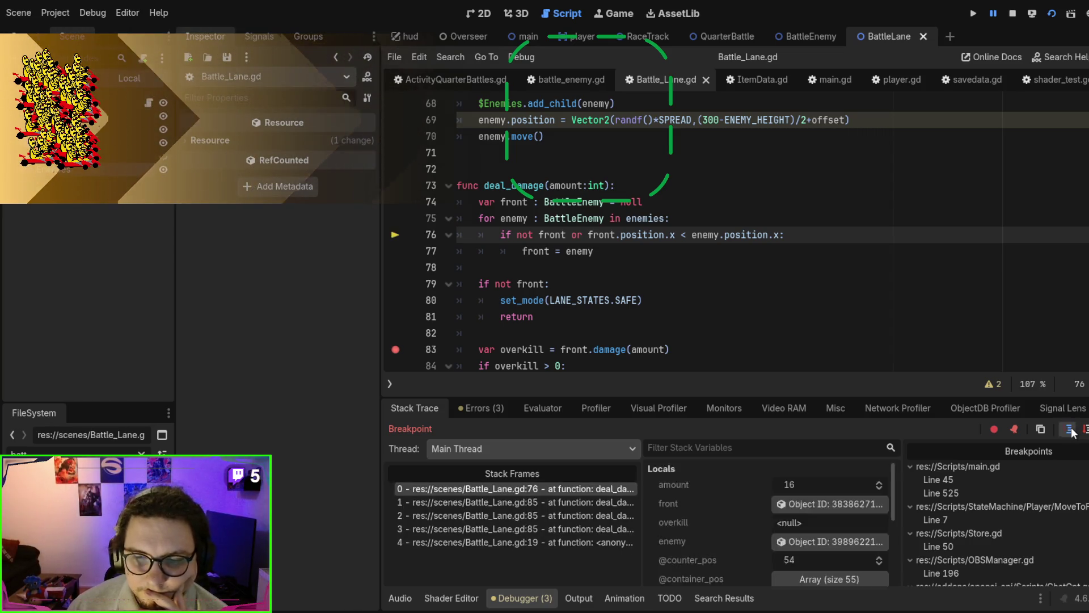
{"action": "left_click", "coordinate": [1072, 432]}
{"action": "left_click", "coordinate": [1072, 432]}
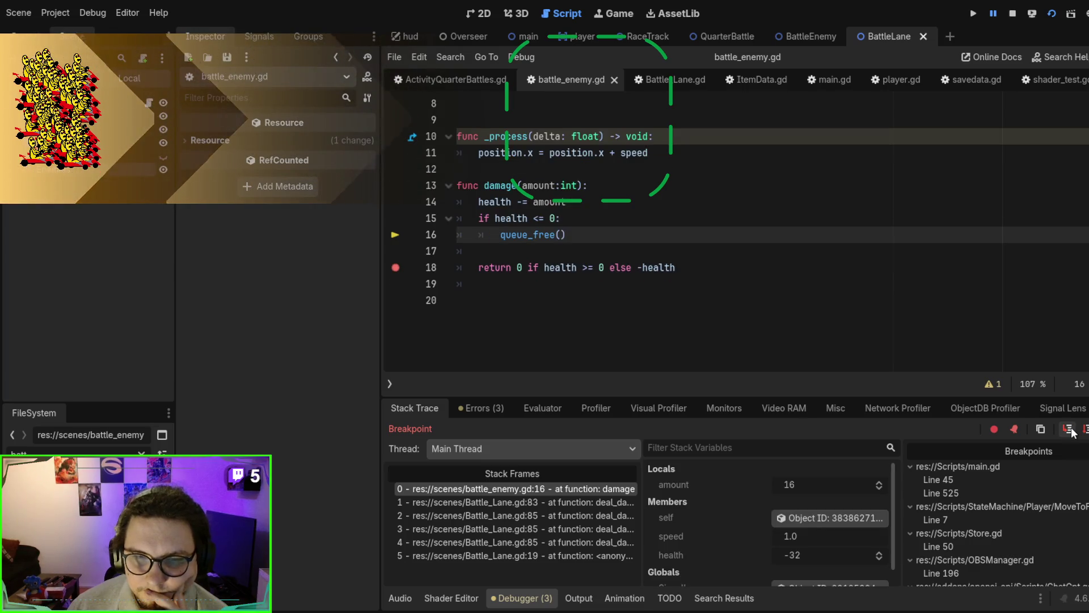
{"action": "left_click", "coordinate": [1072, 432]}
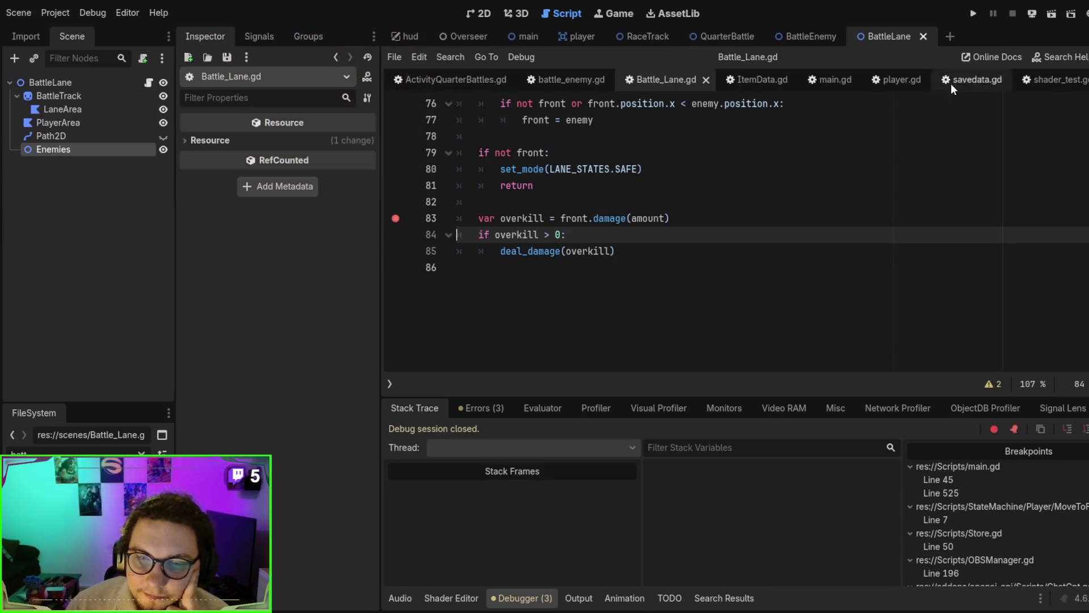
{"action": "scroll", "coordinate": [744, 282], "scroll_direction": "up", "scroll_amount": 4}
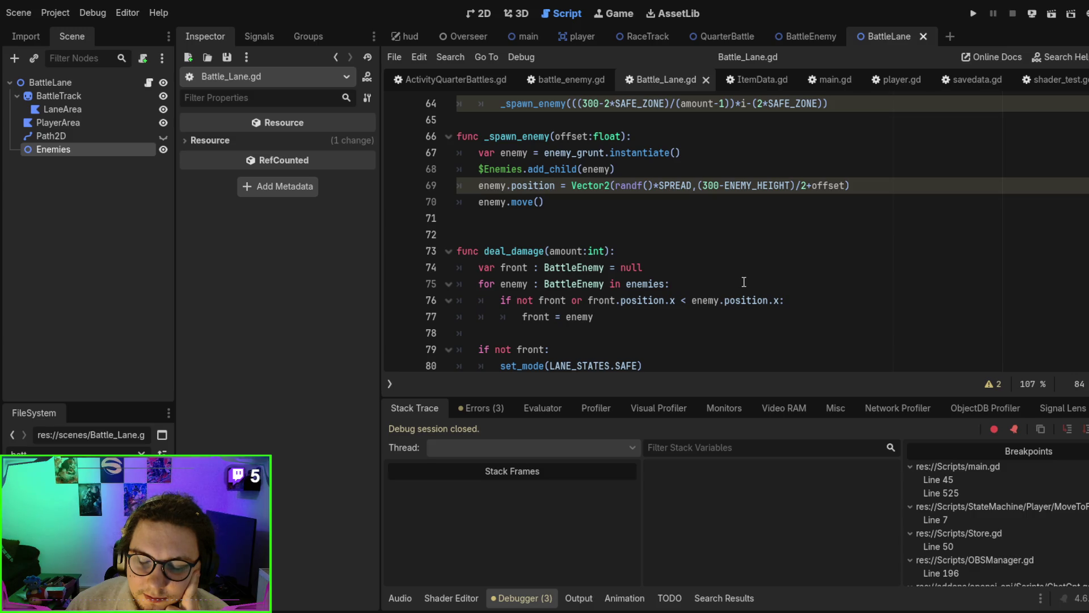
{"action": "scroll", "coordinate": [744, 282], "scroll_direction": "down", "scroll_amount": 2}
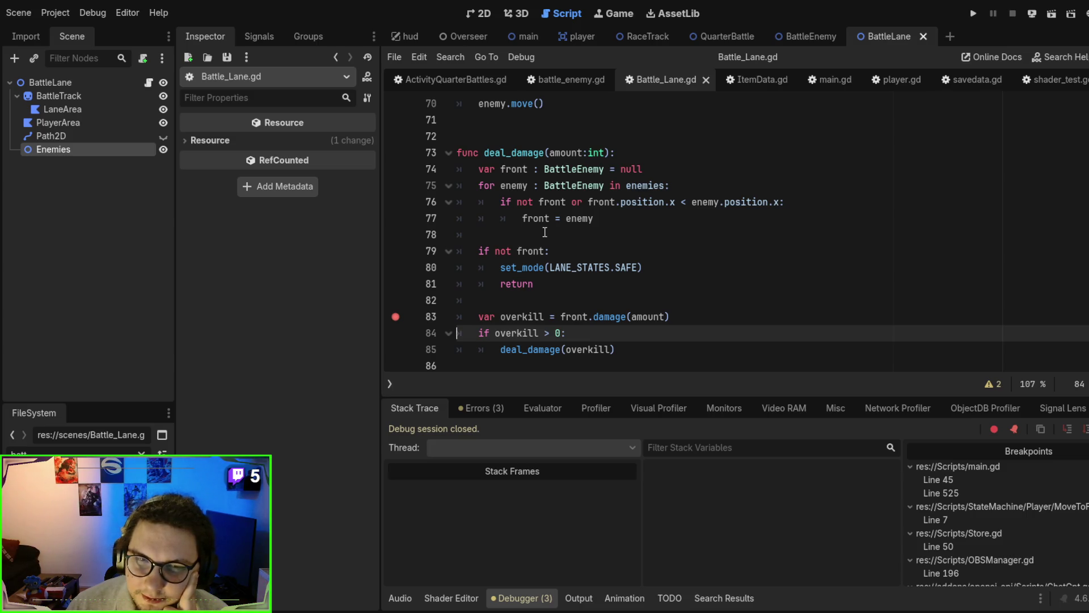
{"action": "scroll", "coordinate": [545, 232], "scroll_direction": "up", "scroll_amount": 4}
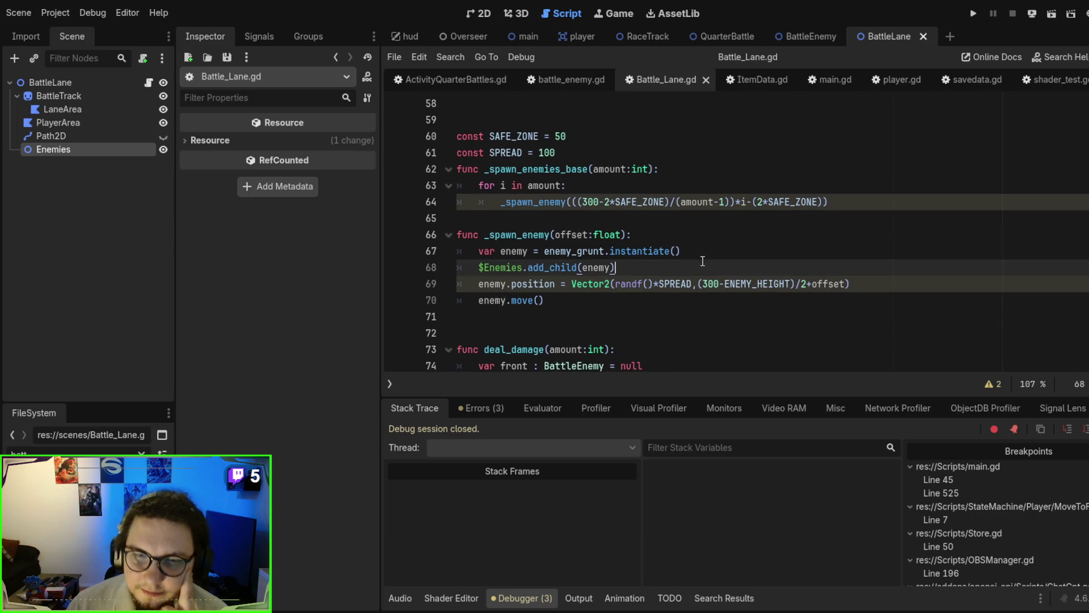
{"action": "double_click", "coordinate": [637, 252]}
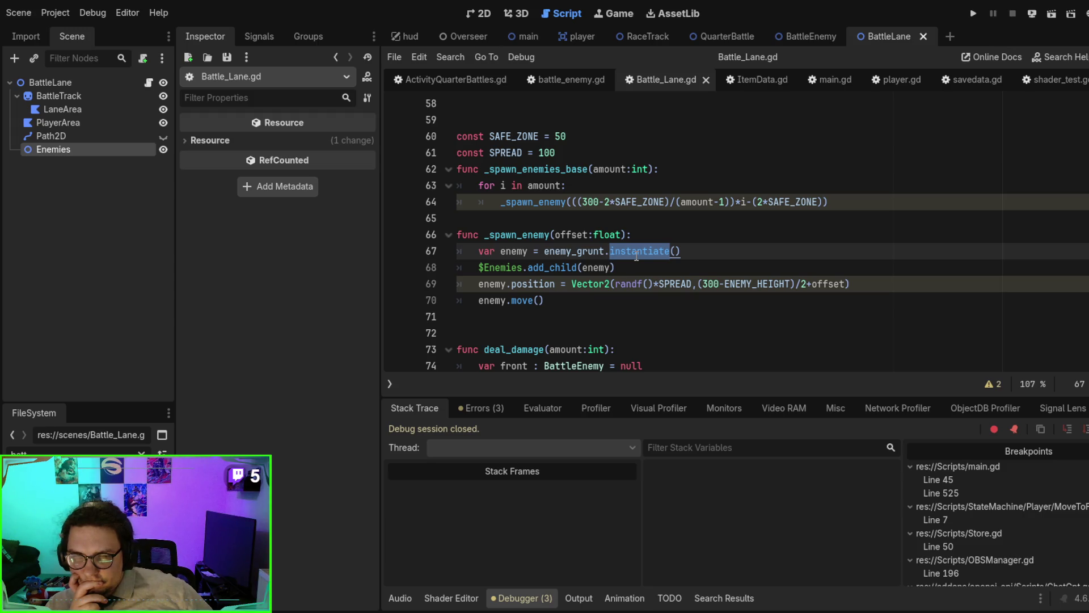
{"action": "left_click", "coordinate": [701, 248]}
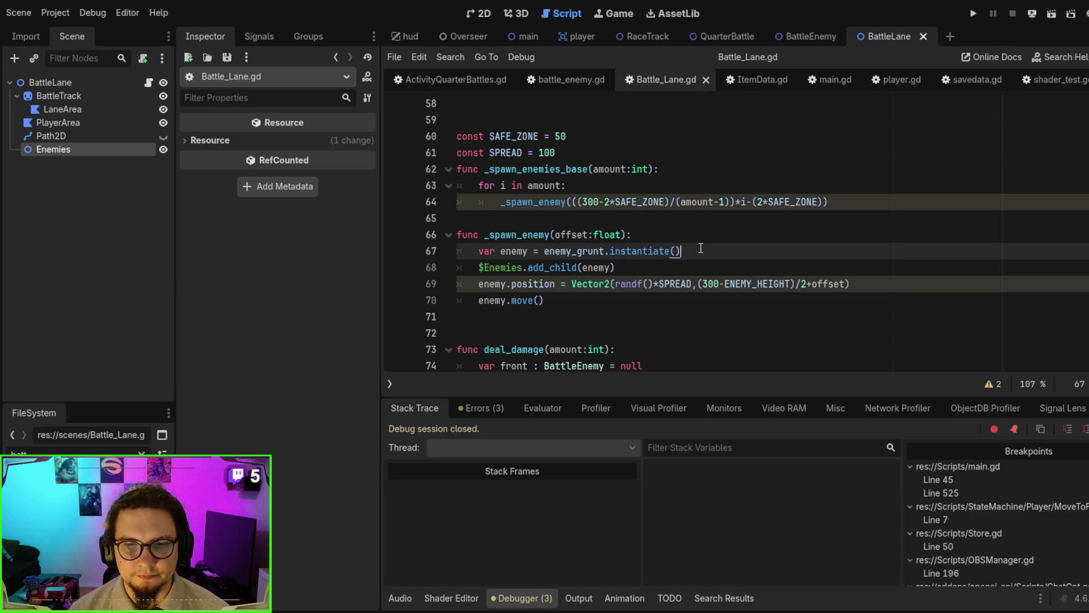
- Insert an empty line after the enemy_grunt instantiate call in _spawn_enemy, then run the scene to the breakpoint
{"action": "key", "text": "Return"}
{"action": "type", "text": "emy"}
{"action": "type", "text": "."}
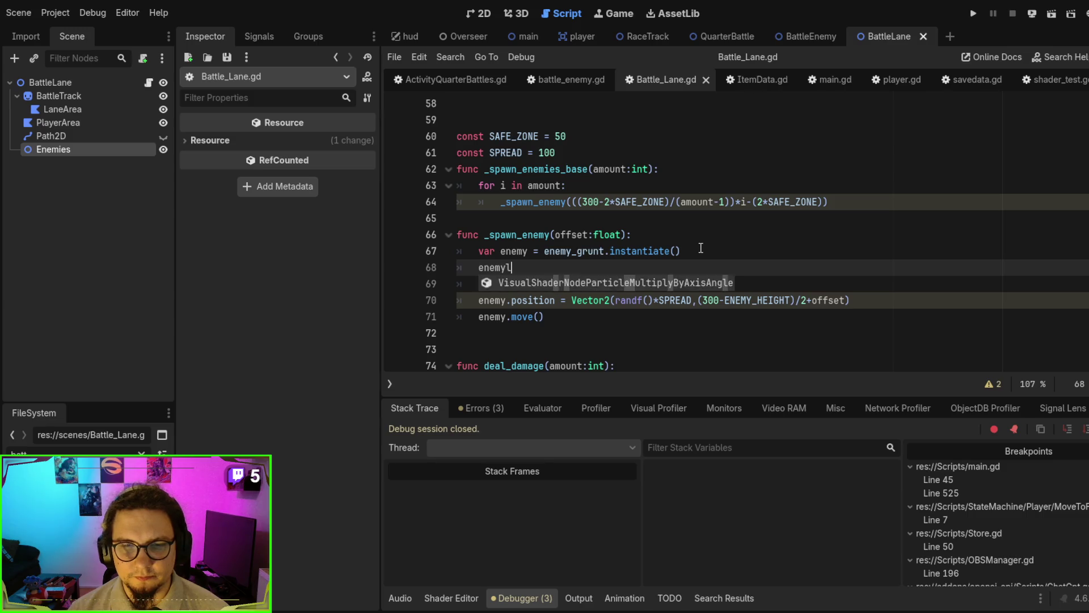
{"action": "type", "text": "make"}
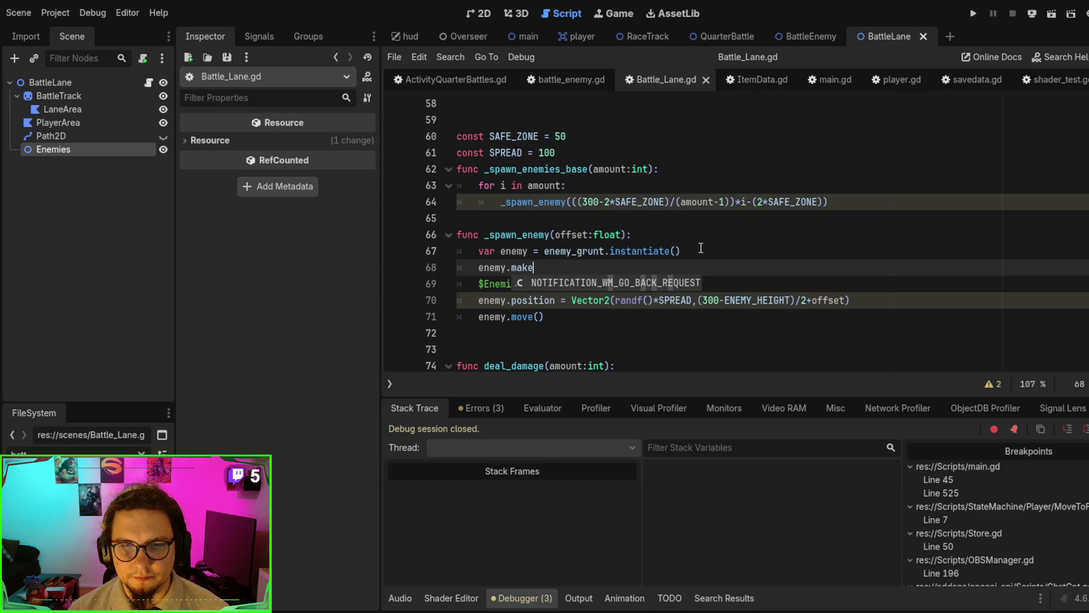
{"action": "key", "text": "BackSpace"}
{"action": "key", "text": "BackSpace"}
{"action": "key", "text": "BackSpace"}
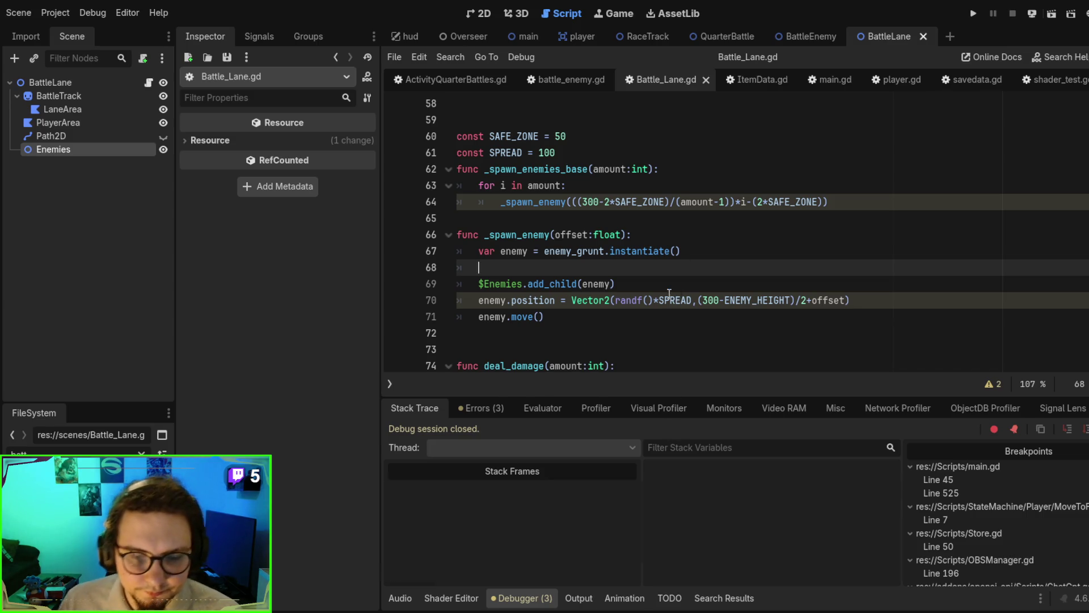
{"action": "key", "text": "F6"}
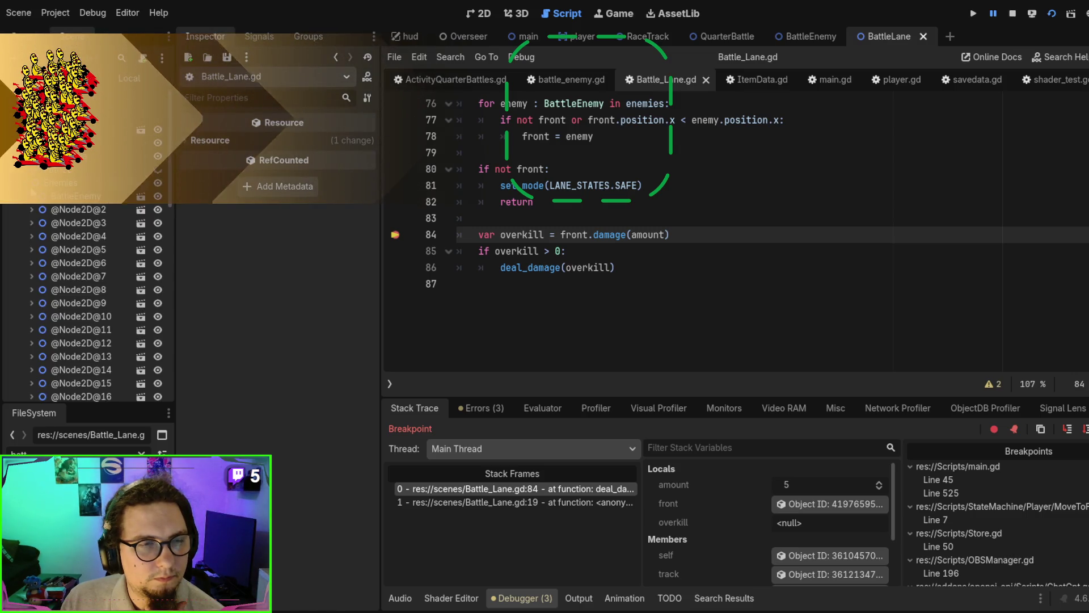
- Inspect spawned enemy nodes in the Remote tree and continue twice through the damage() breakpoints
{"action": "left_click", "coordinate": [63, 223]}
{"action": "left_click", "coordinate": [87, 275]}
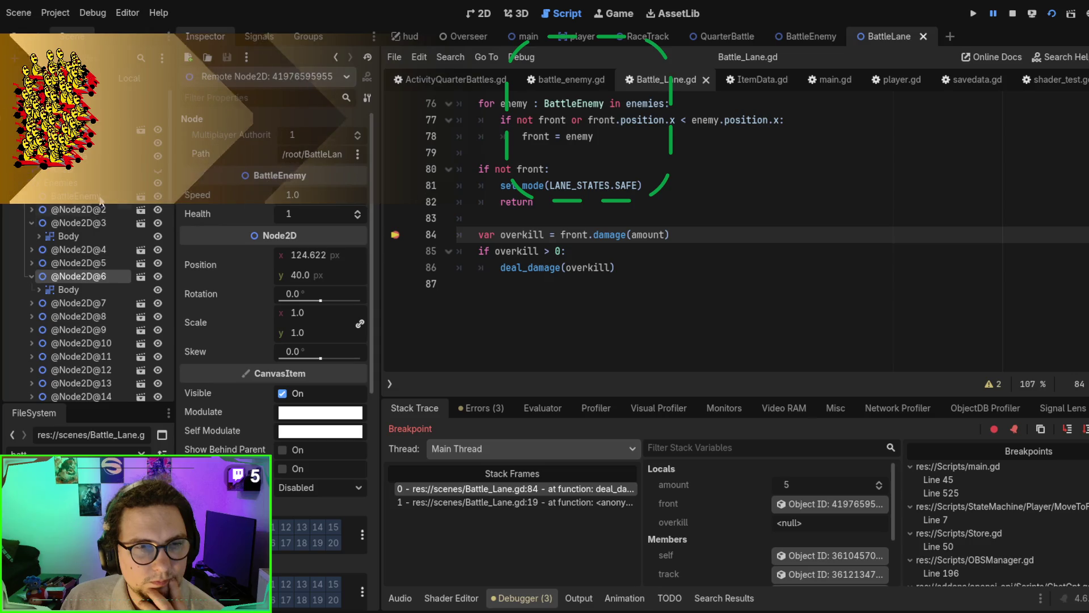
{"action": "left_click", "coordinate": [90, 196]}
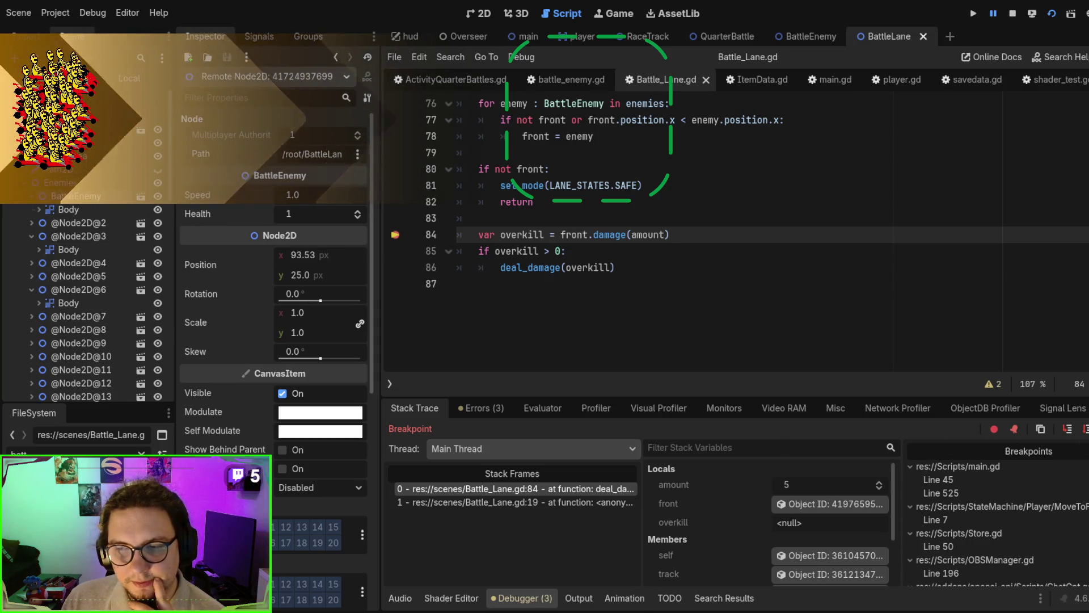
{"action": "key", "text": "F12"}
{"action": "key", "text": "F12"}
{"action": "key", "text": "F12"}
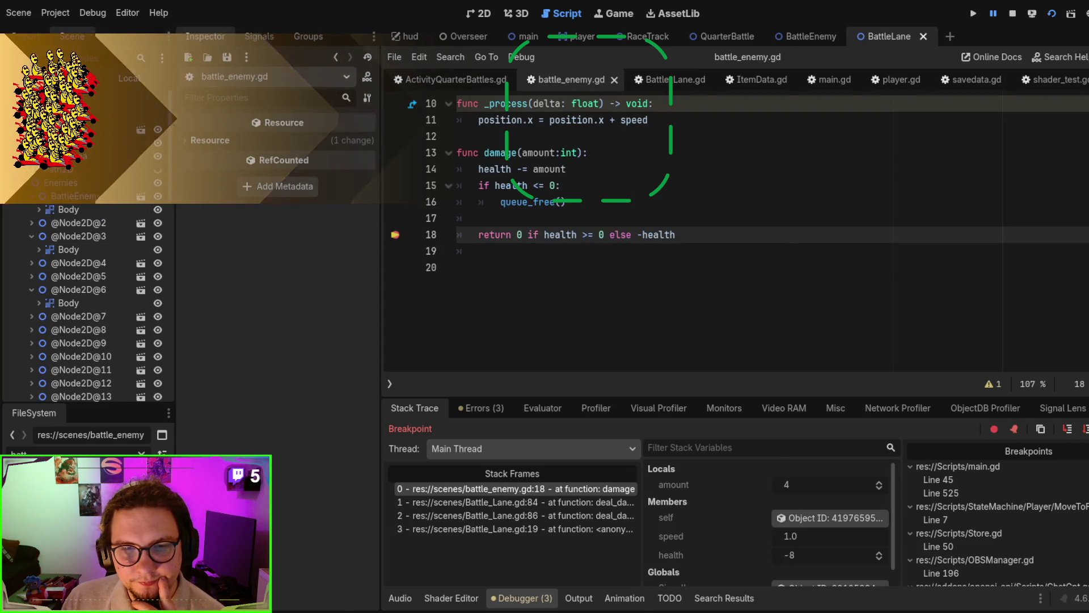
{"action": "key", "text": "F12"}
{"action": "key", "text": "F12"}
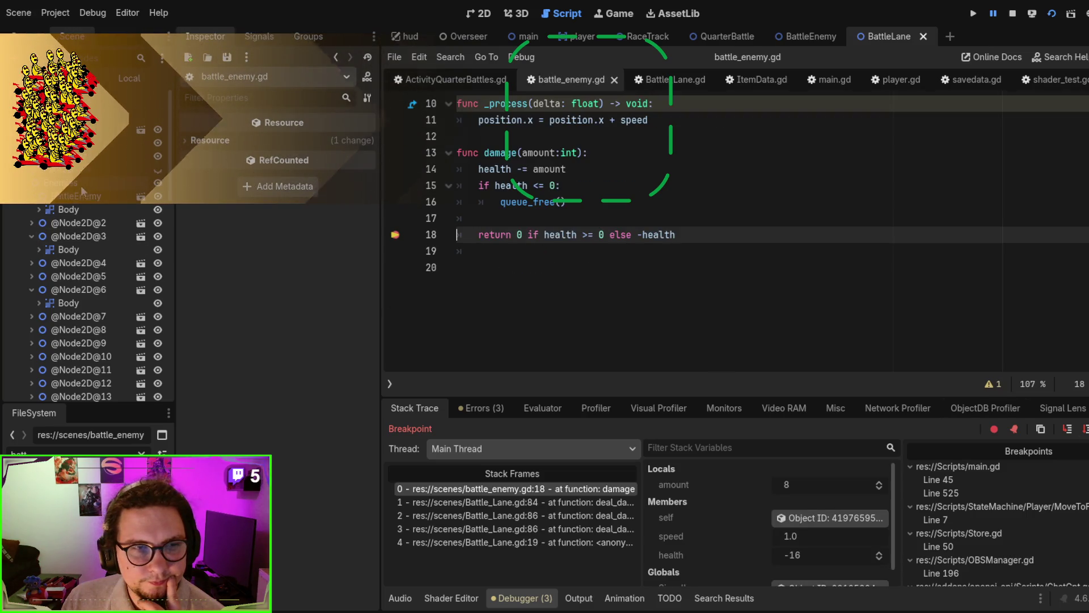
{"action": "left_click", "coordinate": [79, 236]}
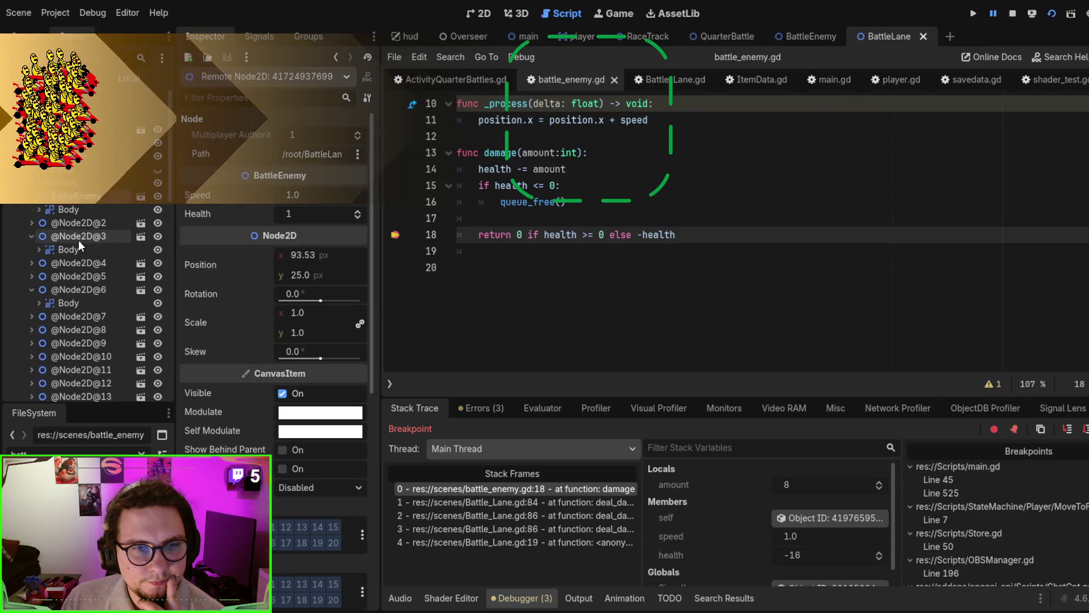
{"action": "left_click", "coordinate": [83, 227]}
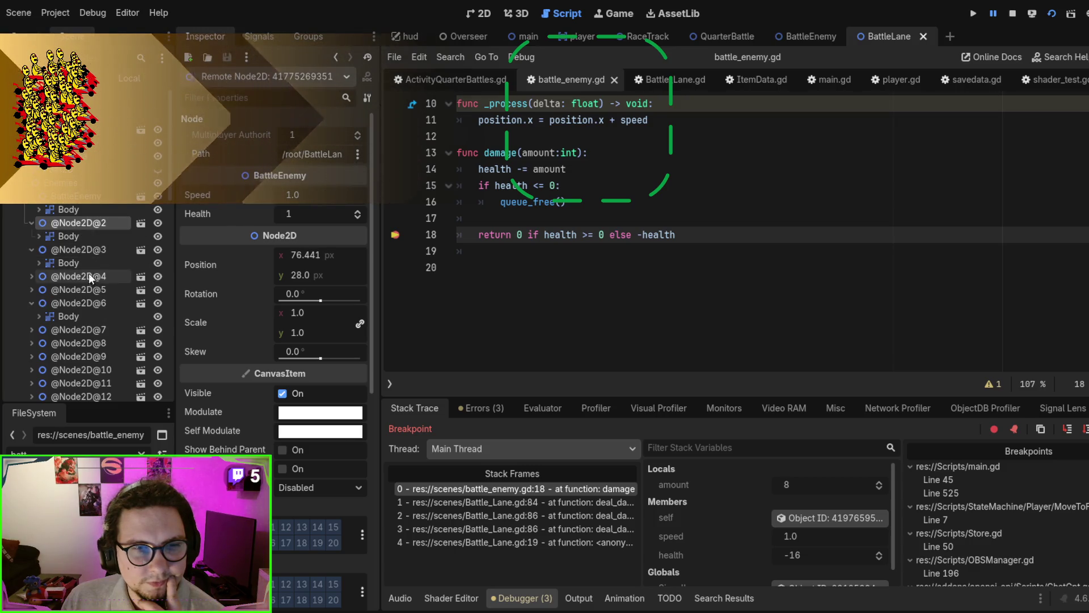
{"action": "left_click", "coordinate": [90, 290]}
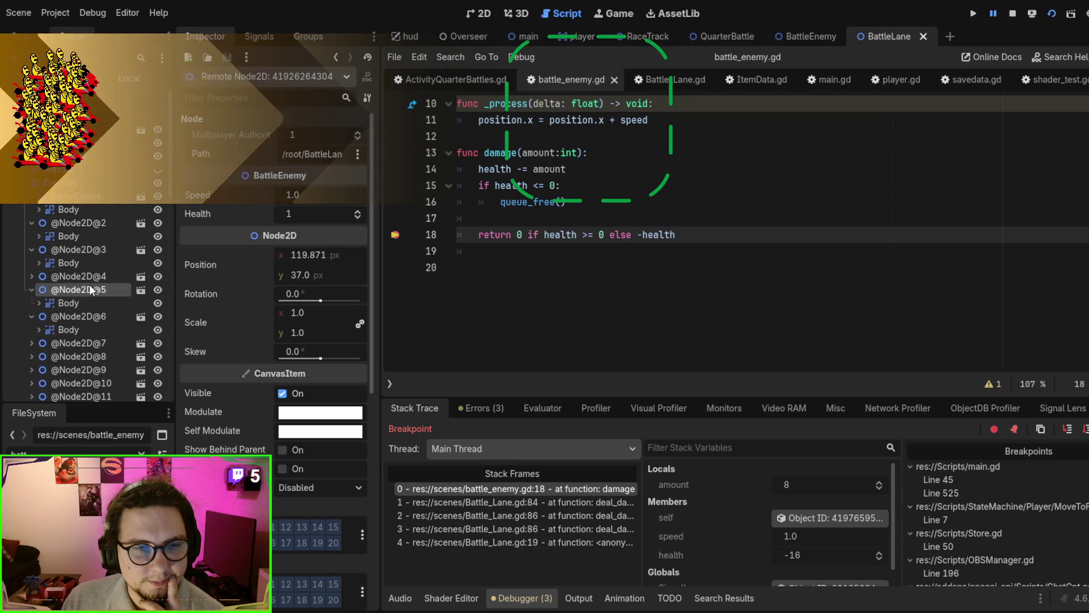
{"action": "key", "text": "Down"}
{"action": "key", "text": "Down"}
{"action": "key", "text": "Down"}
{"action": "key", "text": "Down"}
{"action": "key", "text": "Down"}
{"action": "key", "text": "Down"}
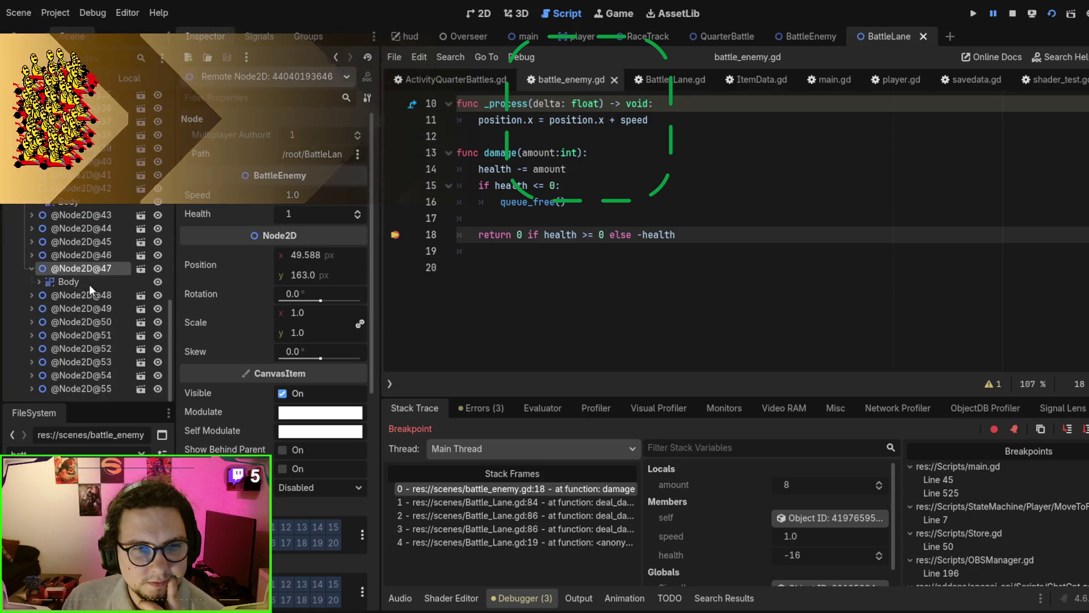
{"action": "left_click", "coordinate": [89, 284]}
{"action": "left_click", "coordinate": [785, 267]}
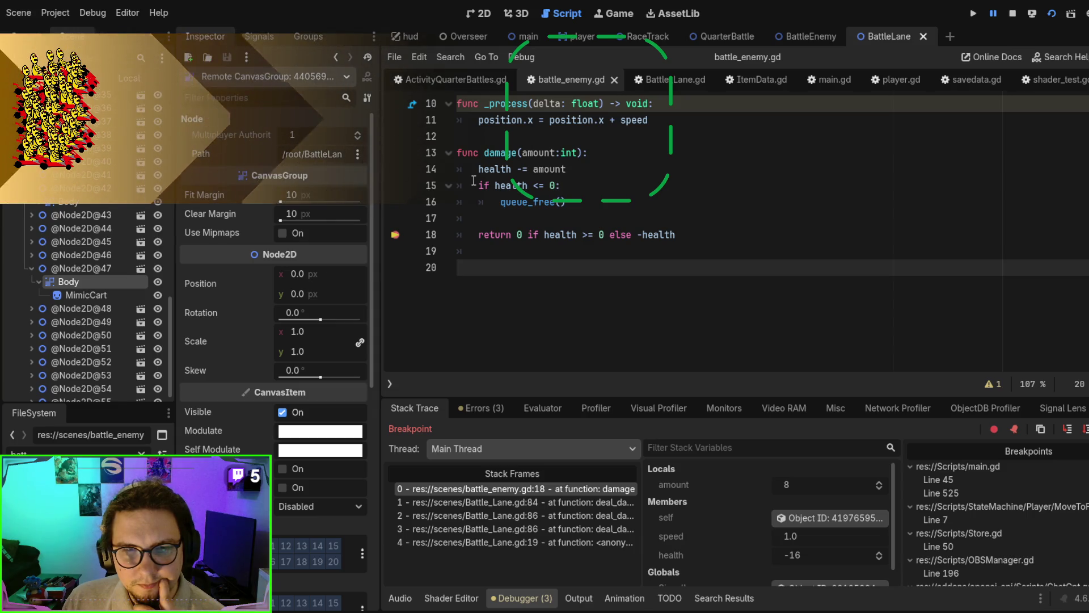
{"action": "left_click", "coordinate": [116, 240]}
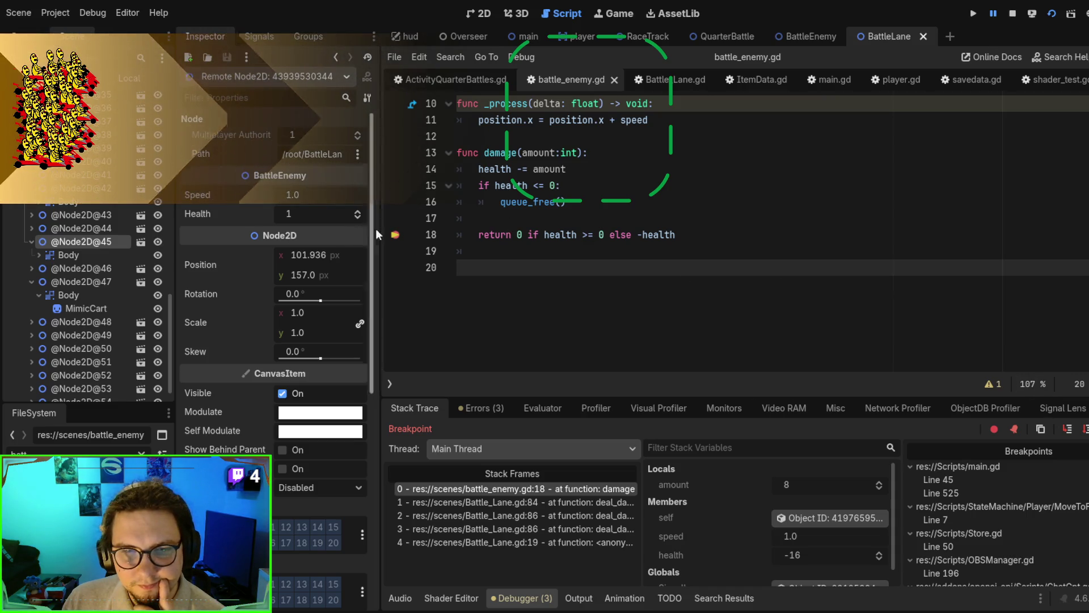
{"action": "key", "text": "F10"}
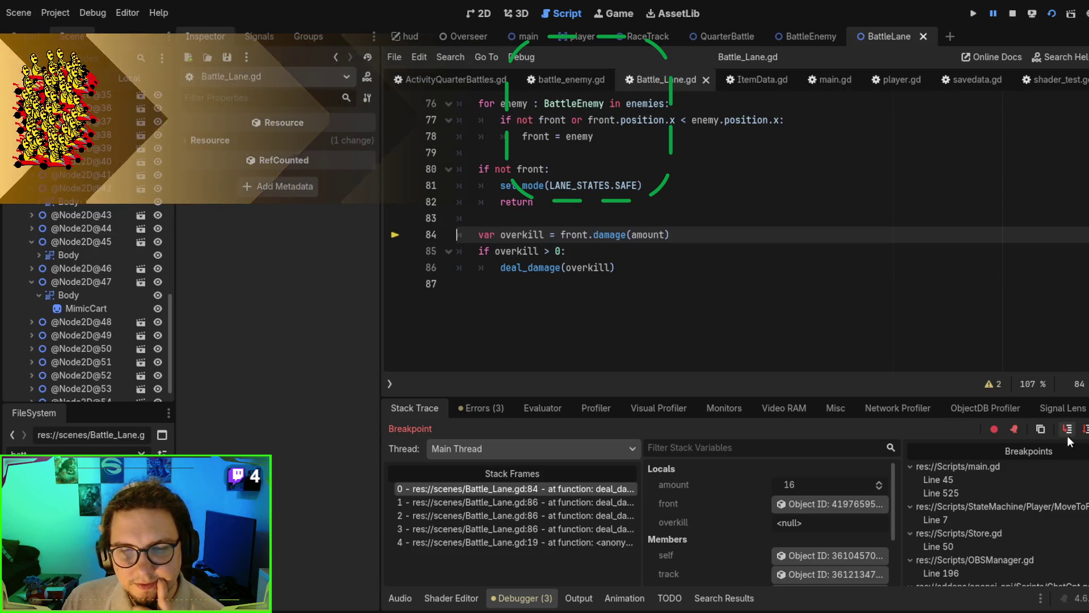
- Resume the paused run with Continue (F12) so the deal_damage debug session finishes
{"action": "key", "text": "F12"}
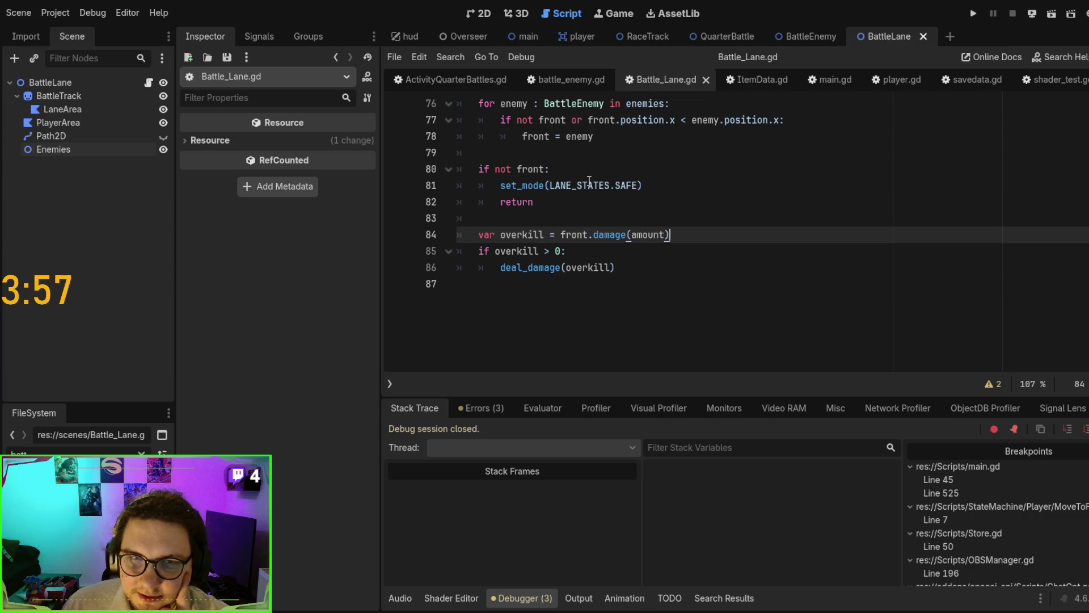
{"action": "left_click", "coordinate": [566, 79]}
{"action": "scroll", "coordinate": [485, 237], "scroll_direction": "up", "scroll_amount": 3}
{"action": "double_click", "coordinate": [473, 153]}
{"action": "key", "text": "BackSpace"}
{"action": "key", "text": "BackSpace"}
{"action": "double_click", "coordinate": [485, 136]}
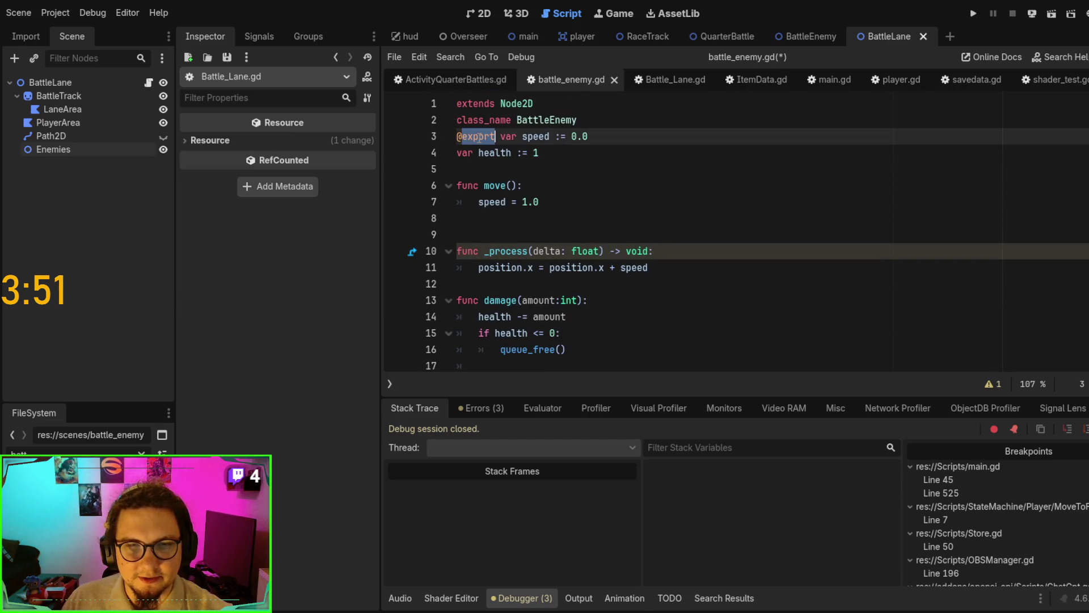
{"action": "key", "text": "BackSpace"}
{"action": "key", "text": "BackSpace"}
{"action": "key", "text": "Return"}
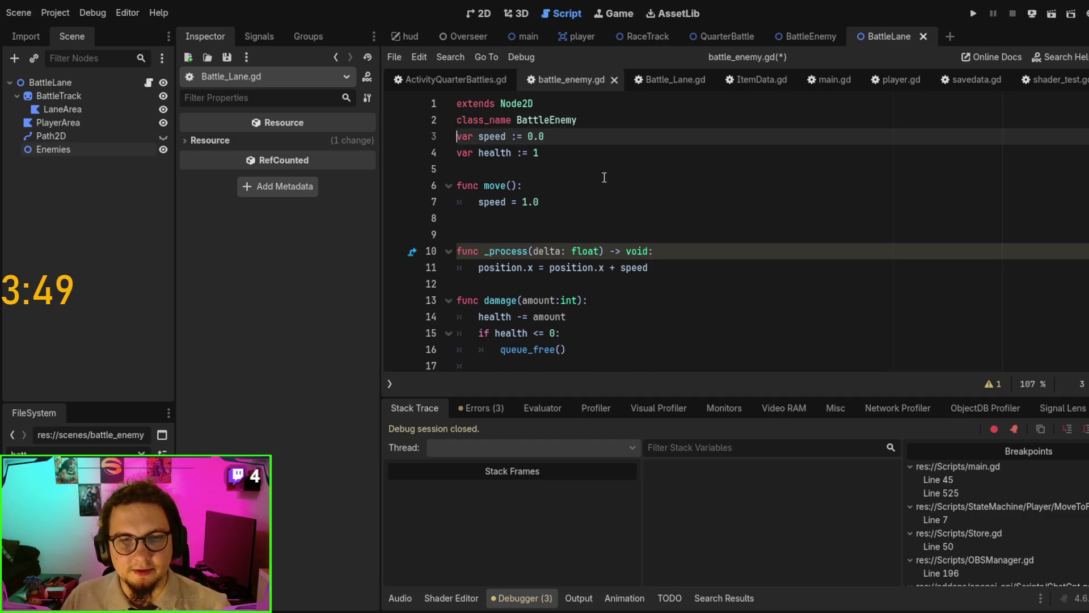
{"action": "left_click", "coordinate": [605, 177]}
{"action": "key", "text": "F5"}
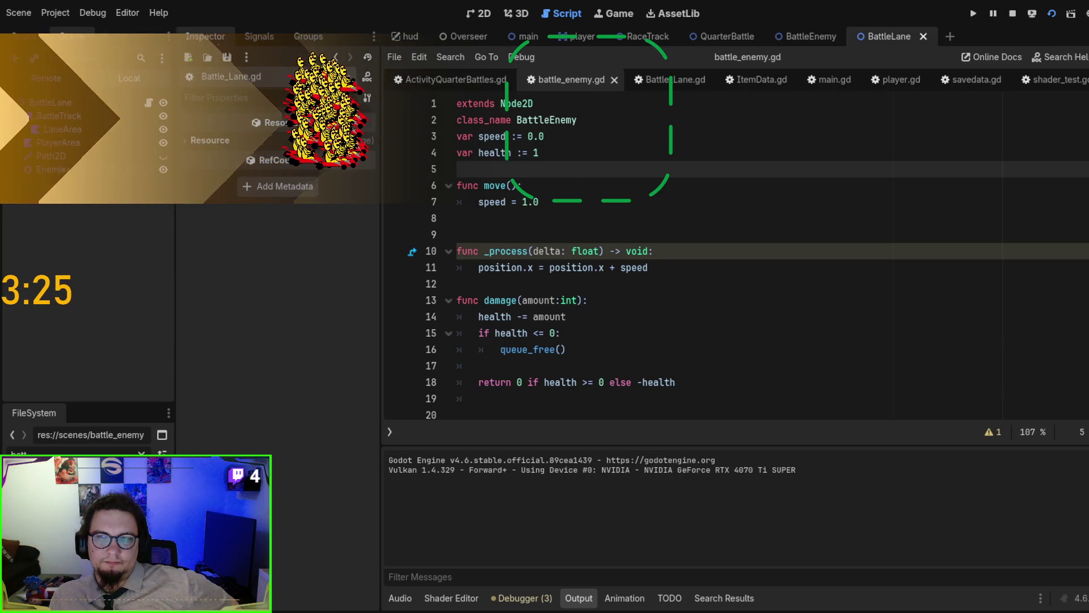
- Stop the running game, return to Battle_Lane.gd, and show its script warnings list
{"action": "left_click", "coordinate": [1013, 13]}
{"action": "scroll", "coordinate": [754, 304], "scroll_direction": "down", "scroll_amount": 3}
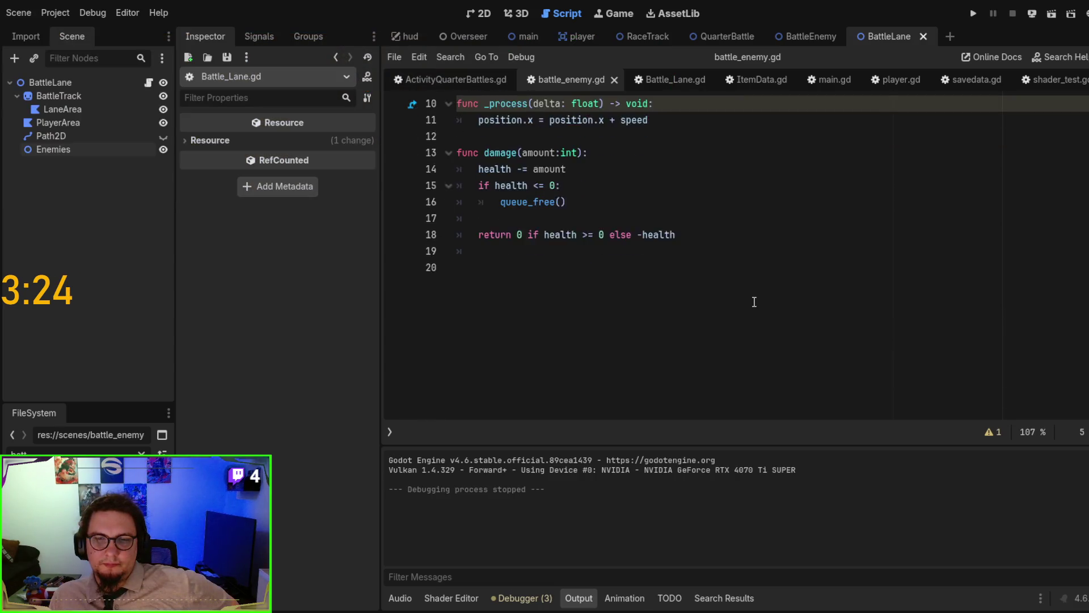
{"action": "scroll", "coordinate": [754, 304], "scroll_direction": "up", "scroll_amount": 3}
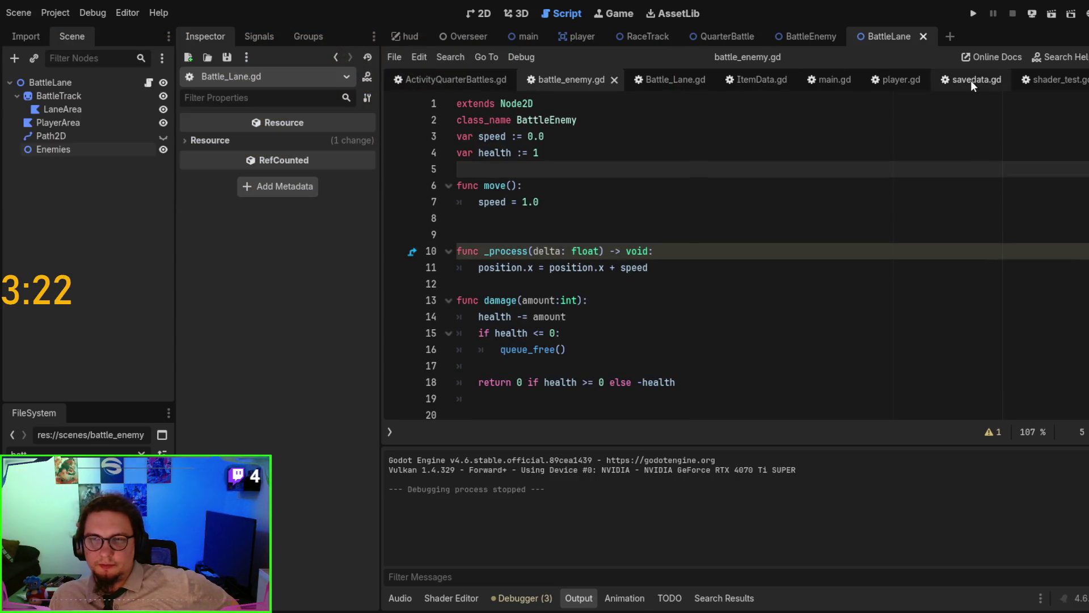
{"action": "left_click", "coordinate": [666, 80]}
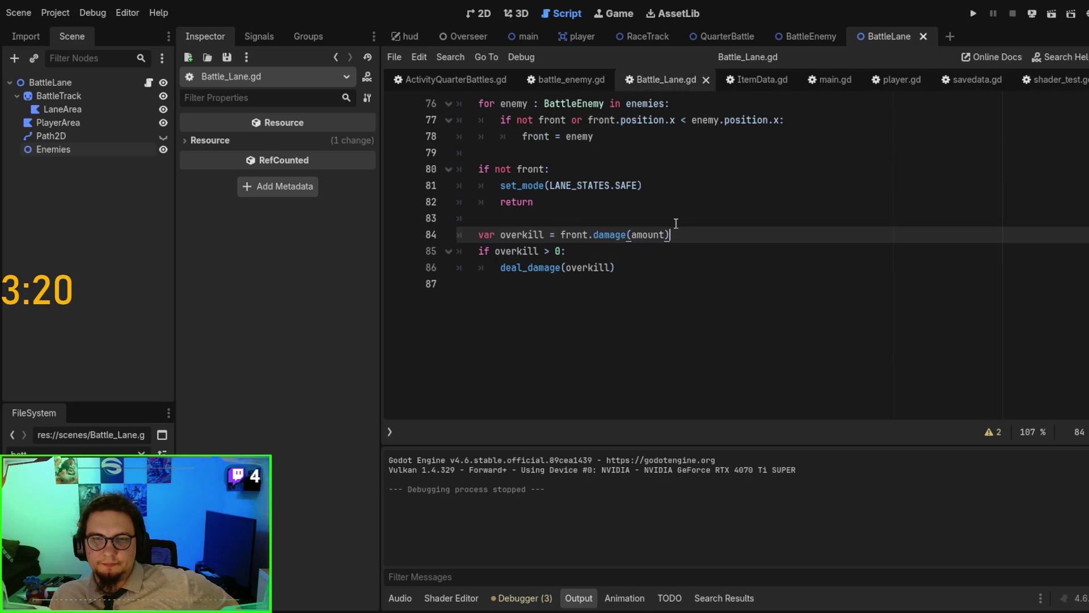
{"action": "scroll", "coordinate": [688, 232], "scroll_direction": "up", "scroll_amount": 10}
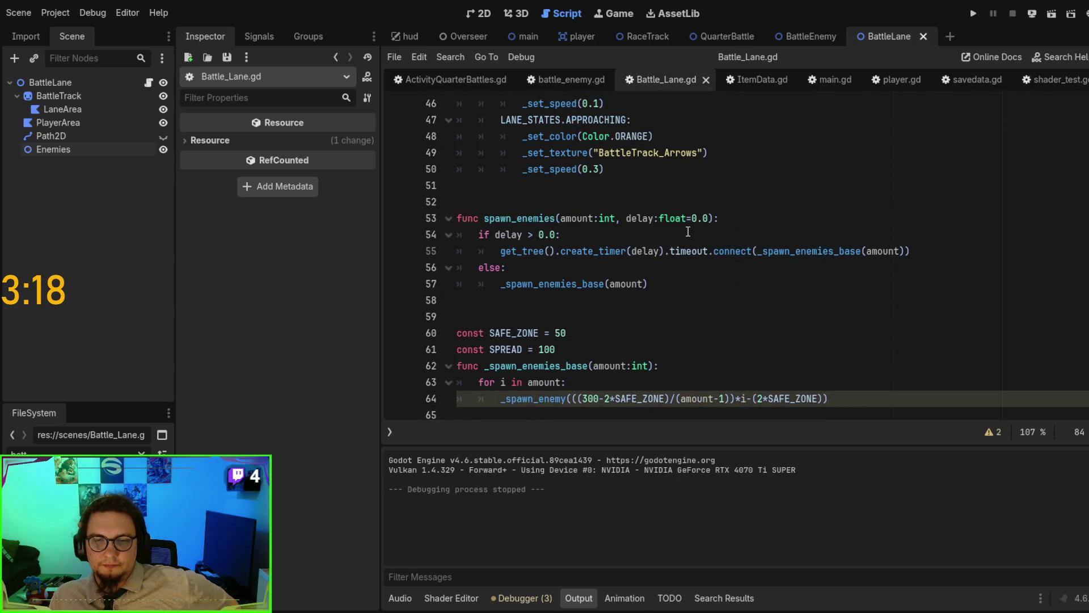
{"action": "left_click", "coordinate": [992, 432]}
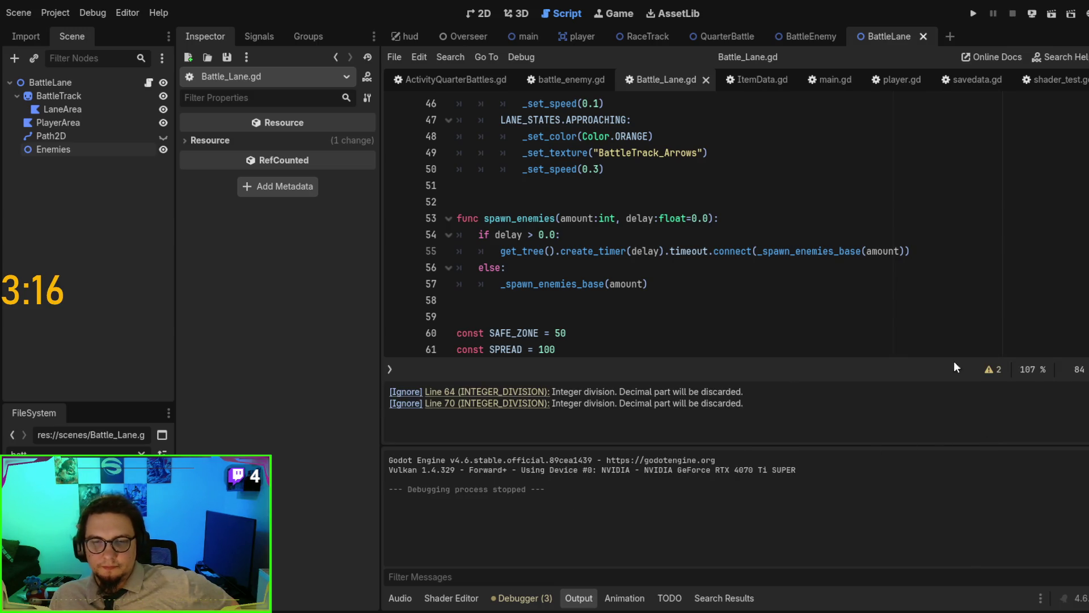
- Set a breakpoint on line 86, the recursive deal_damage(overkill) call
{"action": "scroll", "coordinate": [886, 267], "scroll_direction": "up", "scroll_amount": 7}
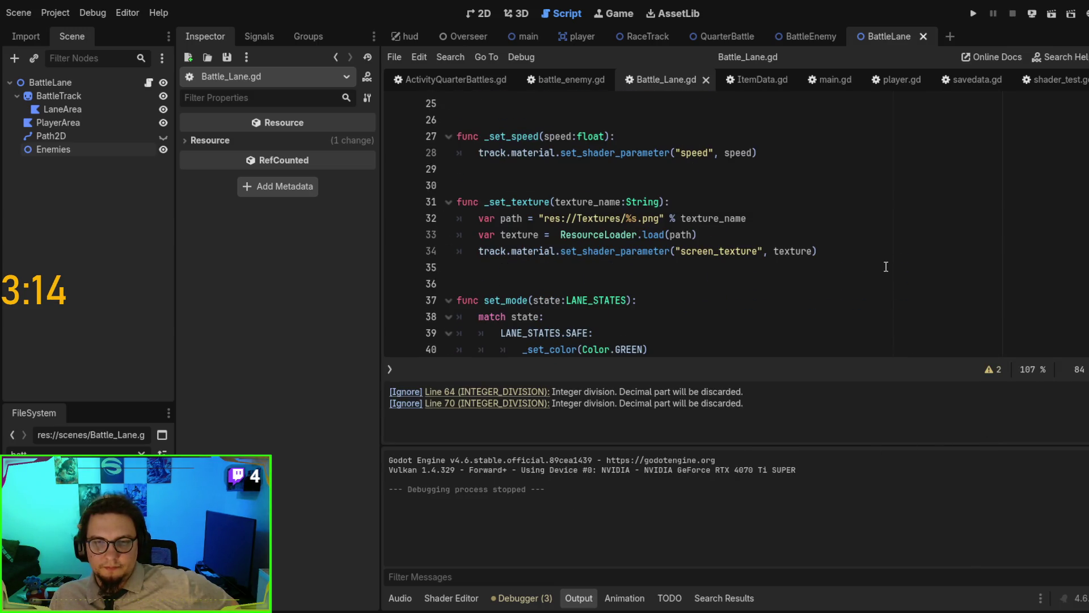
{"action": "scroll", "coordinate": [847, 243], "scroll_direction": "up", "scroll_amount": 5}
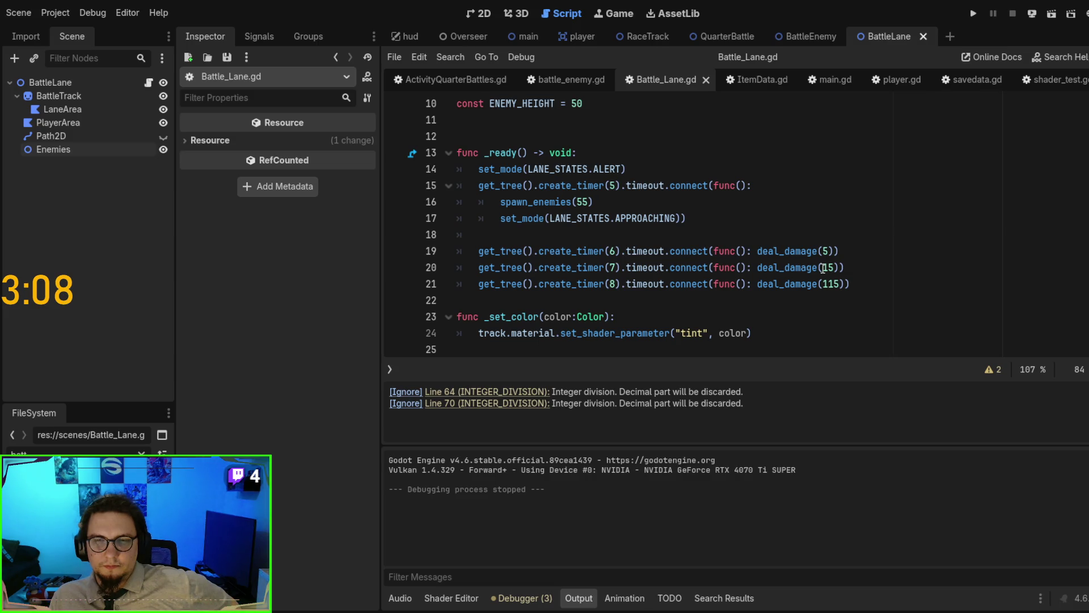
{"action": "scroll", "coordinate": [822, 267], "scroll_direction": "down", "scroll_amount": 18}
{"action": "scroll", "coordinate": [821, 259], "scroll_direction": "down", "scroll_amount": 5}
{"action": "scroll", "coordinate": [822, 259], "scroll_direction": "up", "scroll_amount": 1}
{"action": "scroll", "coordinate": [821, 259], "scroll_direction": "up", "scroll_amount": 1}
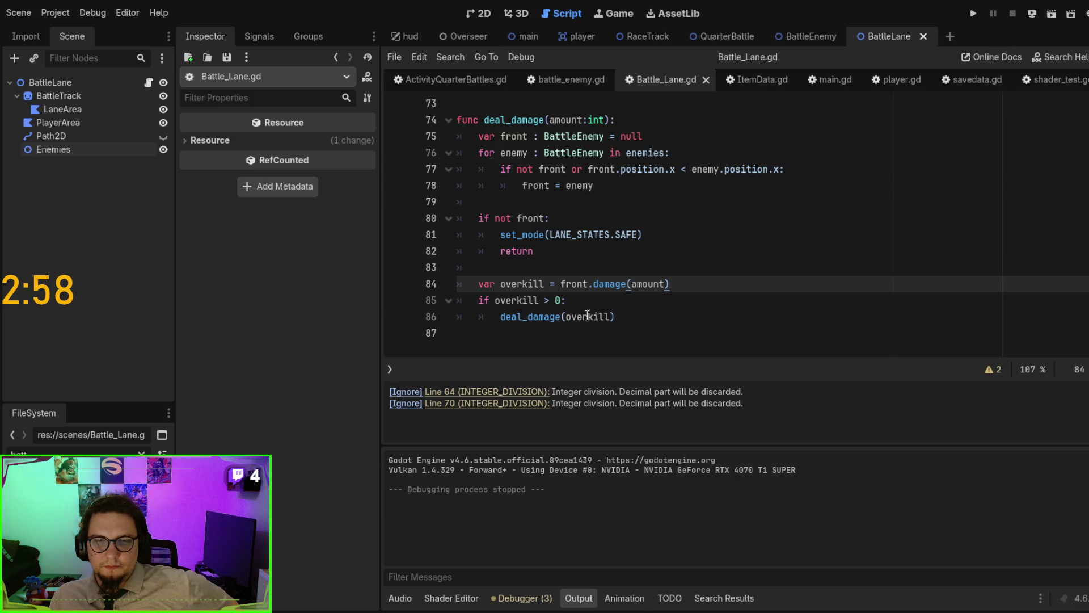
{"action": "left_click", "coordinate": [395, 318]}
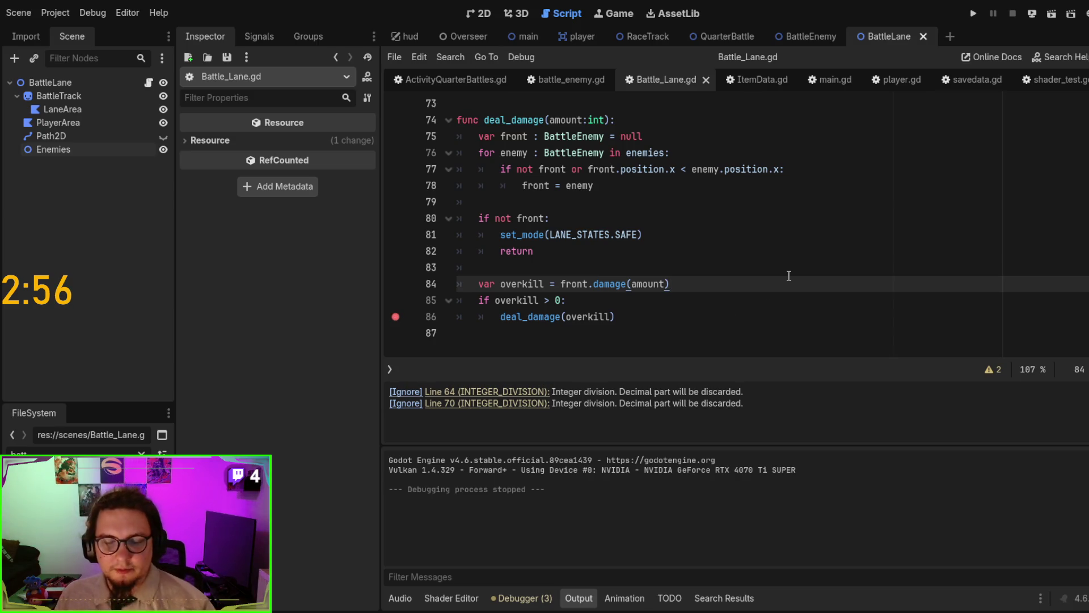
- Run the game and step through recursive deal_damage hits until amount 512 and overkill 1024, then stop debugging
{"action": "key", "text": "F5"}
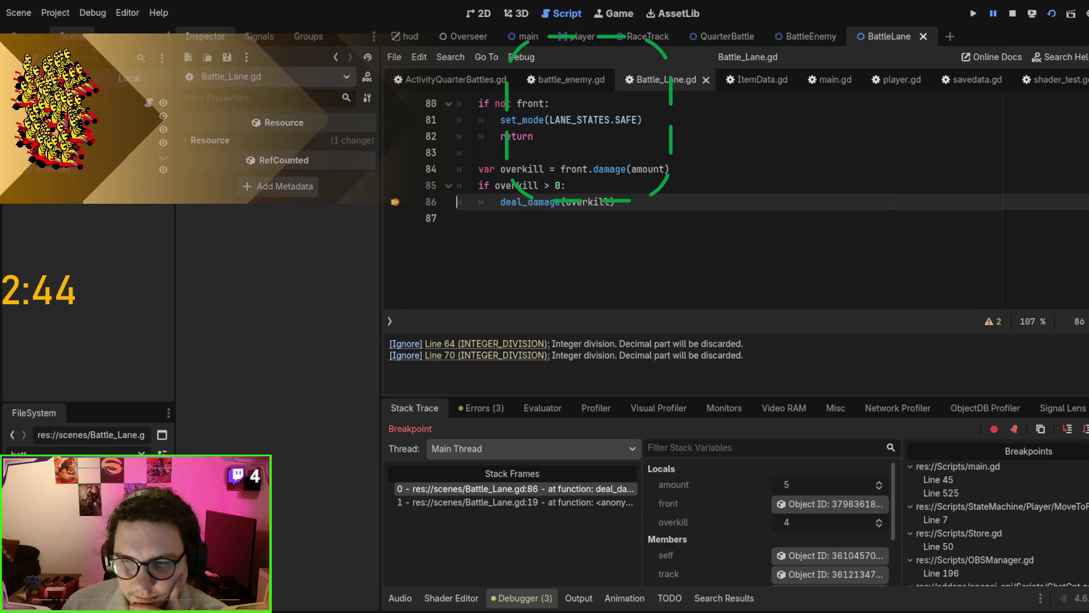
{"action": "key", "text": "F12"}
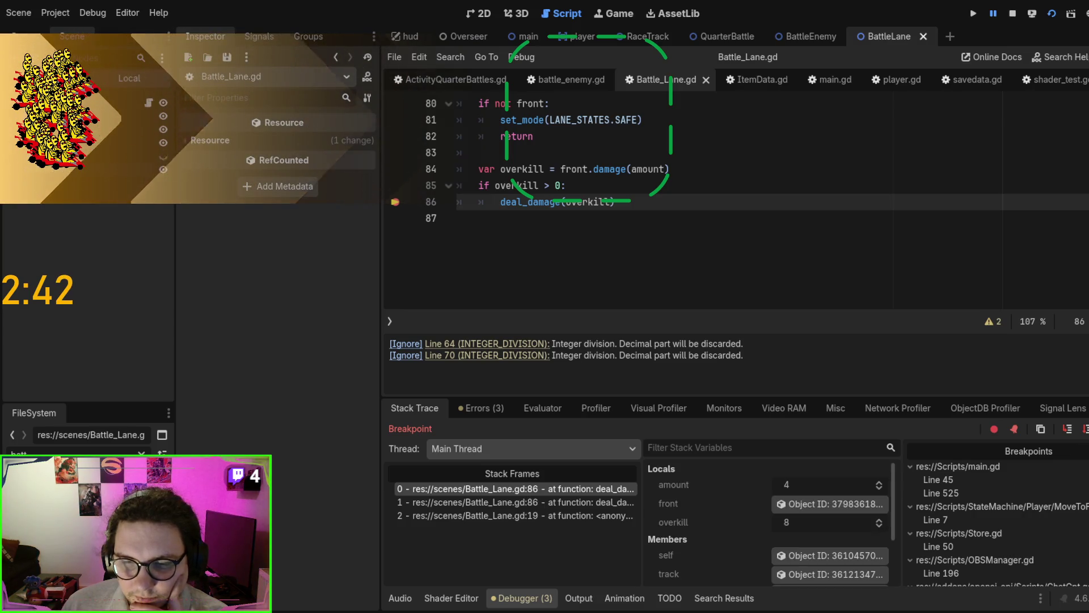
{"action": "key", "text": "F12"}
{"action": "key", "text": "F12"}
{"action": "key", "text": "F12"}
{"action": "key", "text": "F12"}
{"action": "key", "text": "F12"}
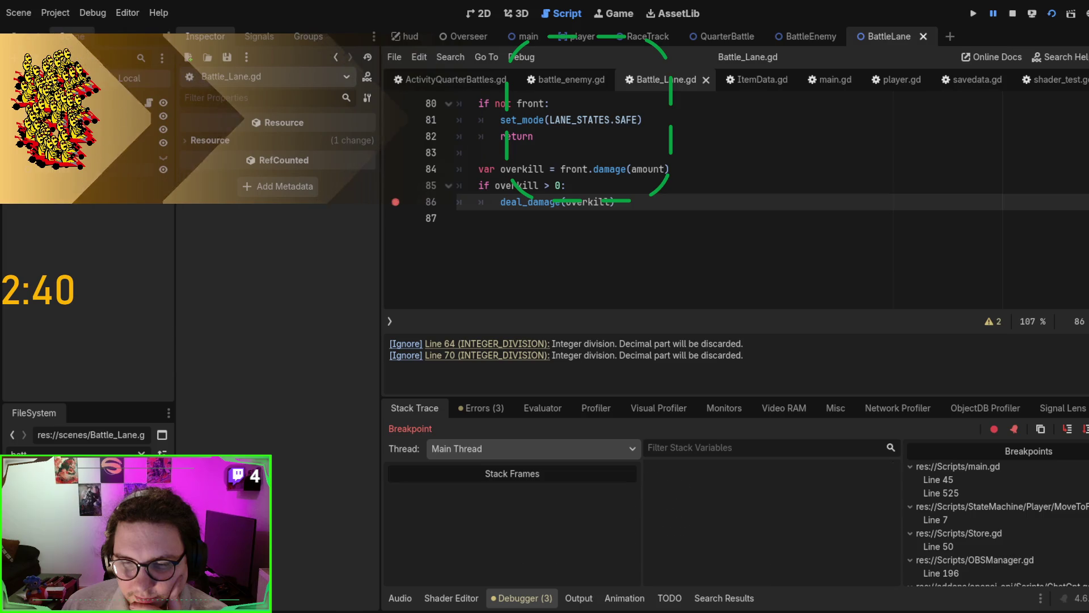
{"action": "key", "text": "F12"}
{"action": "key", "text": "F12"}
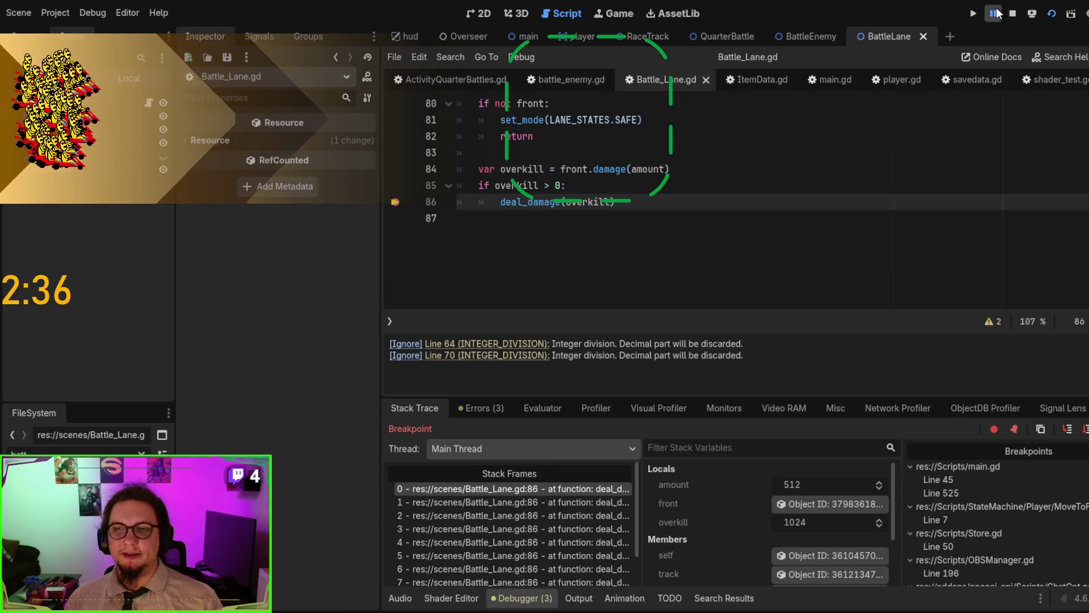
{"action": "key", "text": "F8"}
{"action": "scroll", "coordinate": [840, 249], "scroll_direction": "up", "scroll_amount": 1}
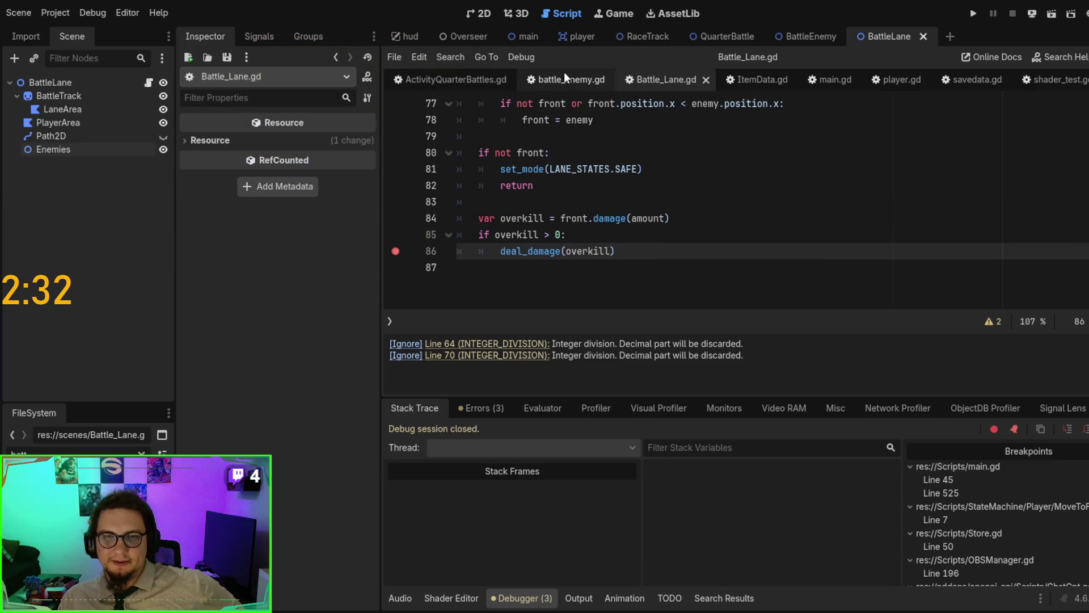
- Follow deal_damage and front.damage on line 84 to the damage() definition in battle_enemy.gd
{"action": "left_click", "coordinate": [535, 253], "text": "ctrl"}
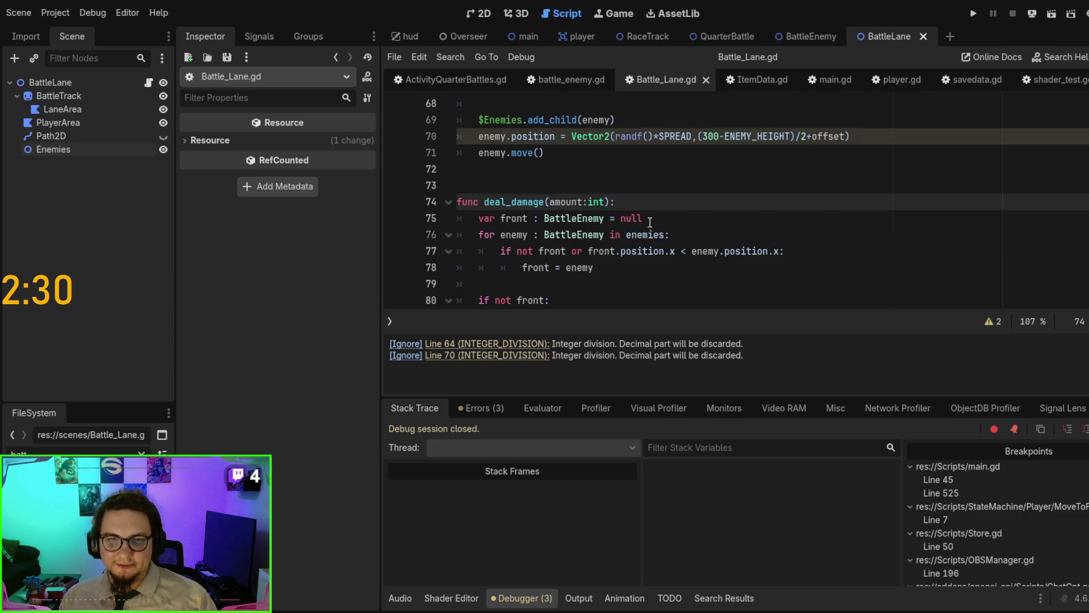
{"action": "scroll", "coordinate": [669, 206], "scroll_direction": "down", "scroll_amount": 1}
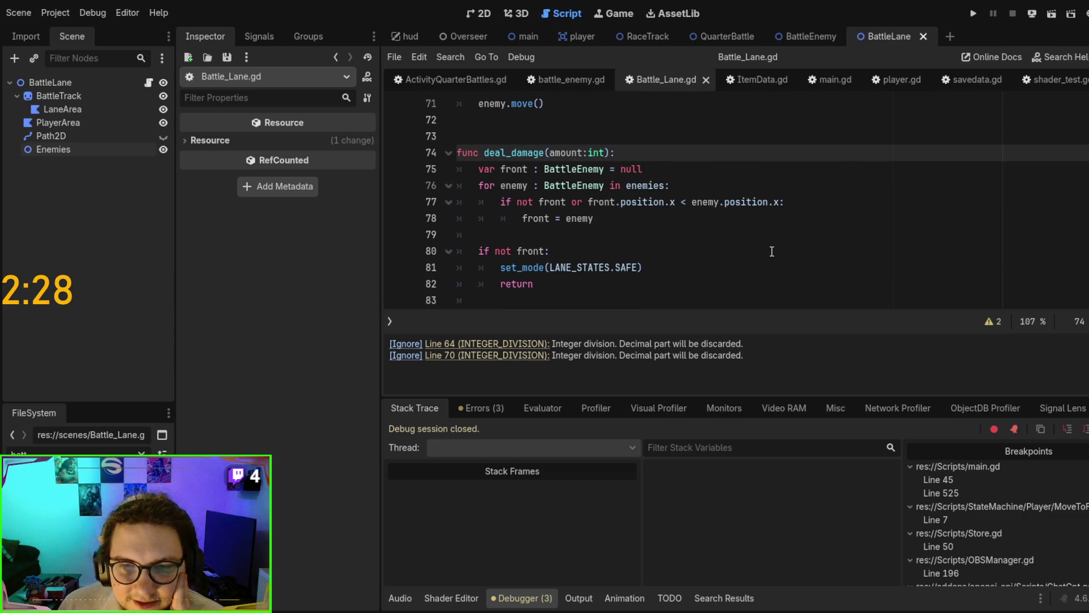
{"action": "scroll", "coordinate": [771, 251], "scroll_direction": "down", "scroll_amount": 3}
{"action": "scroll", "coordinate": [764, 244], "scroll_direction": "up", "scroll_amount": 1}
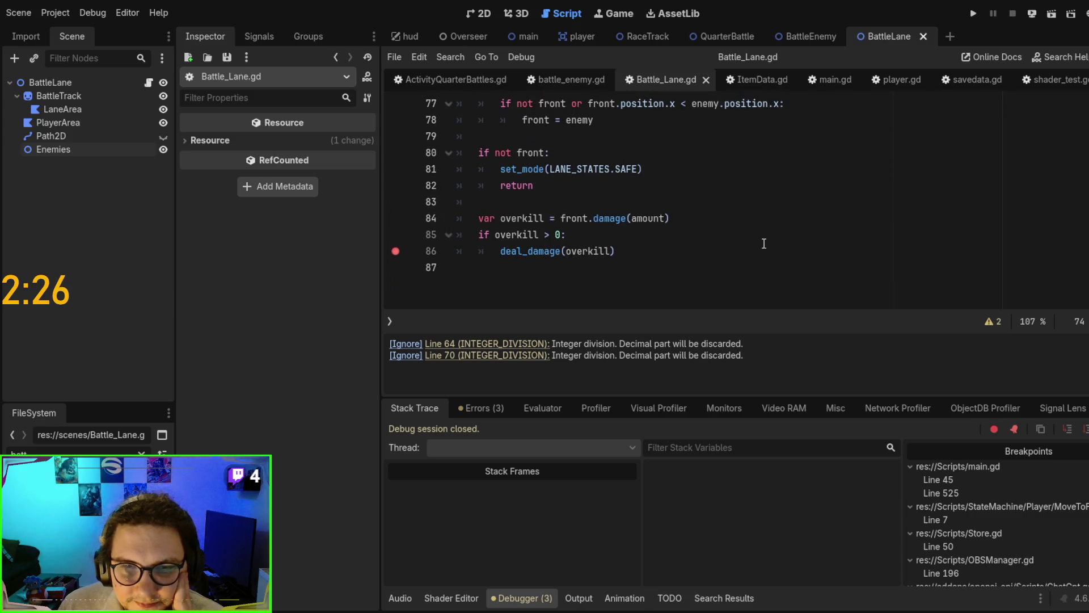
{"action": "double_click", "coordinate": [519, 218]}
{"action": "double_click", "coordinate": [569, 218]}
{"action": "double_click", "coordinate": [618, 218]}
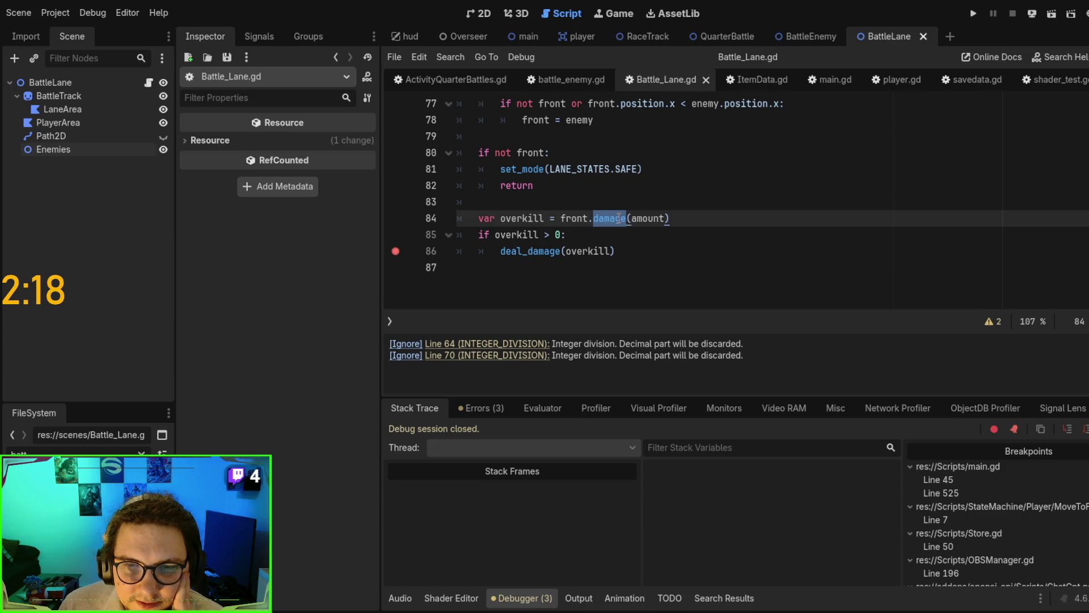
{"action": "left_click", "coordinate": [618, 218], "text": "ctrl"}
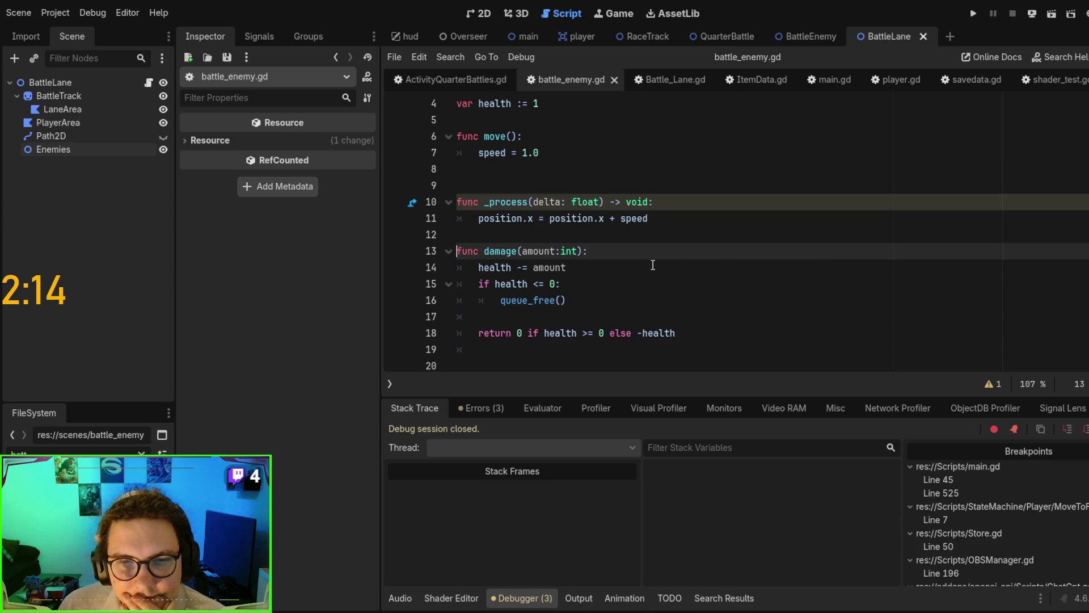
- Review damage(): health minus amount, queue_free, and return 0 if health >= 0 else -health
{"action": "left_click", "coordinate": [495, 266]}
{"action": "double_click", "coordinate": [549, 267]}
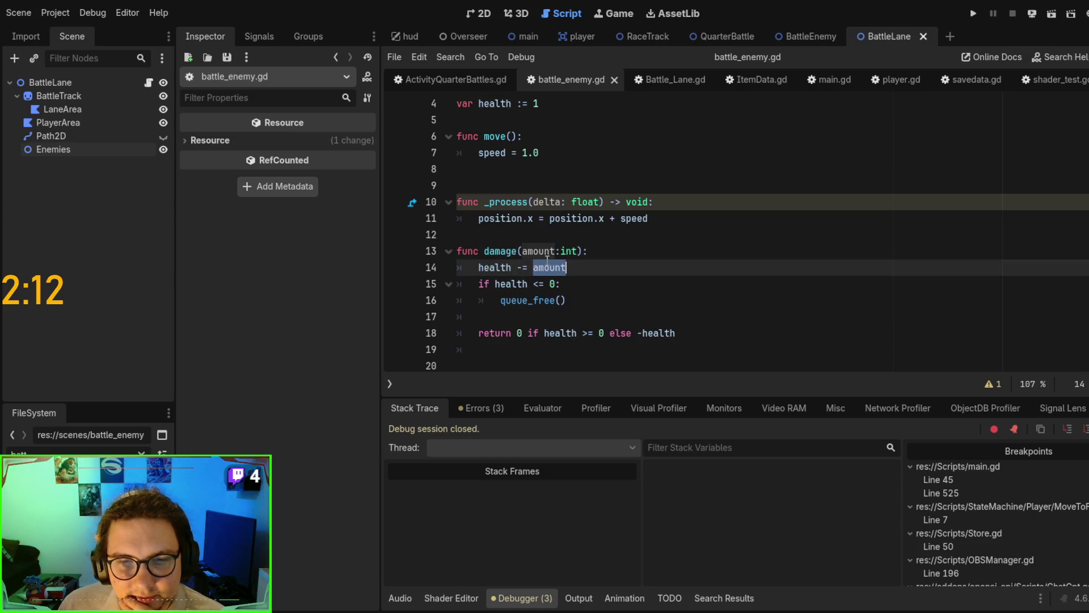
{"action": "double_click", "coordinate": [510, 284]}
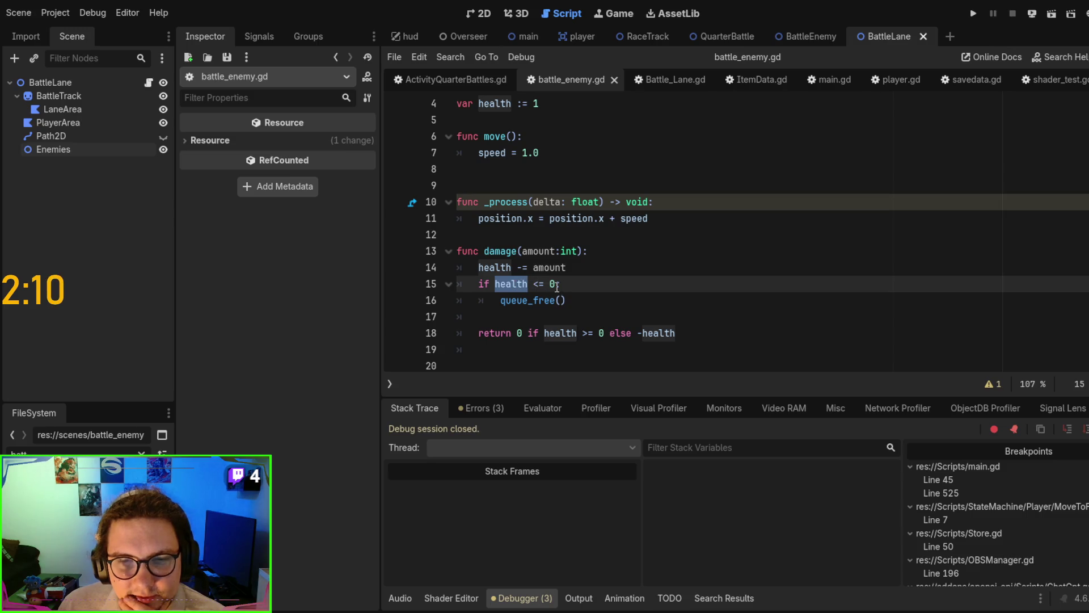
{"action": "left_click_drag", "start_coordinate": [526, 303], "coordinate": [555, 301]}
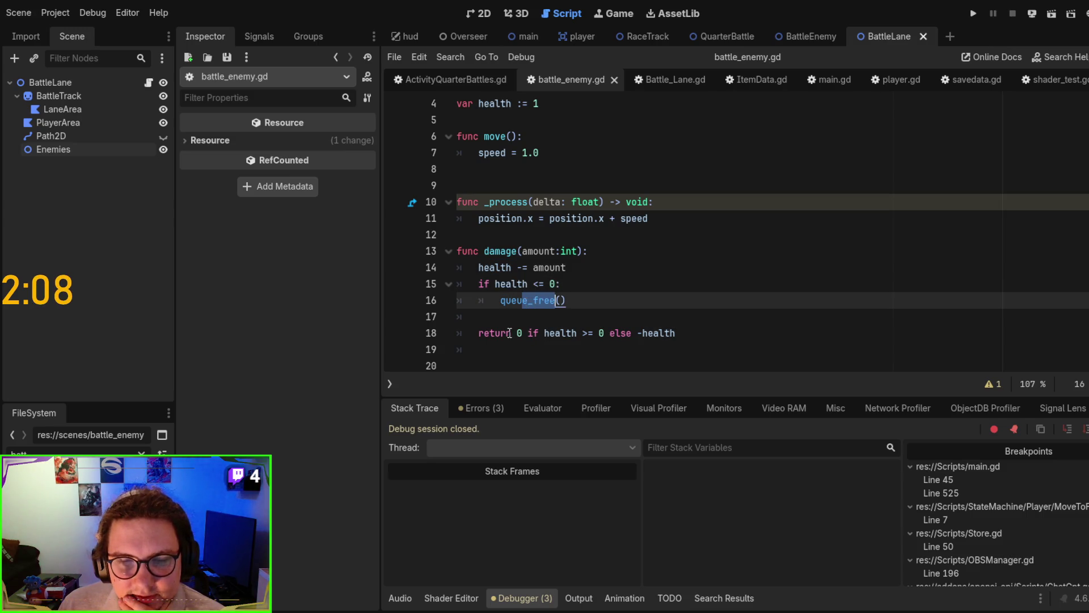
{"action": "double_click", "coordinate": [519, 333]}
{"action": "left_click_drag", "start_coordinate": [545, 333], "coordinate": [611, 333]}
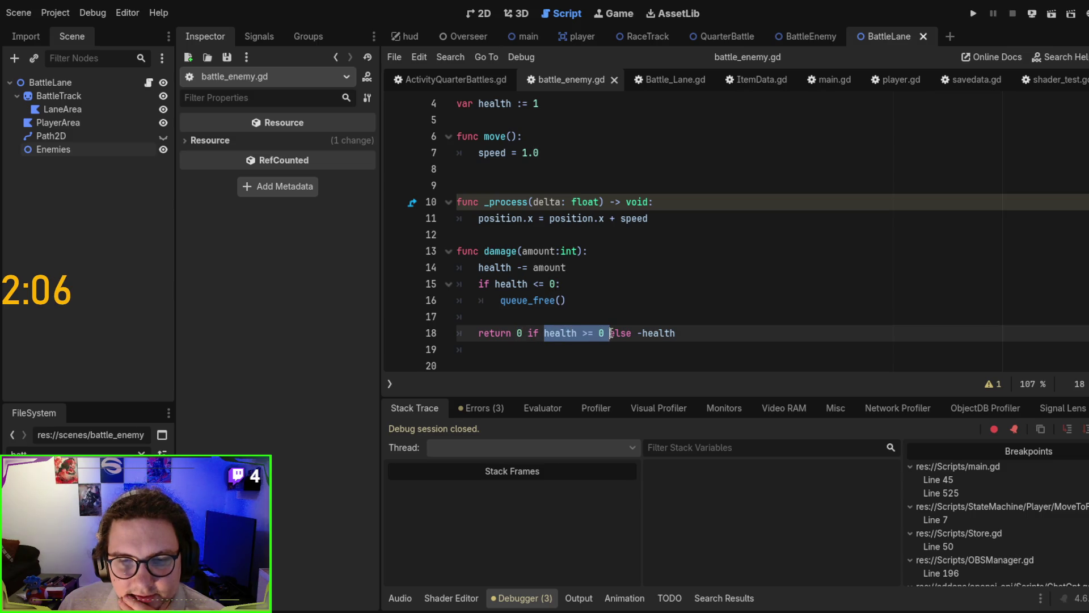
{"action": "double_click", "coordinate": [658, 333]}
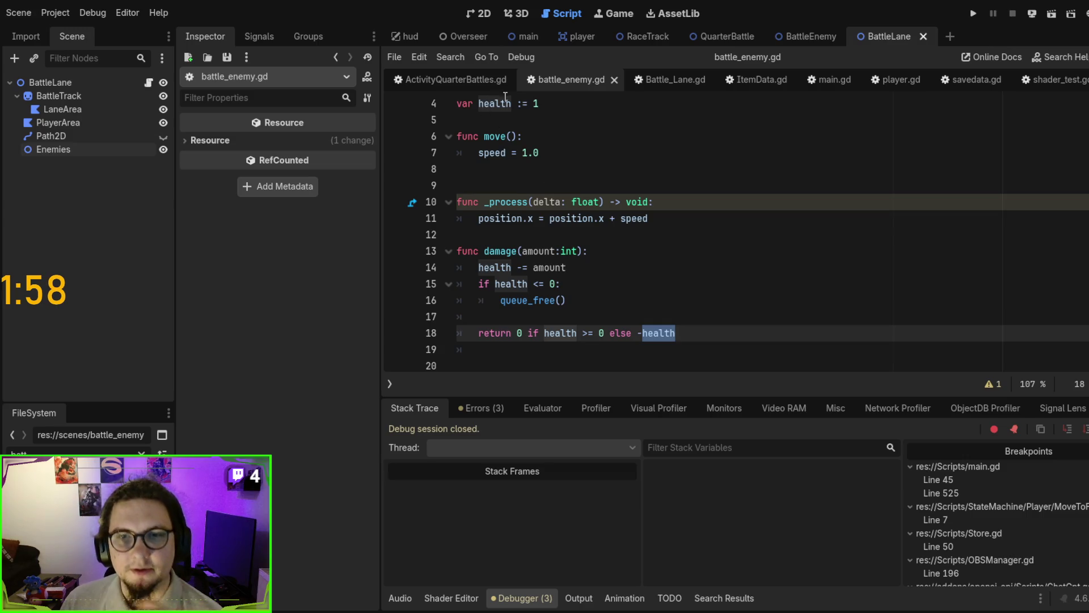
{"action": "left_click", "coordinate": [660, 77]}
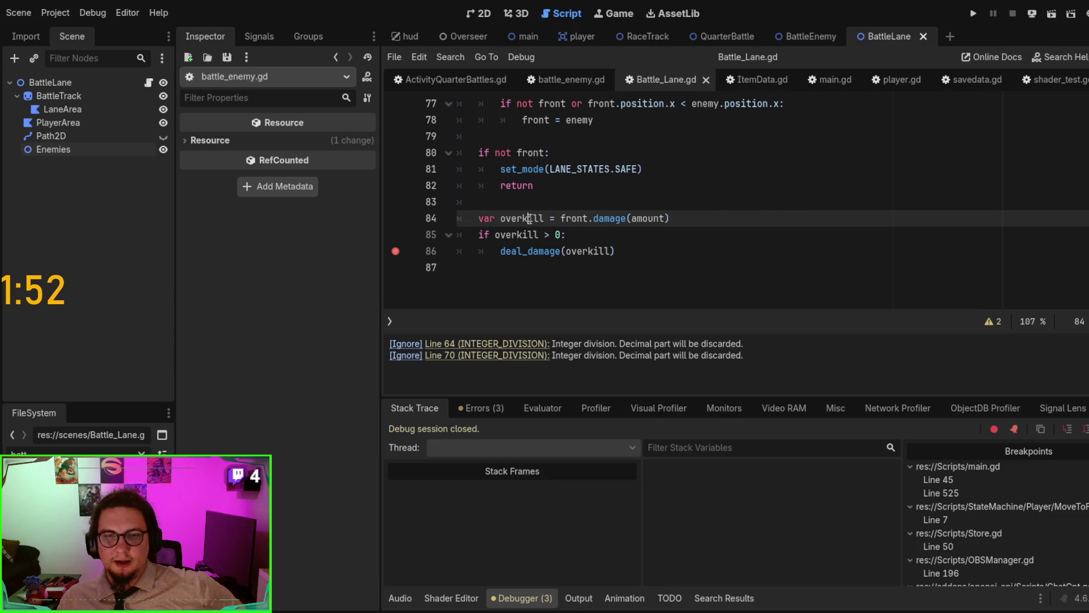
- Review deal_damage's enemy loop and recursive call, then return to damage() in battle_enemy.gd
{"action": "double_click", "coordinate": [530, 250]}
{"action": "scroll", "coordinate": [714, 229], "scroll_direction": "up", "scroll_amount": 1}
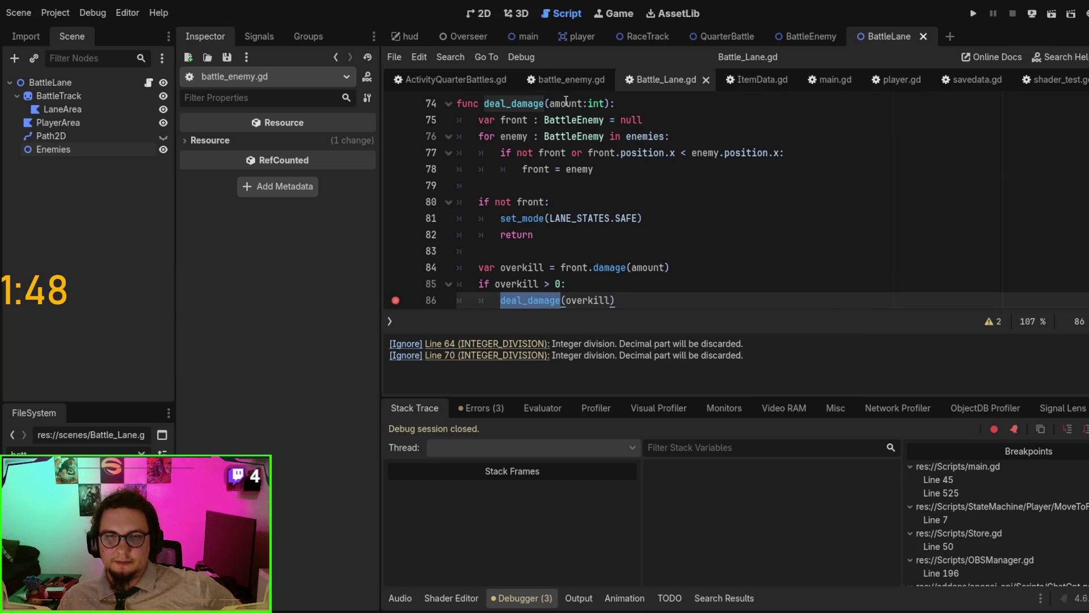
{"action": "mouse_move", "coordinate": [492, 136]}
{"action": "left_mouse_down"}
{"action": "mouse_move", "coordinate": [494, 152]}
{"action": "mouse_move", "coordinate": [593, 184]}
{"action": "mouse_move", "coordinate": [600, 208]}
{"action": "mouse_move", "coordinate": [655, 222]}
{"action": "mouse_move", "coordinate": [680, 247]}
{"action": "left_mouse_up"}
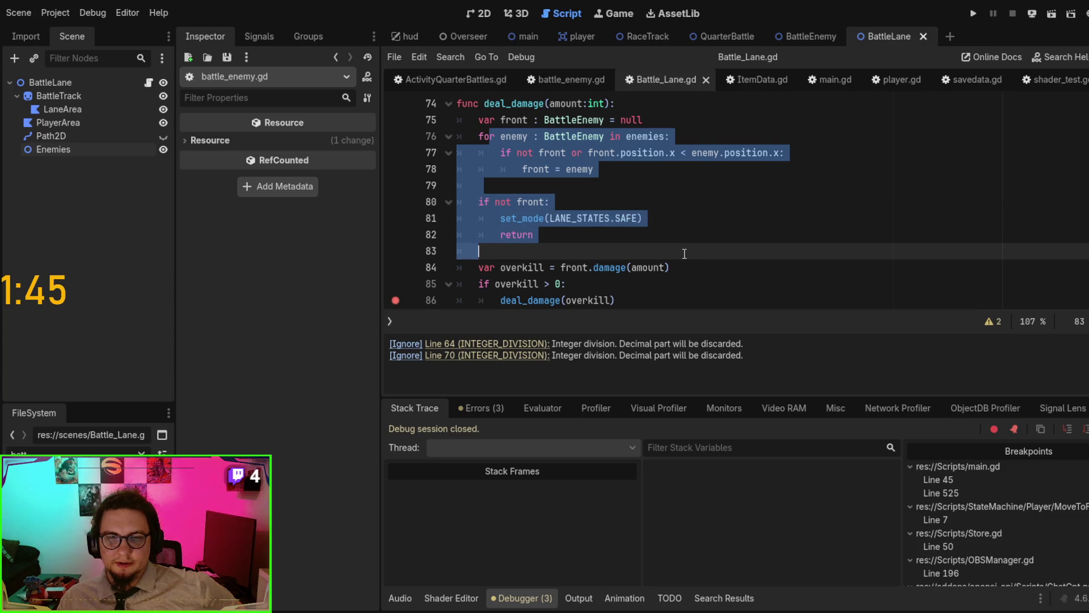
{"action": "left_click", "coordinate": [679, 251]}
{"action": "scroll", "coordinate": [679, 250], "scroll_direction": "down", "scroll_amount": 1}
{"action": "double_click", "coordinate": [612, 218]}
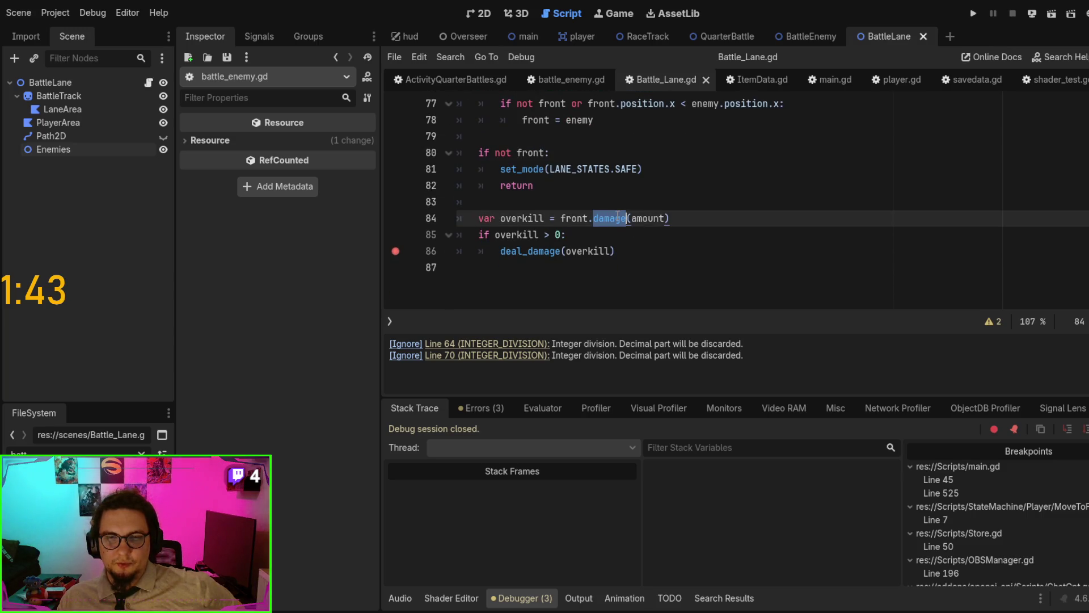
{"action": "left_click", "coordinate": [619, 218], "text": "ctrl"}
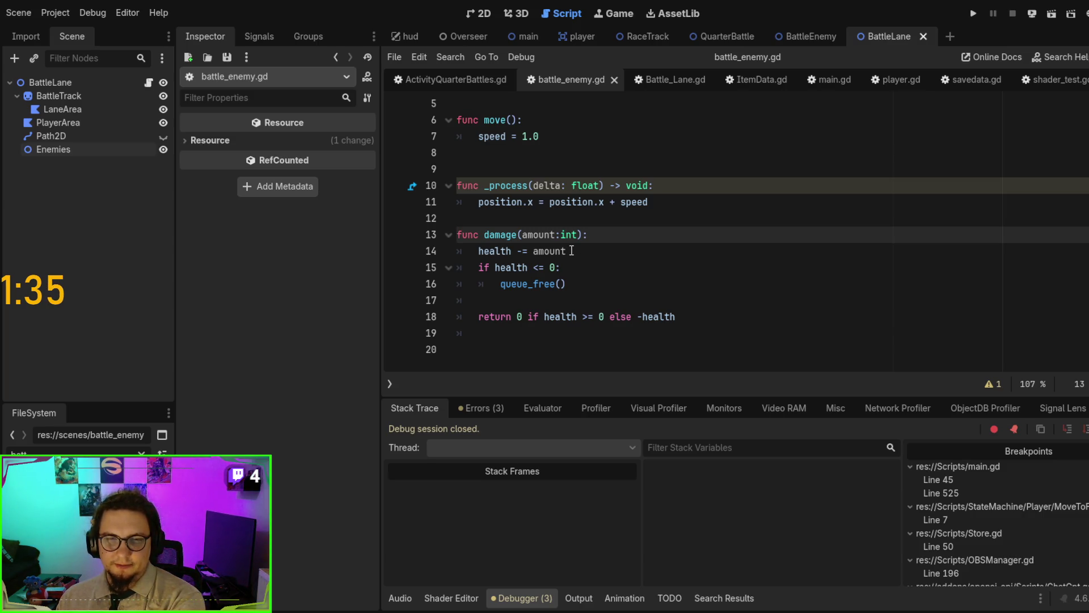
{"action": "triple_click", "coordinate": [532, 284]}
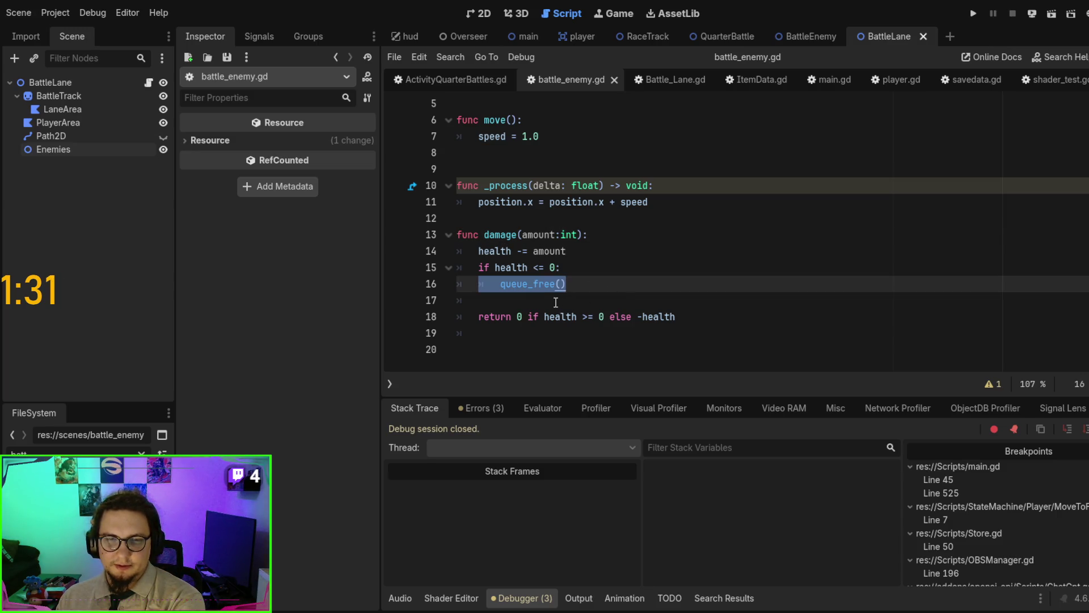
{"action": "double_click", "coordinate": [572, 315]}
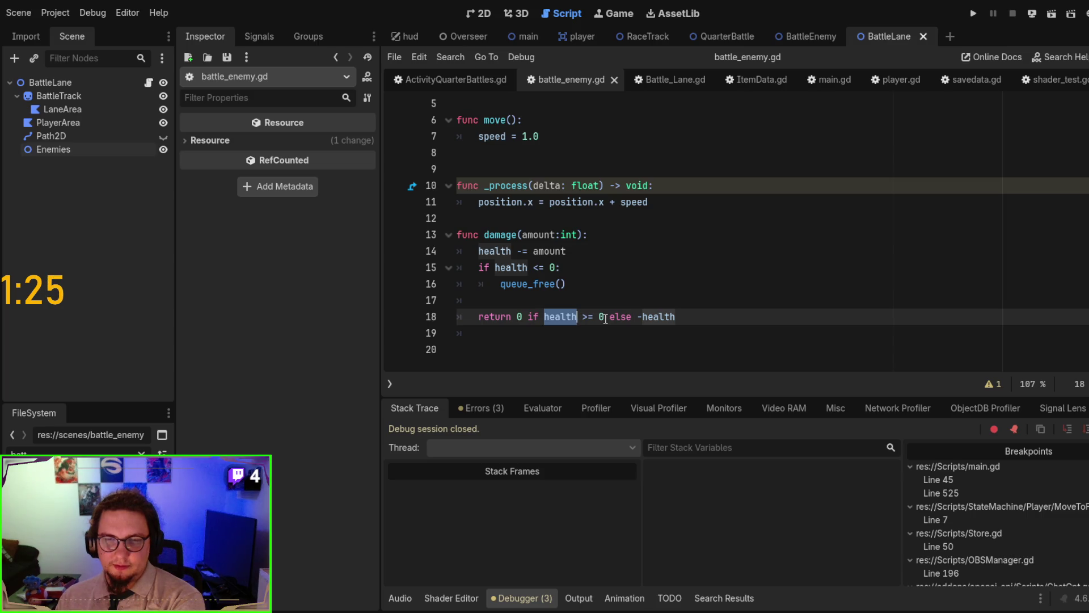
{"action": "left_click", "coordinate": [660, 315]}
{"action": "double_click", "coordinate": [659, 316]}
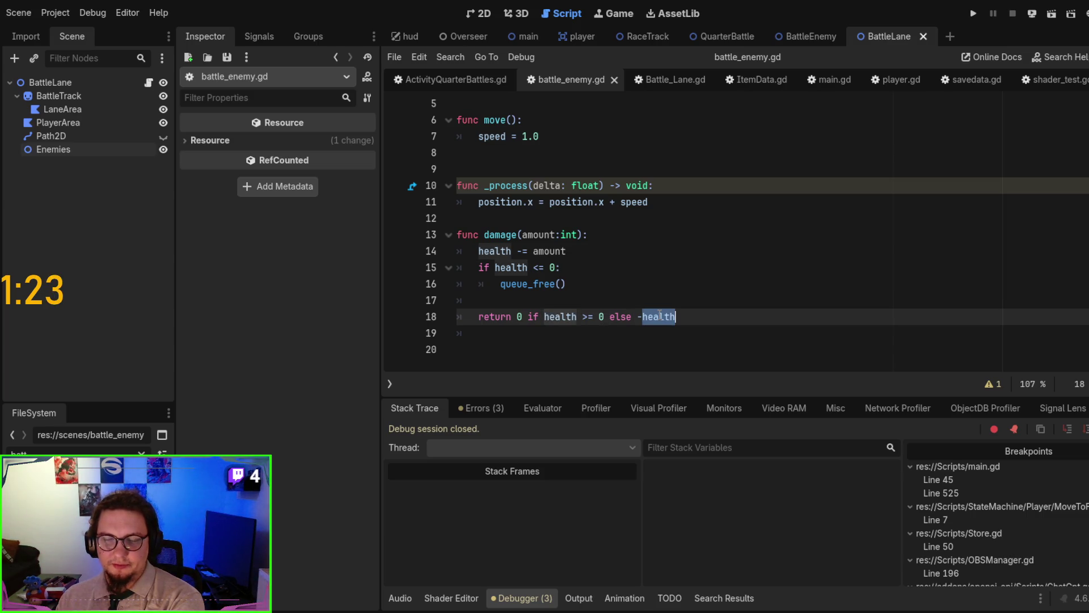
{"action": "left_click", "coordinate": [866, 316]}
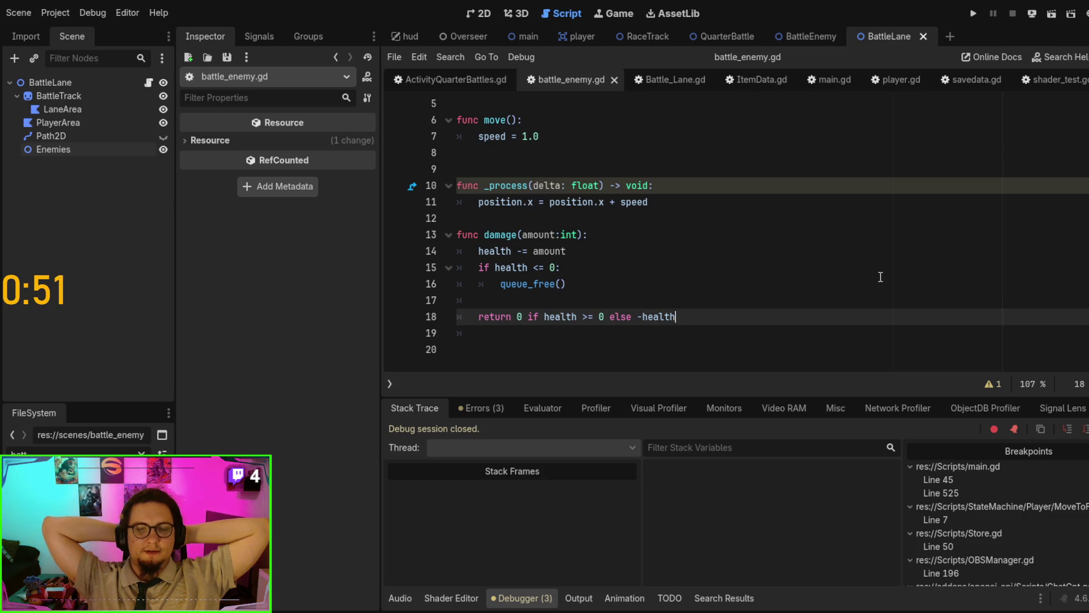
- Rewrite line 18's overkill return as 'else health*-1', then save and run the game
{"action": "key", "text": "ctrl+Left"}
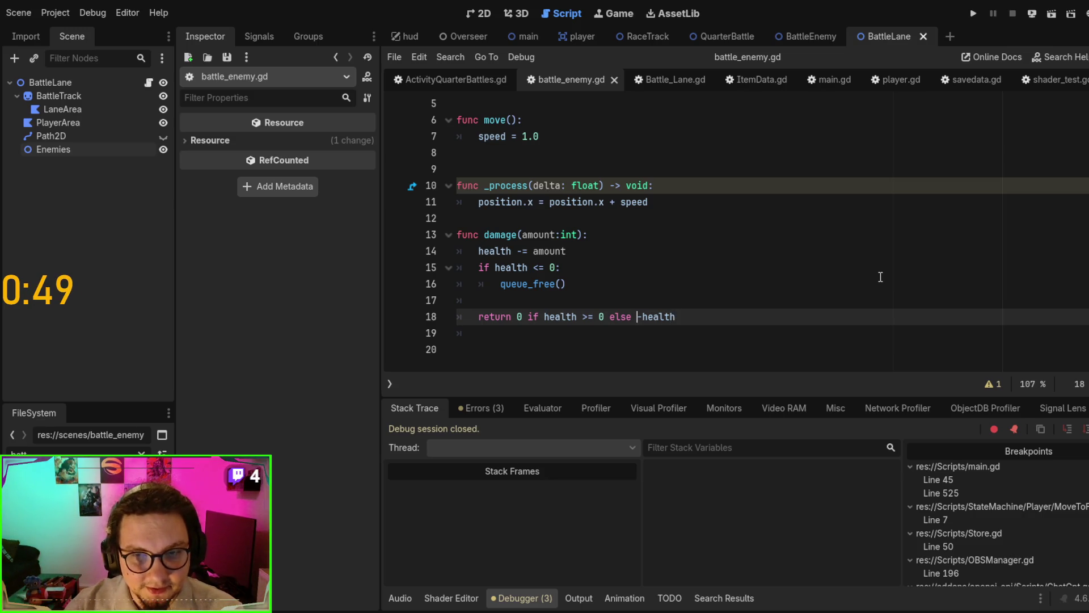
{"action": "key", "text": "End"}
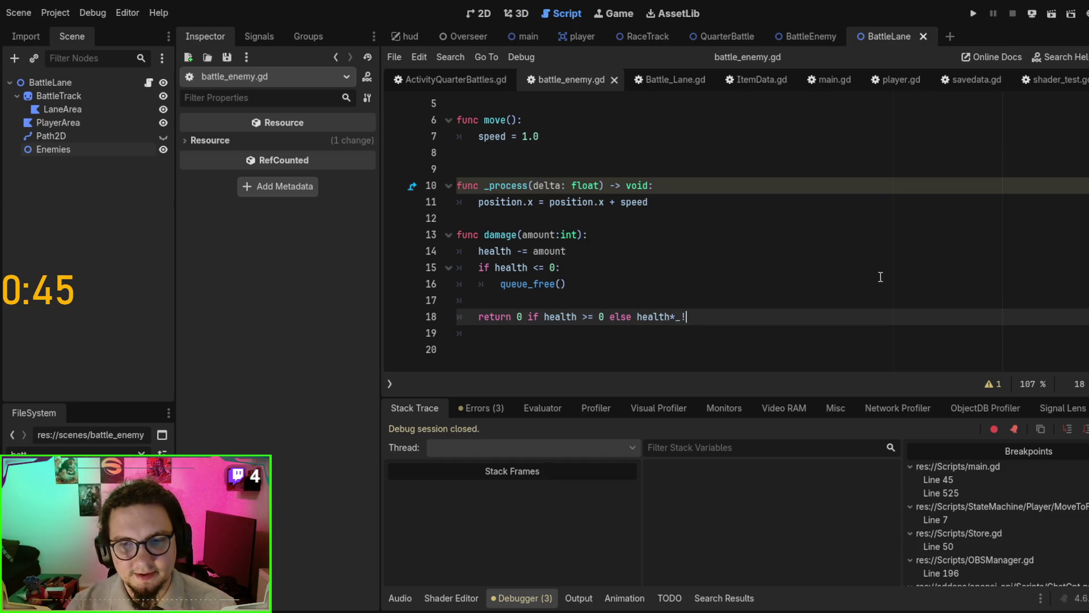
{"action": "key", "text": "BackSpace"}
{"action": "type", "text": "?"}
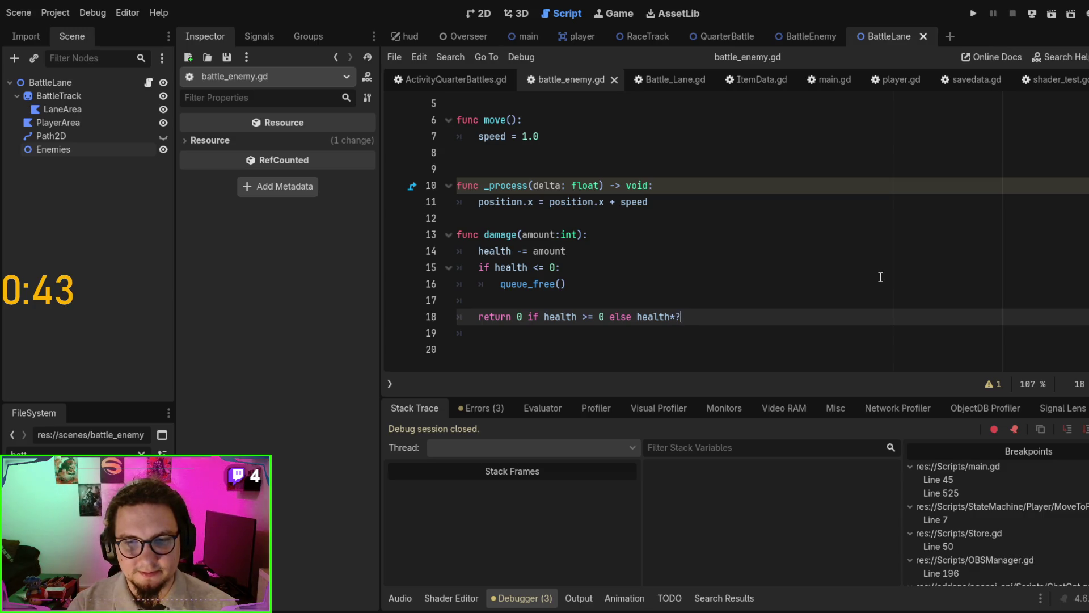
{"action": "key", "text": "BackSpace"}
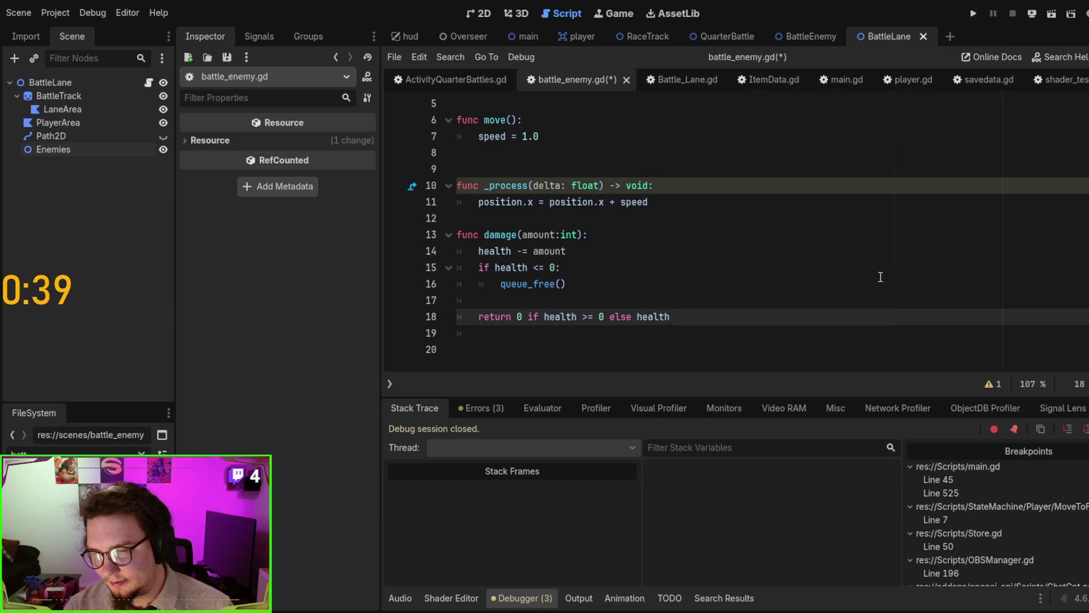
{"action": "type", "text": "1"}
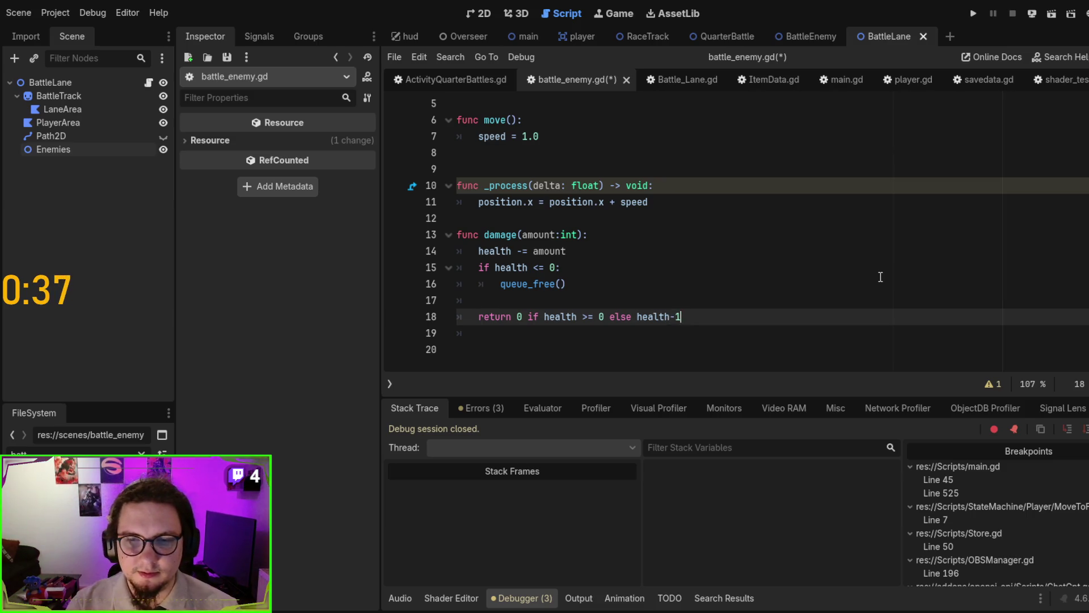
{"action": "key", "text": "BackSpace"}
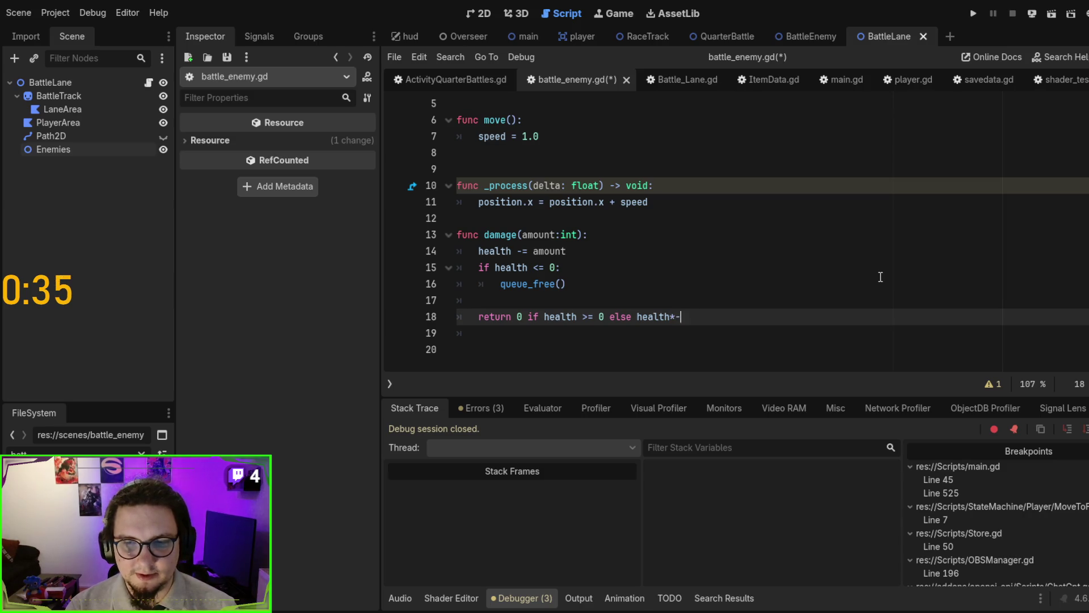
{"action": "key", "text": "BackSpace"}
{"action": "key", "text": "BackSpace"}
{"action": "type", "text": "1"}
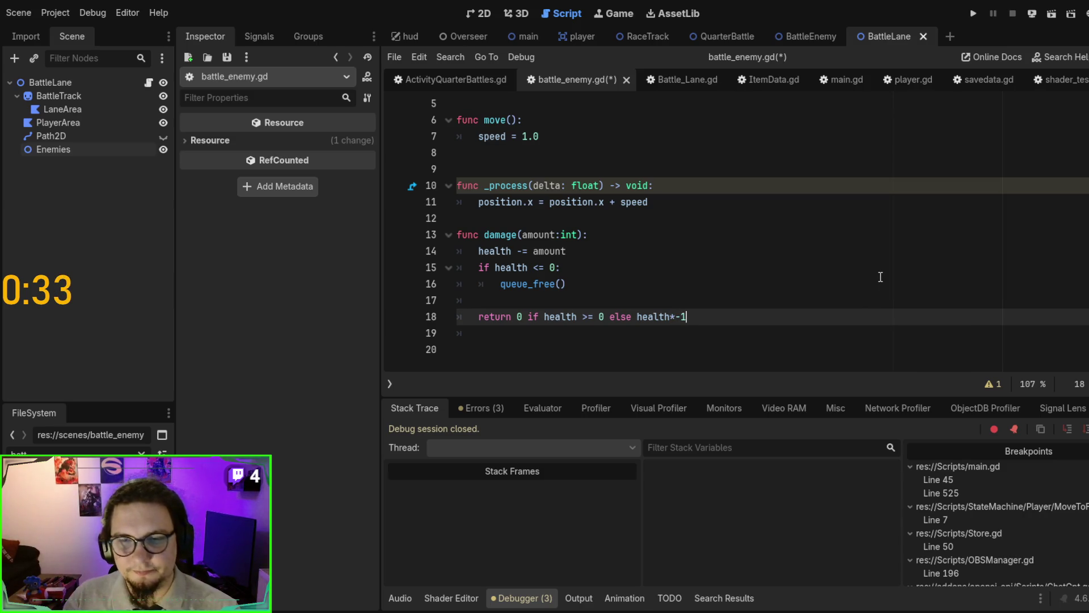
{"action": "key", "text": "F5"}
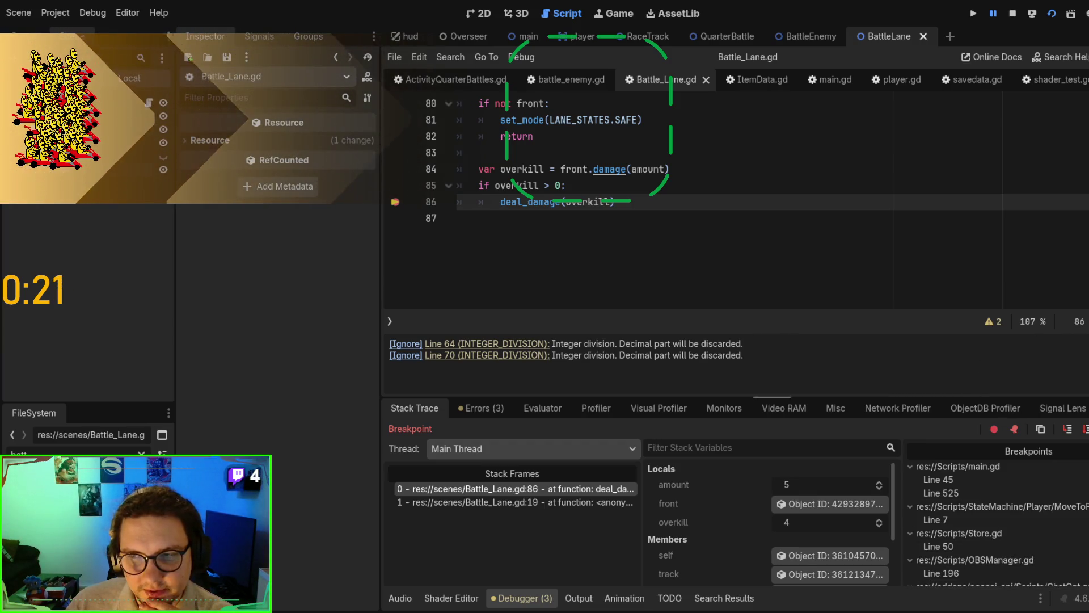
- Continue through three more recursive hits to amount 128 and overkill 256, reviewing deal_damage
{"action": "key", "text": "F12"}
{"action": "key", "text": "F12"}
{"action": "key", "text": "F12"}
{"action": "key", "text": "F12"}
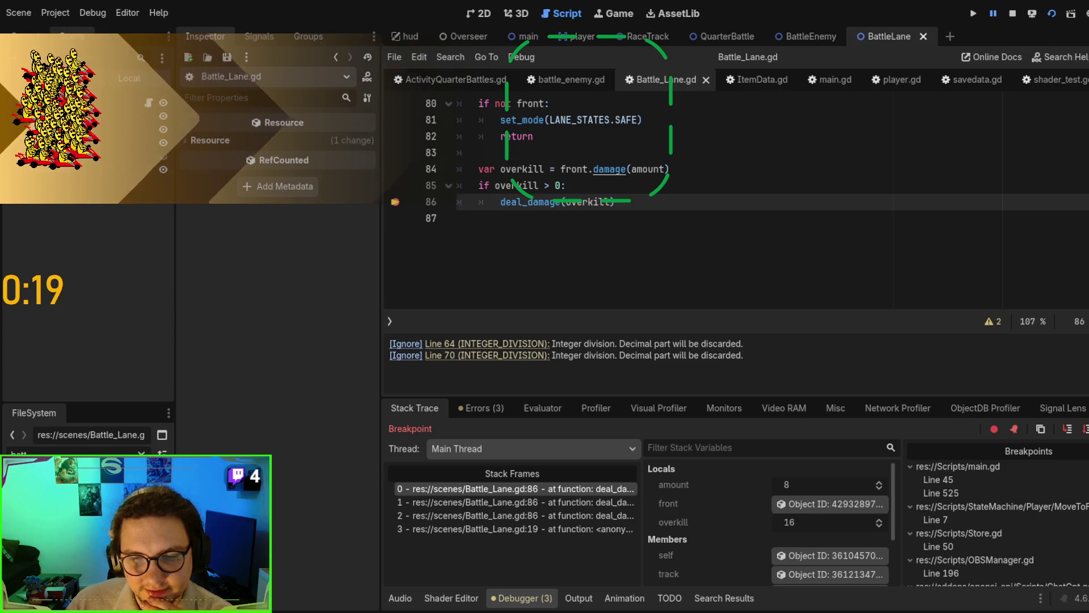
{"action": "key", "text": "F12"}
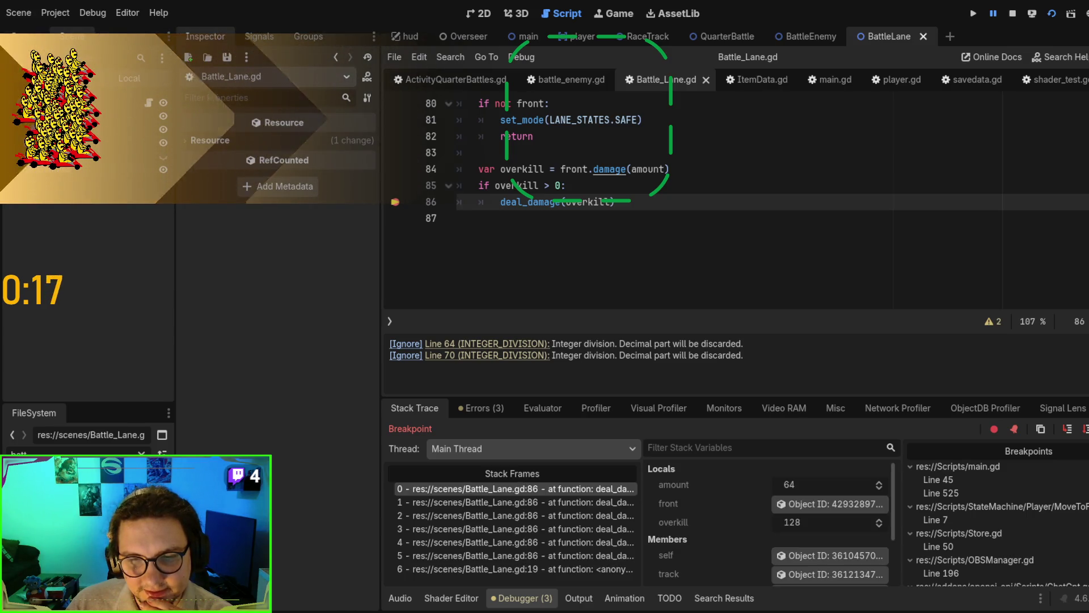
{"action": "key", "text": "F12"}
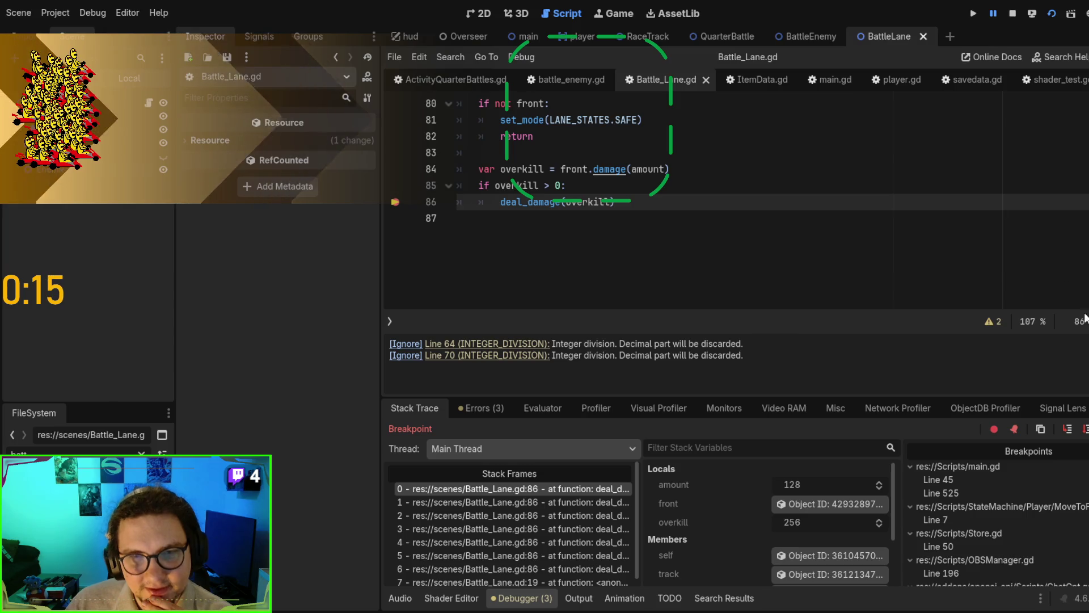
{"action": "scroll", "coordinate": [751, 207], "scroll_direction": "up", "scroll_amount": 1}
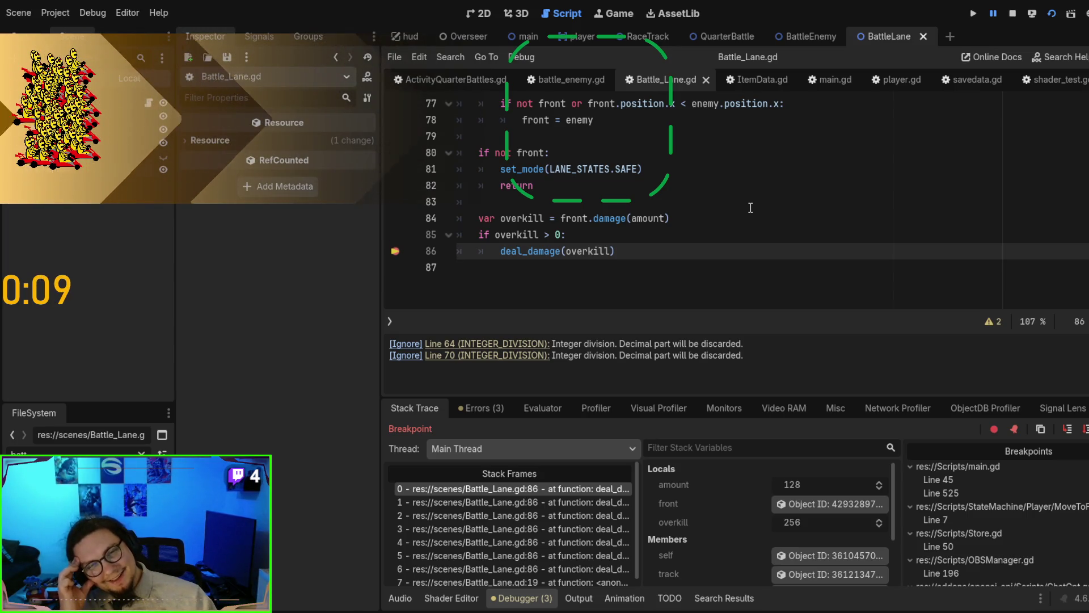
{"action": "scroll", "coordinate": [751, 208], "scroll_direction": "up", "scroll_amount": 2}
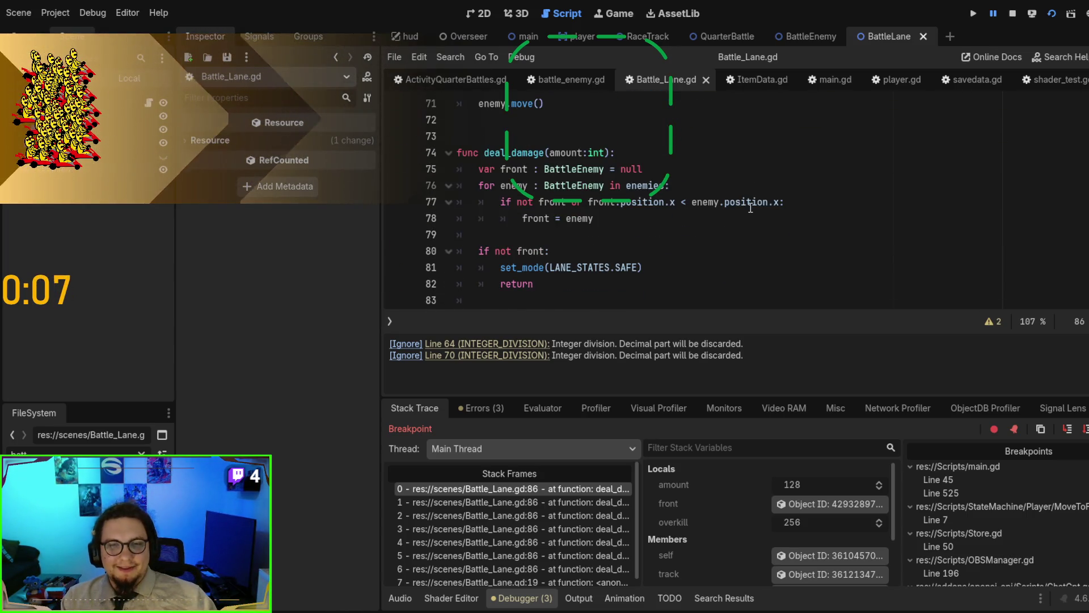
{"action": "scroll", "coordinate": [751, 208], "scroll_direction": "down", "scroll_amount": 1}
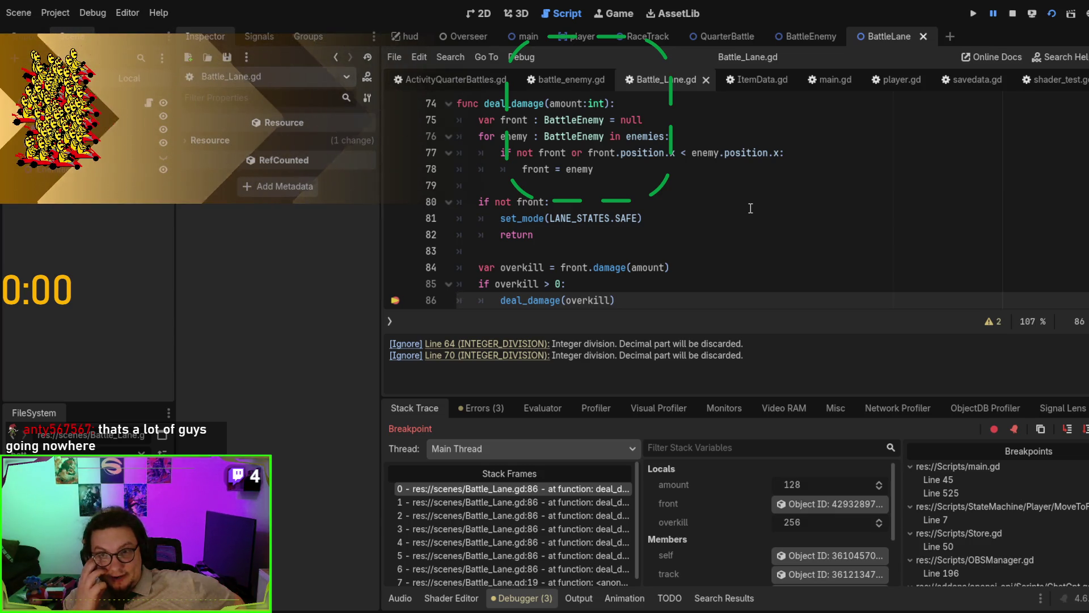
{"action": "scroll", "coordinate": [751, 208], "scroll_direction": "down", "scroll_amount": 1}
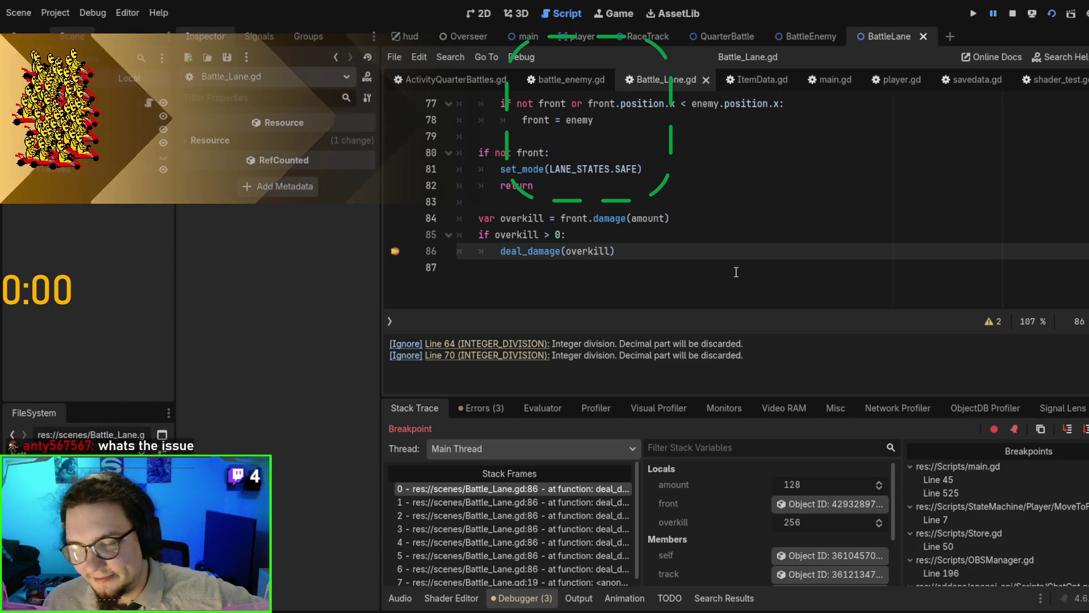
- Stop the current run to start a fresh test of deal_damage
{"action": "double_click", "coordinate": [527, 251]}
{"action": "scroll", "coordinate": [544, 250], "scroll_direction": "up", "scroll_amount": 1}
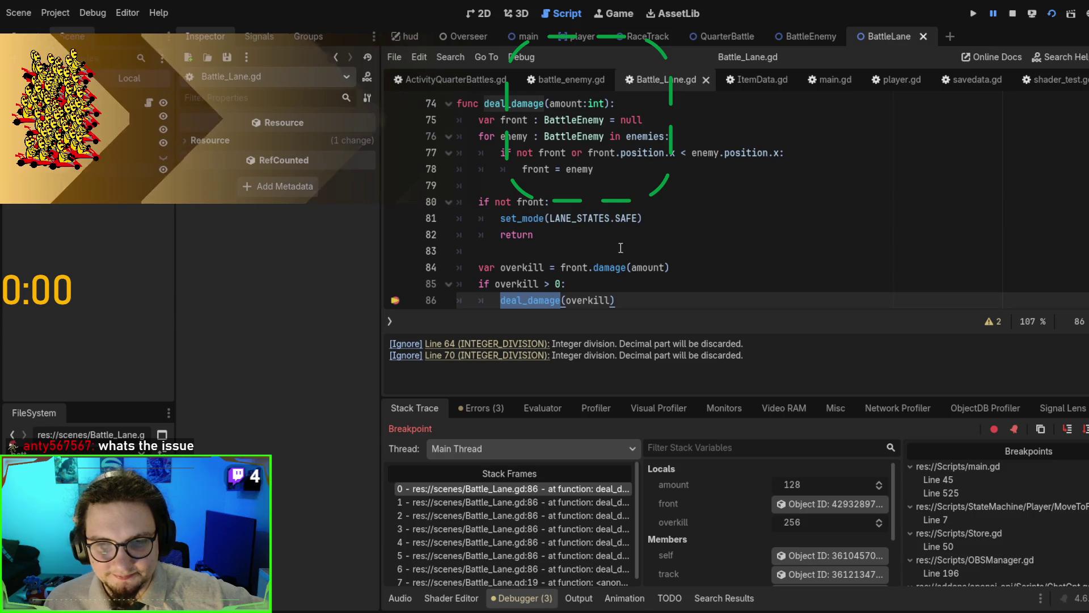
{"action": "left_click", "coordinate": [995, 167]}
{"action": "key", "text": "F8"}
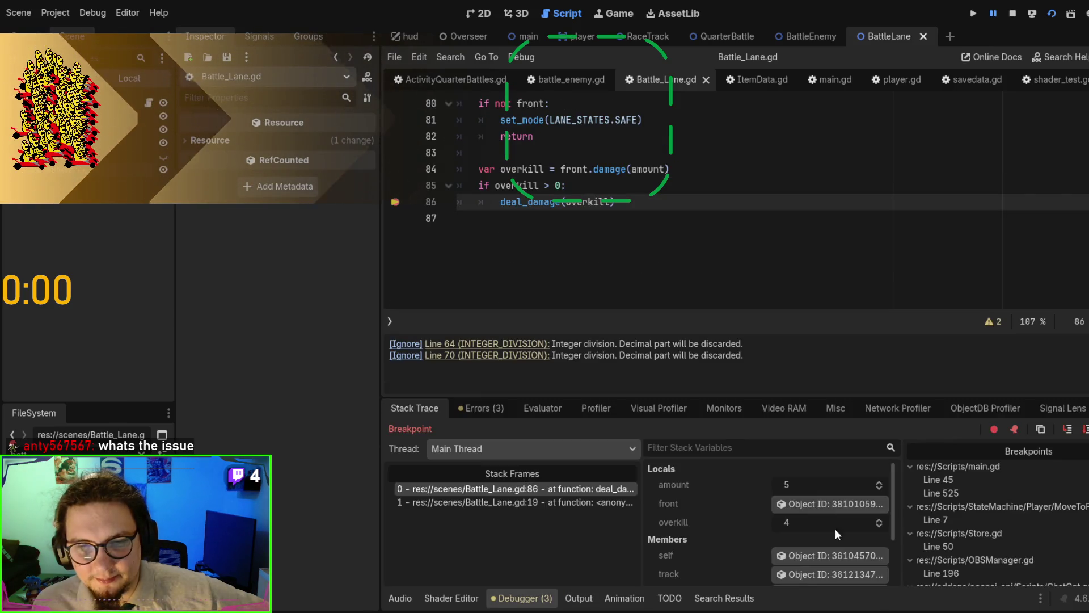
- Inspect the front-enemy loop and the overkill = front.damage(amount) line 84
{"action": "scroll", "coordinate": [724, 238], "scroll_direction": "up", "scroll_amount": 3}
{"action": "scroll", "coordinate": [662, 234], "scroll_direction": "down", "scroll_amount": 2}
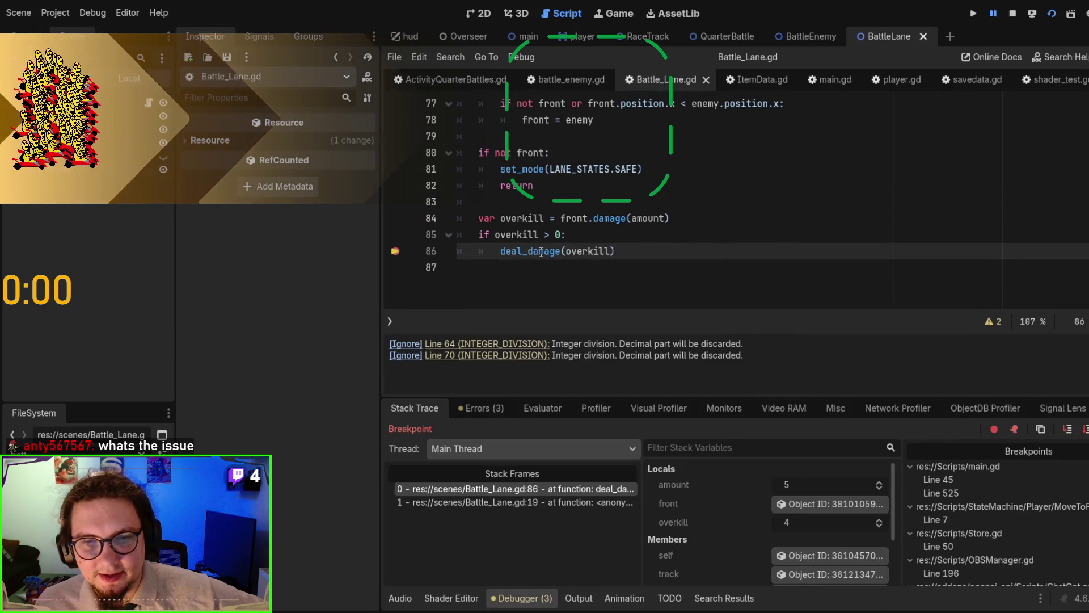
{"action": "scroll", "coordinate": [541, 252], "scroll_direction": "up", "scroll_amount": 3}
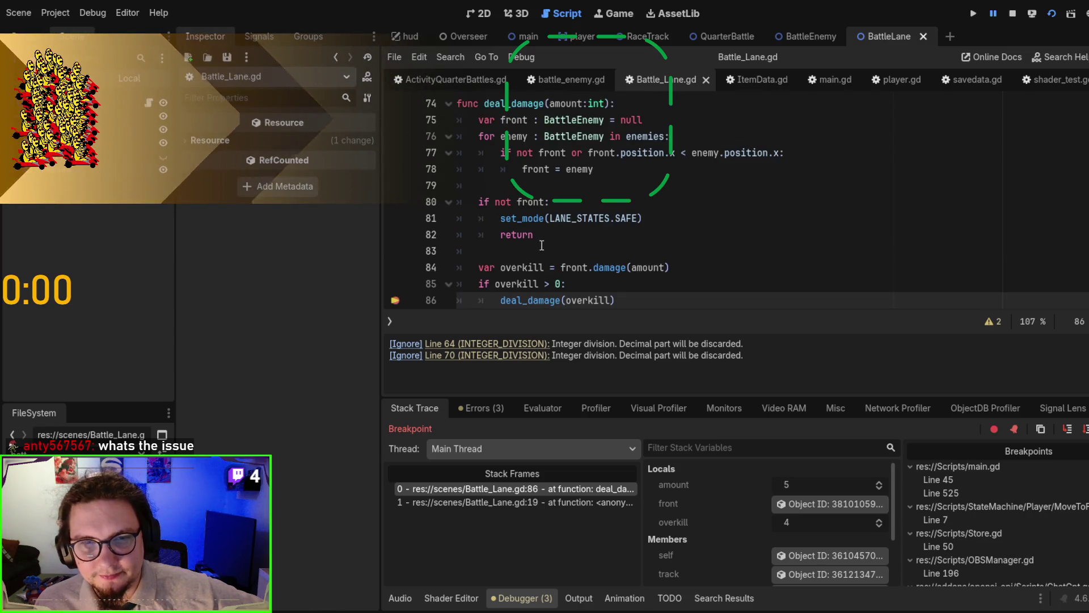
{"action": "left_click", "coordinate": [478, 120]}
{"action": "key", "text": "shift+Down"}
{"action": "key", "text": "shift+Down"}
{"action": "key", "text": "shift+Down"}
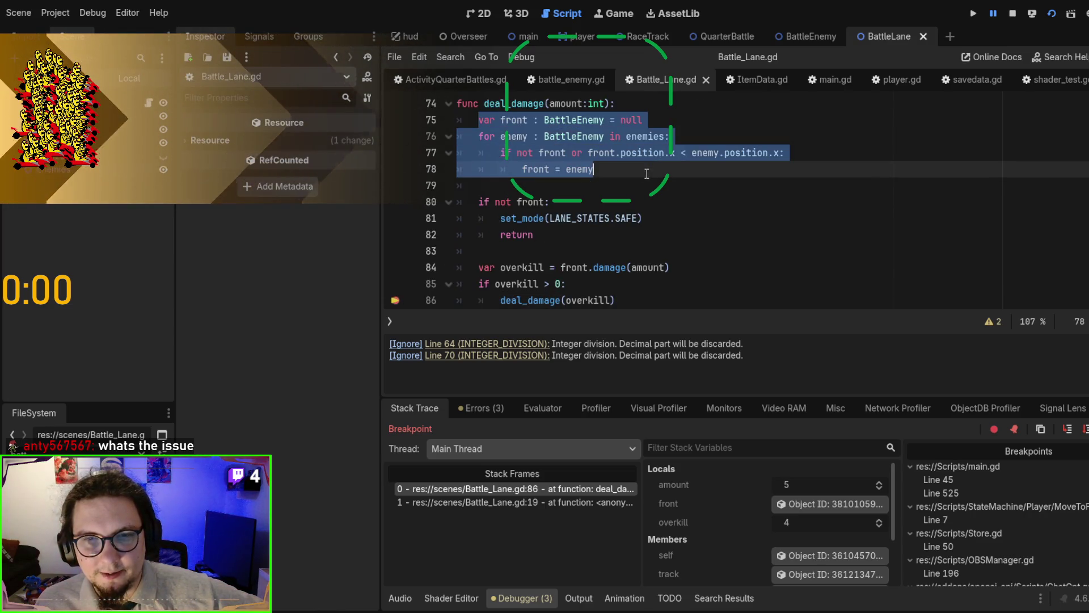
{"action": "key", "text": "Right"}
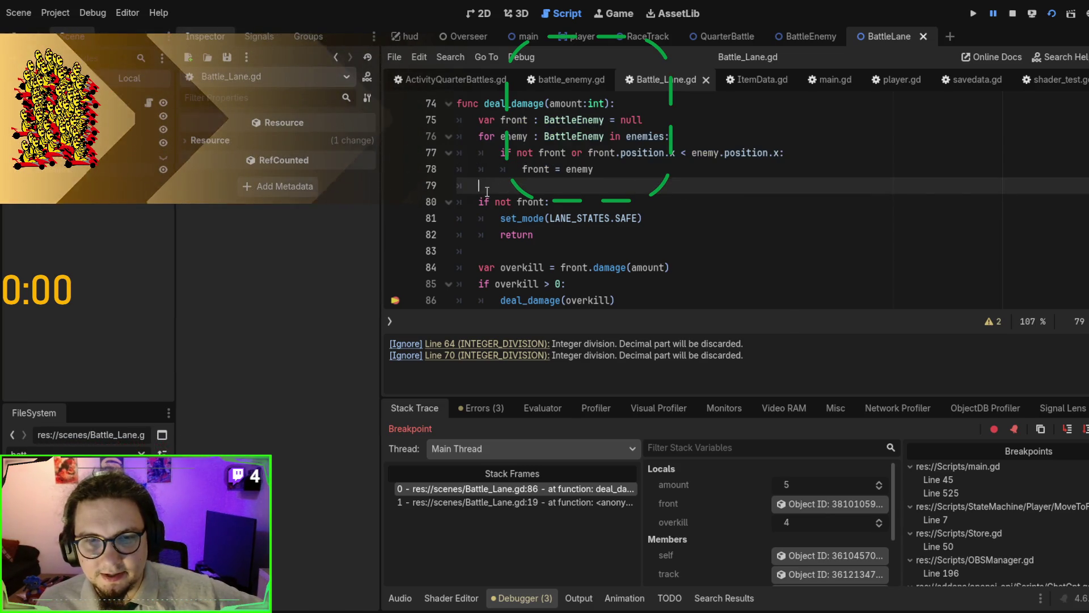
{"action": "left_click_drag", "start_coordinate": [488, 191], "coordinate": [553, 250]}
{"action": "scroll", "coordinate": [565, 238], "scroll_direction": "down", "scroll_amount": 2}
{"action": "left_click", "coordinate": [521, 169]}
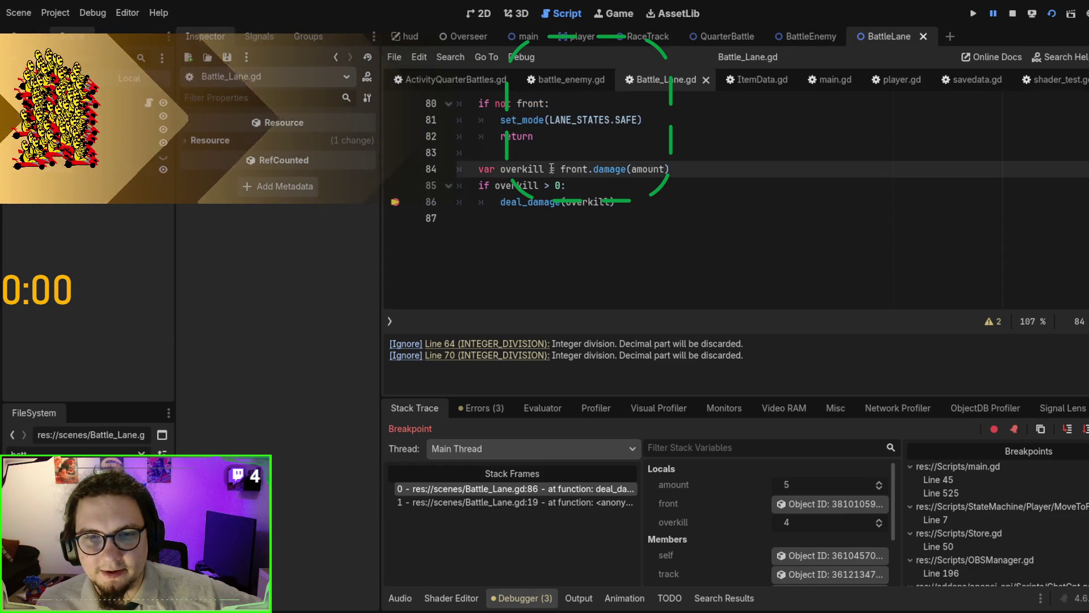
{"action": "double_click", "coordinate": [570, 169]}
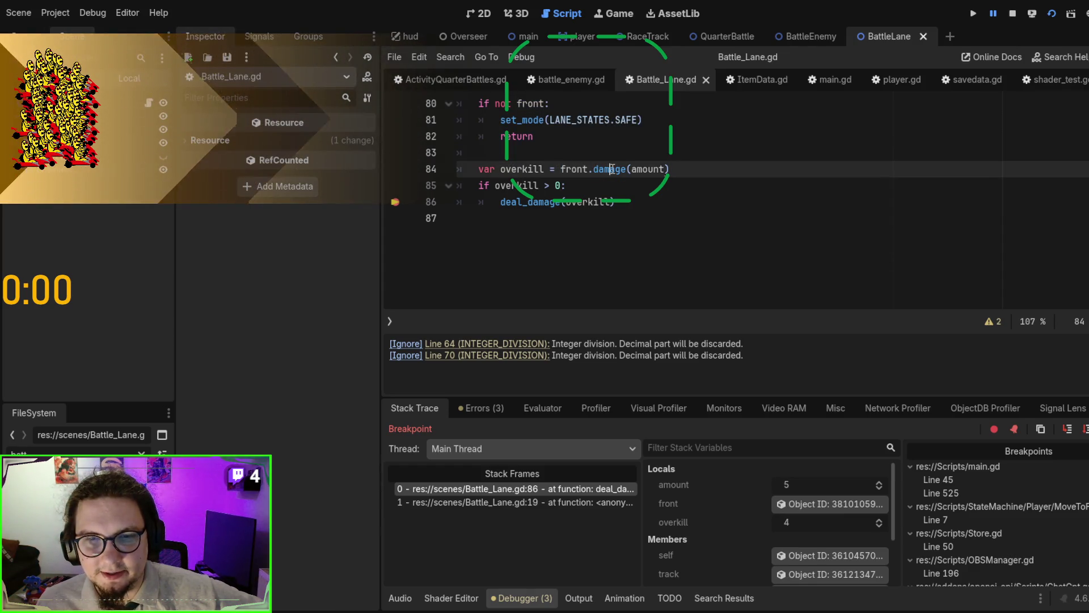
{"action": "double_click", "coordinate": [609, 169]}
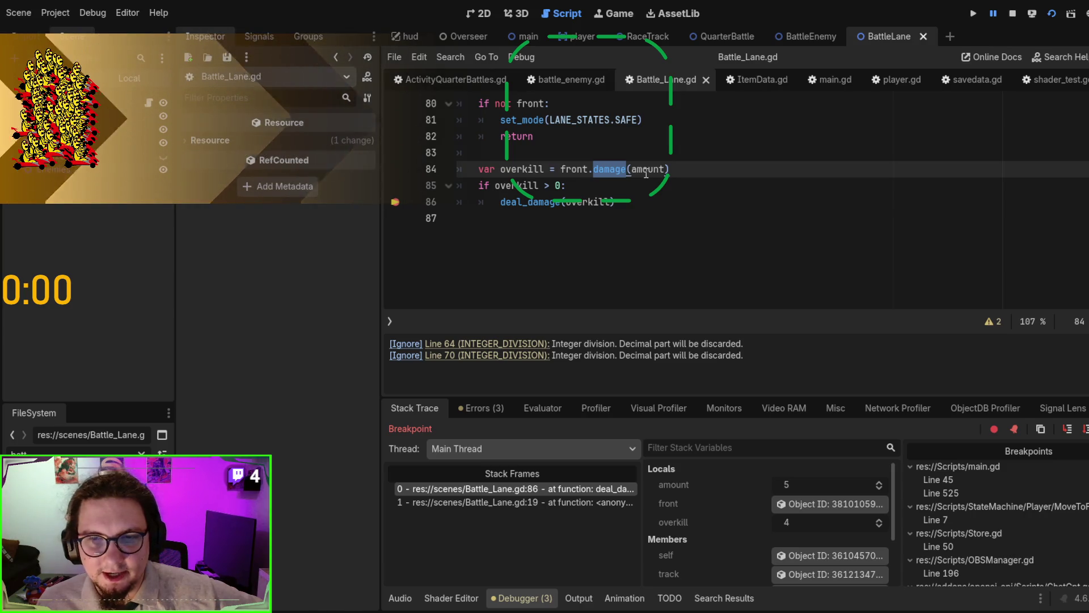
{"action": "left_click", "coordinate": [646, 173]}
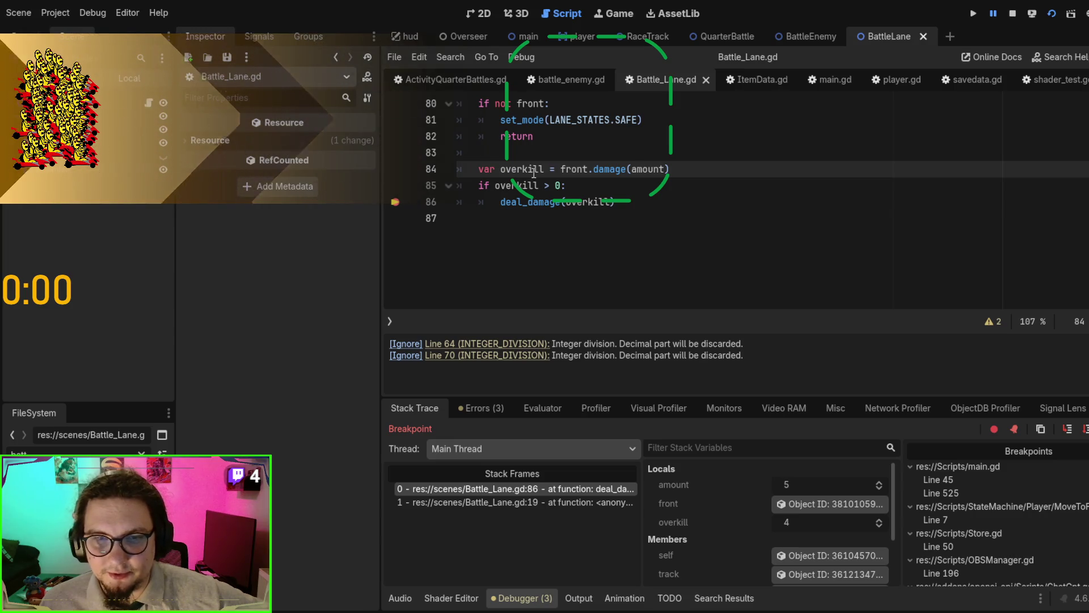
- Highlight the deal_damage occurrences and continue to the line 86 hit with amount 4, overkill 8
{"action": "scroll", "coordinate": [533, 173], "scroll_direction": "up", "scroll_amount": 1}
{"action": "left_click", "coordinate": [522, 250]}
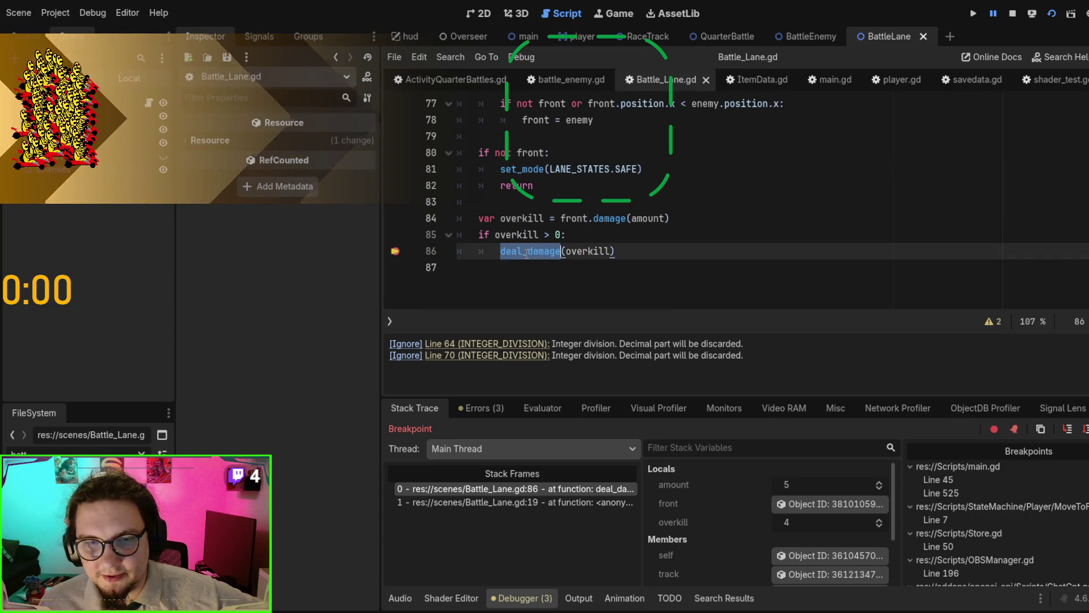
{"action": "scroll", "coordinate": [516, 227], "scroll_direction": "up", "scroll_amount": 3}
{"action": "scroll", "coordinate": [513, 205], "scroll_direction": "down", "scroll_amount": 2}
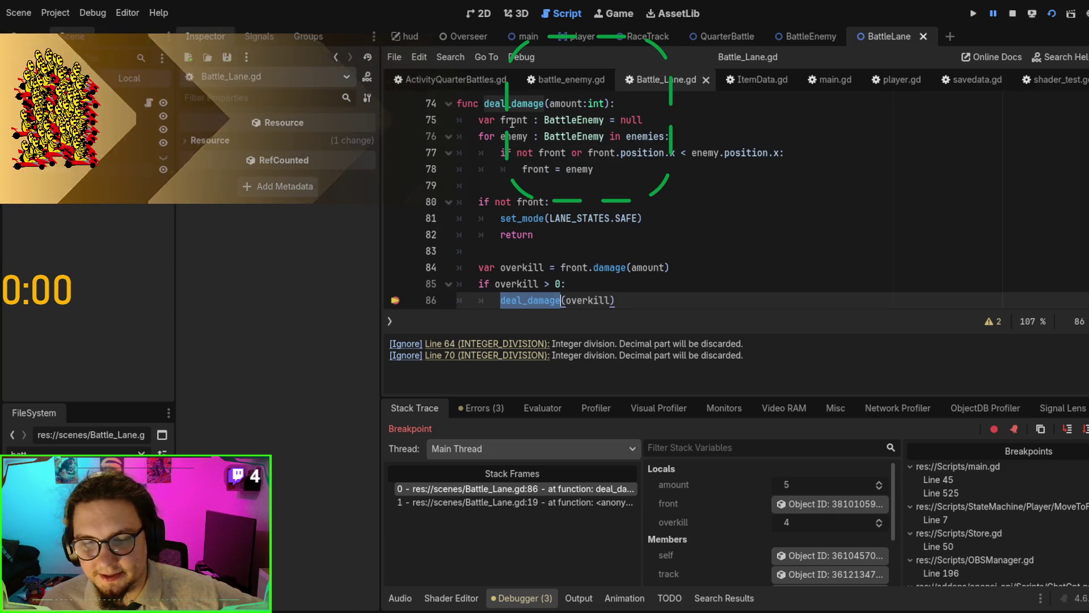
{"action": "key", "text": "F12"}
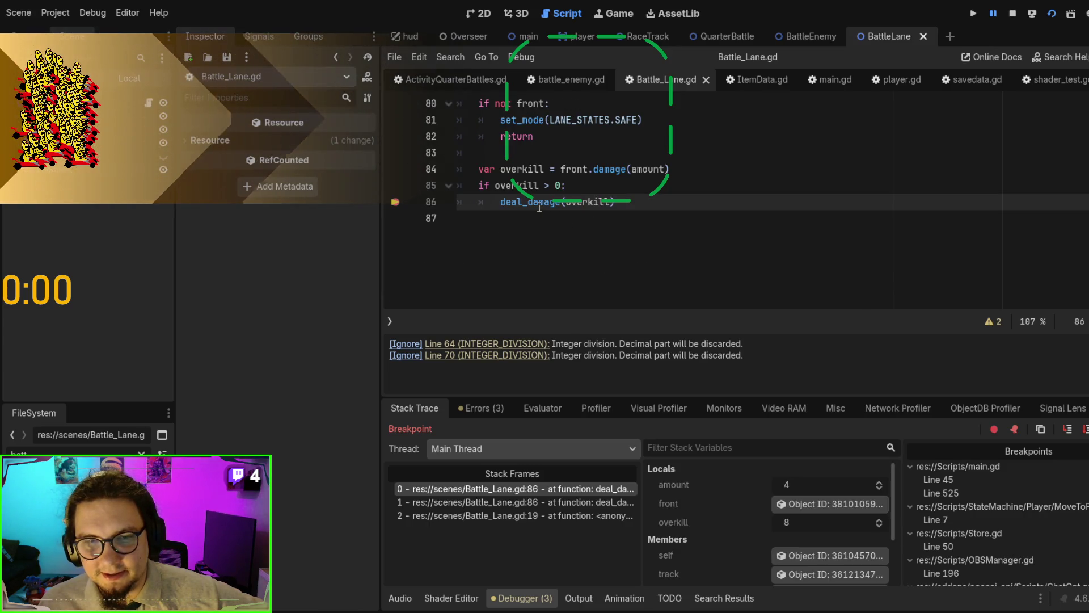
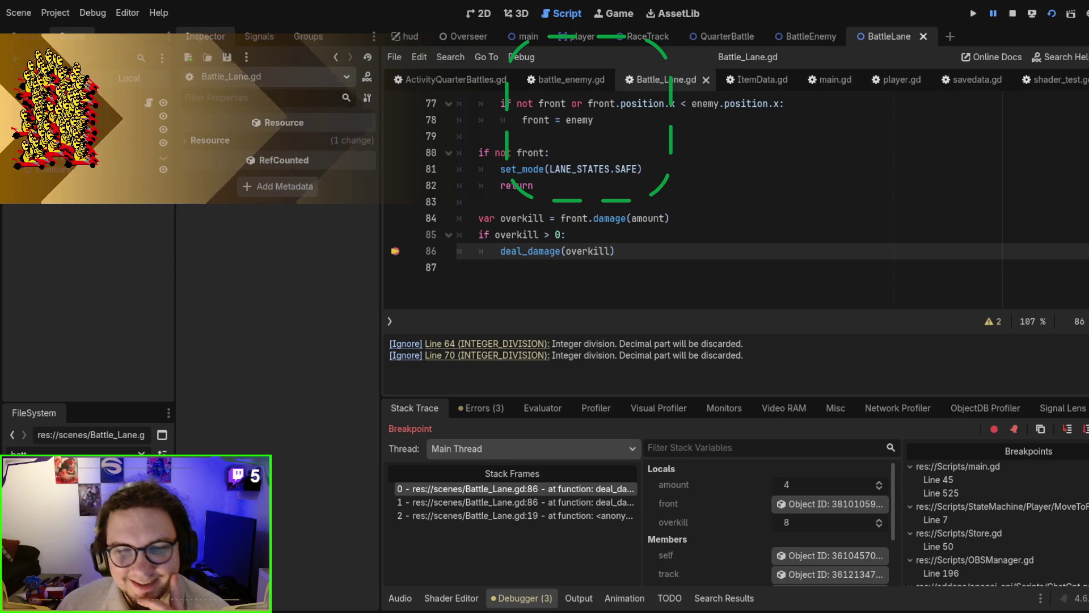
- Select the deal_damage call on line 86 and stop the paused debug session with F8
{"action": "scroll", "coordinate": [681, 198], "scroll_direction": "up", "scroll_amount": 1}
{"action": "scroll", "coordinate": [681, 198], "scroll_direction": "down", "scroll_amount": 1}
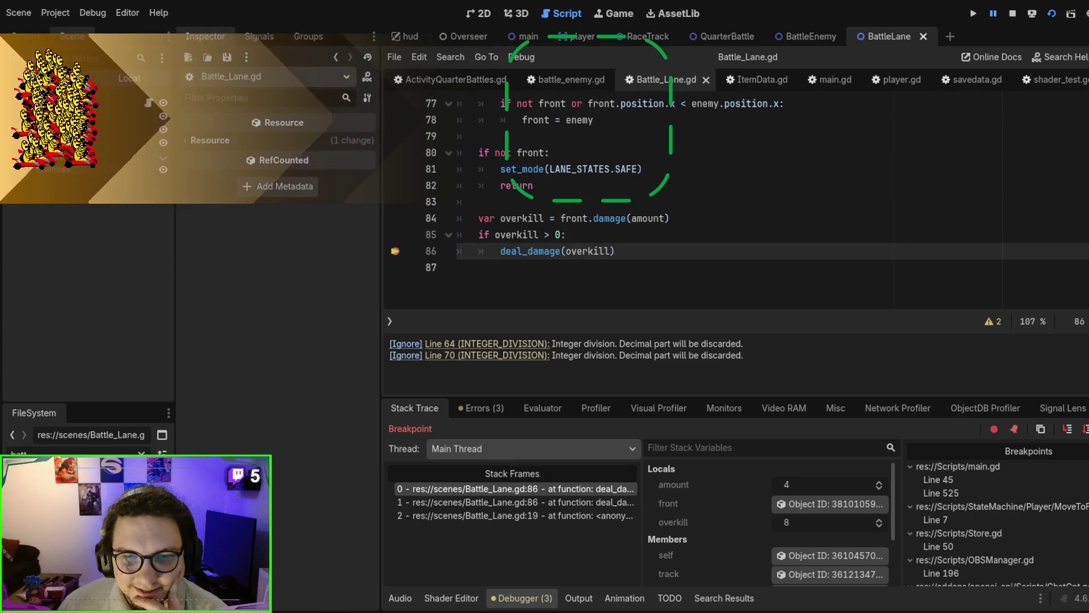
{"action": "double_click", "coordinate": [530, 251]}
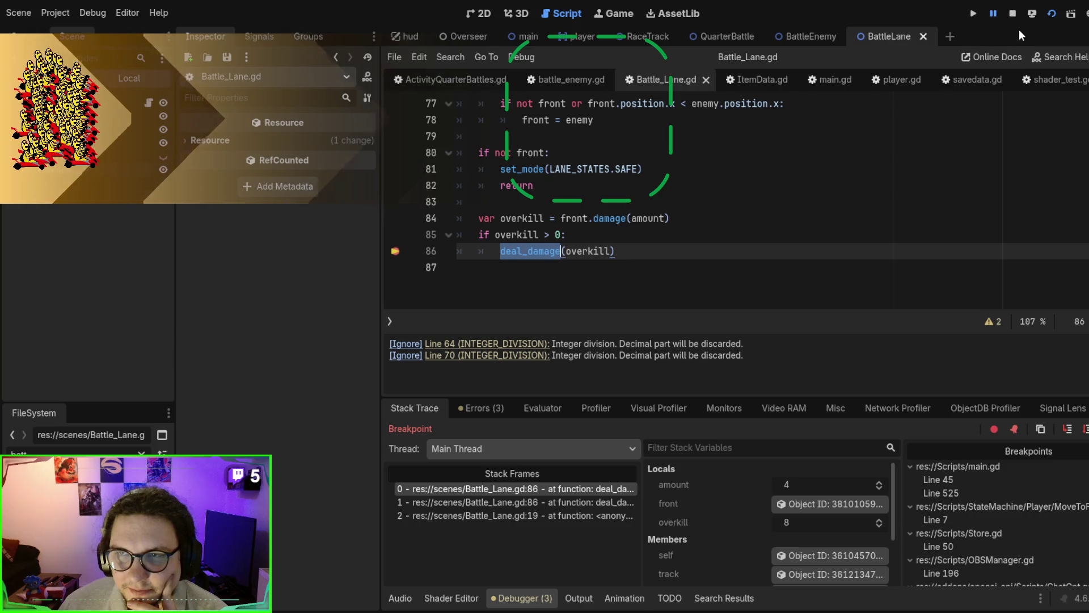
{"action": "key", "text": "F8"}
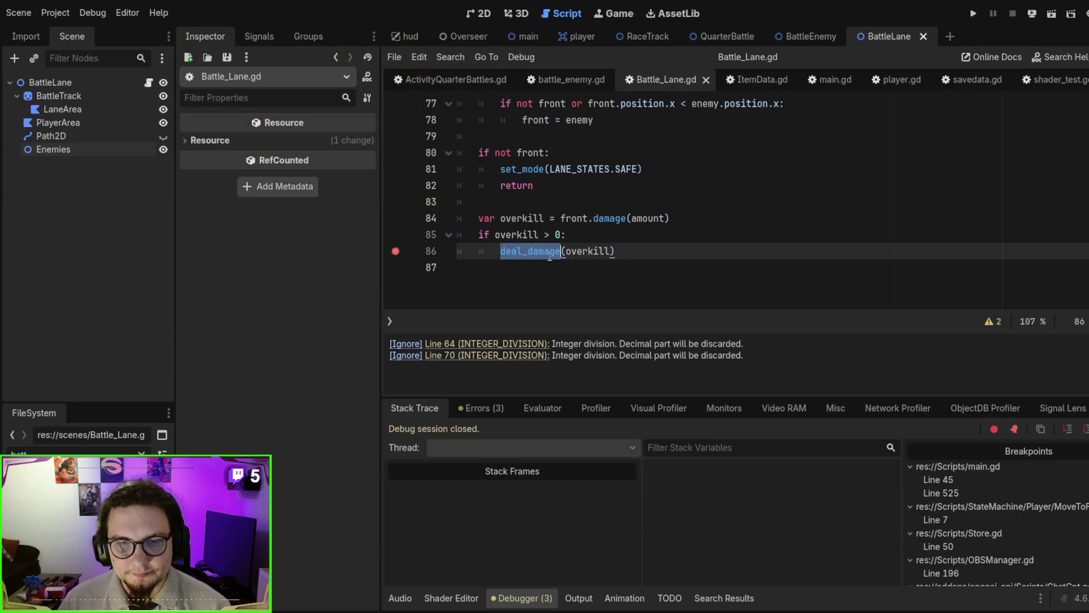
- Rename deal_damage to damage_front on line 86 and the line-74 definition, then save
{"action": "type", "text": "damage_front"}
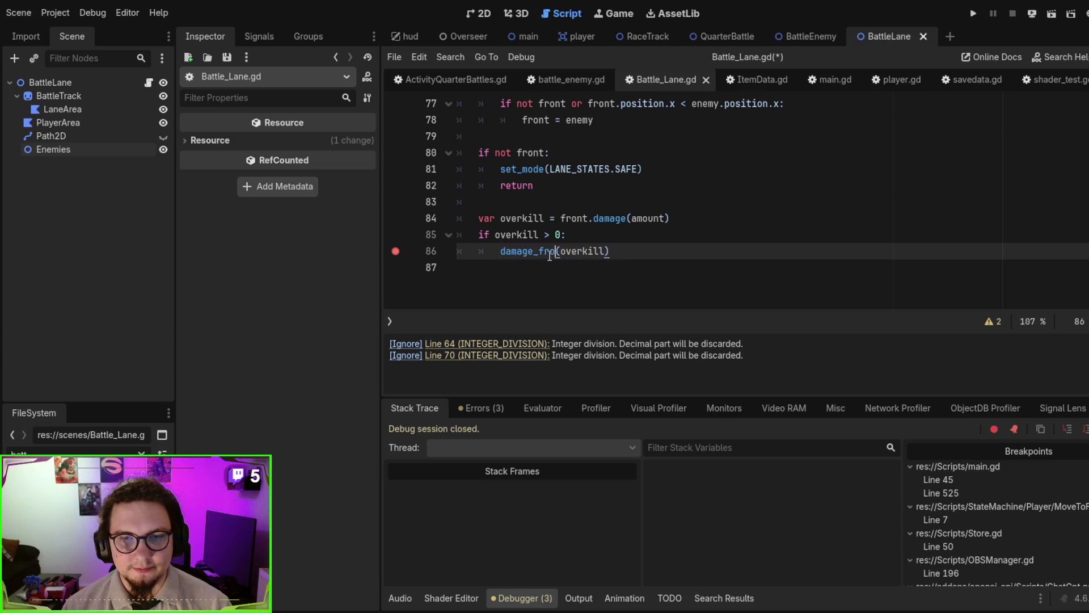
{"action": "double_click", "coordinate": [550, 251]}
{"action": "key", "text": "ctrl+c"}
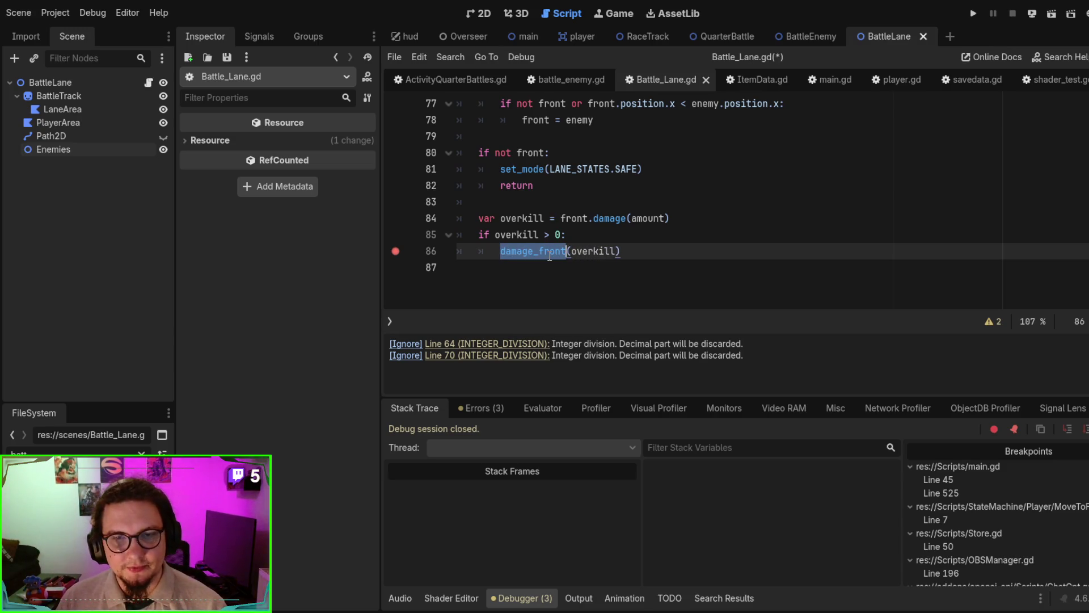
{"action": "scroll", "coordinate": [549, 255], "scroll_direction": "up", "scroll_amount": 3}
{"action": "double_click", "coordinate": [508, 203]}
{"action": "key", "text": "ctrl+v"}
{"action": "key", "text": "ctrl+s"}
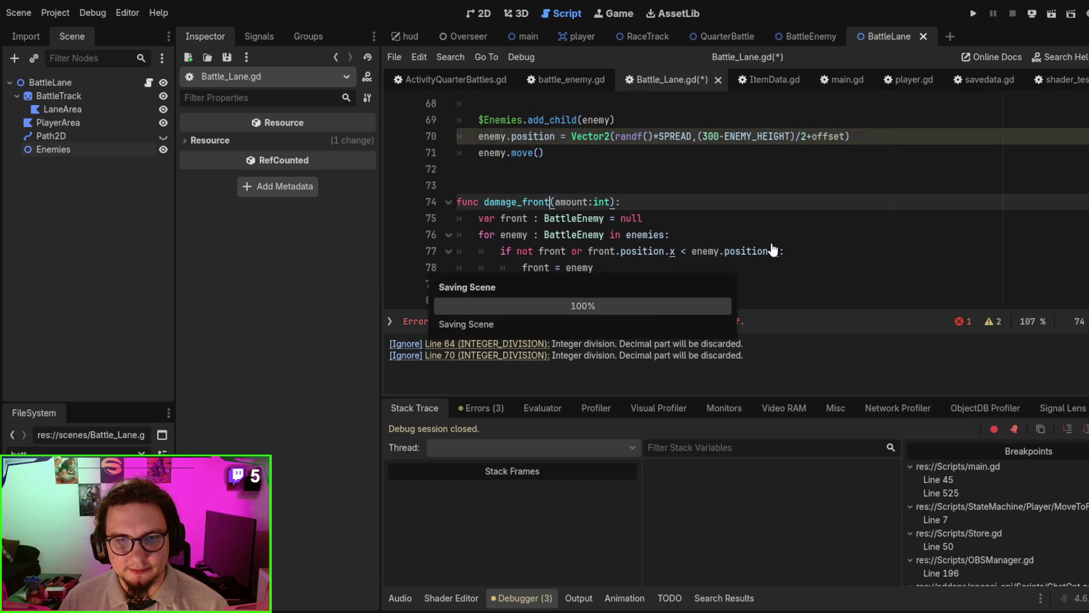
- Rename the function and its line-86 recursive call from damage_front to damage_first
{"action": "scroll", "coordinate": [771, 248], "scroll_direction": "down", "scroll_amount": 2}
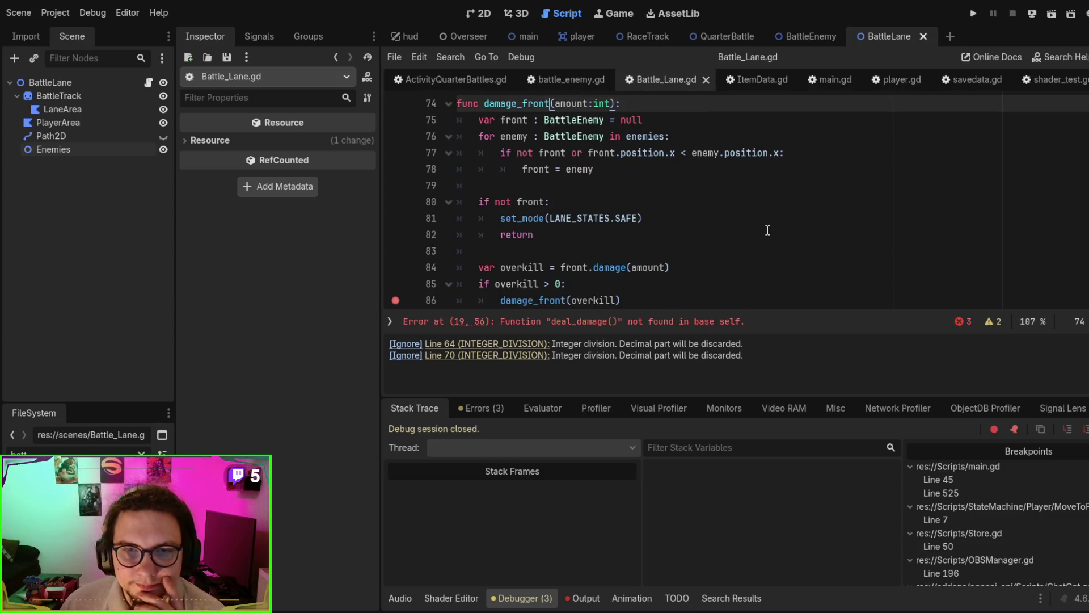
{"action": "left_click_drag", "start_coordinate": [549, 104], "coordinate": [532, 107]}
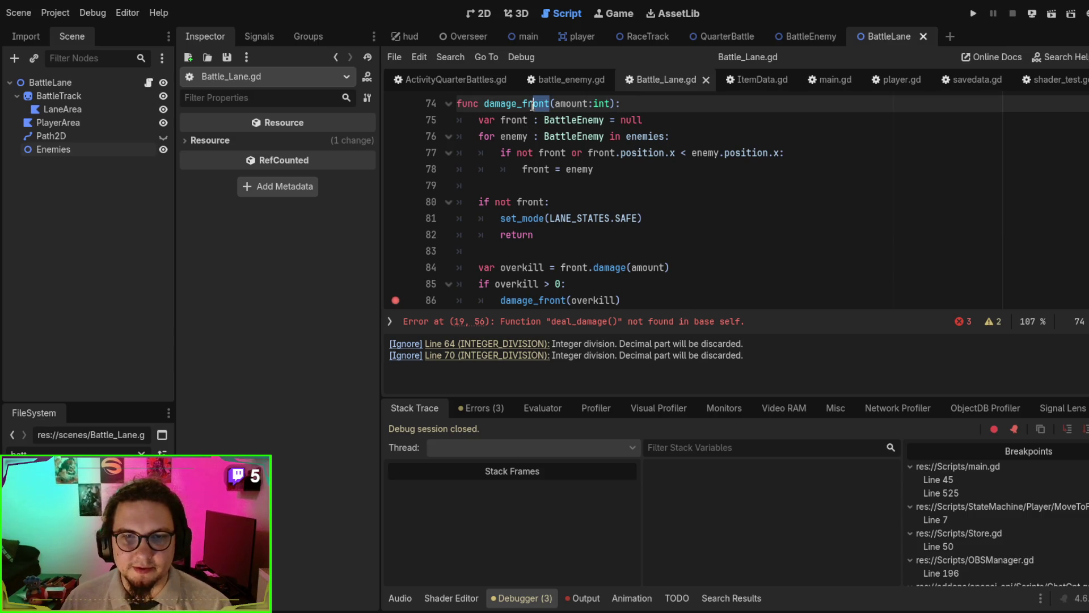
{"action": "key", "text": "BackSpace"}
{"action": "key", "text": "BackSpace"}
{"action": "type", "text": "irst"}
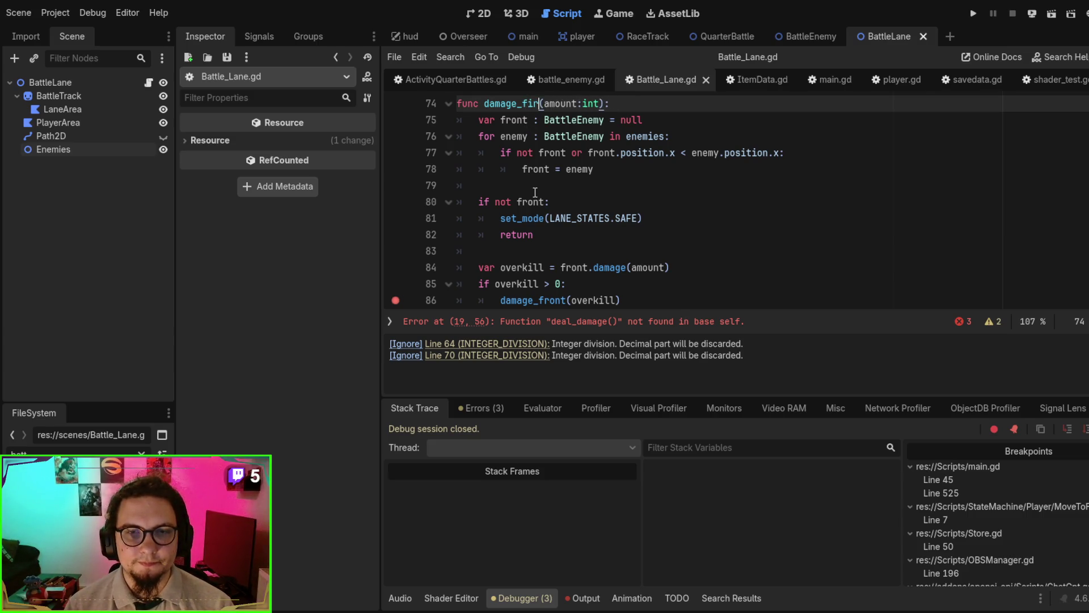
{"action": "scroll", "coordinate": [617, 198], "scroll_direction": "down", "scroll_amount": 2}
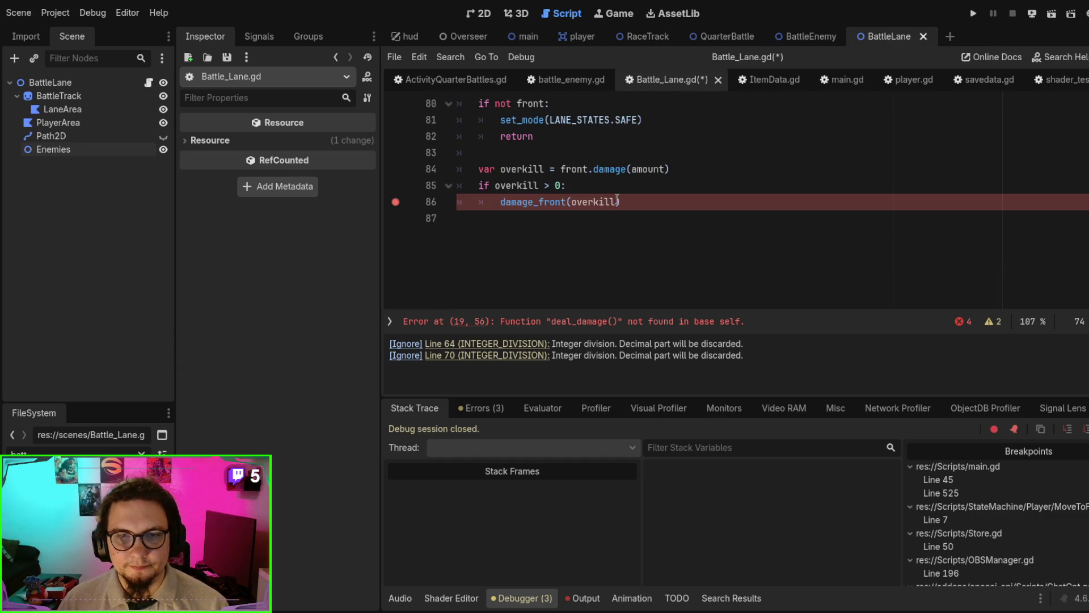
{"action": "double_click", "coordinate": [528, 201]}
{"action": "type", "text": "damage_first"}
{"action": "scroll", "coordinate": [514, 187], "scroll_direction": "up", "scroll_amount": 3}
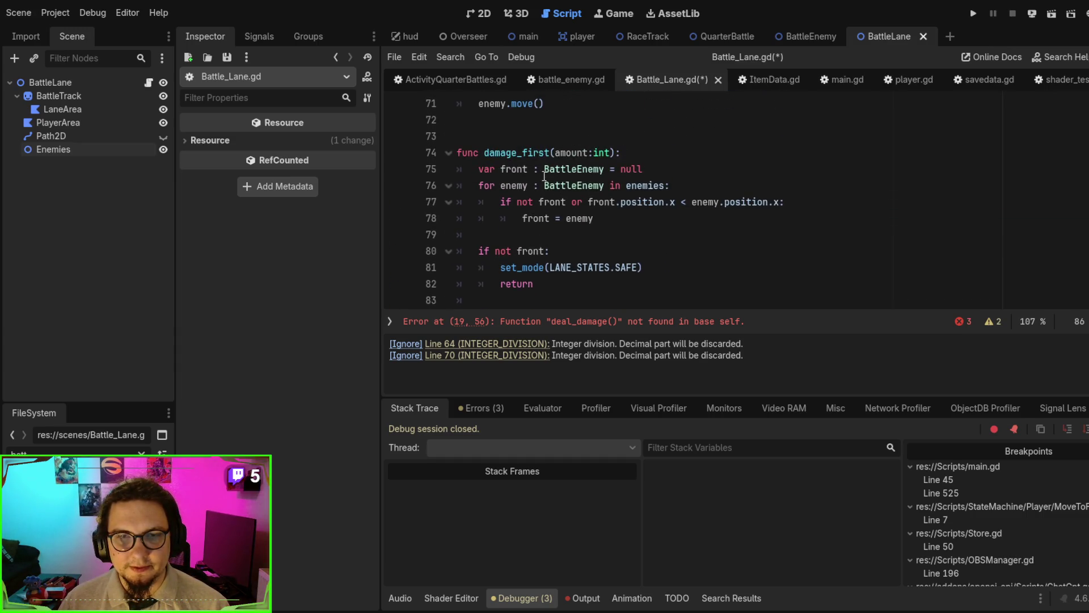
{"action": "double_click", "coordinate": [533, 219]}
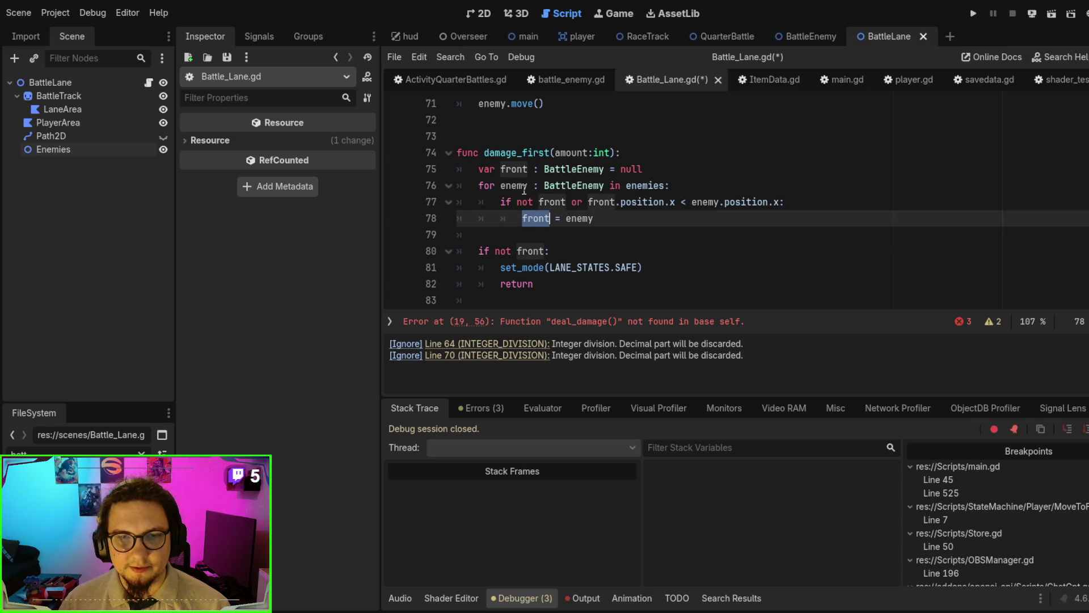
- Search for occurrences of front and set the insertion point before it on line 75
{"action": "key", "text": "ctrl+f"}
{"action": "key", "text": "Escape"}
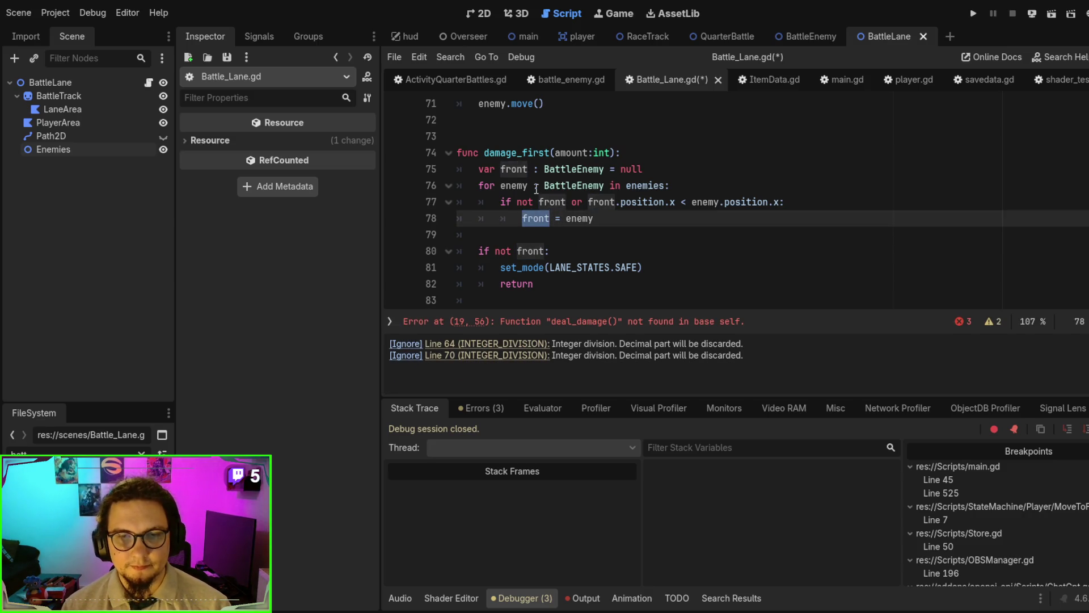
{"action": "left_click", "coordinate": [495, 170]}
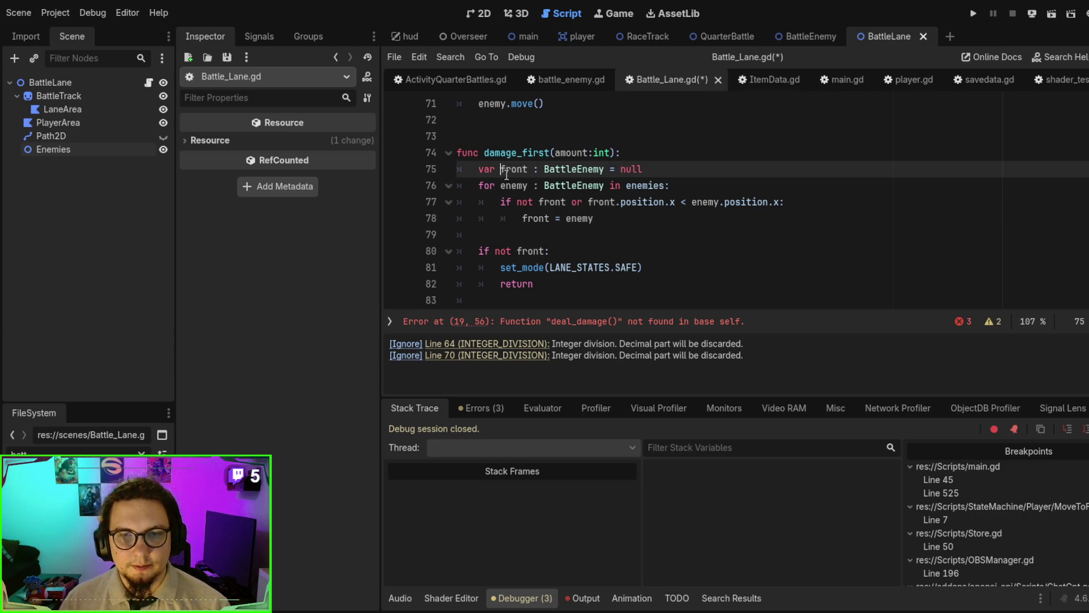
{"action": "type", "text": "x"}
{"action": "left_click", "coordinate": [539, 202]}
{"action": "left_click", "coordinate": [501, 169]}
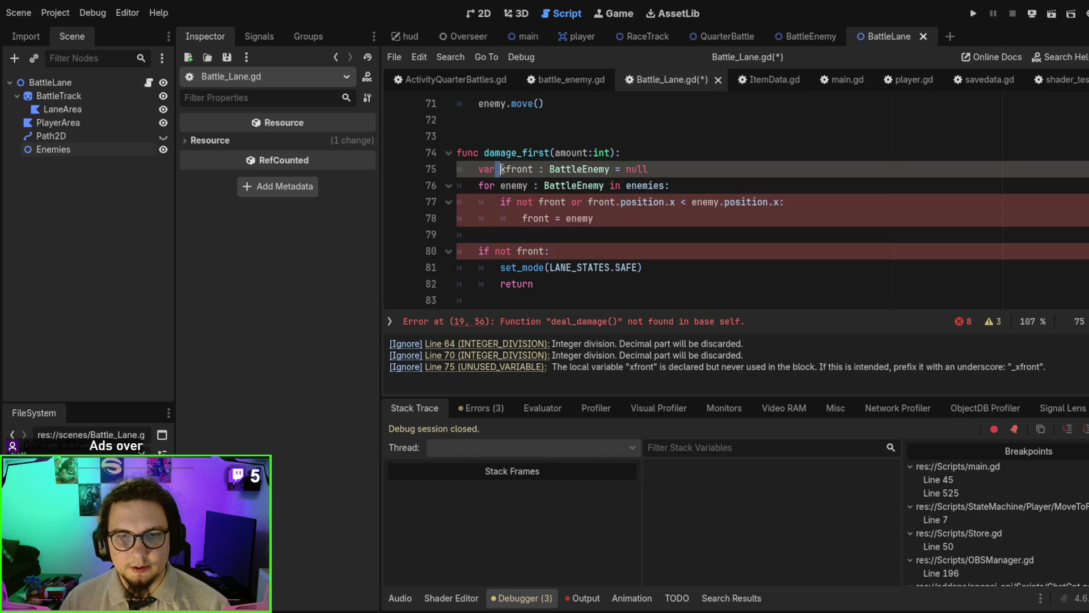
{"action": "key", "text": "ctrl+z"}
- Add carets at front on lines 77, 78, 80 and 84, replace every front with first, and save
{"action": "left_click", "coordinate": [539, 202], "text": "alt"}
{"action": "left_click", "coordinate": [522, 219], "text": "alt"}
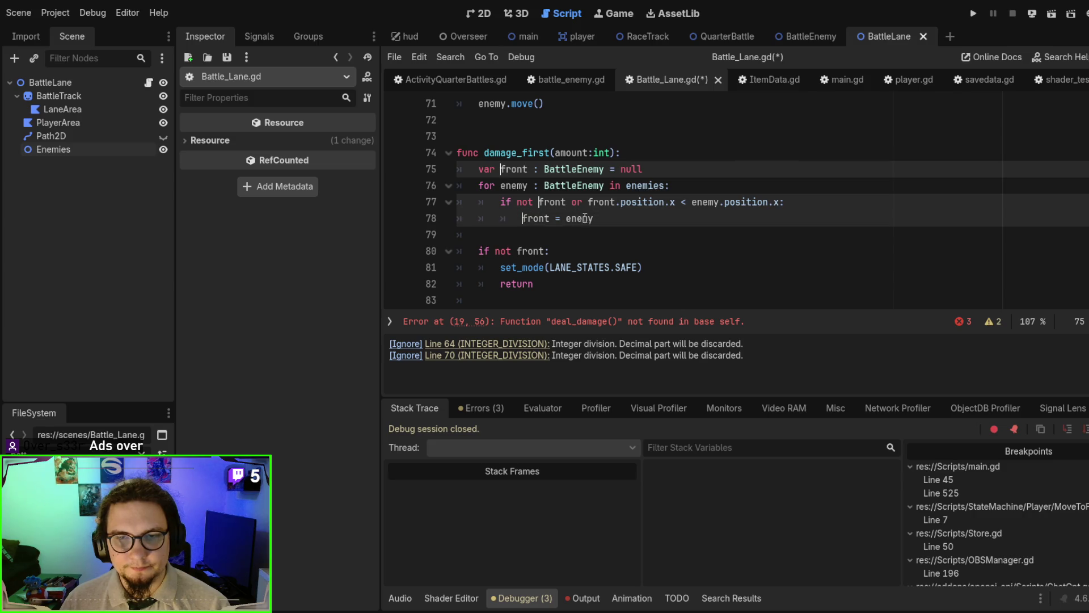
{"action": "scroll", "coordinate": [523, 219], "scroll_direction": "down", "scroll_amount": 1}
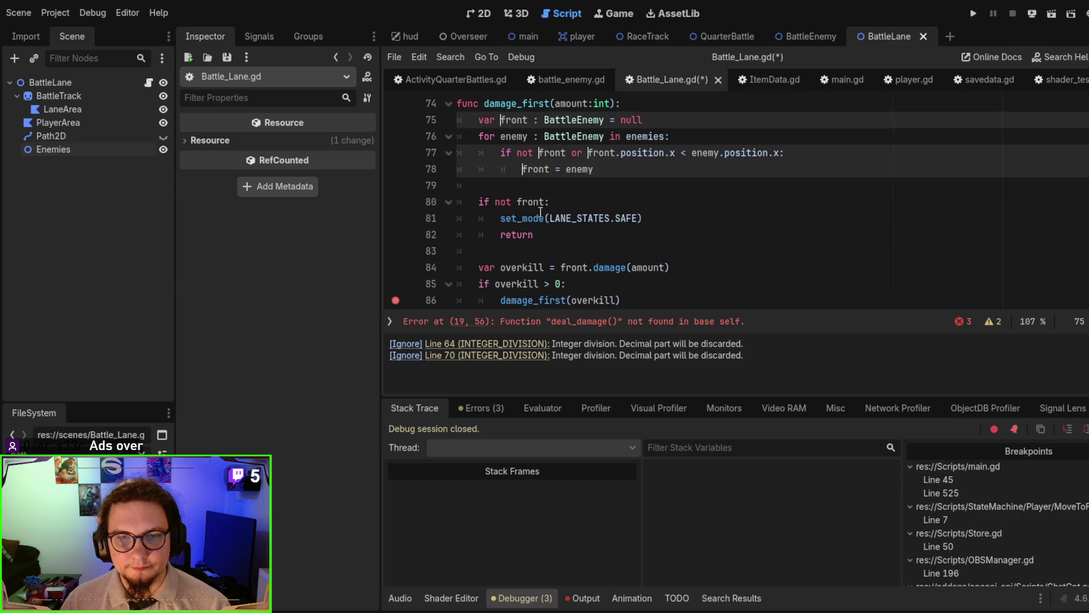
{"action": "left_click", "coordinate": [517, 201], "text": "alt"}
{"action": "left_click", "coordinate": [568, 268]}
{"action": "scroll", "coordinate": [618, 220], "scroll_direction": "down", "scroll_amount": 1}
{"action": "scroll", "coordinate": [618, 220], "scroll_direction": "up", "scroll_amount": 2}
{"action": "type", "text": "first"}
{"action": "key", "text": "Delete"}
{"action": "key", "text": "Delete"}
{"action": "key", "text": "Delete"}
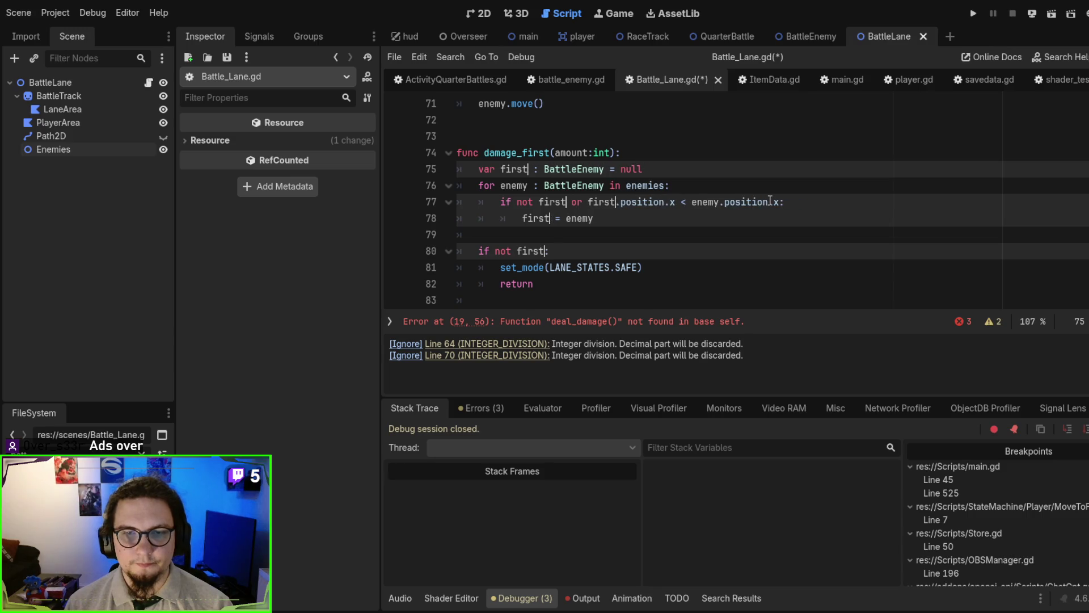
{"action": "key", "text": "ctrl+s"}
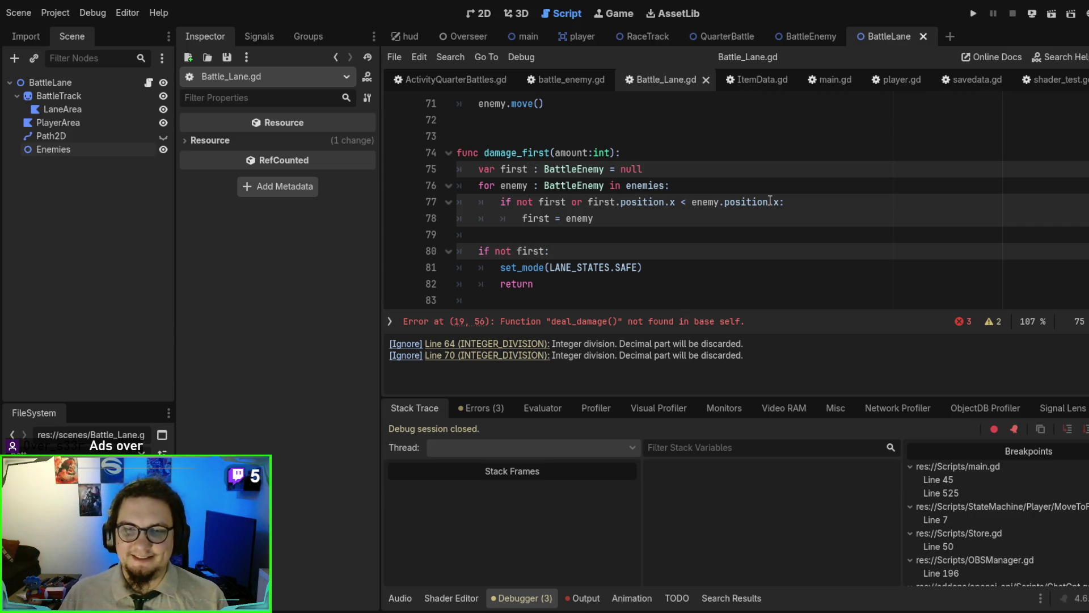
- Collapse back to a single caret placed on empty line 87
{"action": "scroll", "coordinate": [770, 201], "scroll_direction": "down", "scroll_amount": 1}
{"action": "left_click", "coordinate": [770, 202]}
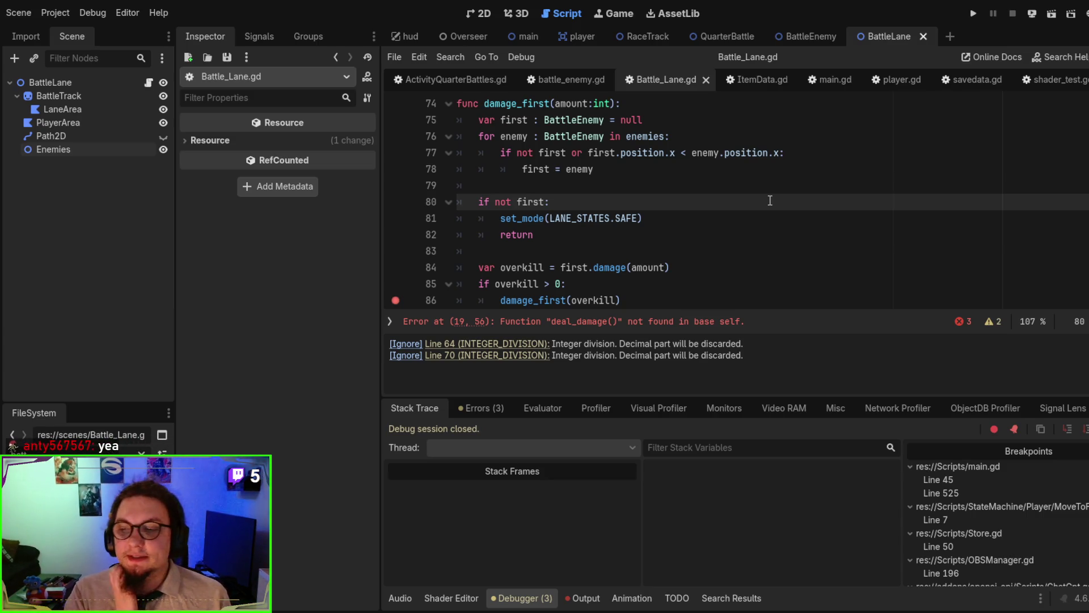
{"action": "scroll", "coordinate": [704, 193], "scroll_direction": "down", "scroll_amount": 1}
{"action": "left_click", "coordinate": [656, 264]}
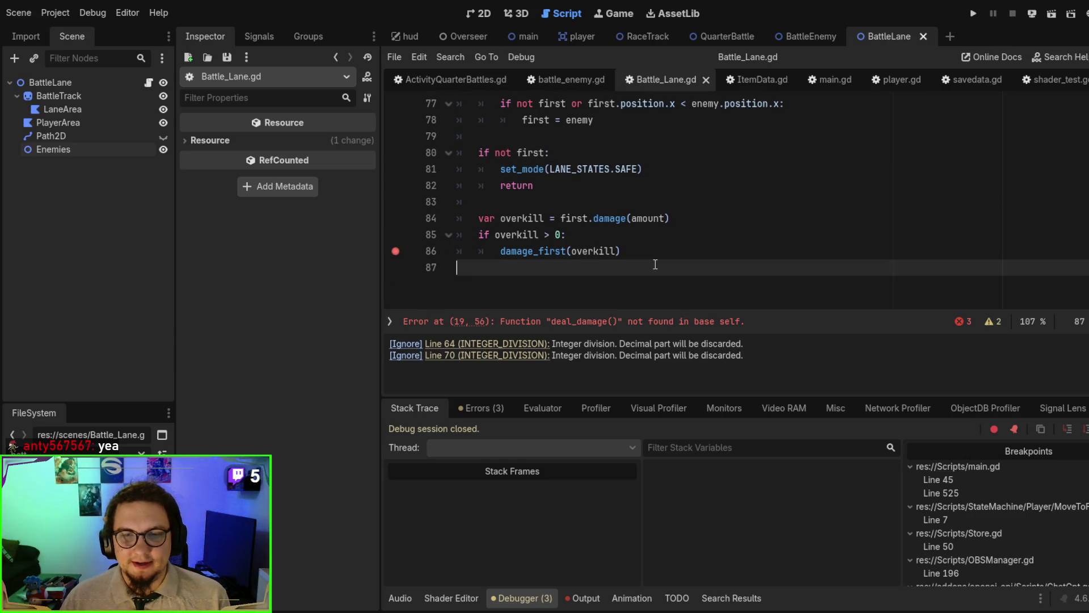
- Jump to the line-19 error and change its deal_damage call to damage_first
{"action": "left_click", "coordinate": [616, 327]}
{"action": "double_click", "coordinate": [800, 202]}
{"action": "type", "text": "damage"}
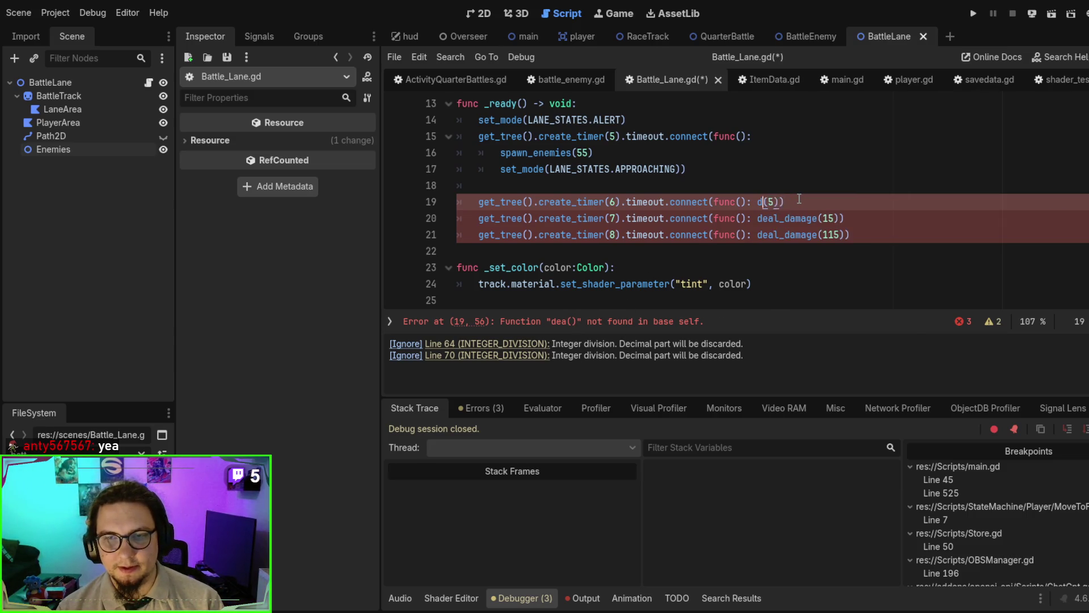
{"action": "type", "text": "_firrst"}
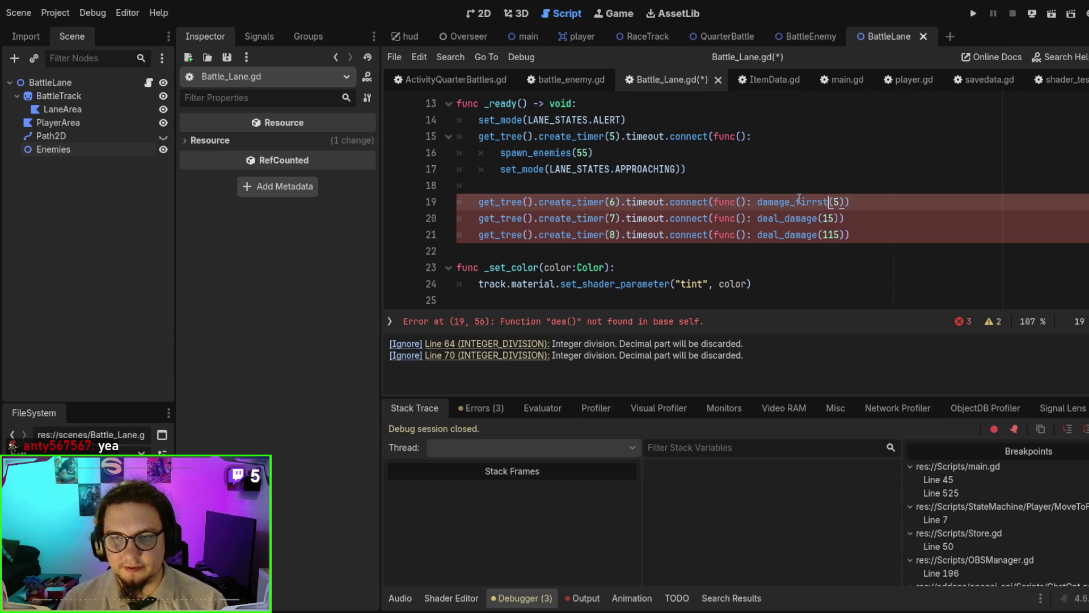
{"action": "key", "text": "Left"}
{"action": "key", "text": "BackSpace"}
- Paste damage_first over the deal_damage calls on lines 20 and 21
{"action": "double_click", "coordinate": [788, 202]}
{"action": "key", "text": "ctrl+c"}
{"action": "double_click", "coordinate": [780, 218]}
{"action": "key", "text": "ctrl+v"}
{"action": "double_click", "coordinate": [779, 234]}
{"action": "key", "text": "ctrl+v"}
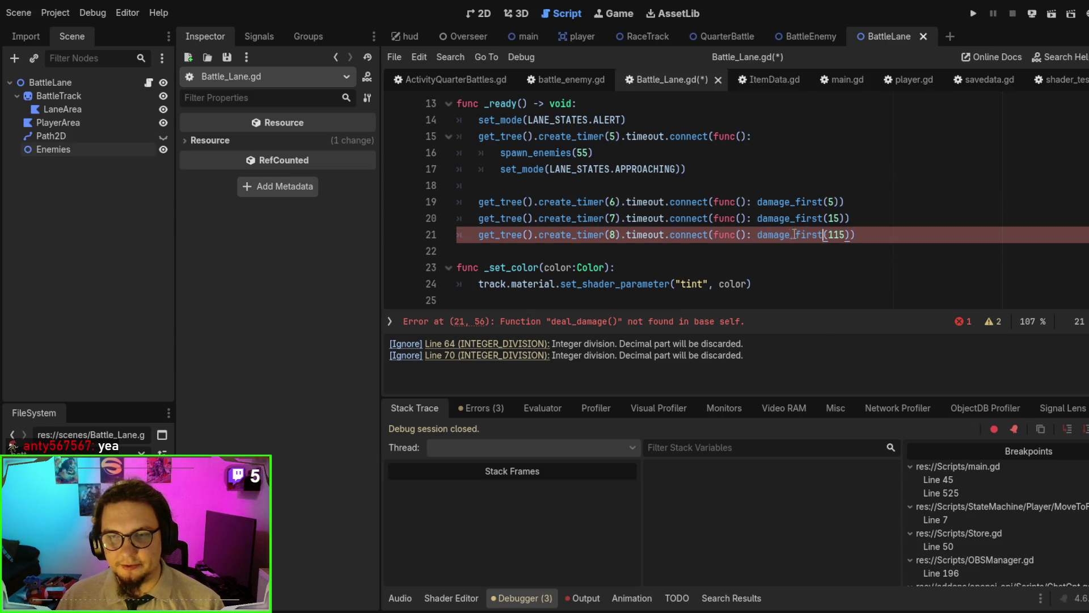
{"action": "scroll", "coordinate": [779, 241], "scroll_direction": "down", "scroll_amount": 15}
{"action": "scroll", "coordinate": [806, 250], "scroll_direction": "up", "scroll_amount": 2}
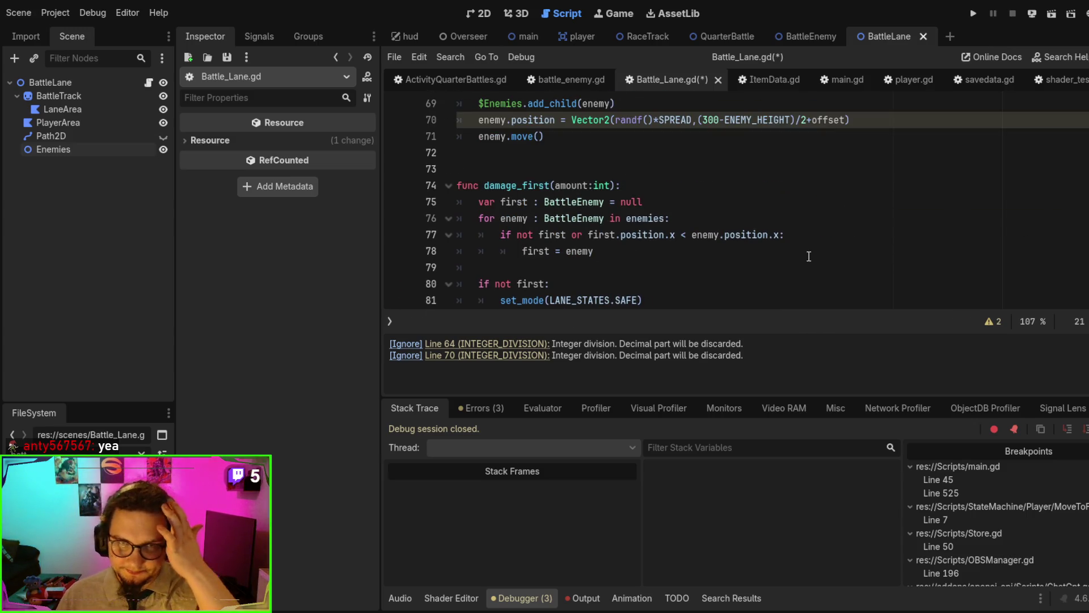
{"action": "scroll", "coordinate": [778, 225], "scroll_direction": "down", "scroll_amount": 1}
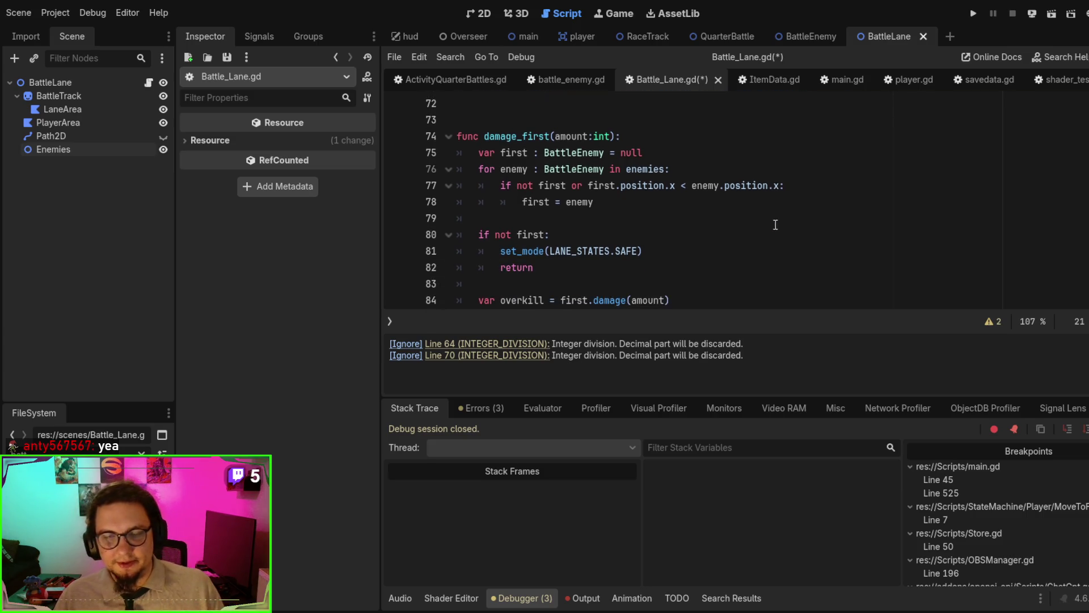
{"action": "double_click", "coordinate": [520, 138]}
{"action": "scroll", "coordinate": [521, 142], "scroll_direction": "down", "scroll_amount": 1}
{"action": "mouse_move", "coordinate": [479, 185]}
{"action": "left_mouse_down"}
{"action": "mouse_move", "coordinate": [510, 122]}
{"action": "mouse_move", "coordinate": [482, 103]}
{"action": "mouse_move", "coordinate": [528, 201]}
{"action": "mouse_move", "coordinate": [595, 219]}
{"action": "mouse_move", "coordinate": [469, 154]}
{"action": "left_mouse_up"}
{"action": "left_click", "coordinate": [510, 201]}
{"action": "scroll", "coordinate": [493, 164], "scroll_direction": "down", "scroll_amount": 1}
{"action": "left_click", "coordinate": [477, 153]}
{"action": "scroll", "coordinate": [477, 157], "scroll_direction": "up", "scroll_amount": 1}
{"action": "left_click_drag", "start_coordinate": [474, 200], "coordinate": [680, 236]}
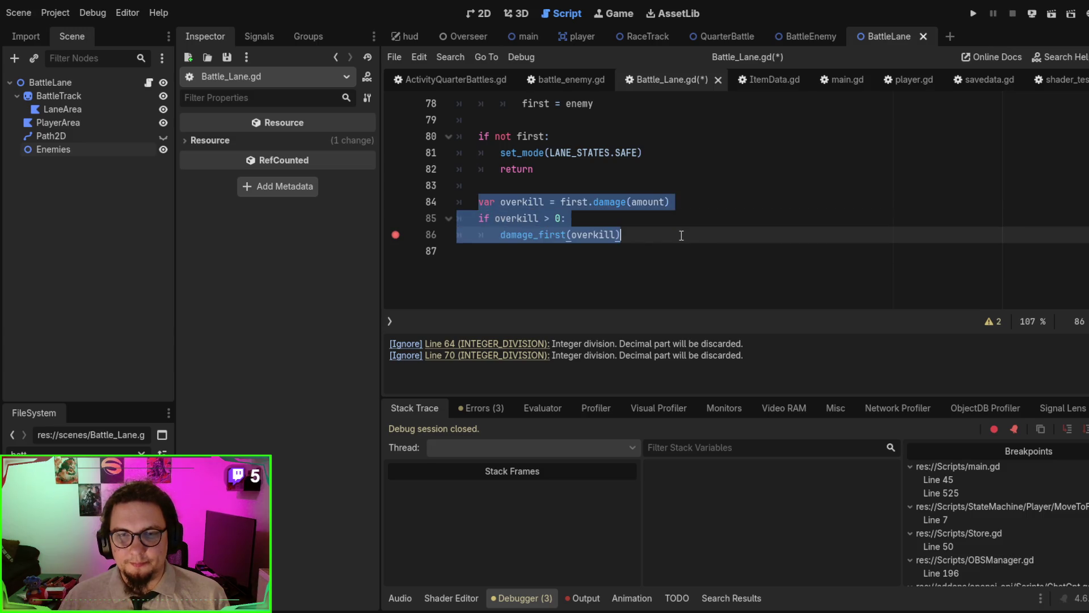
{"action": "left_click", "coordinate": [669, 230]}
{"action": "left_click", "coordinate": [577, 202]}
{"action": "double_click", "coordinate": [576, 202]}
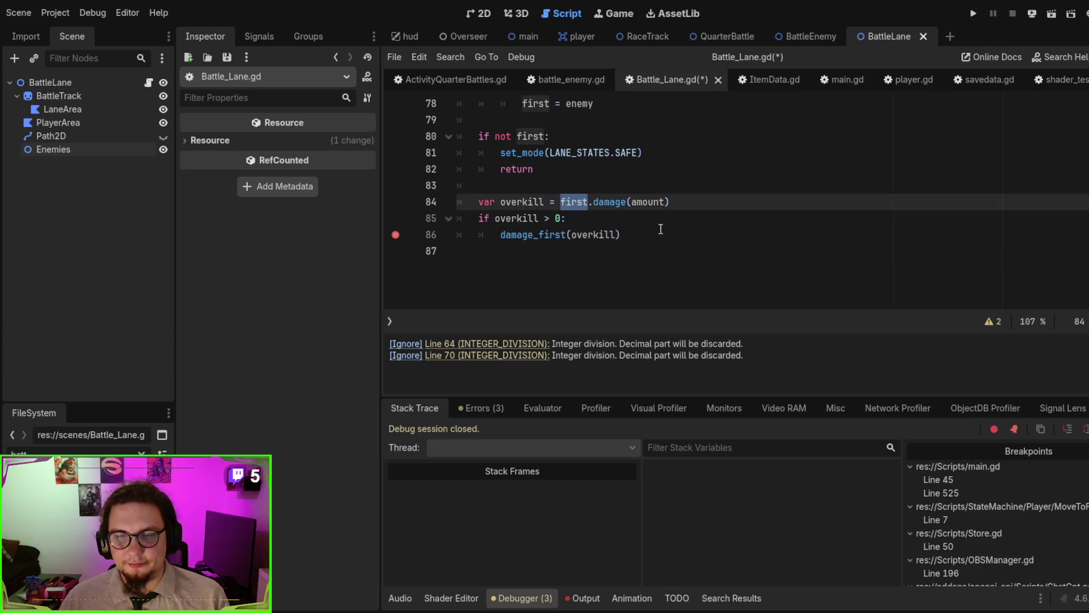
{"action": "double_click", "coordinate": [615, 202]}
{"action": "double_click", "coordinate": [645, 201]}
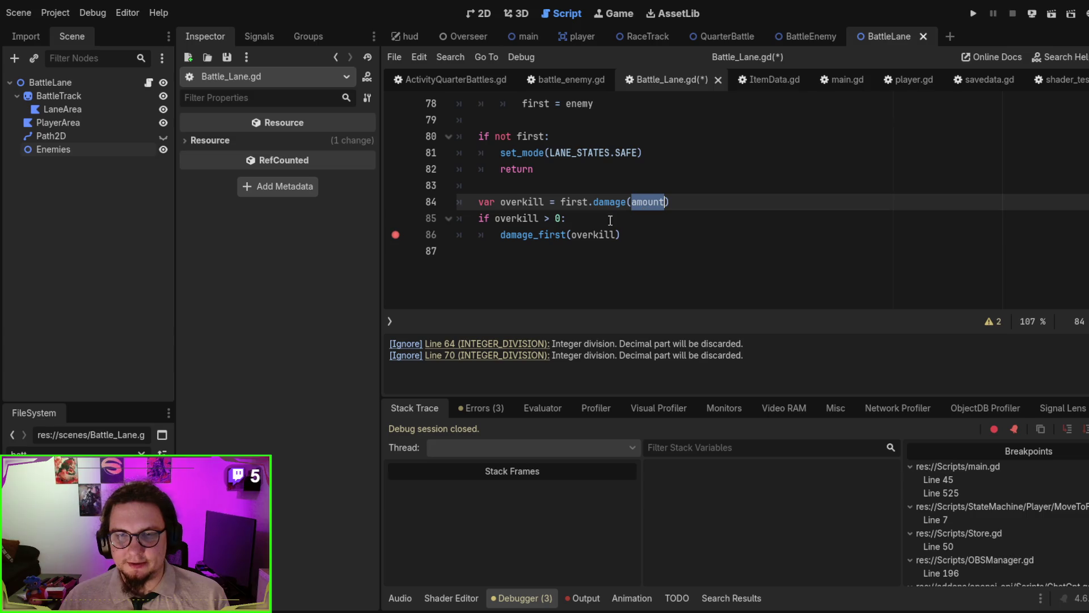
{"action": "double_click", "coordinate": [522, 201]}
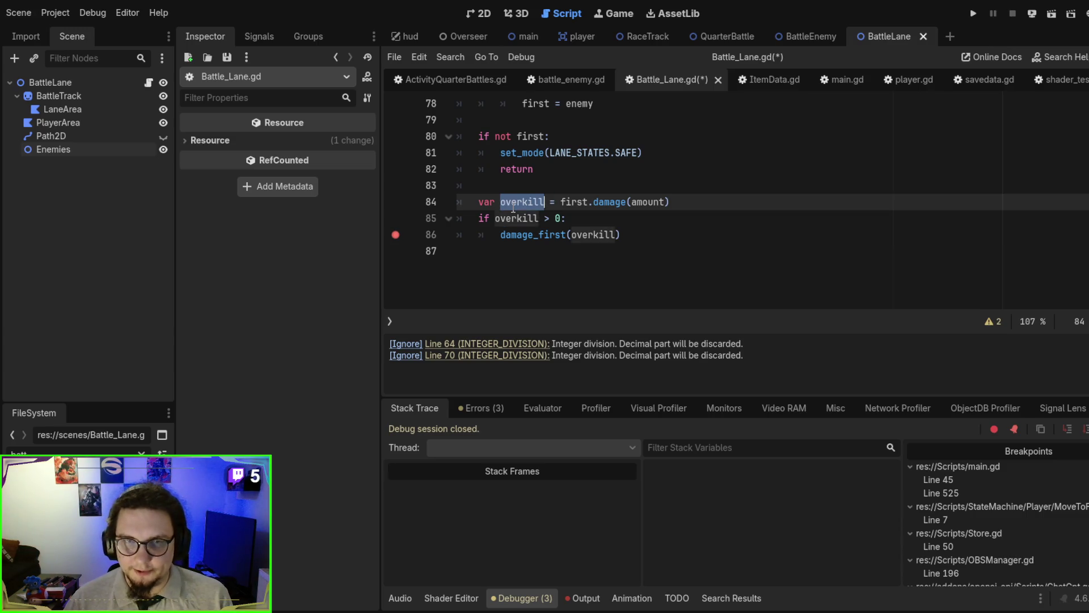
{"action": "double_click", "coordinate": [510, 221]}
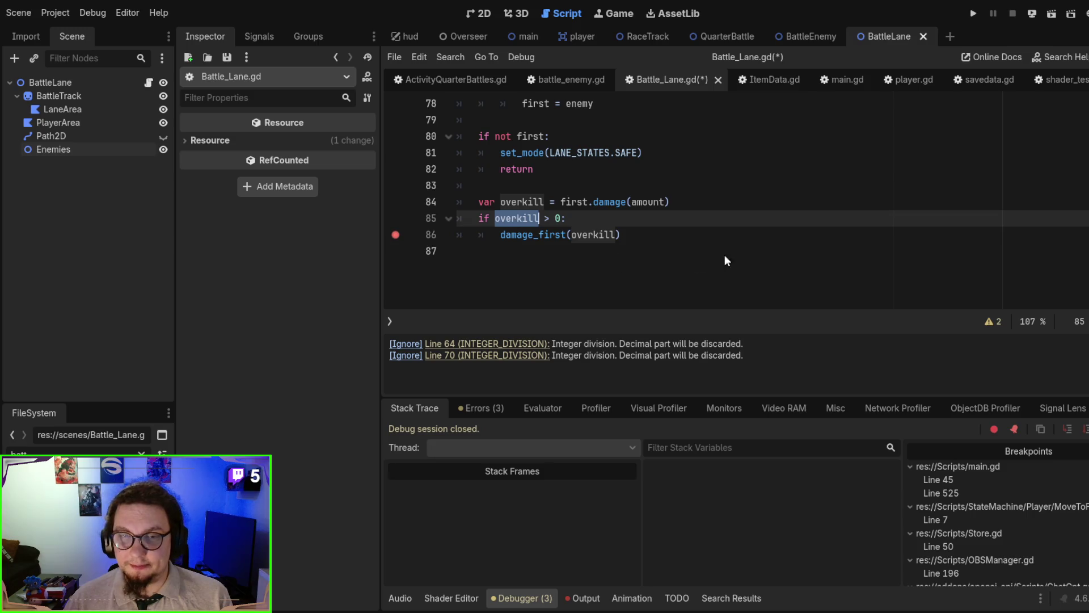
{"action": "double_click", "coordinate": [559, 234]}
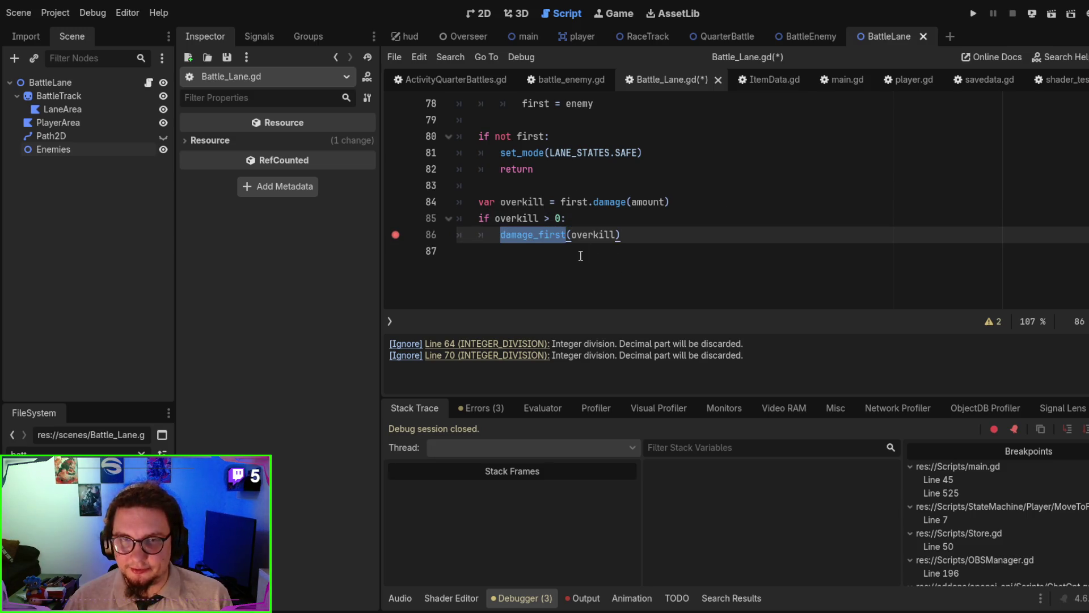
{"action": "double_click", "coordinate": [593, 234]}
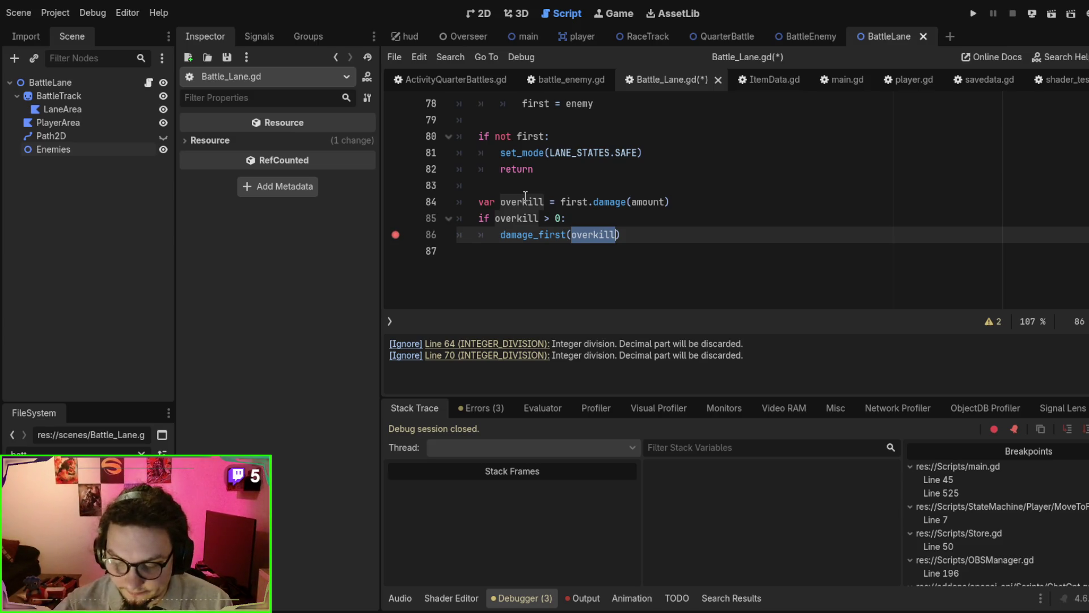
{"action": "scroll", "coordinate": [662, 164], "scroll_direction": "up", "scroll_amount": 3}
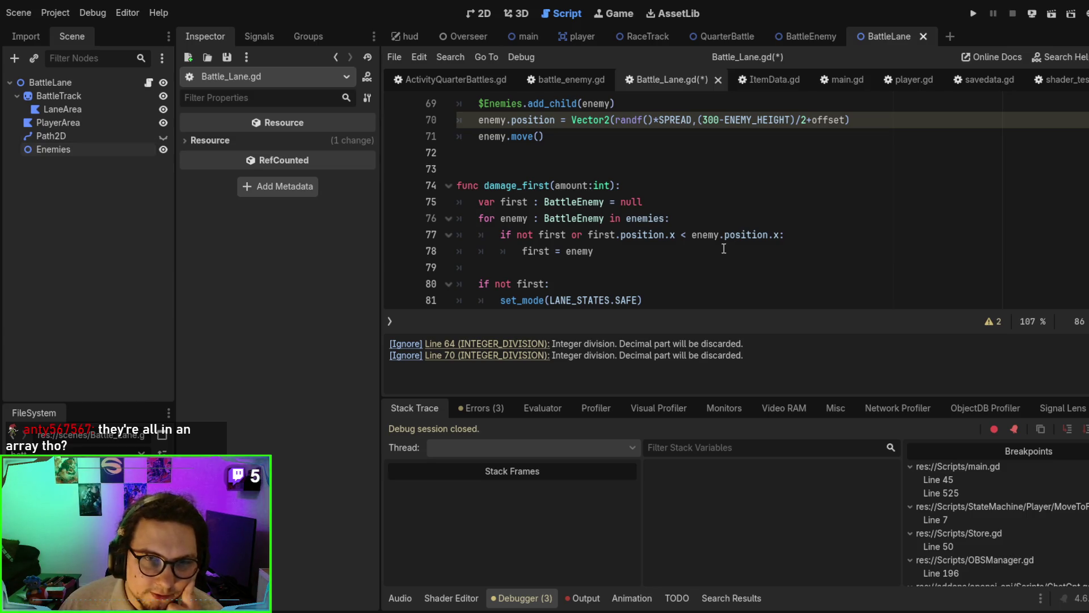
{"action": "scroll", "coordinate": [724, 248], "scroll_direction": "up", "scroll_amount": 20}
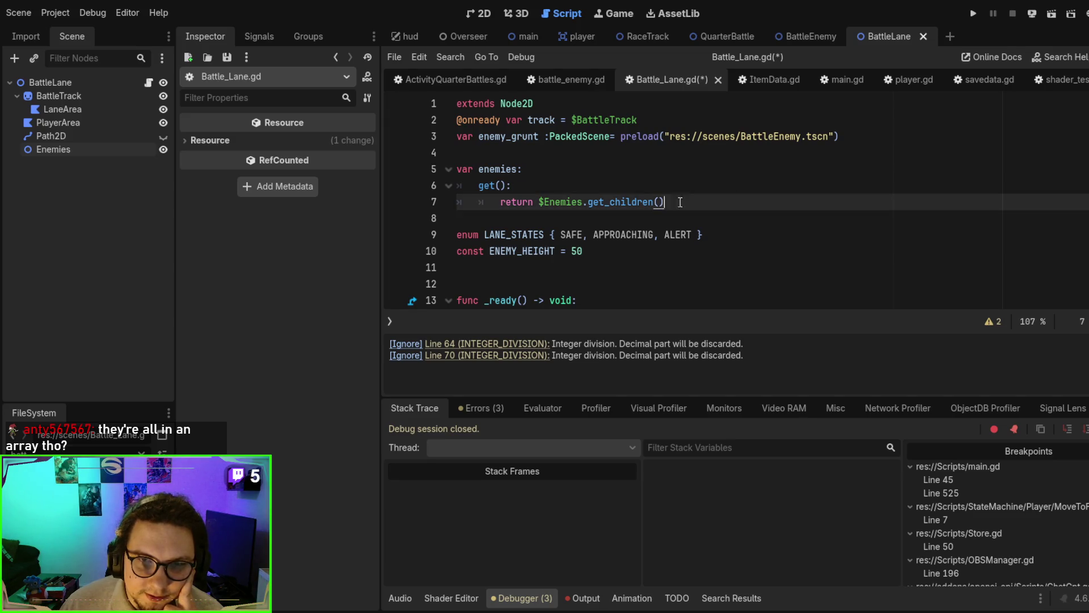
{"action": "left_click_drag", "start_coordinate": [683, 203], "coordinate": [457, 186]}
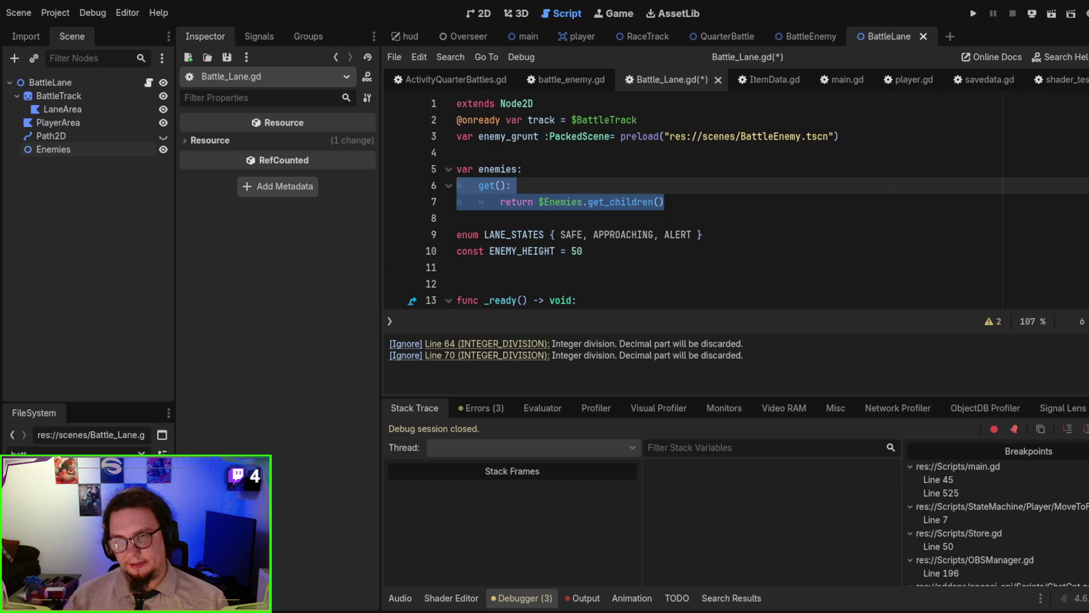
{"action": "key", "text": "ctrl+End"}
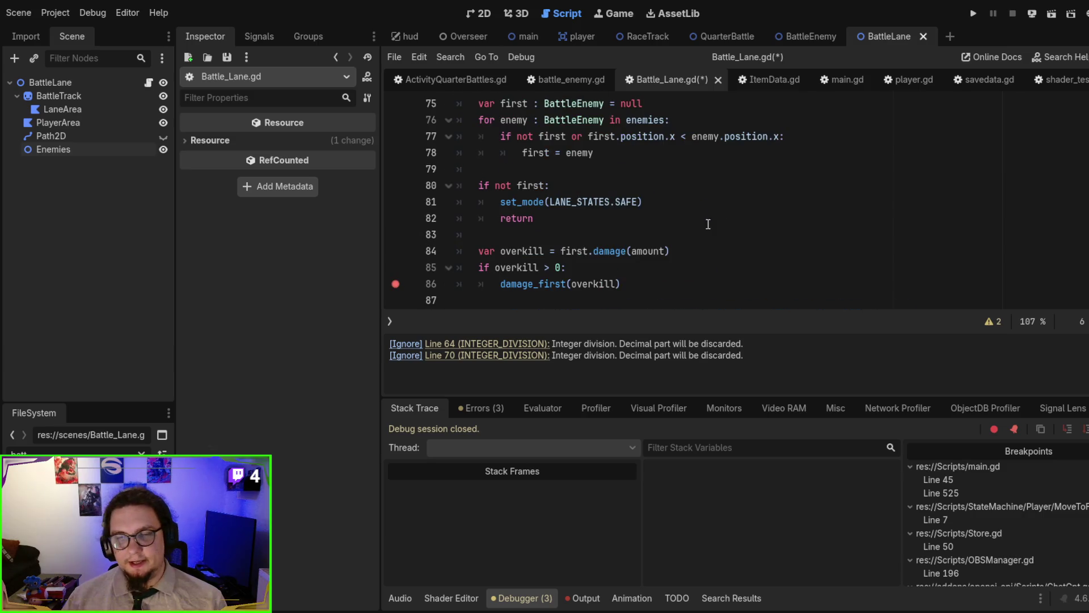
- Review the loop over enemies on lines 76–78 of damage_first
{"action": "scroll", "coordinate": [710, 221], "scroll_direction": "down", "scroll_amount": 2}
{"action": "scroll", "coordinate": [720, 211], "scroll_direction": "up", "scroll_amount": 1}
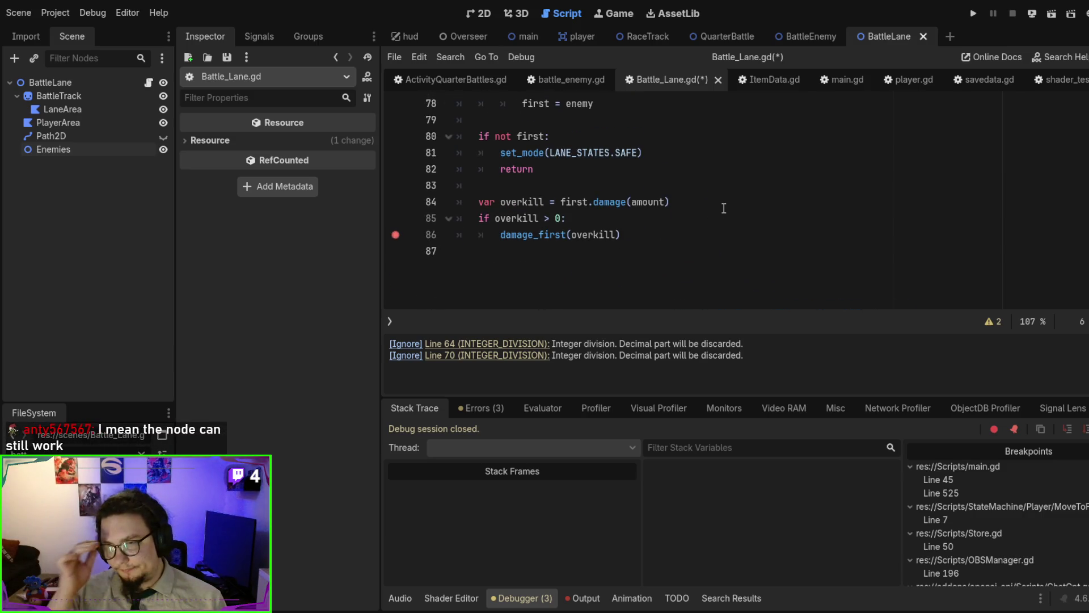
{"action": "scroll", "coordinate": [724, 208], "scroll_direction": "up", "scroll_amount": 3}
{"action": "scroll", "coordinate": [645, 199], "scroll_direction": "down", "scroll_amount": 1}
{"action": "left_click", "coordinate": [645, 199]}
{"action": "left_click_drag", "start_coordinate": [645, 199], "coordinate": [515, 164]}
{"action": "left_click", "coordinate": [515, 165]}
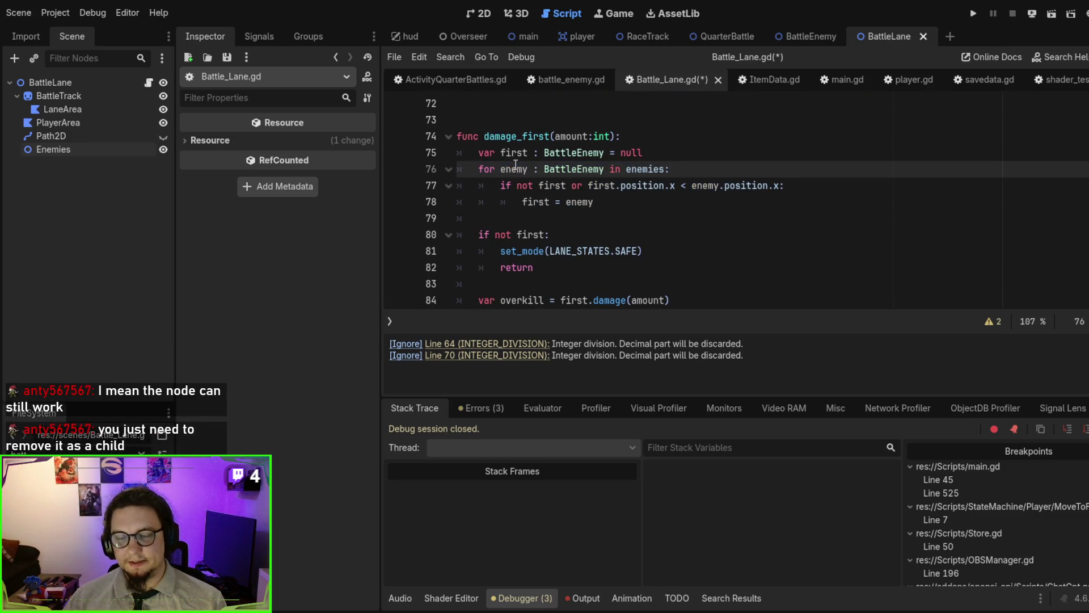
{"action": "double_click", "coordinate": [516, 168]}
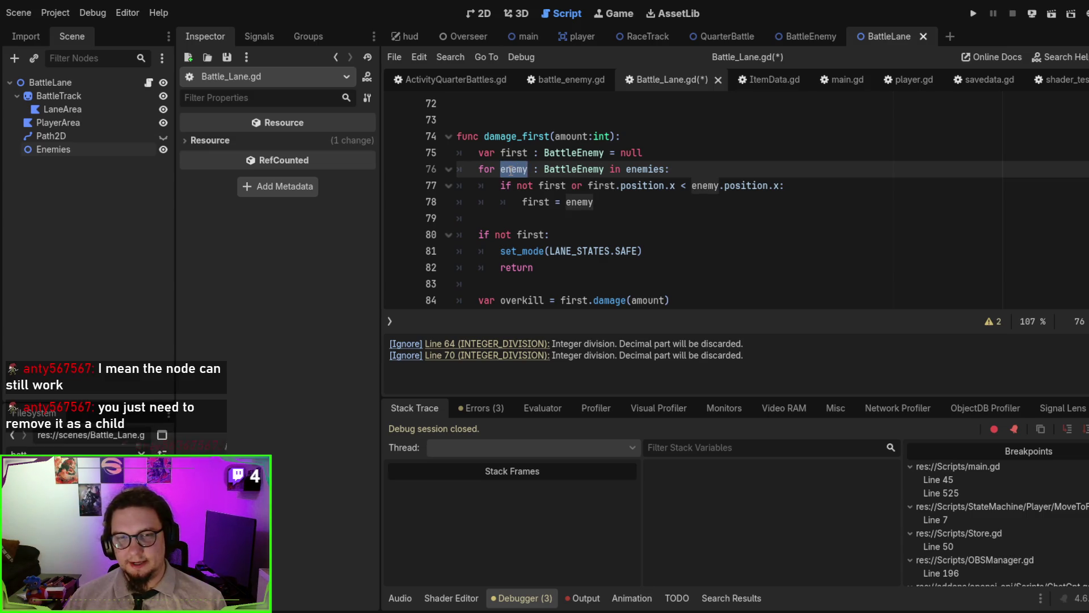
{"action": "left_click", "coordinate": [511, 170]}
{"action": "left_click_drag", "start_coordinate": [470, 169], "coordinate": [631, 196]}
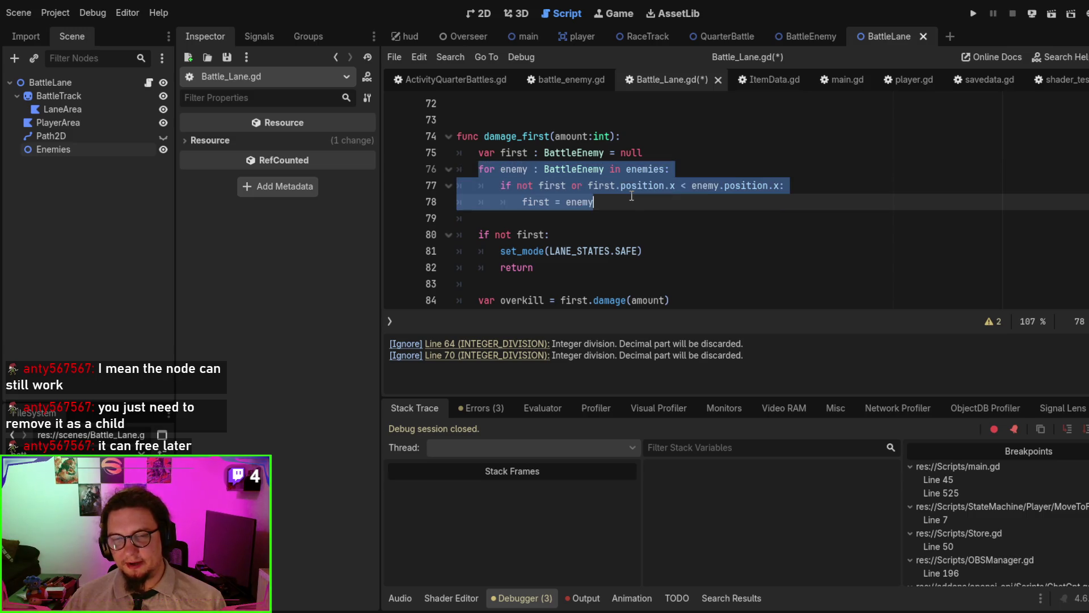
{"action": "left_click", "coordinate": [631, 196]}
{"action": "scroll", "coordinate": [631, 196], "scroll_direction": "down", "scroll_amount": 2}
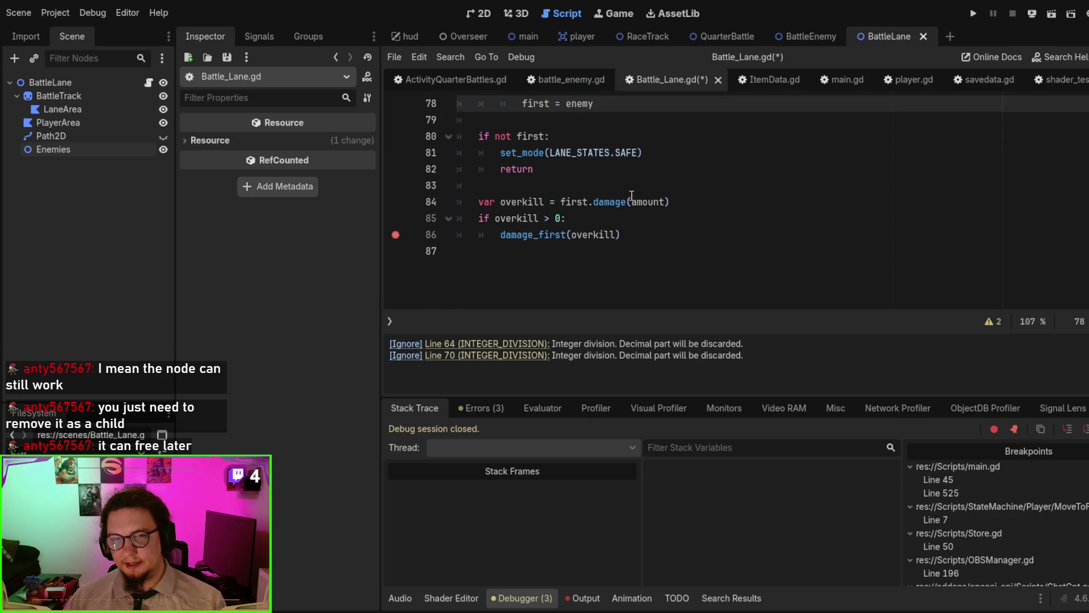
- Review the overkill check on lines 84–86, then open the enemy damage definition in battle_enemy.gd
{"action": "triple_click", "coordinate": [535, 202]}
{"action": "left_click_drag", "start_coordinate": [491, 219], "coordinate": [595, 235]}
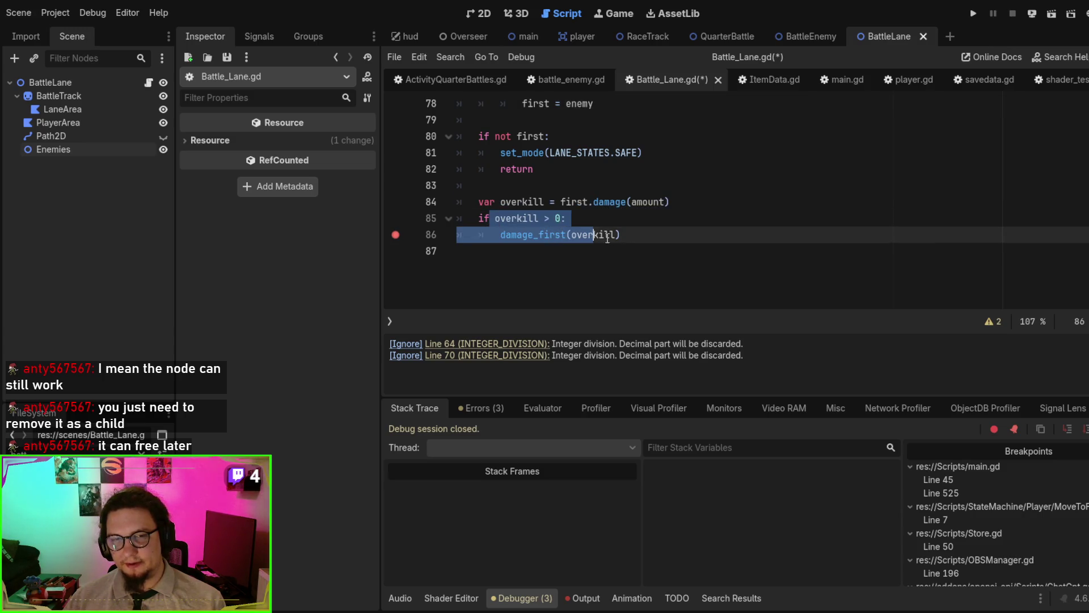
{"action": "left_click", "coordinate": [599, 235]}
{"action": "scroll", "coordinate": [552, 207], "scroll_direction": "up", "scroll_amount": 1}
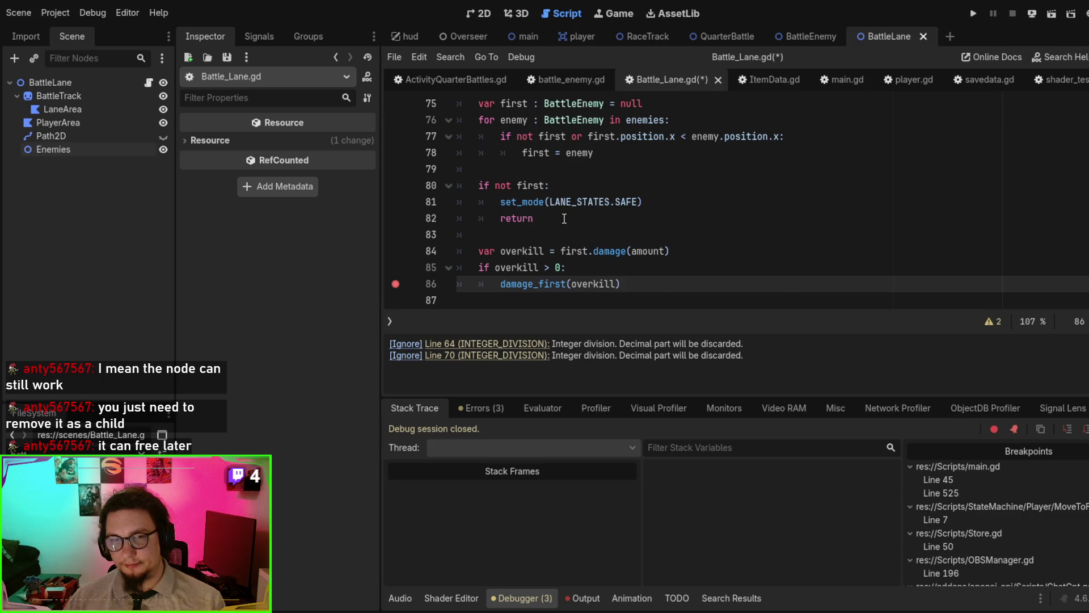
{"action": "left_click", "coordinate": [594, 251], "text": "ctrl"}
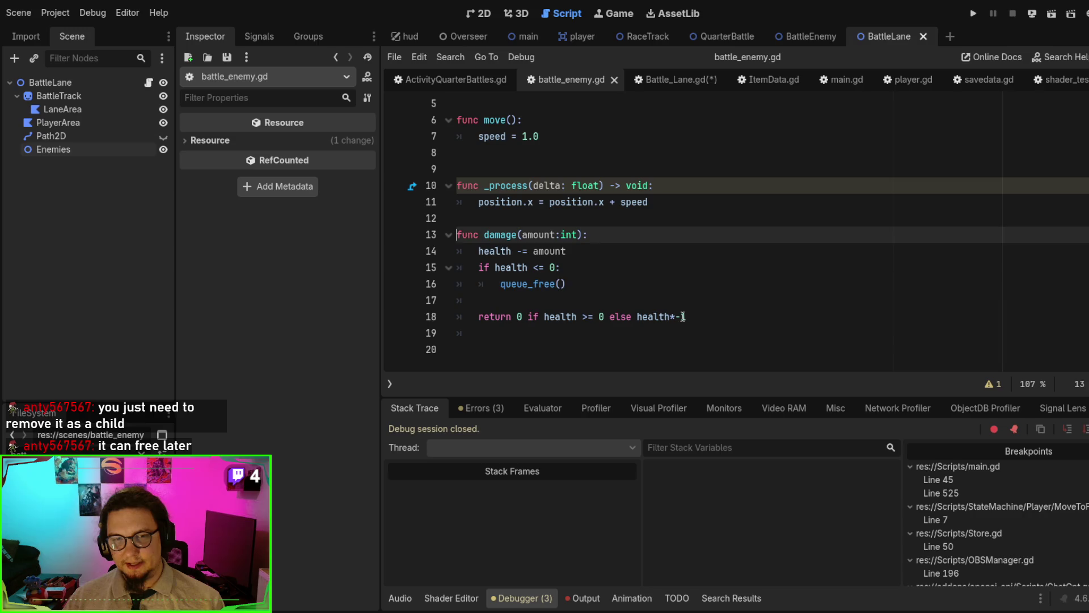
- Return to Battle_Lane.gd, jump to damage_first's definition, and review the front-enemy search on lines 75–78
{"action": "key", "text": "alt+Left"}
{"action": "double_click", "coordinate": [529, 284]}
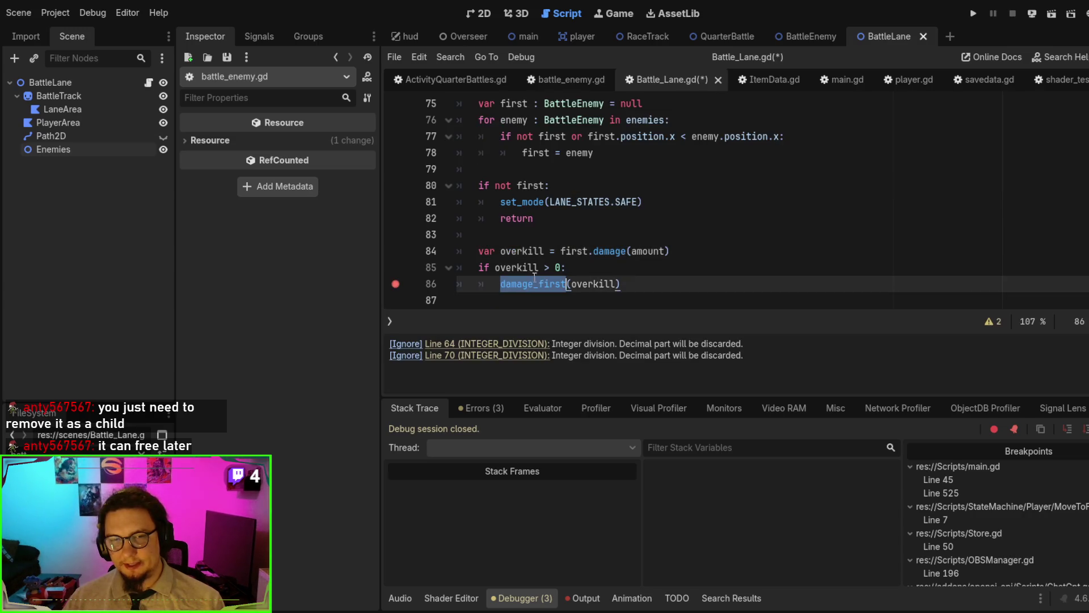
{"action": "left_click", "coordinate": [533, 284], "text": "ctrl"}
{"action": "double_click", "coordinate": [487, 153]}
{"action": "left_click_drag", "start_coordinate": [514, 171], "coordinate": [607, 199]}
{"action": "left_click", "coordinate": [602, 199]}
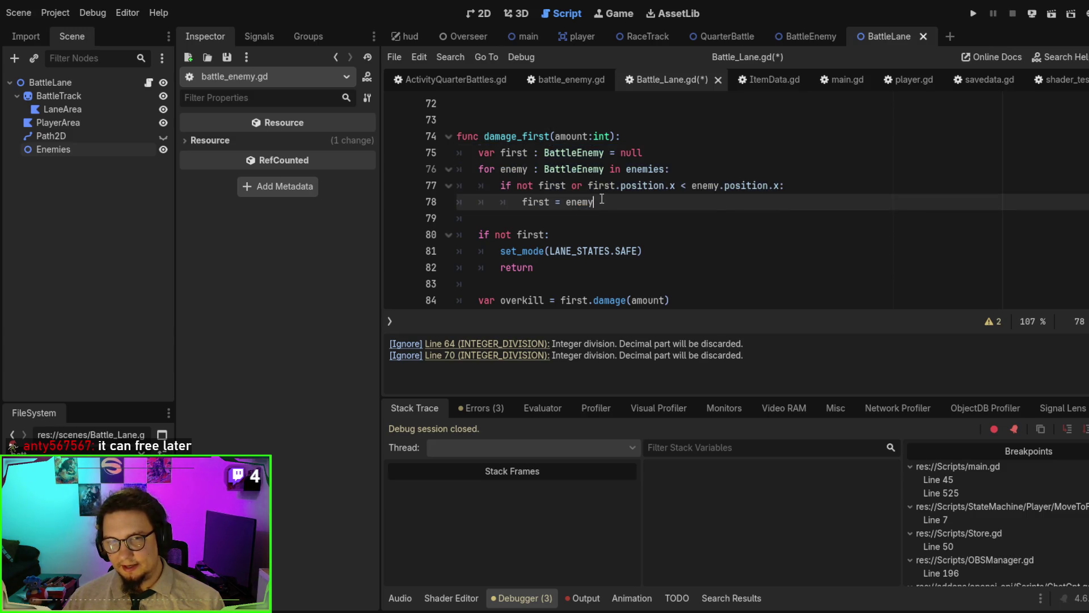
{"action": "left_click_drag", "start_coordinate": [537, 179], "coordinate": [611, 204]}
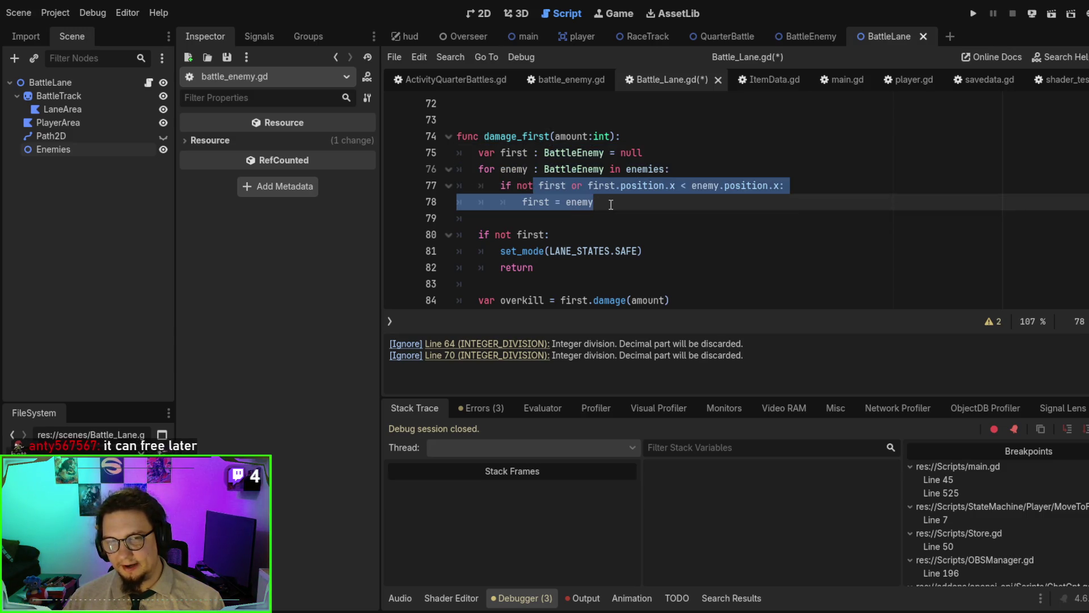
- Review the overkill handling around line 84 of damage_first
{"action": "scroll", "coordinate": [611, 204], "scroll_direction": "down", "scroll_amount": 1}
{"action": "left_click", "coordinate": [511, 250]}
{"action": "left_click_drag", "start_coordinate": [499, 268], "coordinate": [748, 252]}
{"action": "left_click", "coordinate": [511, 250]}
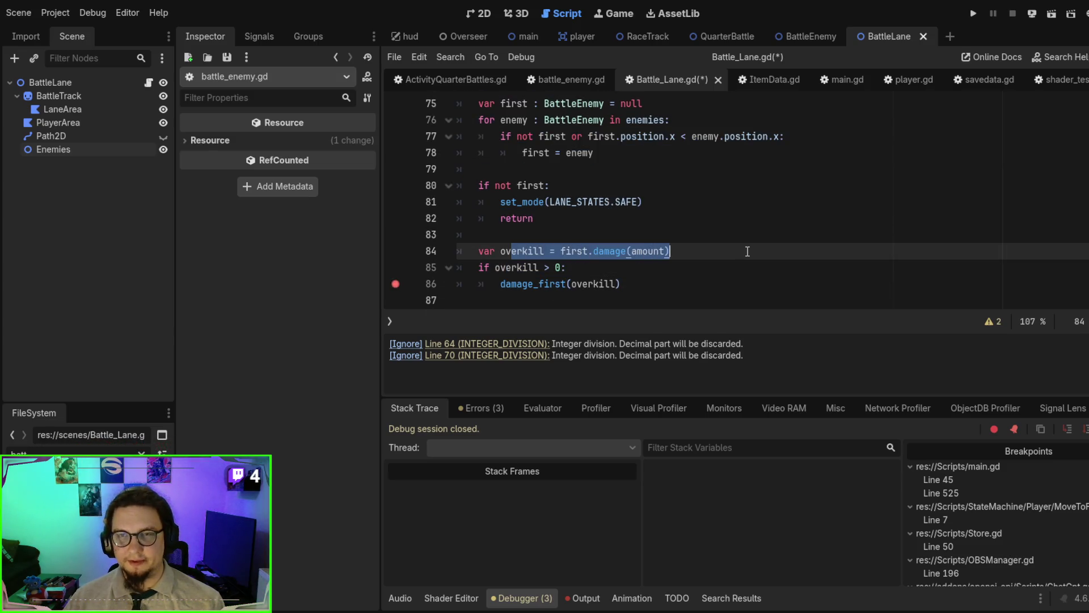
{"action": "scroll", "coordinate": [747, 251], "scroll_direction": "down", "scroll_amount": 2}
{"action": "mouse_move", "coordinate": [494, 169]}
{"action": "left_mouse_down"}
{"action": "mouse_move", "coordinate": [570, 170]}
{"action": "mouse_move", "coordinate": [686, 199]}
{"action": "left_mouse_up"}
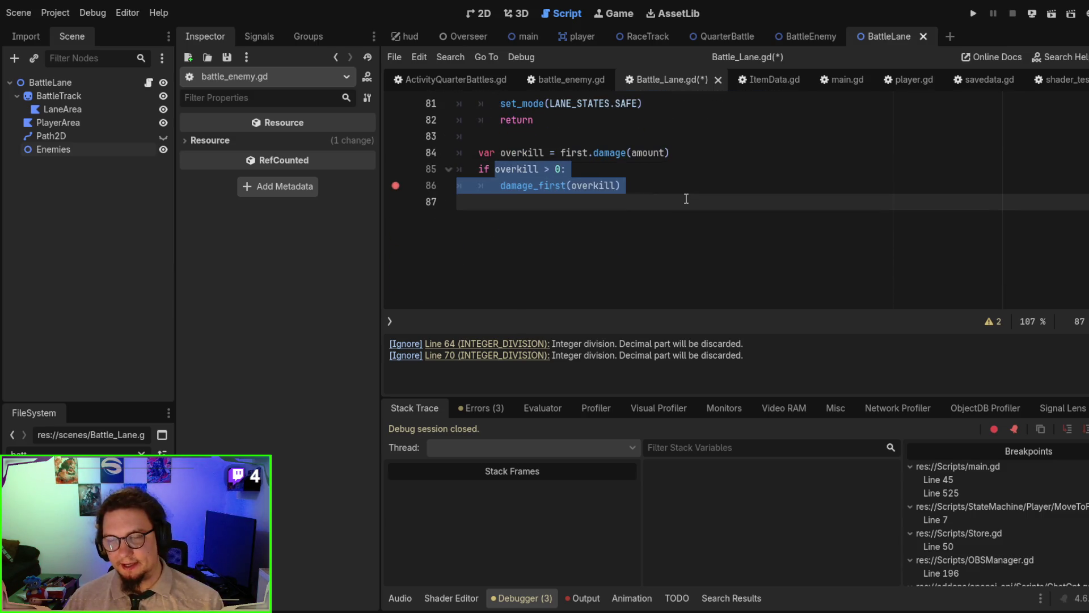
{"action": "scroll", "coordinate": [686, 199], "scroll_direction": "up", "scroll_amount": 4}
{"action": "left_click", "coordinate": [588, 128]}
- Scroll through damage_first and clear the selection over lines 85–86
{"action": "scroll", "coordinate": [588, 131], "scroll_direction": "down", "scroll_amount": 5}
{"action": "scroll", "coordinate": [591, 136], "scroll_direction": "up", "scroll_amount": 5}
{"action": "scroll", "coordinate": [594, 143], "scroll_direction": "down", "scroll_amount": 5}
{"action": "scroll", "coordinate": [595, 144], "scroll_direction": "up", "scroll_amount": 3}
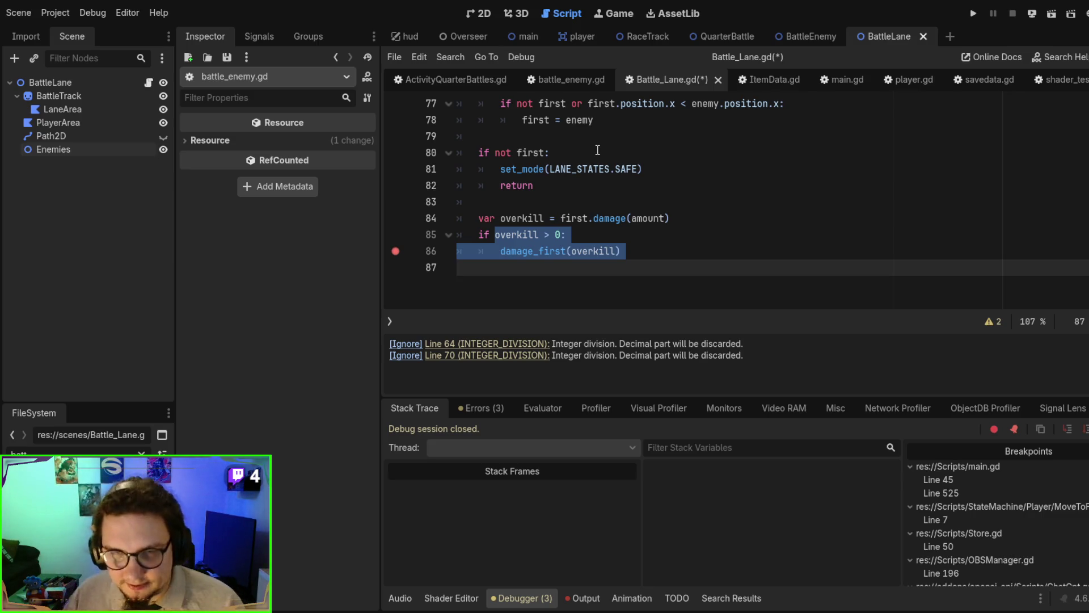
{"action": "scroll", "coordinate": [597, 149], "scroll_direction": "up", "scroll_amount": 3}
{"action": "scroll", "coordinate": [597, 150], "scroll_direction": "down", "scroll_amount": 2}
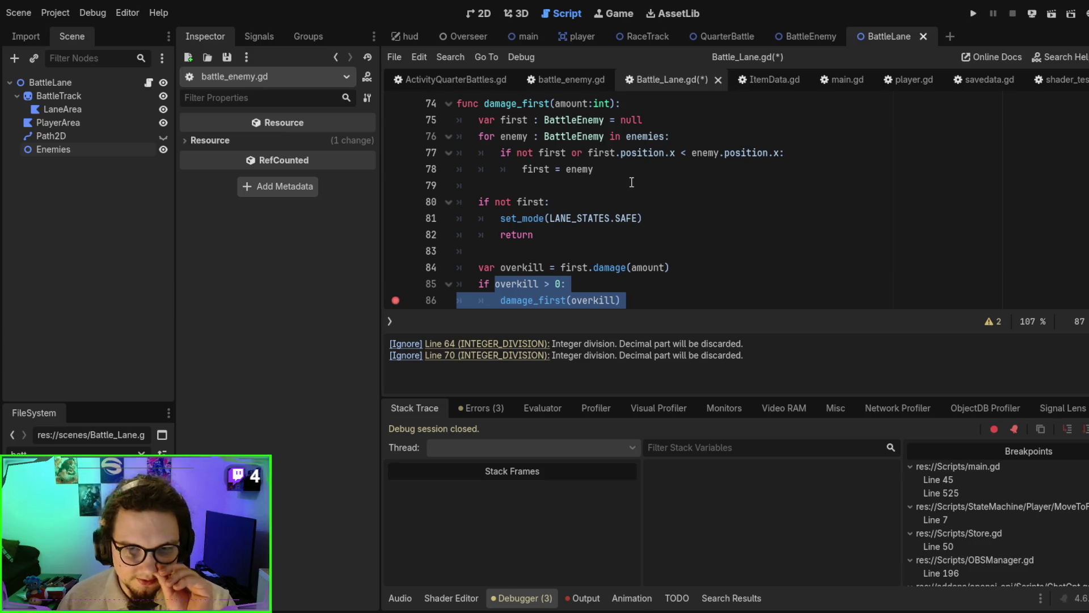
{"action": "scroll", "coordinate": [665, 206], "scroll_direction": "down", "scroll_amount": 1}
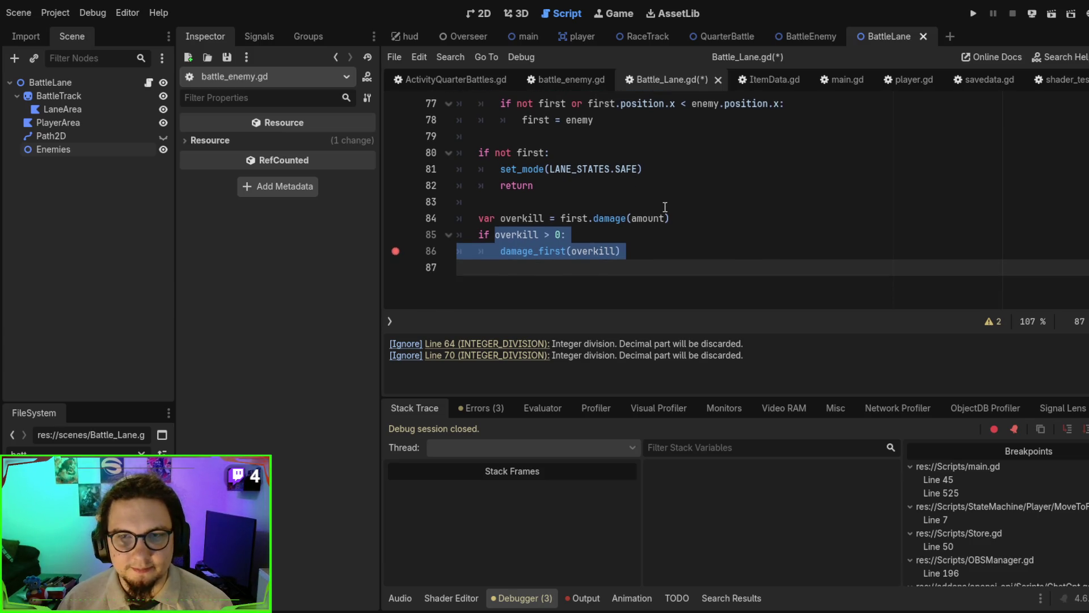
{"action": "left_click", "coordinate": [661, 265]}
- Save Battle_Lane.gd with Ctrl+S and place the caret at the end of line 85
{"action": "key", "text": "ctrl+s"}
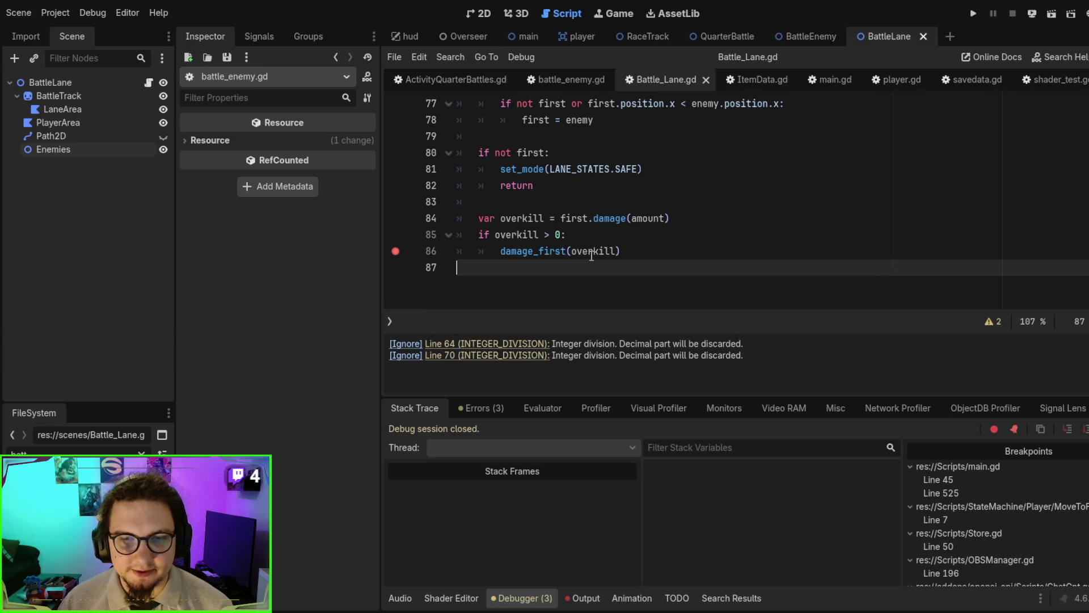
{"action": "scroll", "coordinate": [592, 256], "scroll_direction": "up", "scroll_amount": 1}
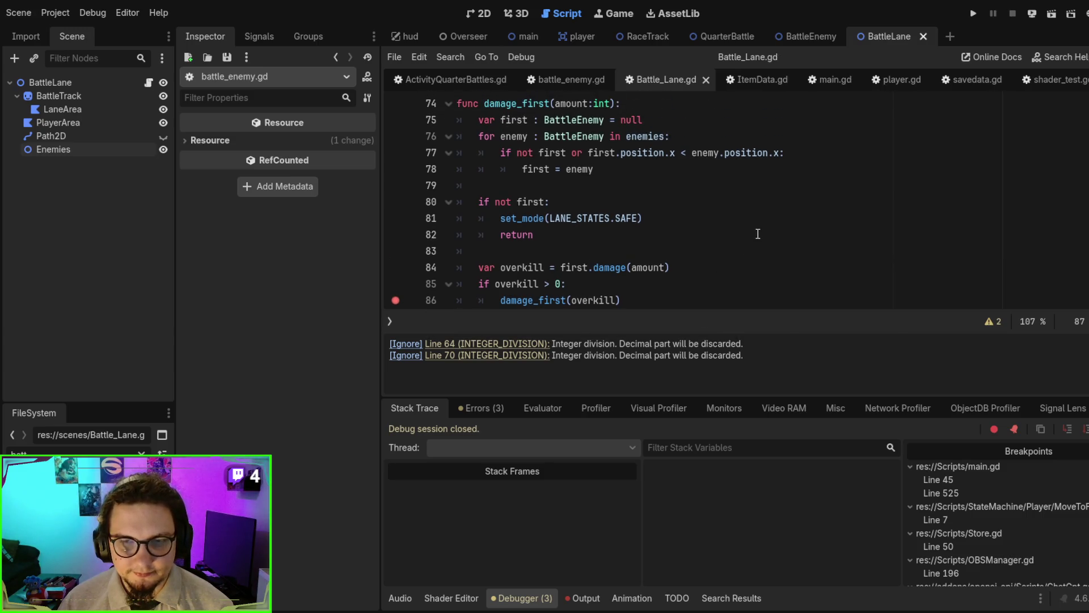
{"action": "left_click", "coordinate": [577, 284]}
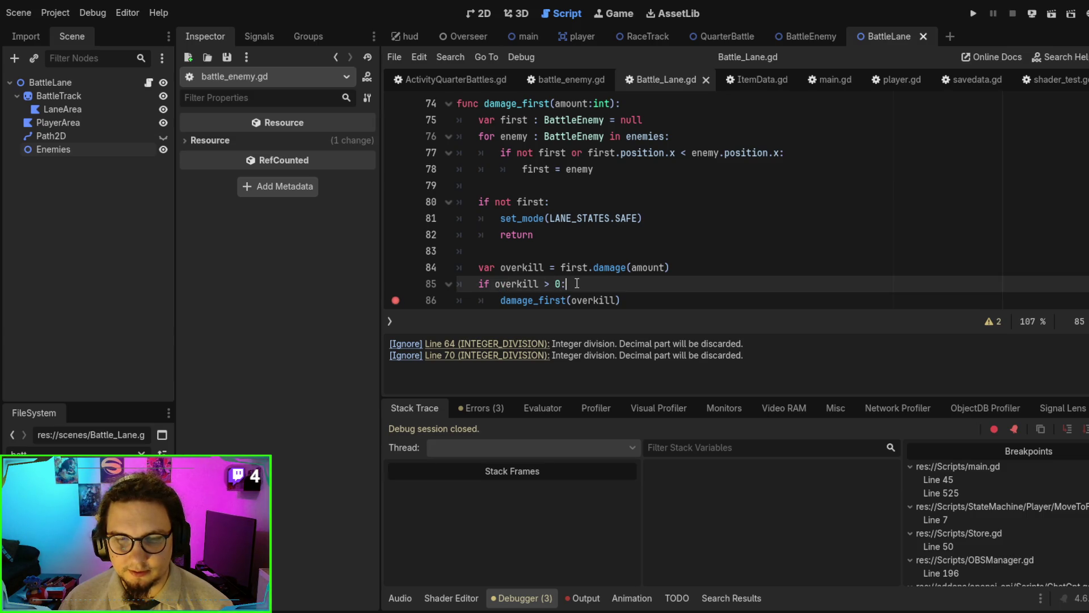